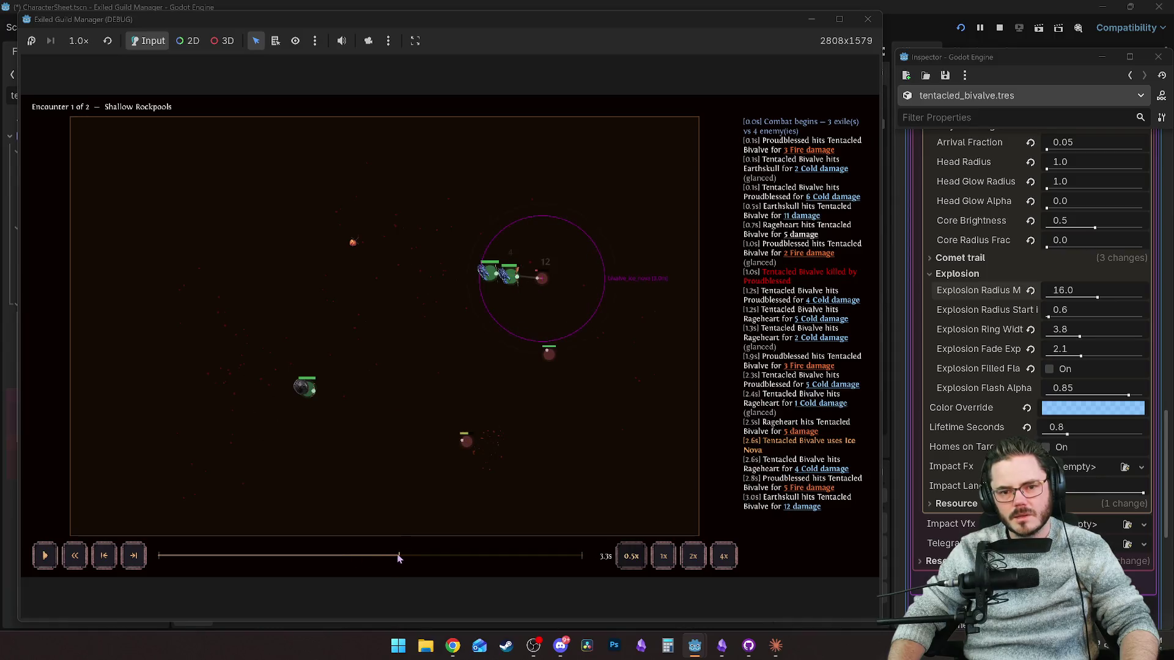
Set the bivalve's Explosion Radius Start to 0.2.
left_click_drag(1047, 317, 1065, 315)
left_click_drag(385, 556, 346, 550)
left_click(1030, 310)
left_click(1057, 311)
type("0.2")
key("Return")
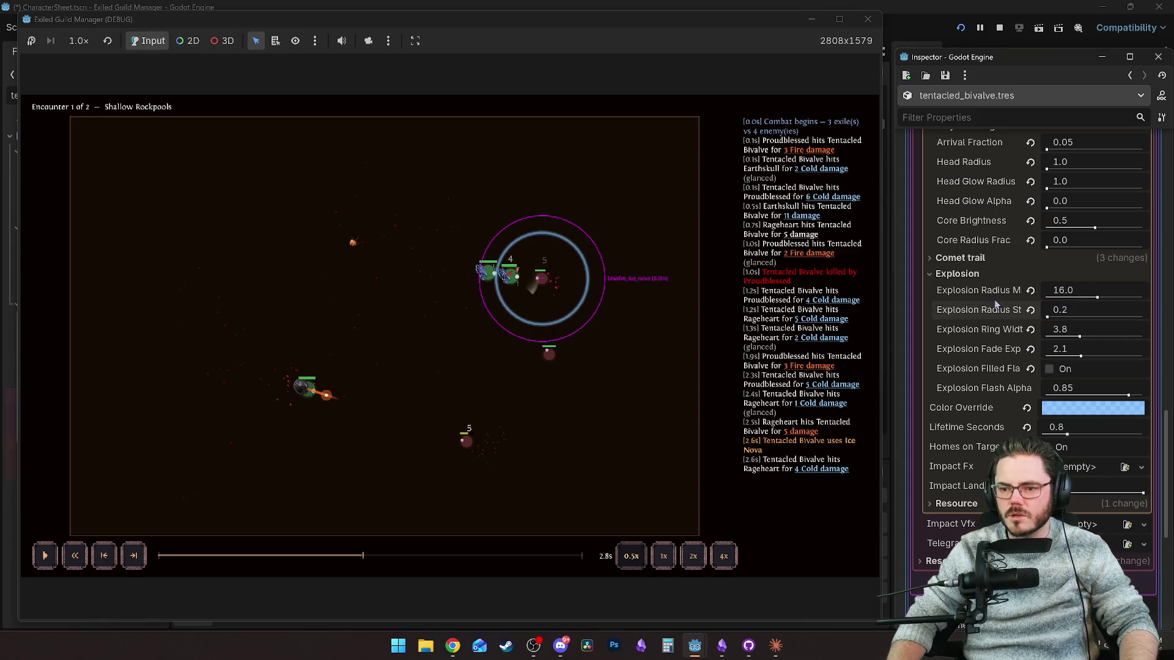
Widen the Explosion Ring Width to 10.0.
left_click_drag(1078, 337, 1139, 337)
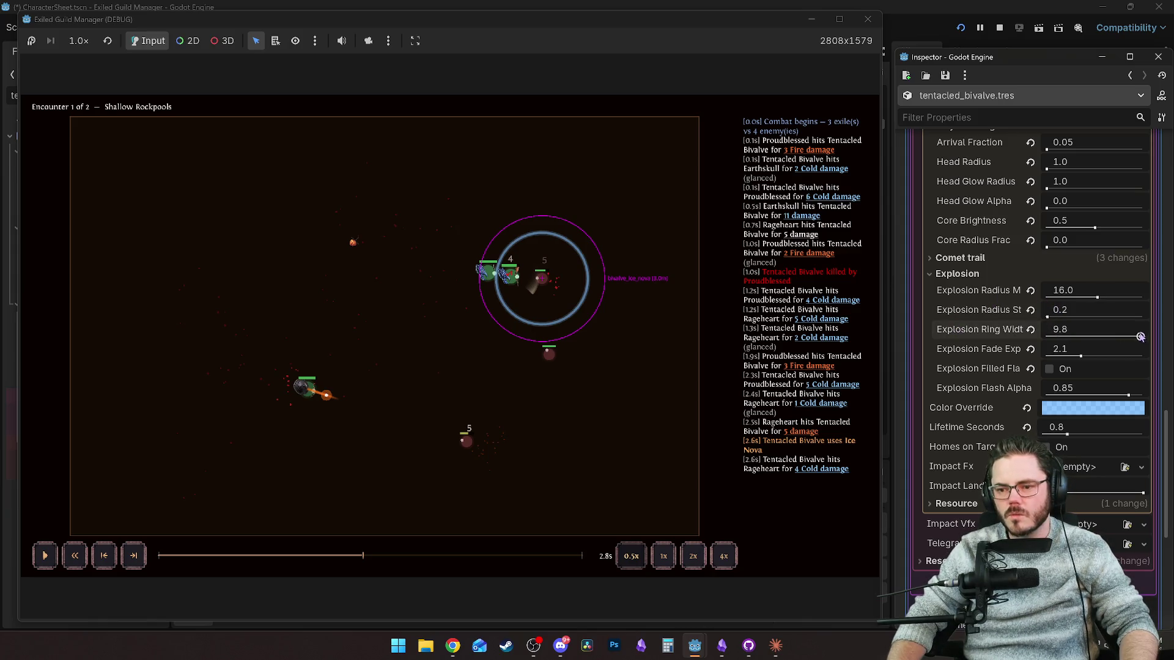
left_click_drag(898, 311, 886, 299)
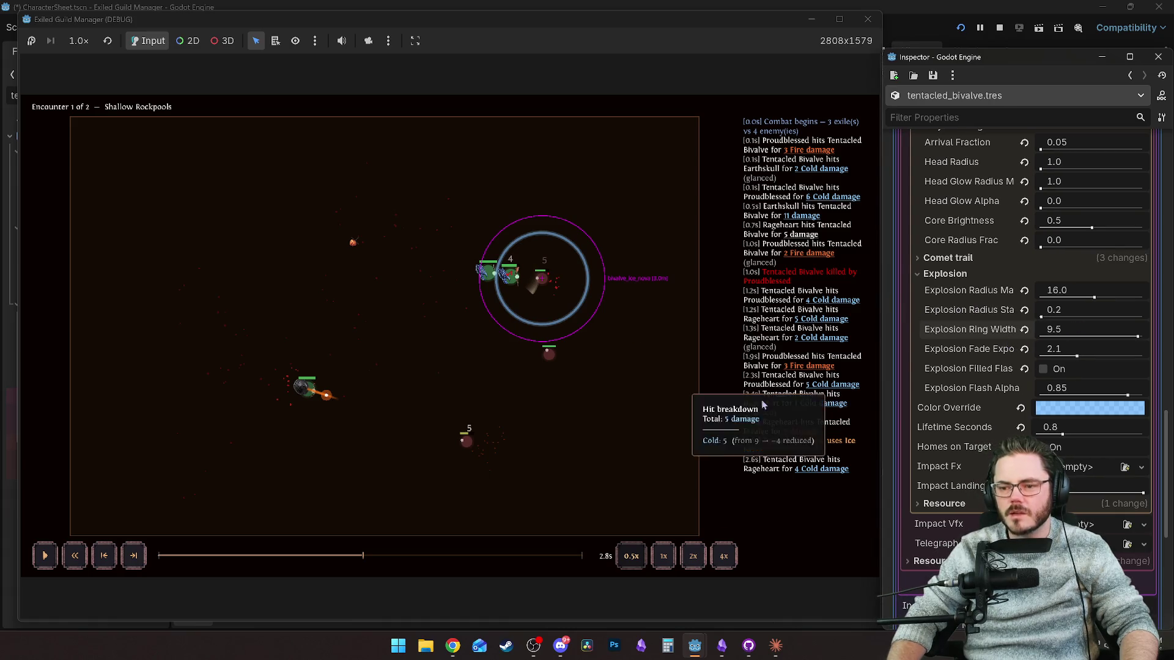
left_click(335, 556)
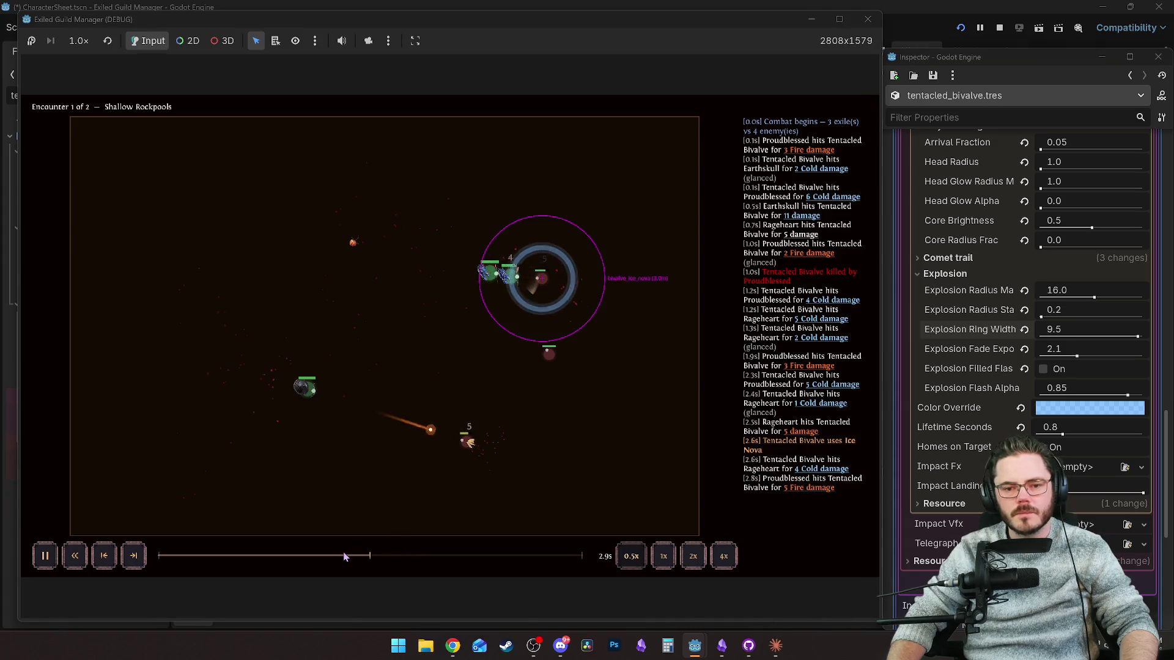
left_click_drag(1128, 340, 1143, 338)
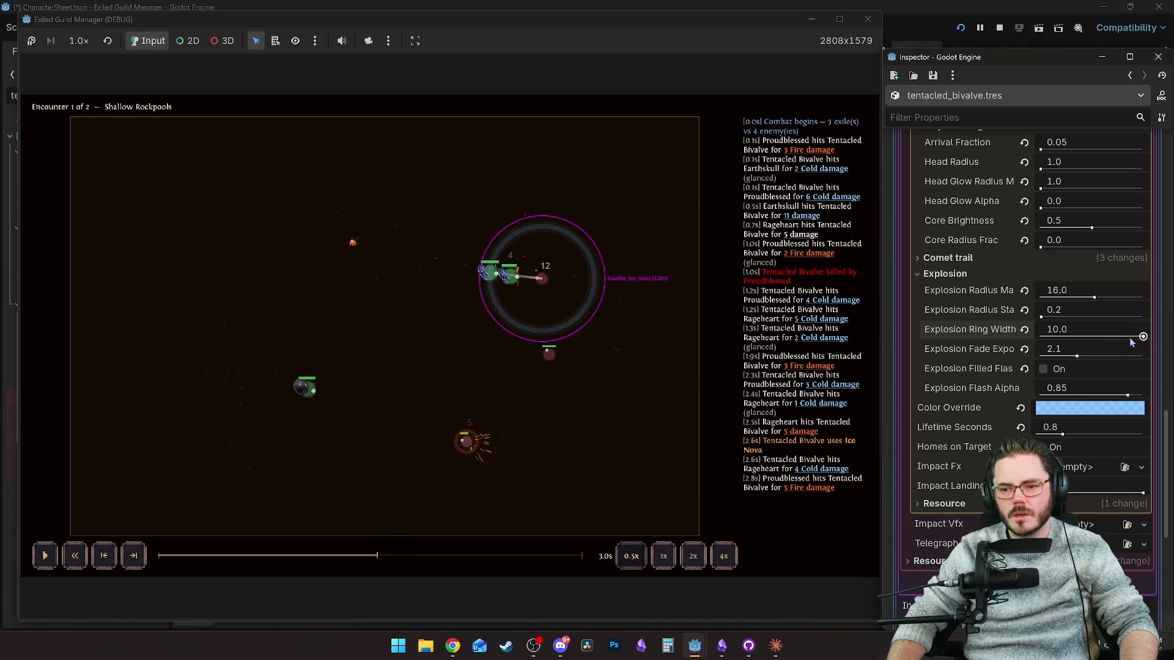
Rewind the replay to 2.5 seconds to rewatch the nova with the wider ring.
left_click(369, 557)
left_click(353, 556)
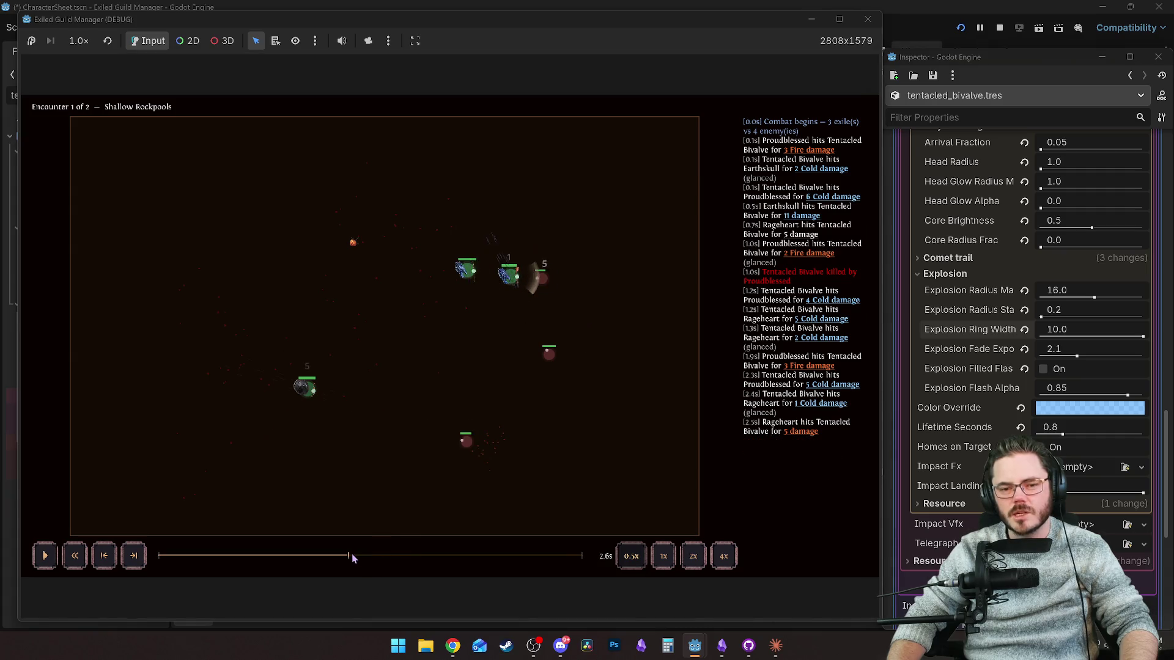
left_click(344, 558)
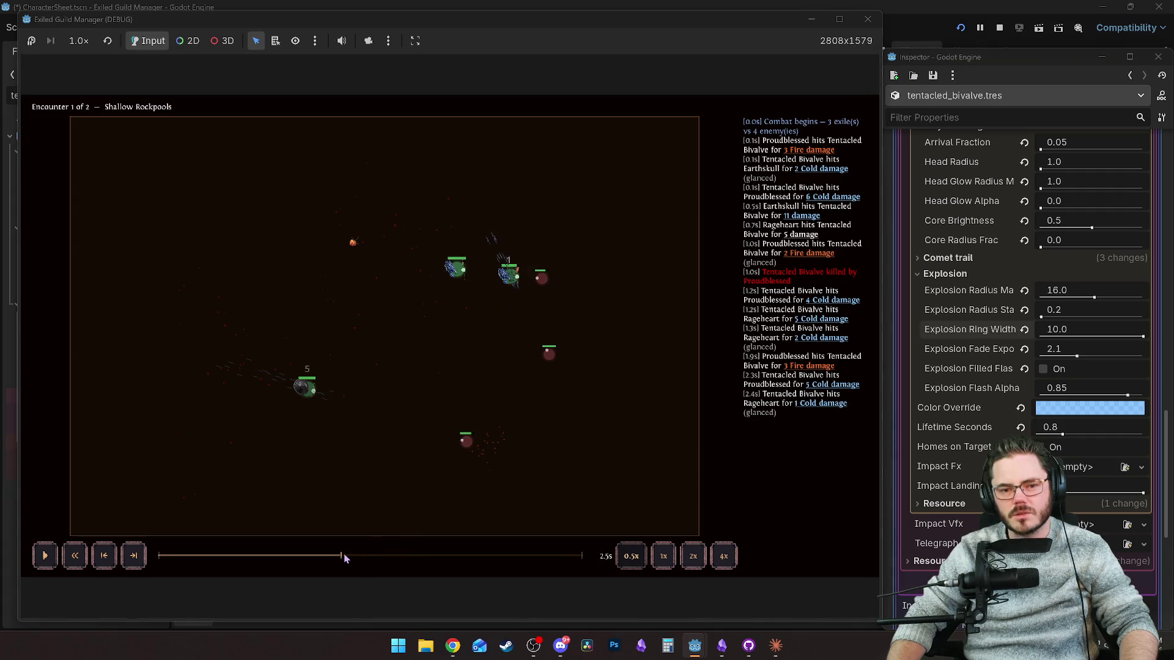
left_click(344, 557)
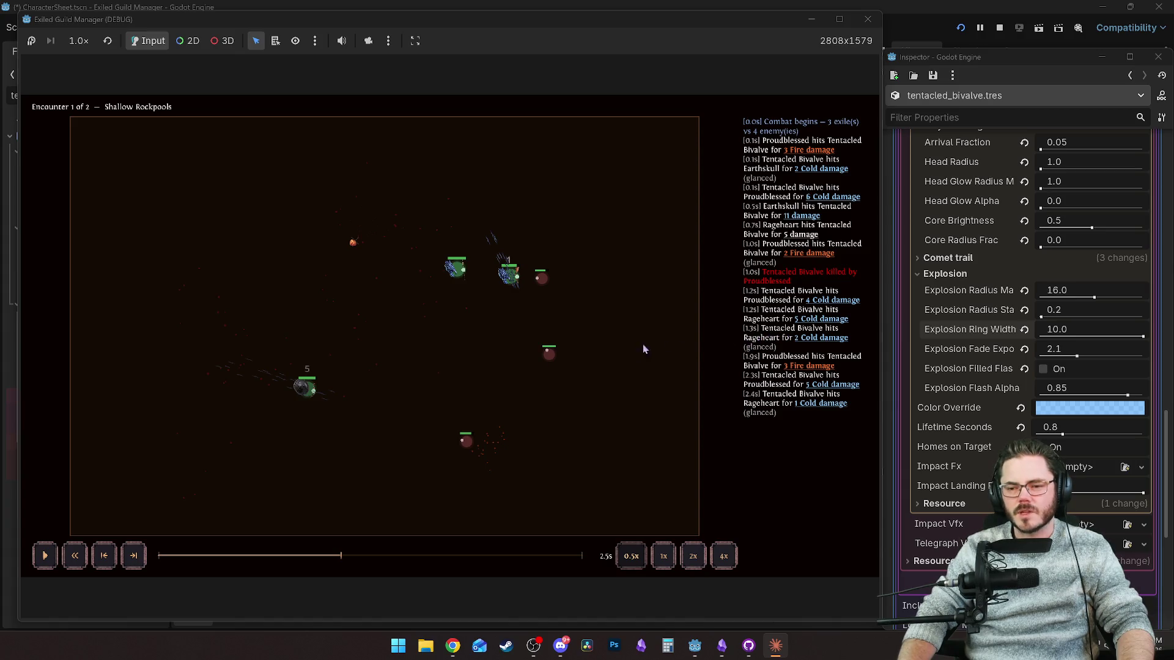
Open the Telegraph Vfx resource picker and browse its new resource types.
scroll(1085, 281, "up", 5)
scroll(1005, 352, "down", 7)
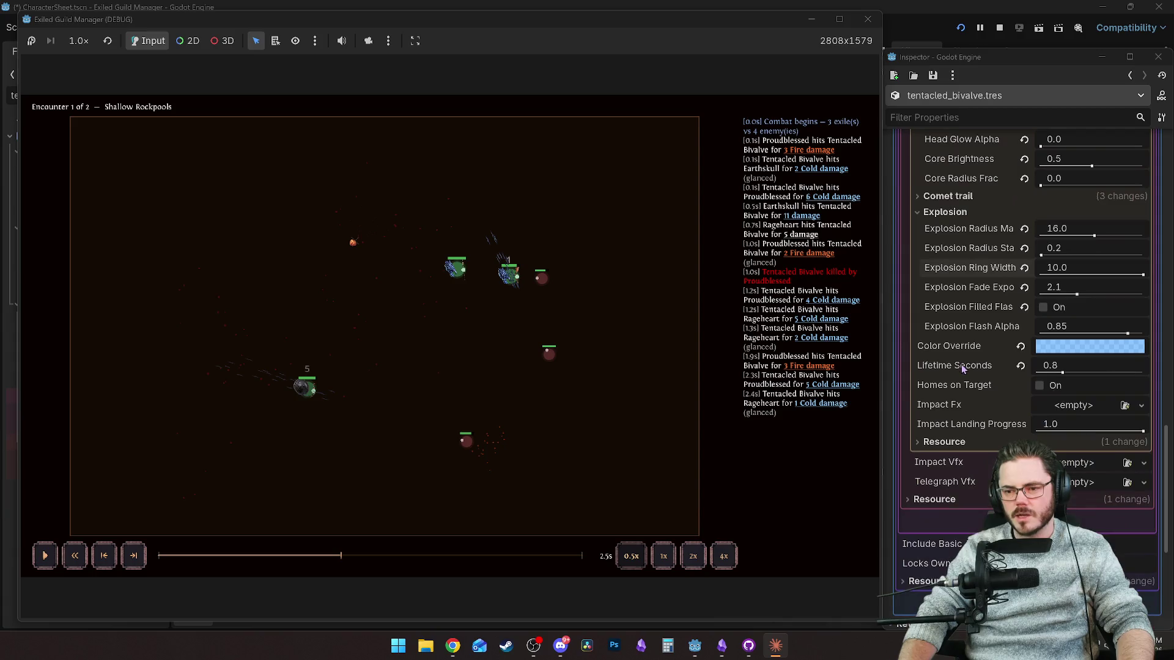
scroll(942, 347, "up", 5)
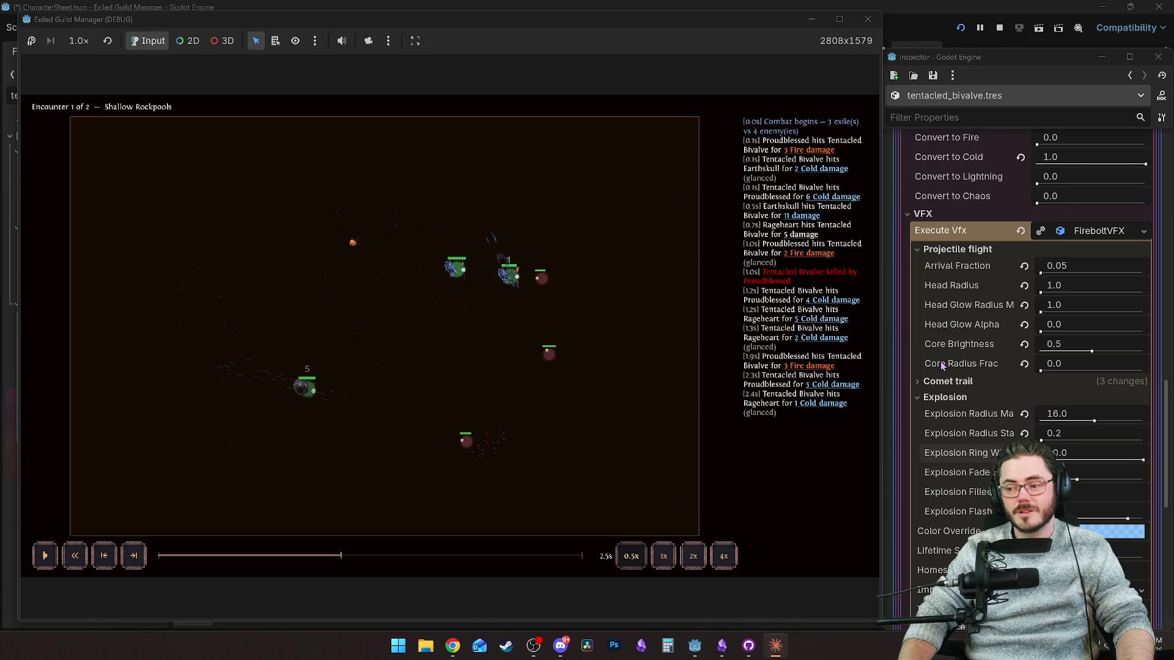
scroll(933, 291, "down", 8)
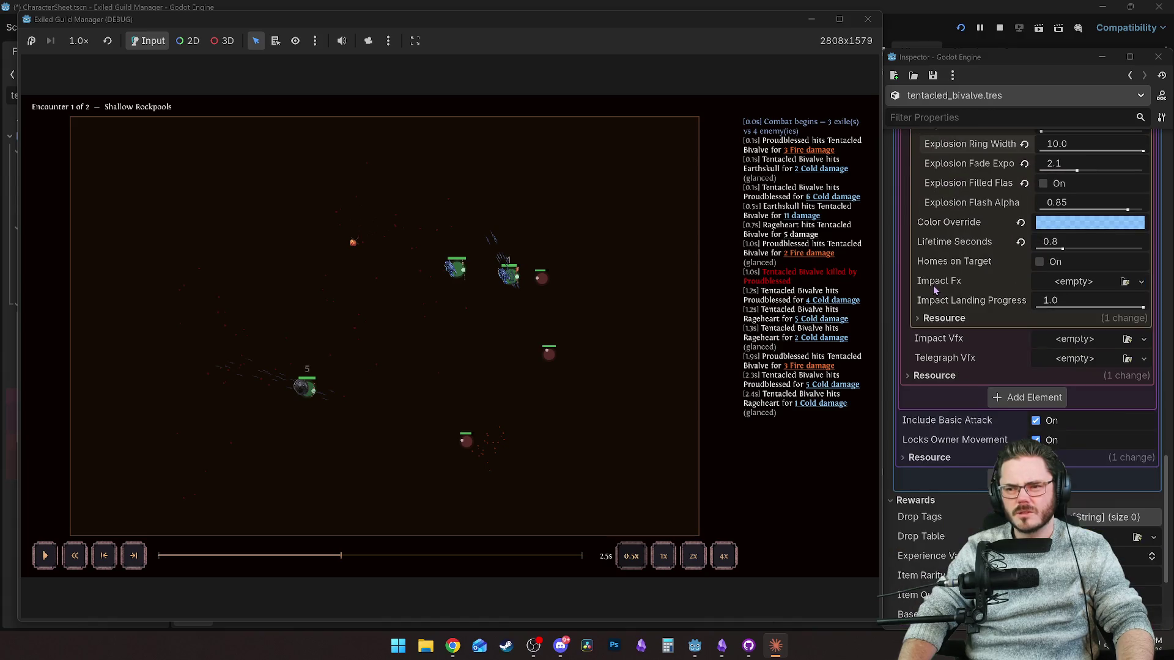
scroll(934, 291, "up", 7)
scroll(935, 291, "down", 4)
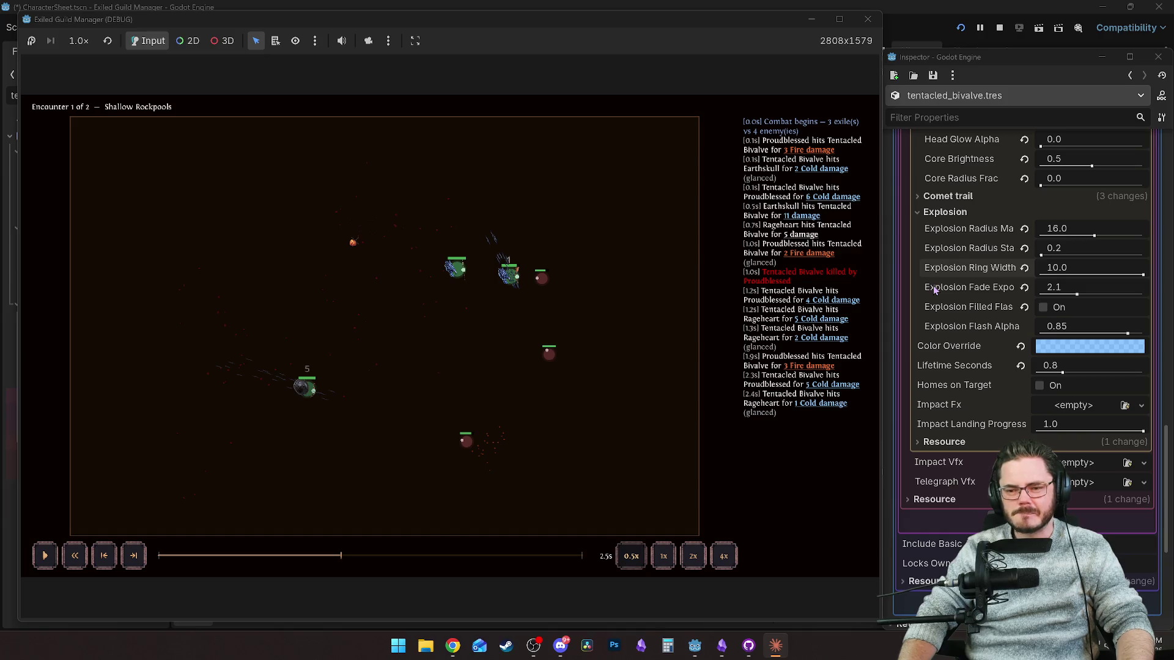
scroll(950, 327, "up", 4)
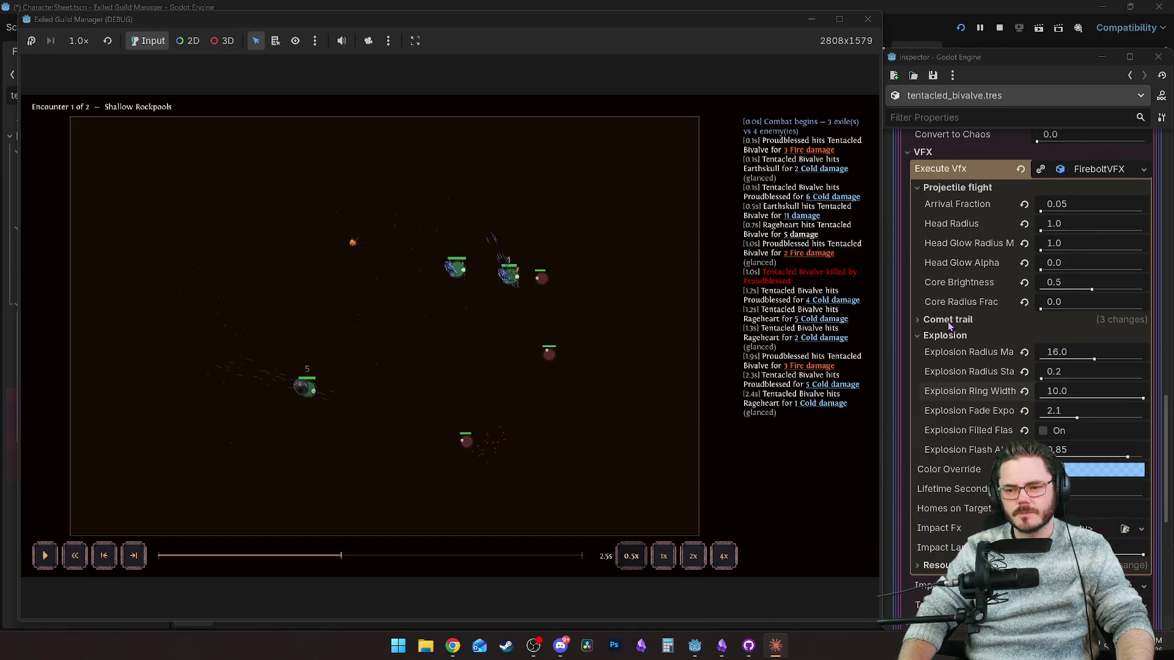
scroll(950, 327, "down", 6)
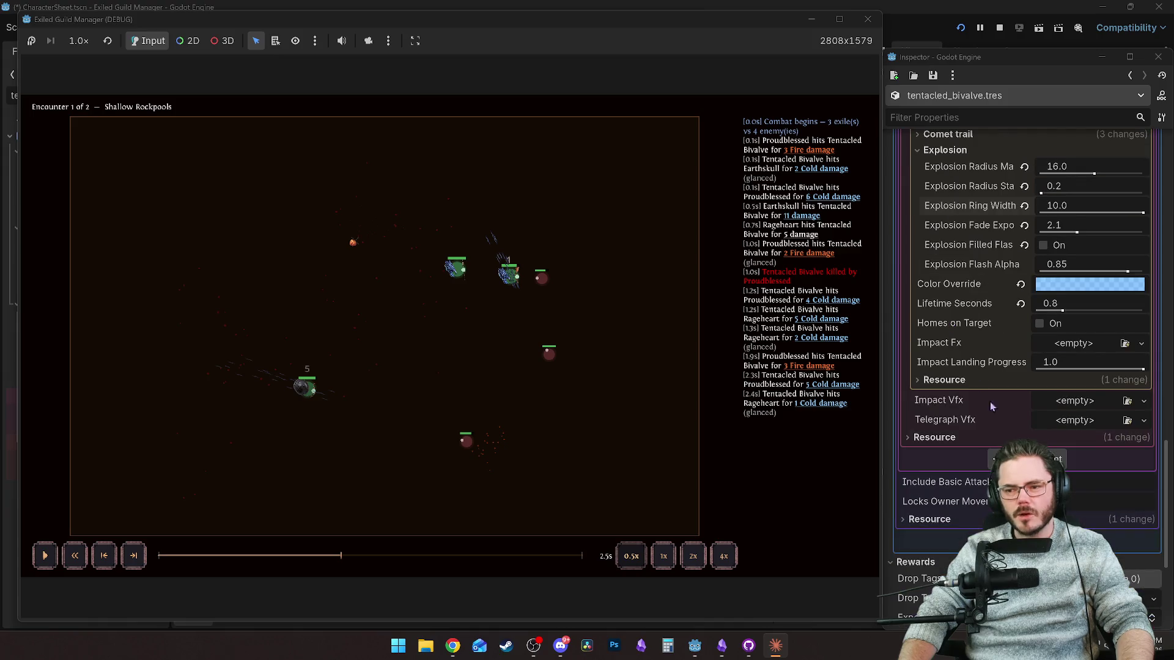
left_click(1077, 422)
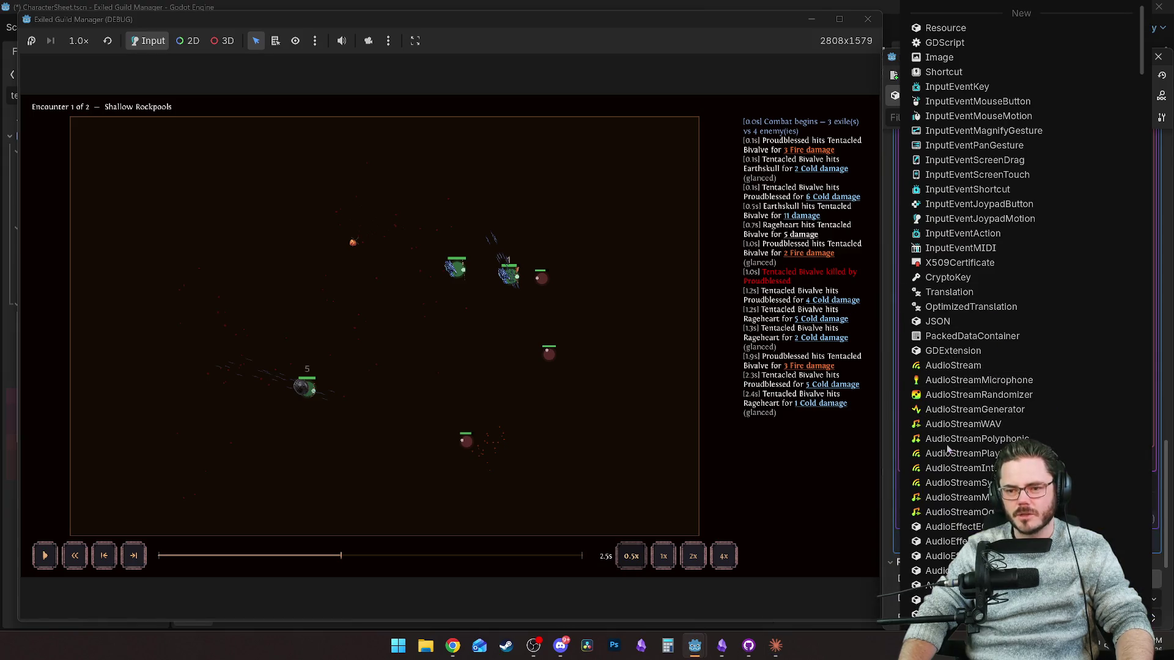
left_click(890, 431)
left_click(1078, 422)
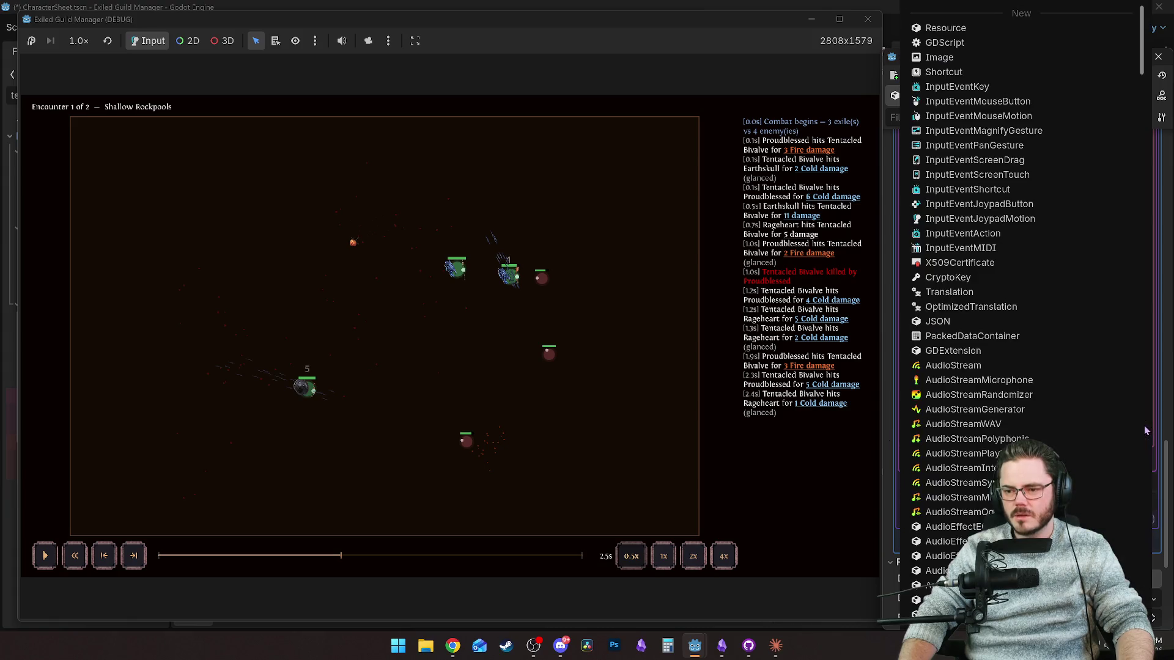
Quick Load firebolt_default.tres as the Telegraph Vfx after searching 'fire'.
scroll(1039, 266, "down", 20)
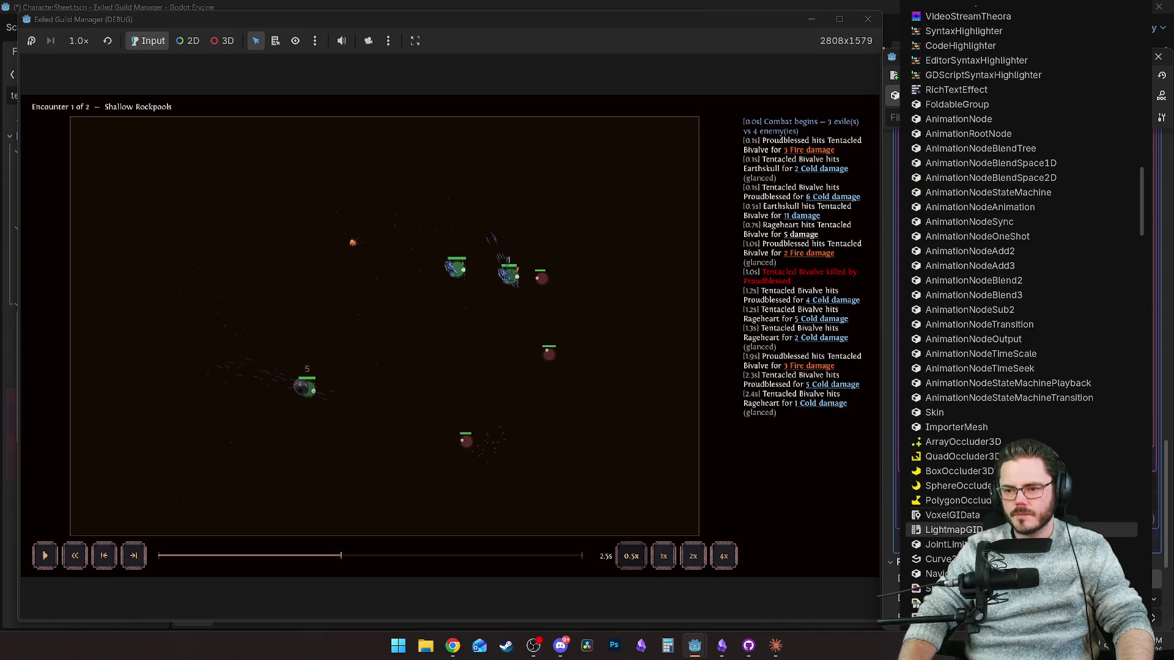
left_click_drag(1141, 269, 1152, 621)
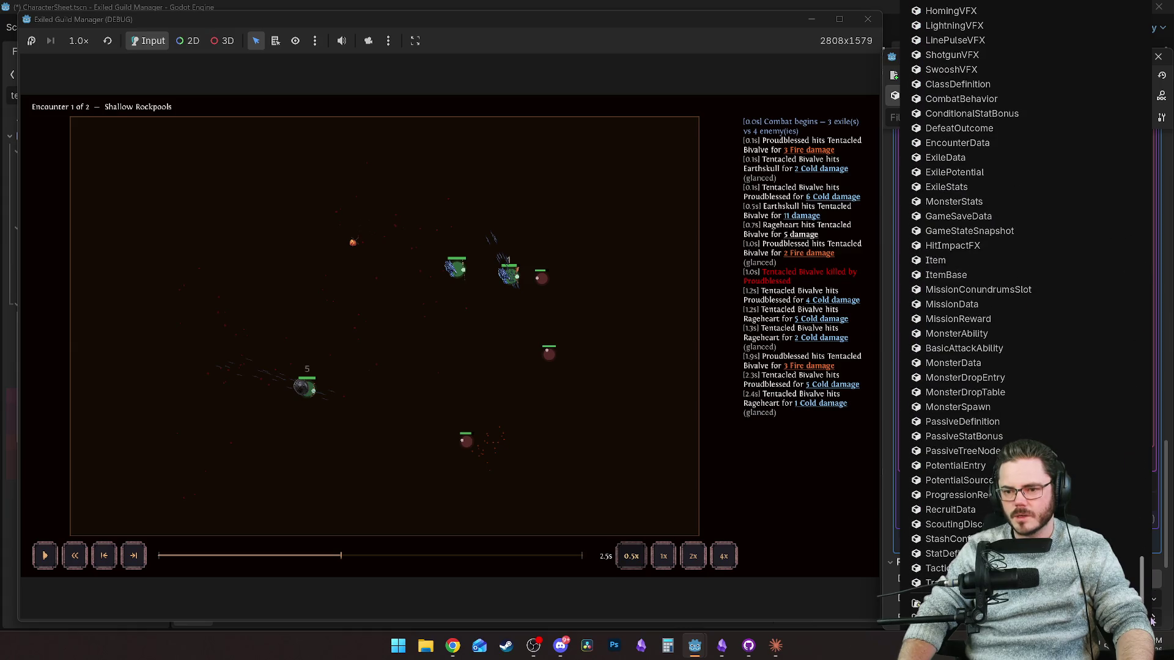
left_click(916, 610)
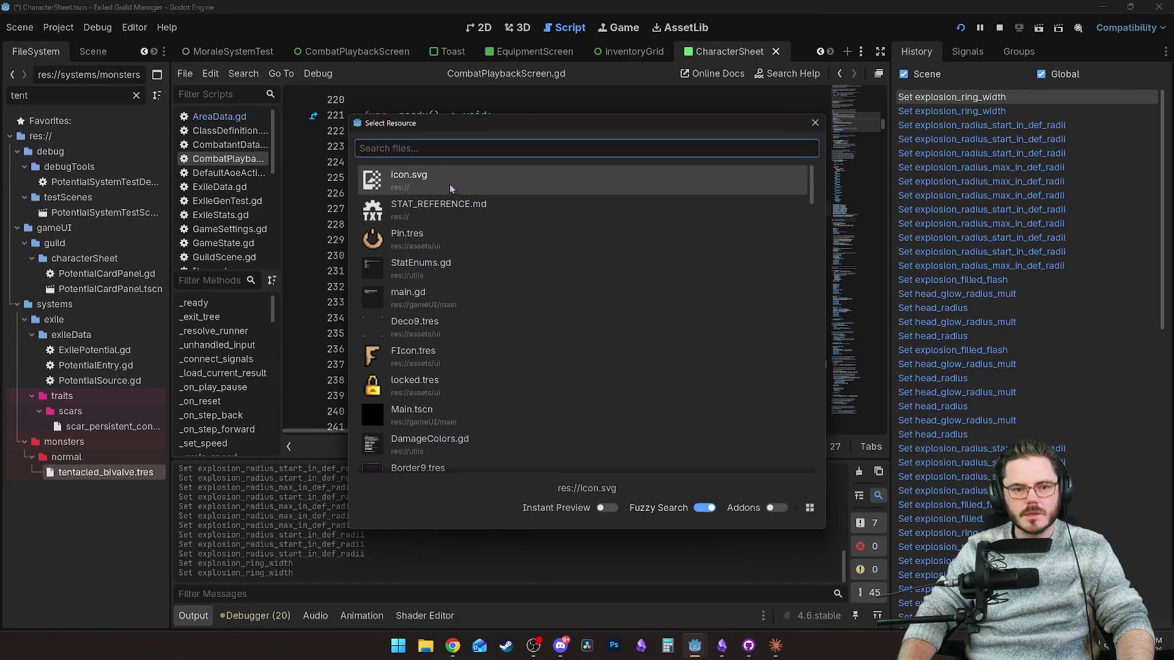
type("fire")
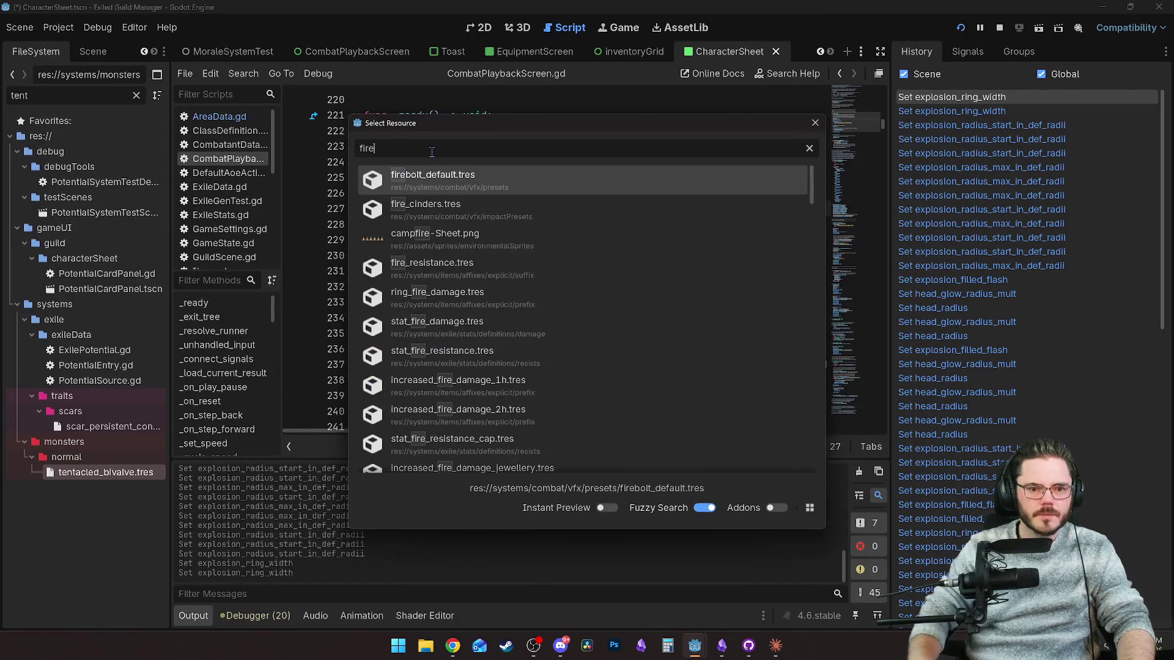
double_click(464, 185)
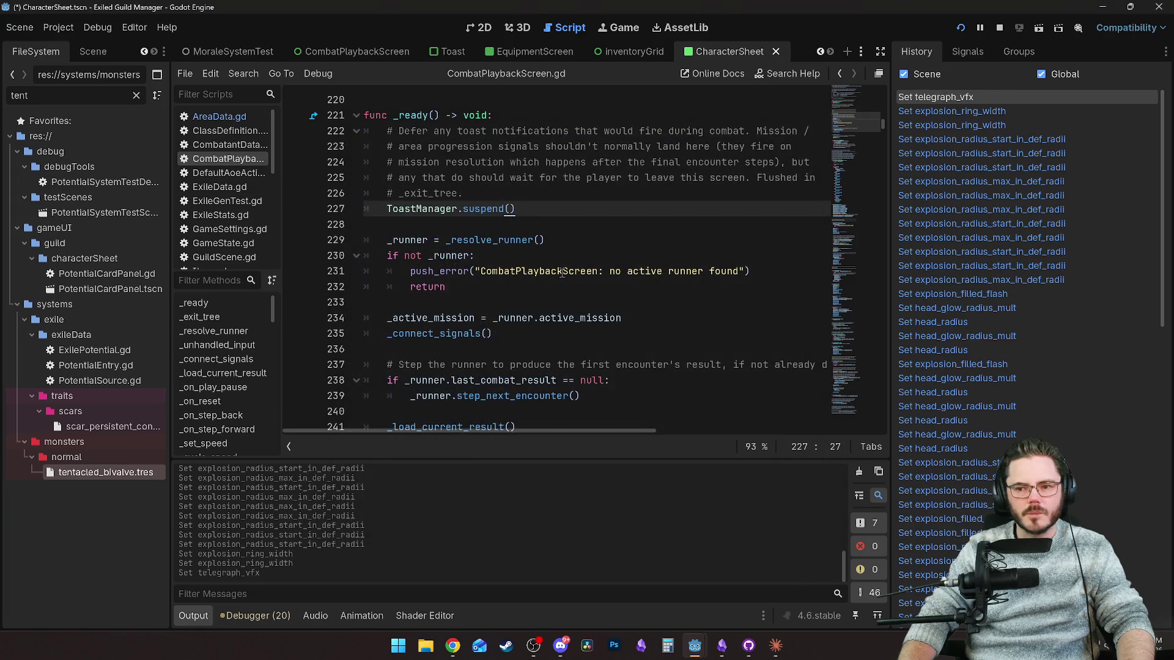
Bring the game replay and properties windows back up side by side.
mouse_move(694, 646)
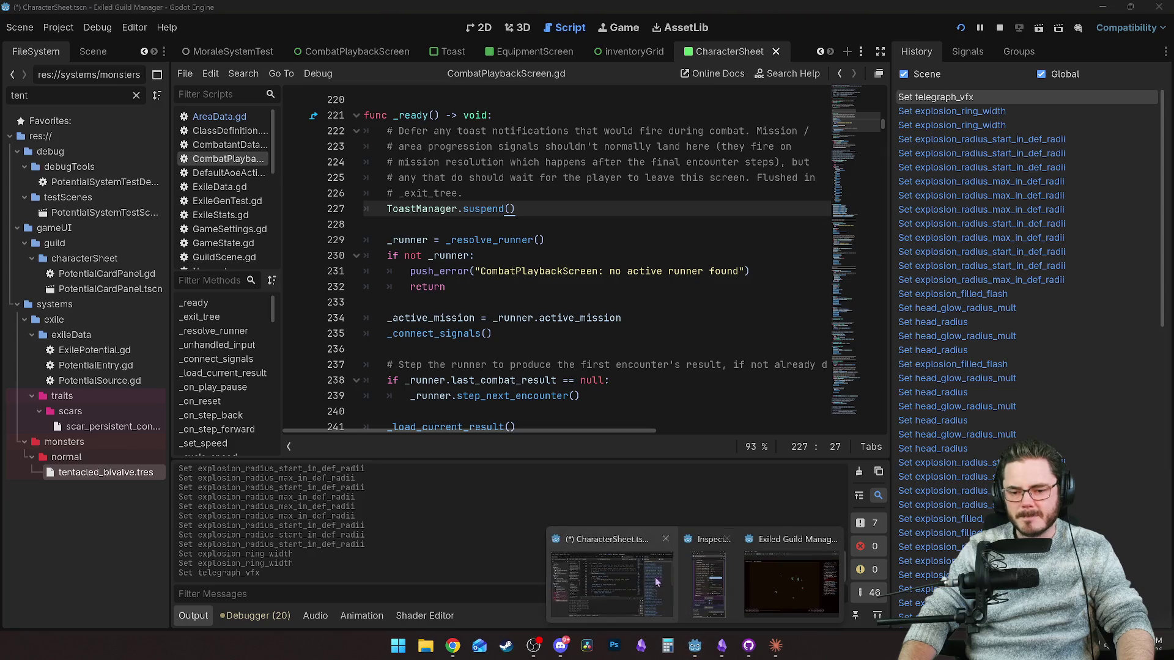
left_click(792, 584)
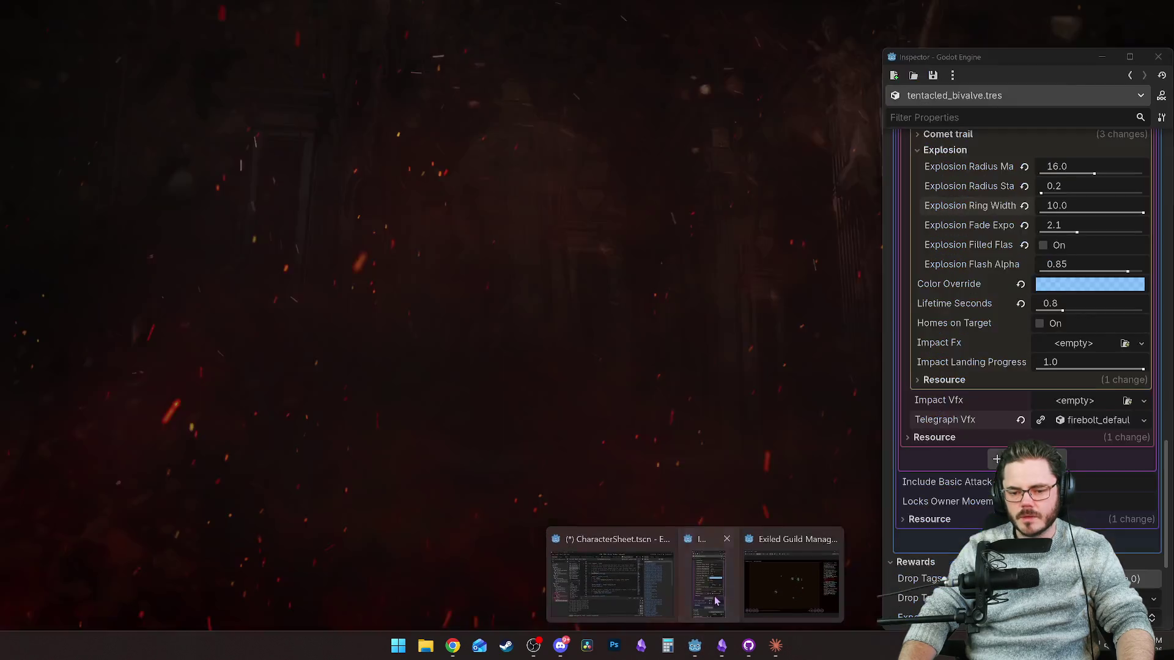
left_click(708, 584)
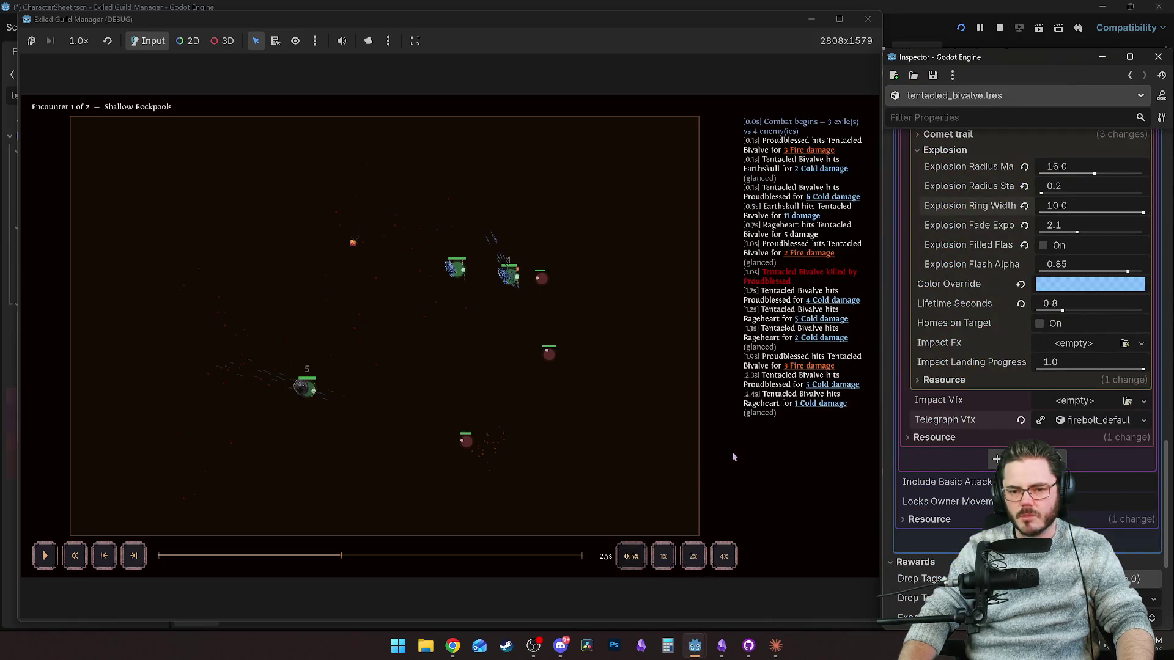
Expand the firebolt telegraph, lower Explosion Radius Max to 0.5, and rewind the replay to 2.4 s.
left_click(1087, 421)
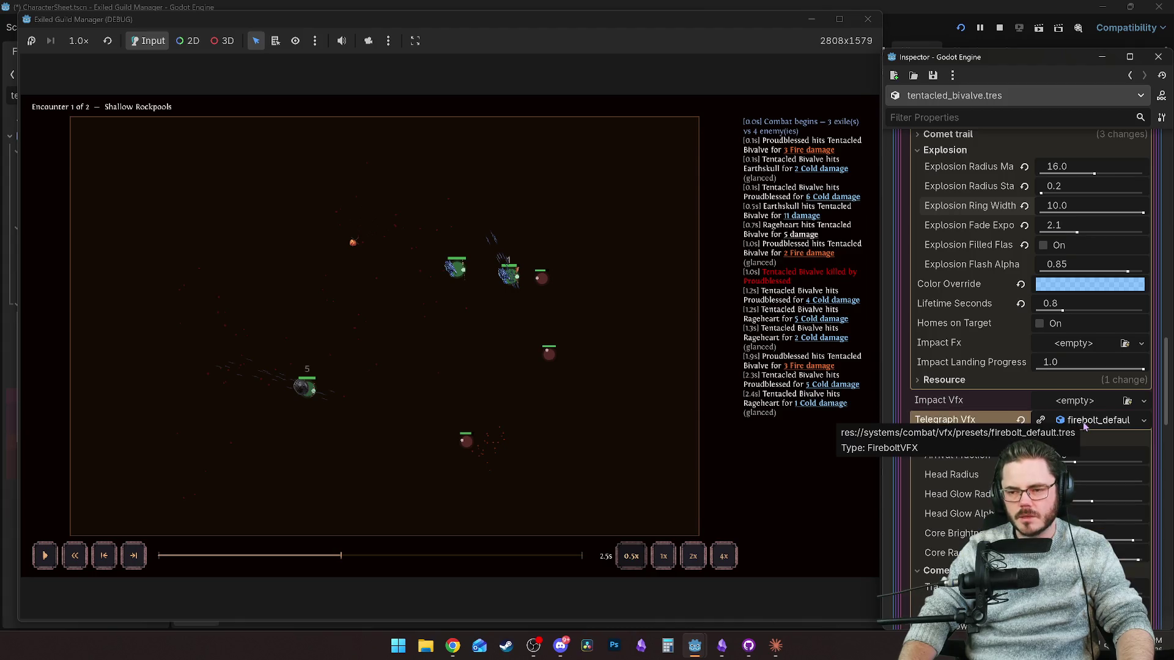
scroll(1011, 431, "up", 5)
scroll(1010, 431, "down", 8)
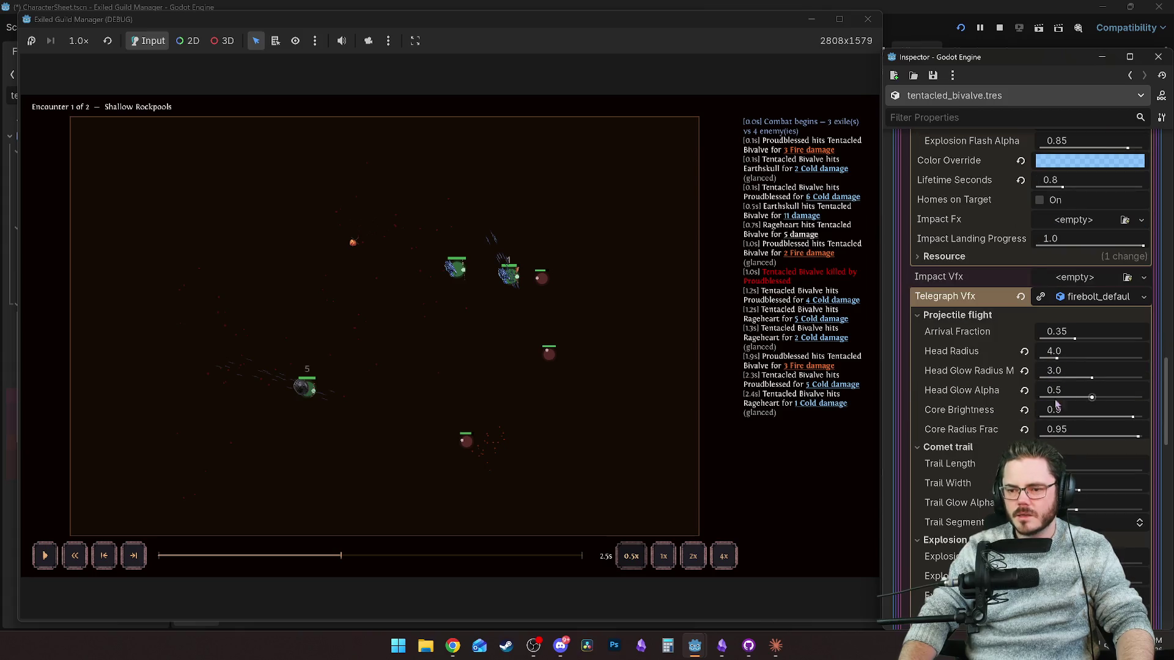
scroll(1058, 397, "down", 1)
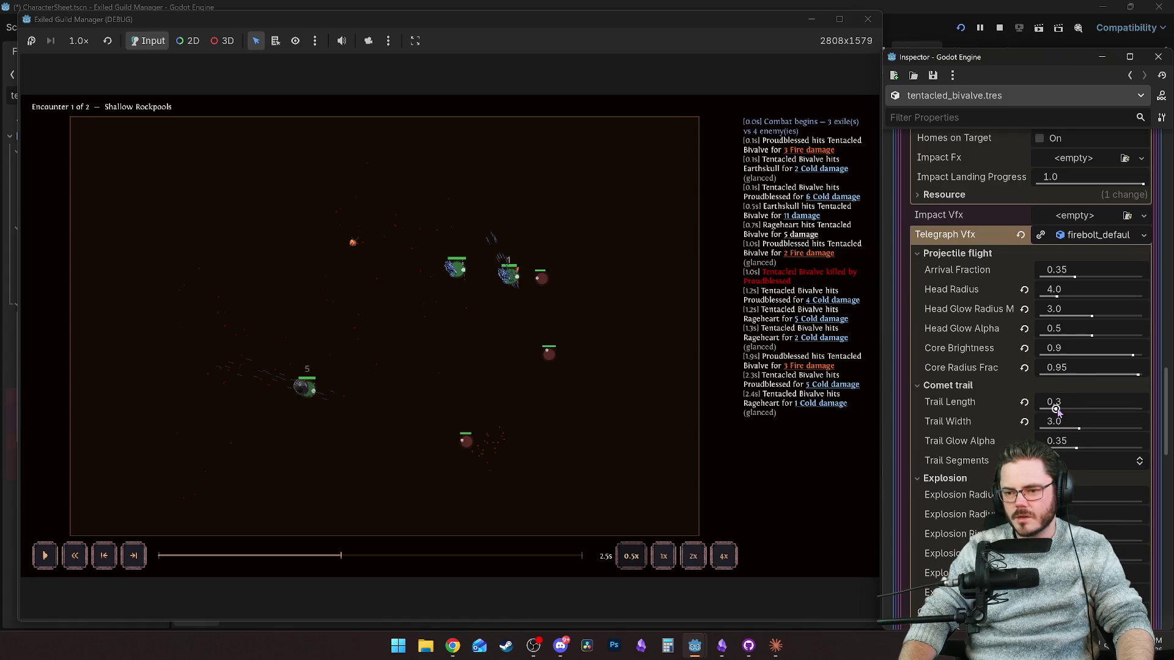
scroll(1064, 415, "down", 1)
left_click_drag(1052, 439, 996, 456)
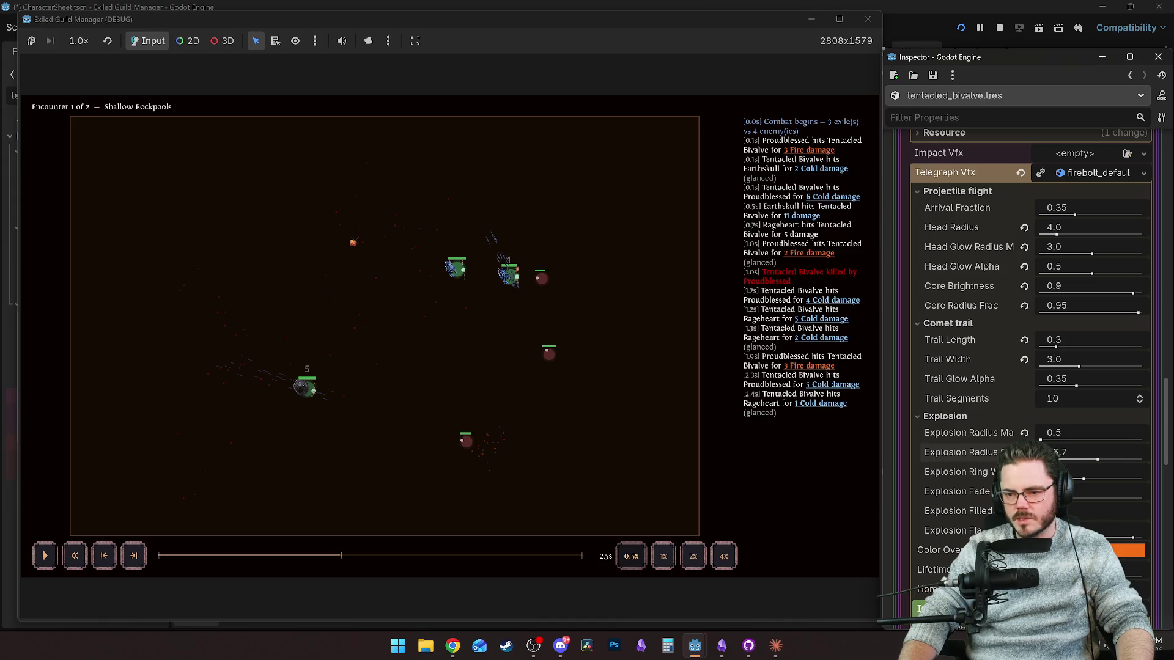
left_click_drag(340, 555, 327, 555)
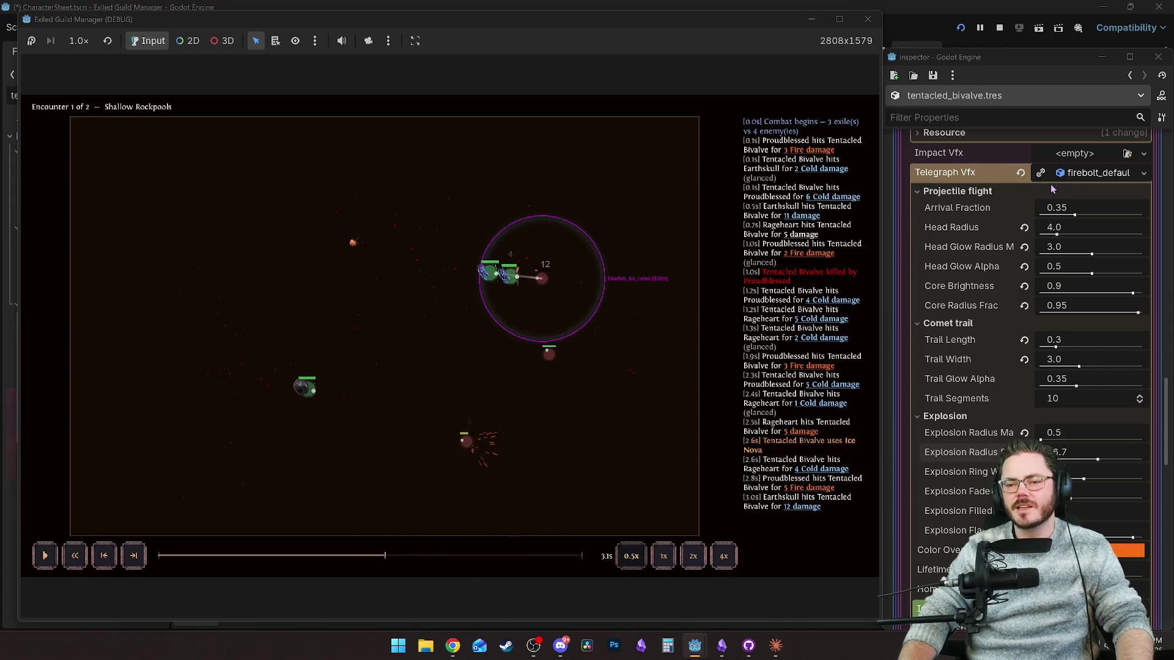
left_click(347, 555)
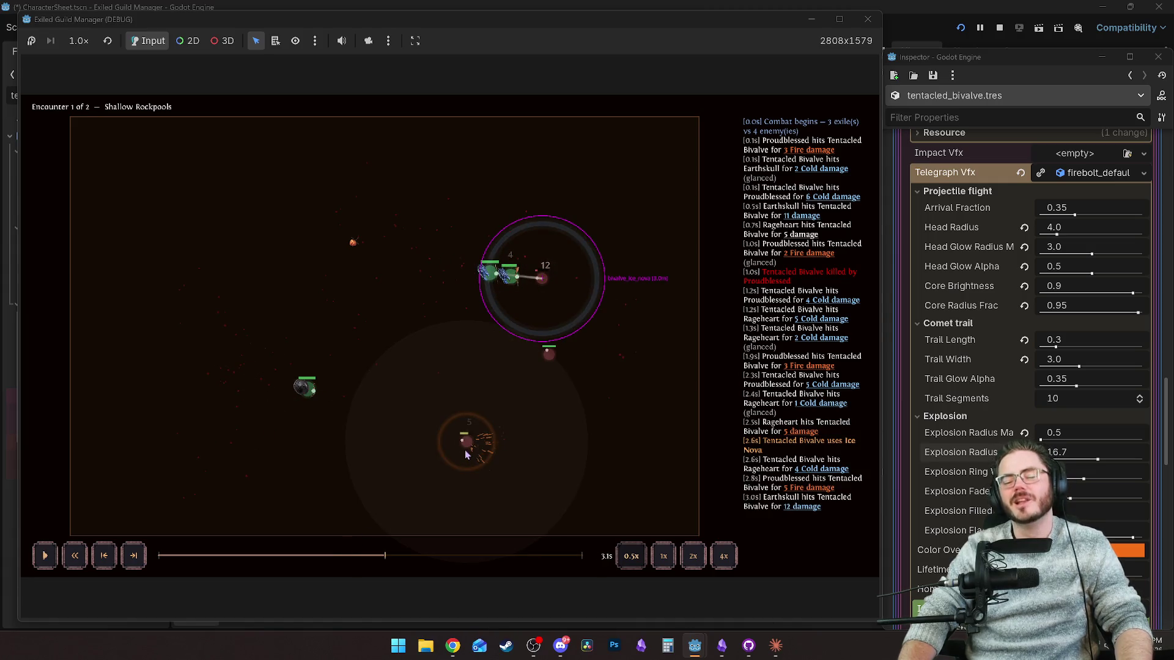
mouse_move(371, 556)
left_mouse_down()
mouse_move(357, 552)
mouse_move(372, 555)
left_mouse_up()
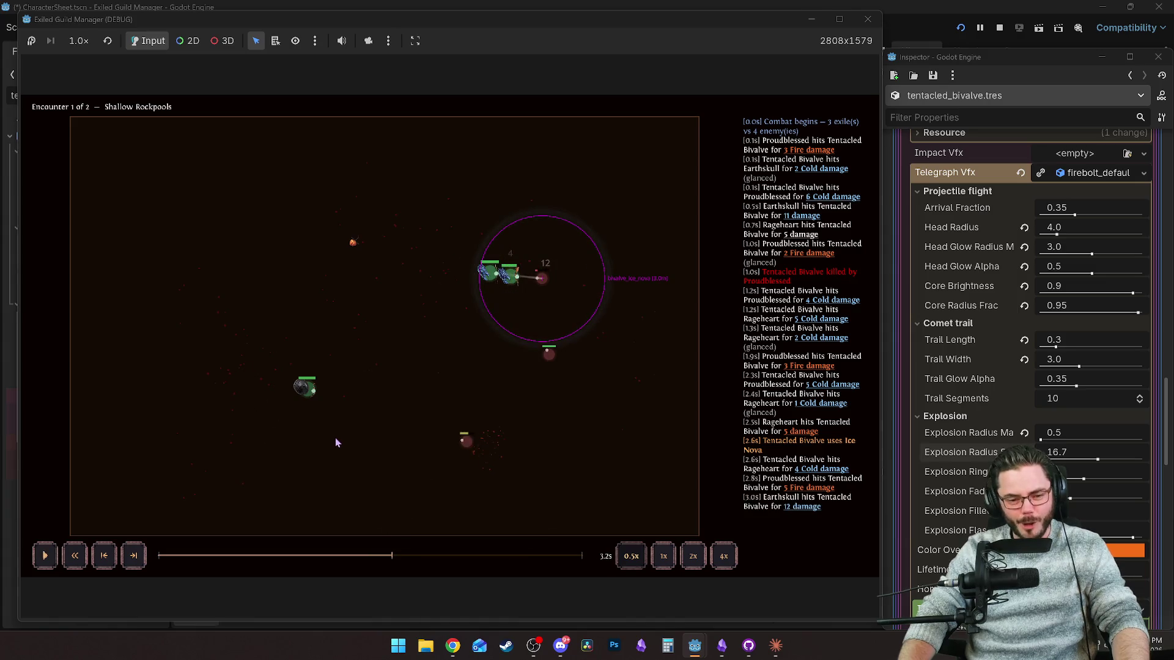
left_click(365, 557)
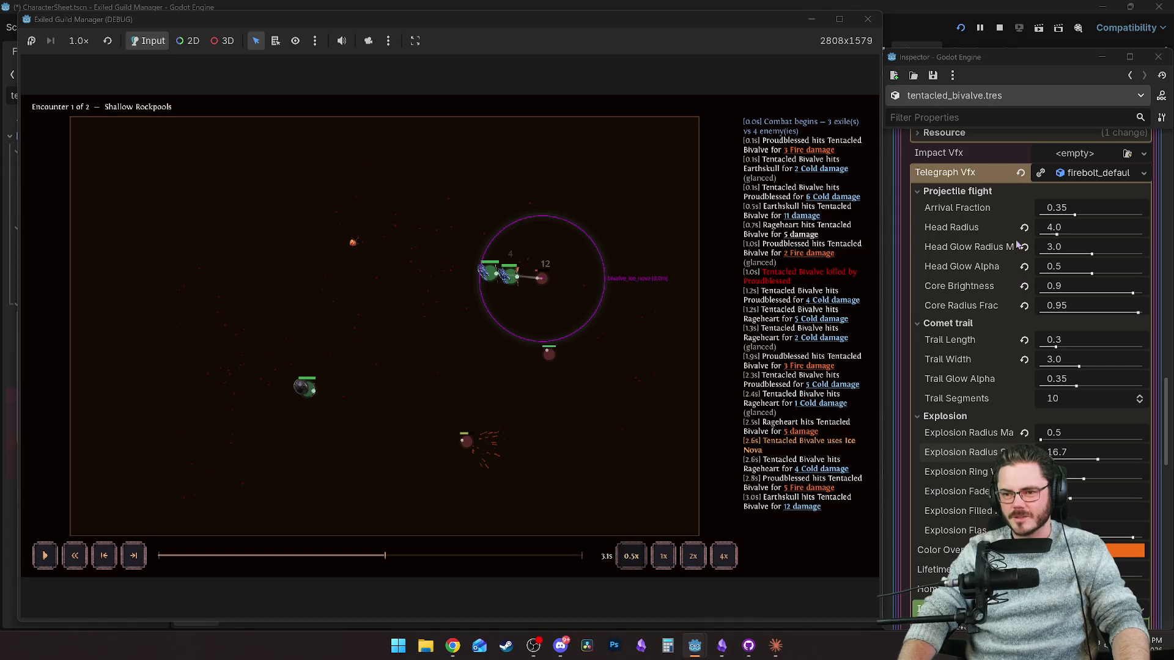
scroll(952, 258, "up", 1)
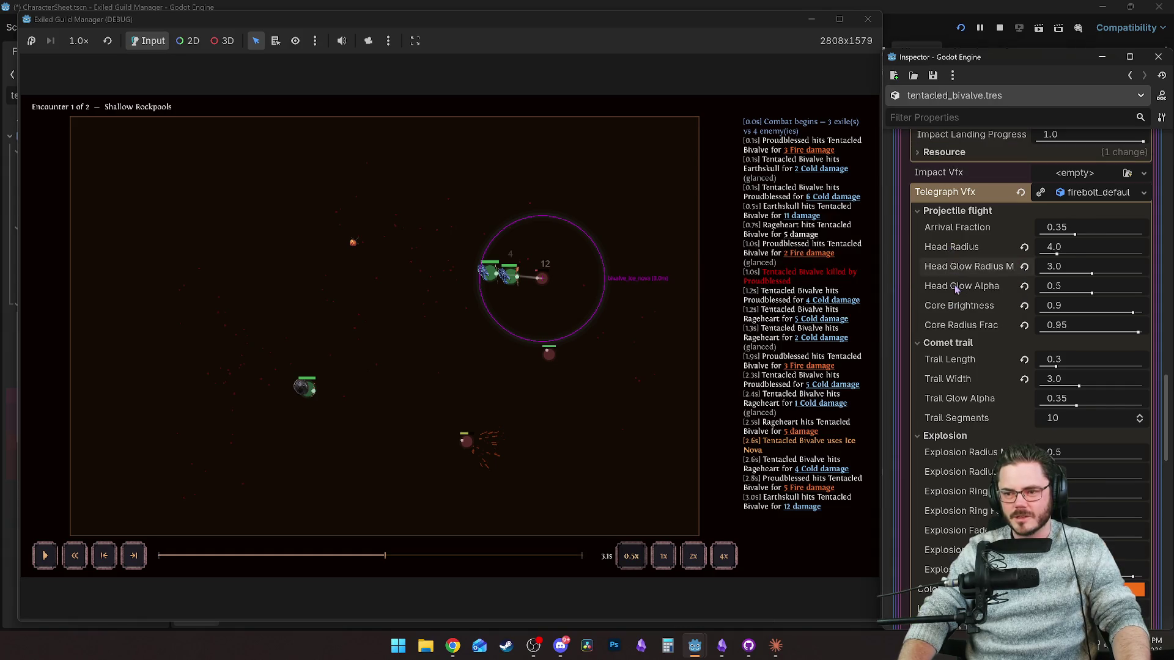
left_click(1040, 192)
Set the telegraph's Explosion Radius Max to 0.5 and Radius Start to 14.8.
left_click(978, 210)
left_click(978, 210)
left_click(979, 242)
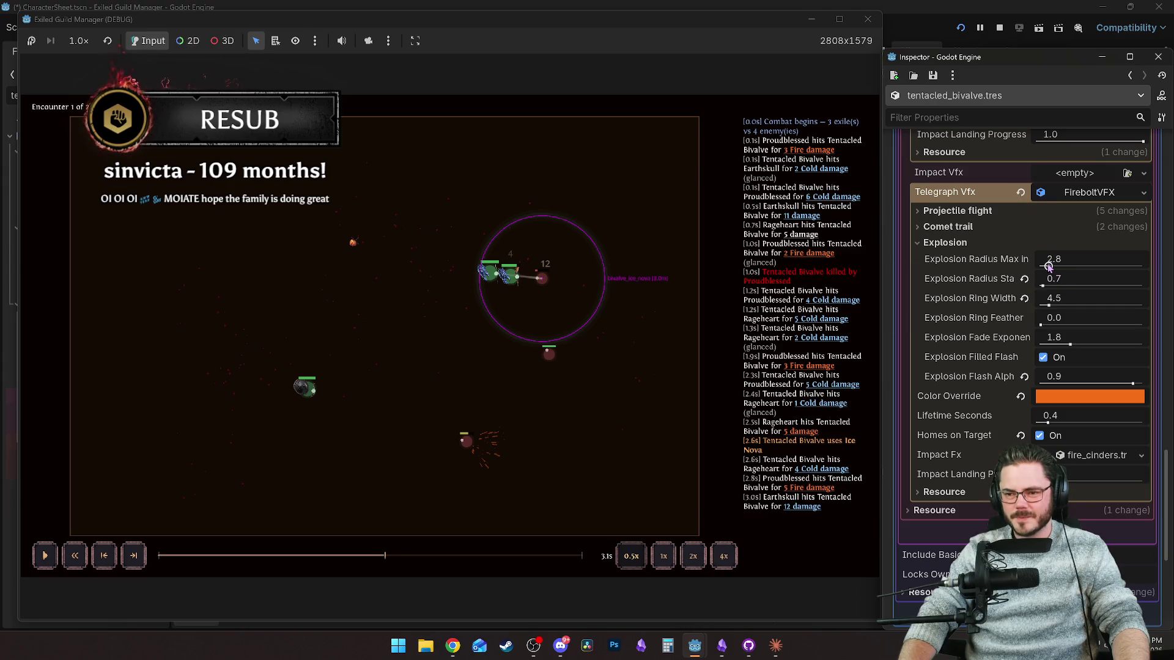
left_click_drag(1048, 266, 1091, 285)
left_click(477, 486)
key("space")
Rewind the replay to 2.3 s, then stop the game and save the scene.
left_click_drag(380, 555, 326, 558)
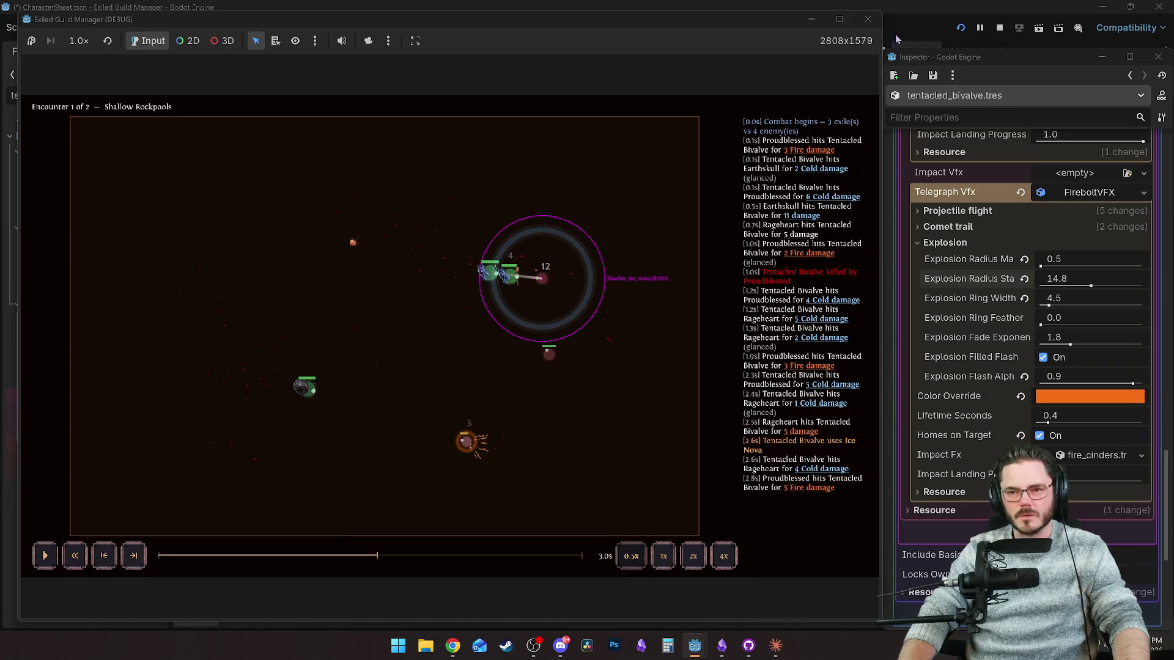
left_click(868, 19)
key("ctrl+s")
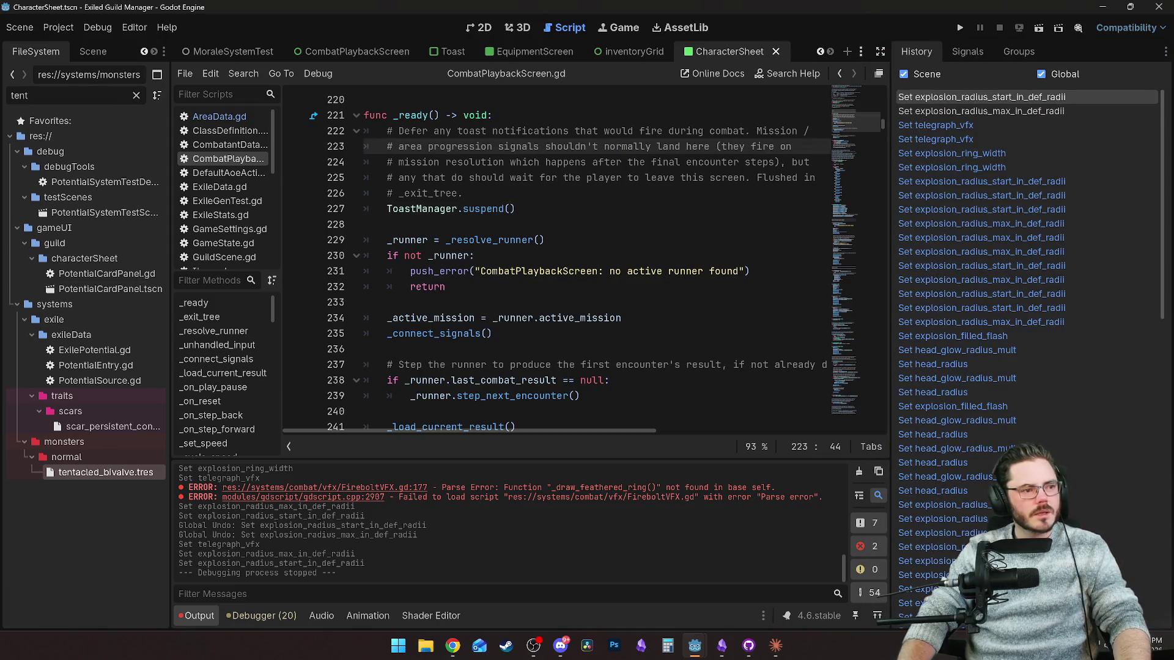
Relaunch the project with F5 and load the existing guild save.
key("F5")
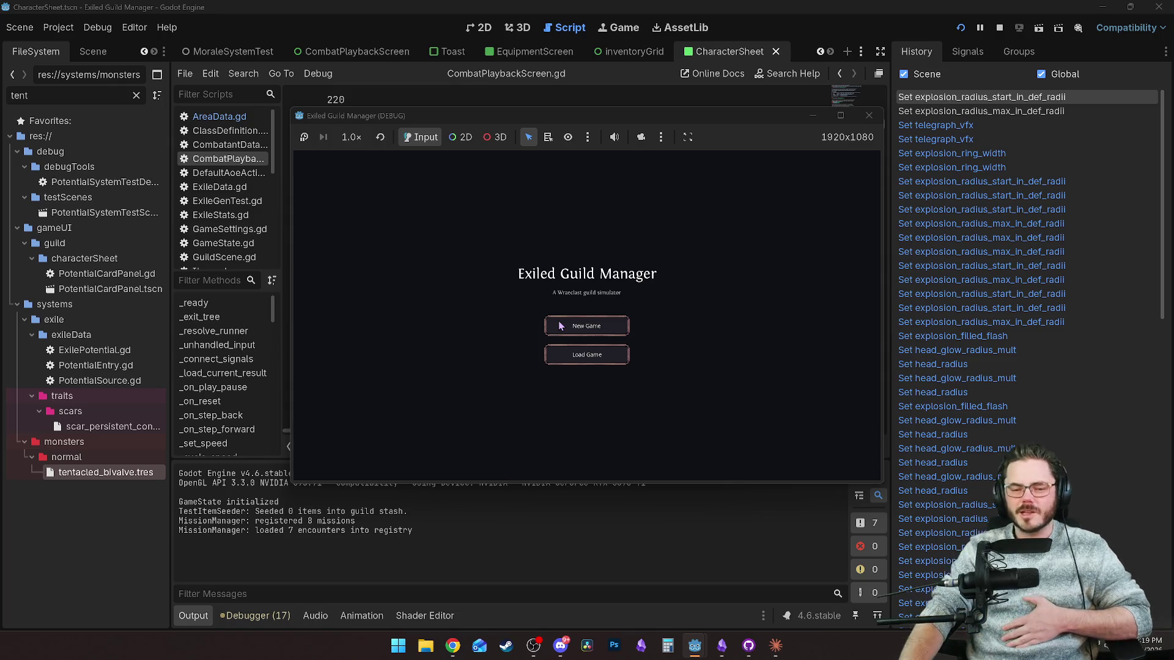
left_click(595, 359)
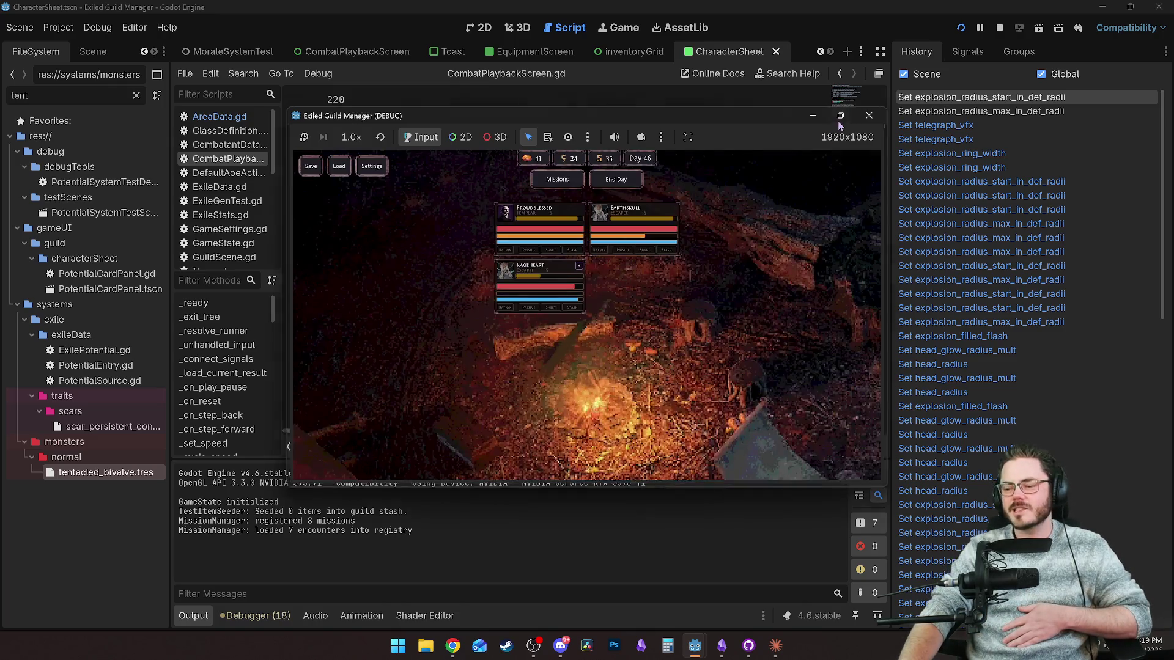
Maximize the game window and embark on Rockpool Scavenging from the Mission Board.
left_click(841, 115)
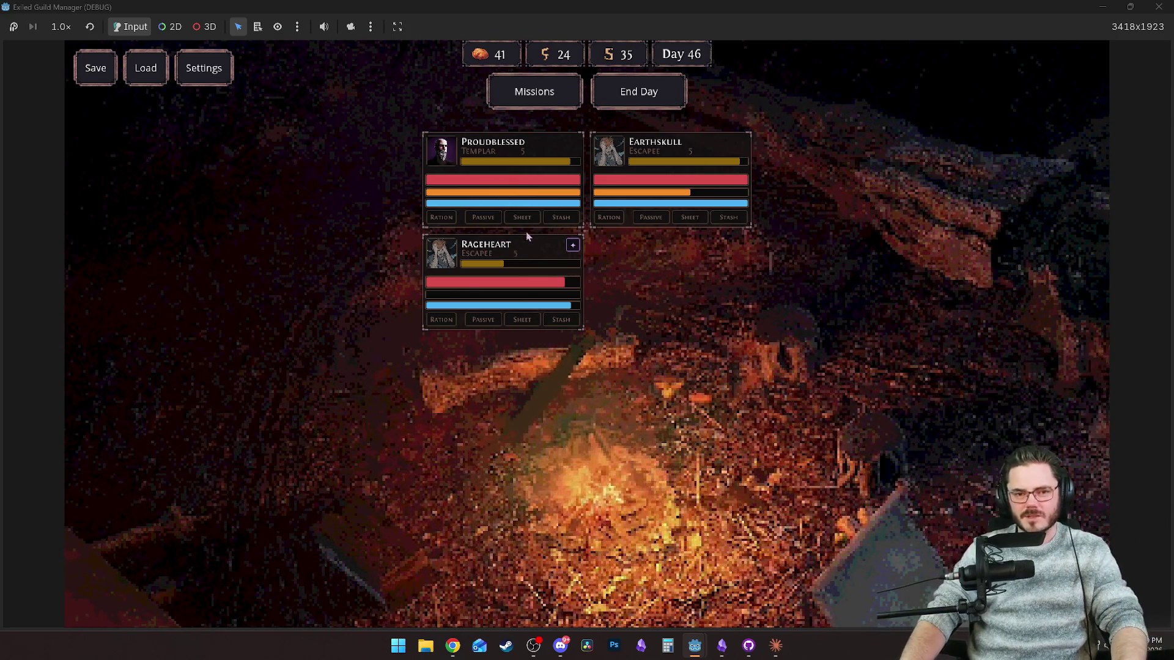
left_click(534, 93)
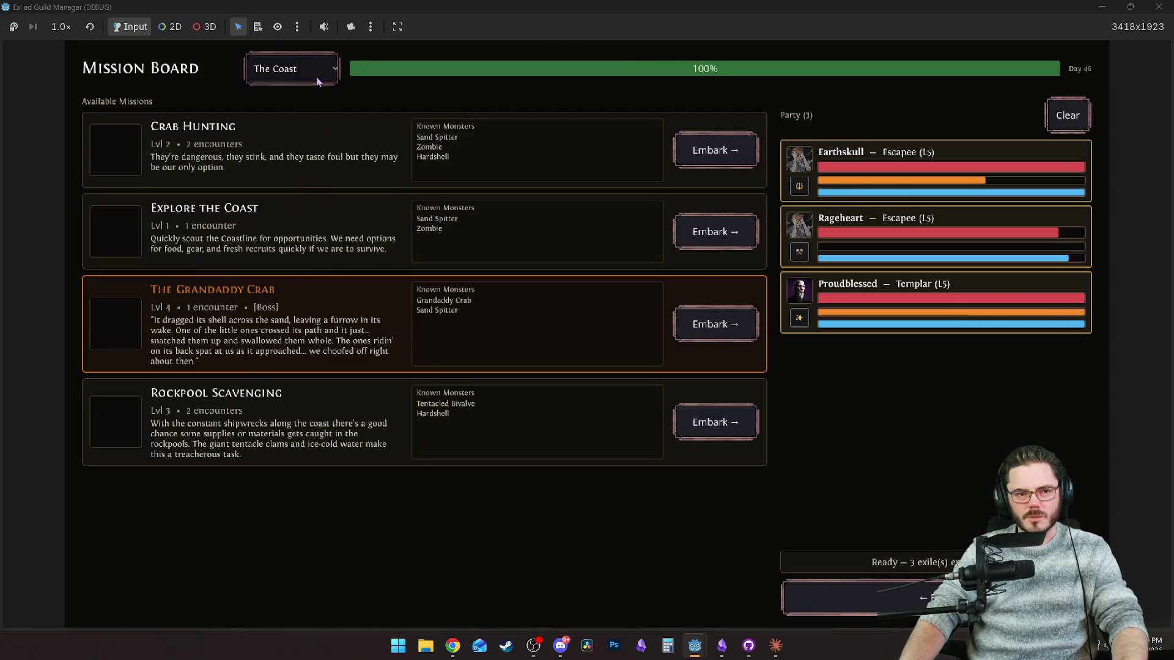
left_click(856, 598)
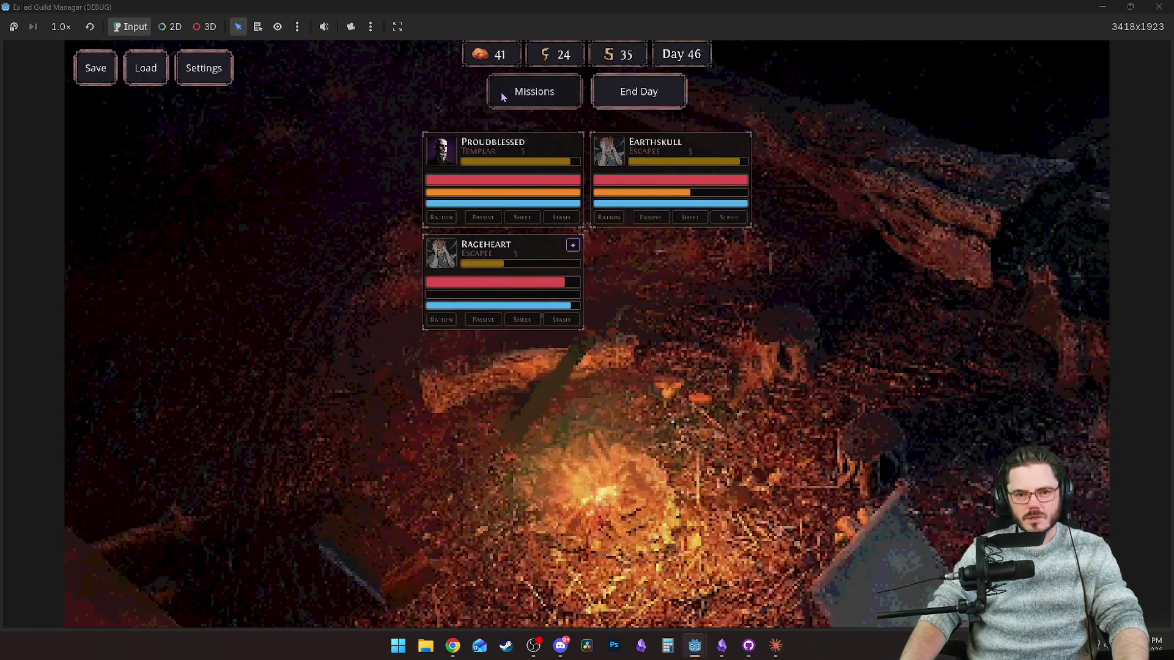
left_click(502, 97)
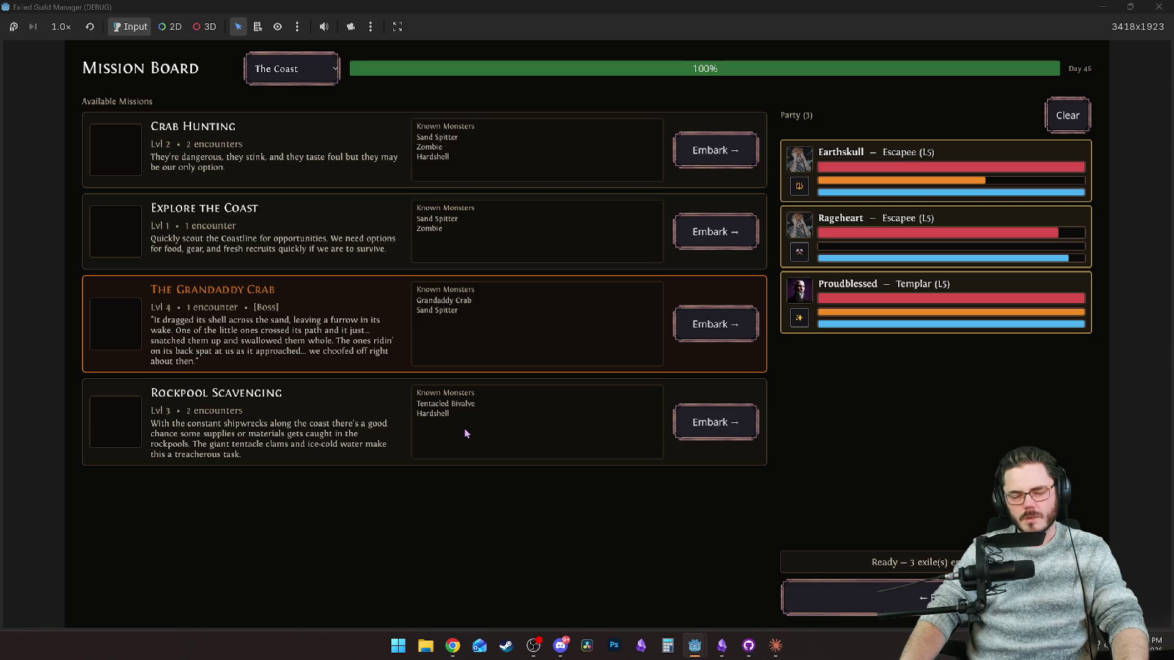
left_click(709, 422)
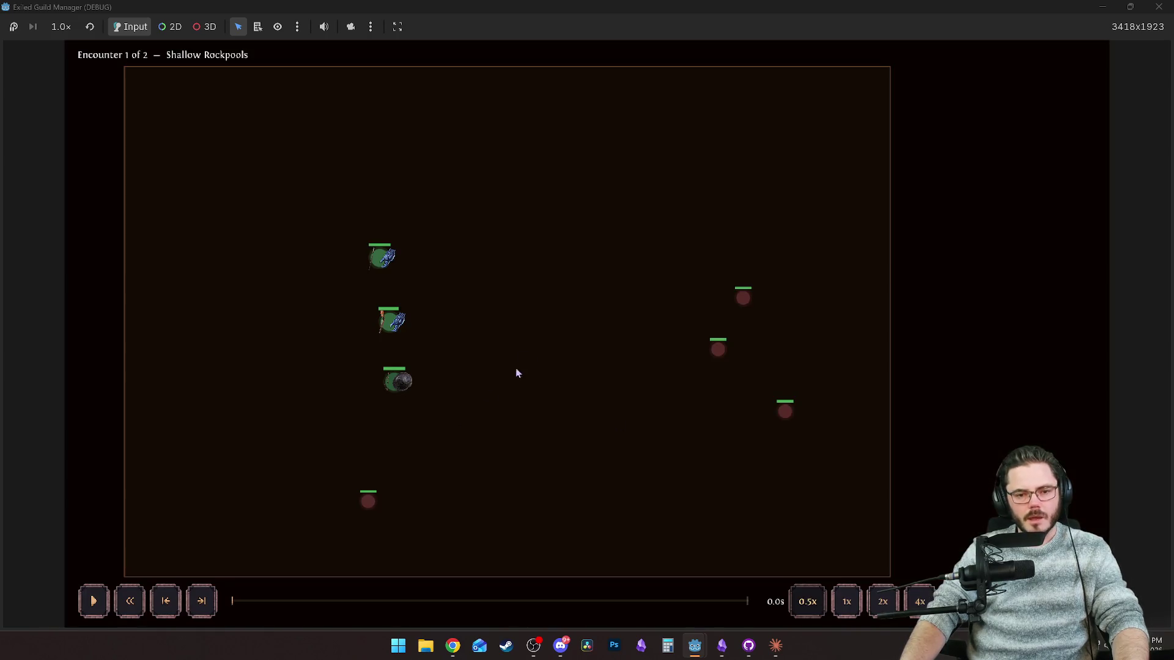
Pause the Shallow Rockpools playback, rewind it to 1.4 s, then continue past Victory.
mouse_move(371, 505)
key("space")
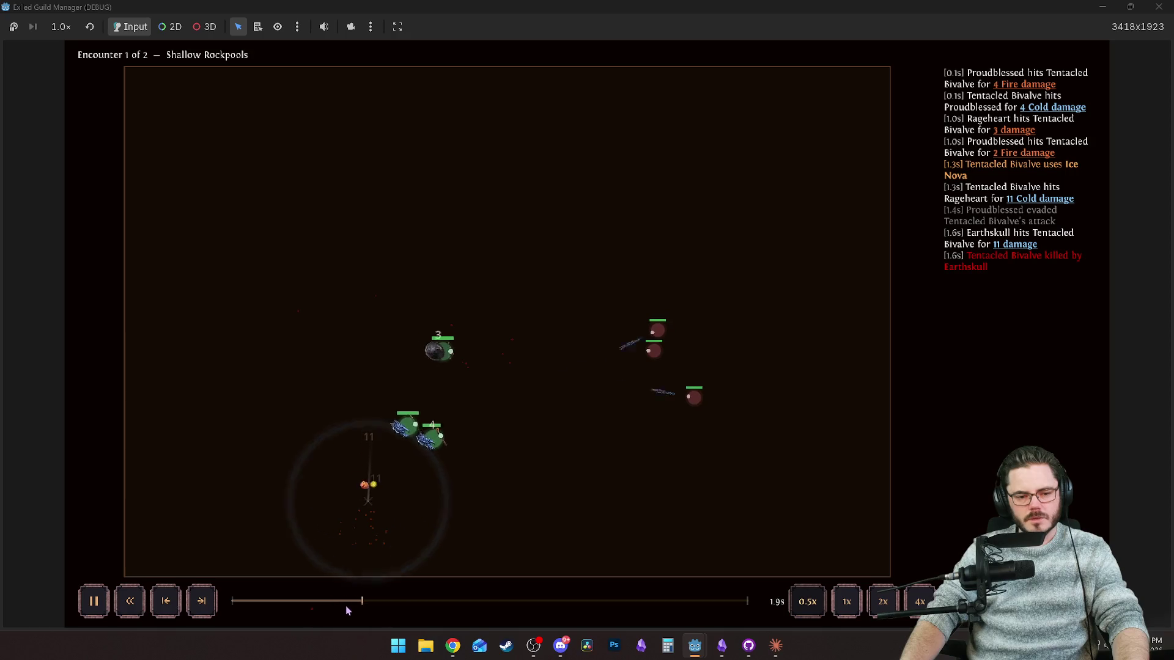
mouse_move(351, 604)
left_mouse_down()
mouse_move(307, 585)
mouse_move(493, 589)
left_mouse_up()
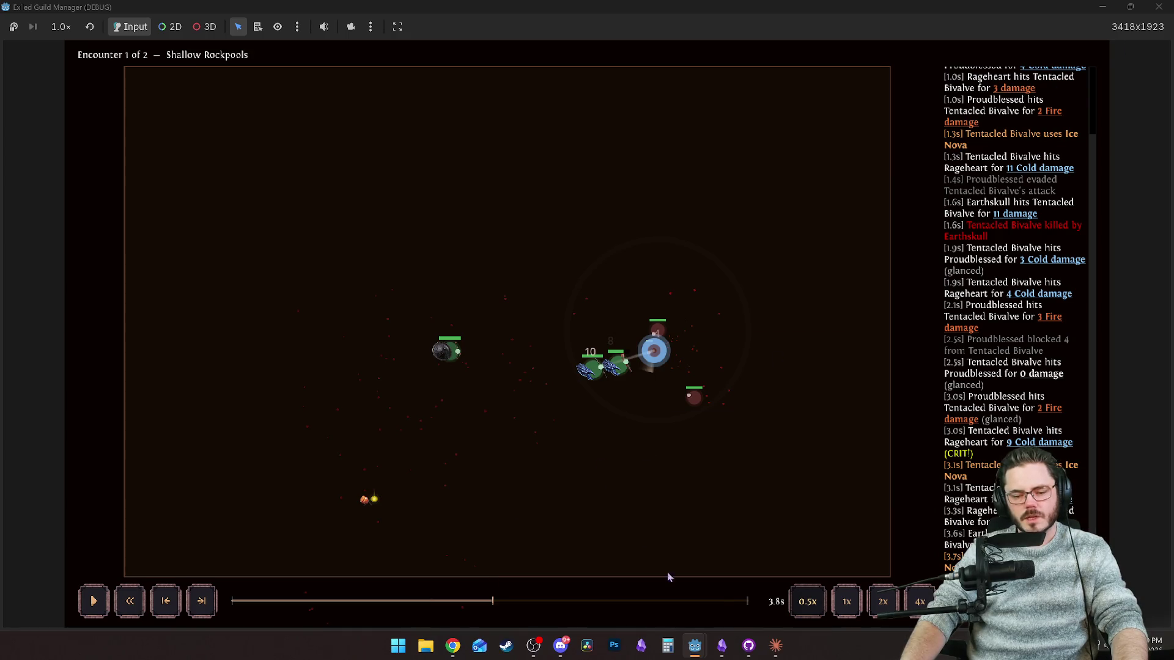
left_click(592, 77)
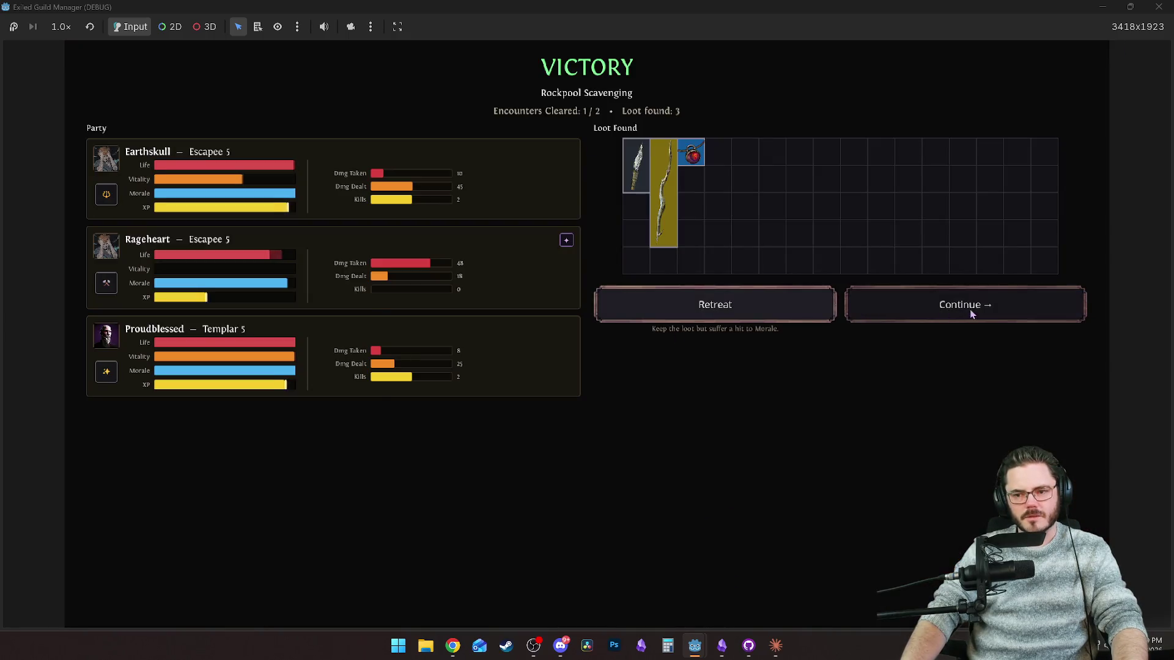
Open the mission report and keep the Rare Leather Belt, Rare Tattered Rags, Driftwood Staff, red potion and Leather Belt.
left_click(971, 314)
left_click(594, 83)
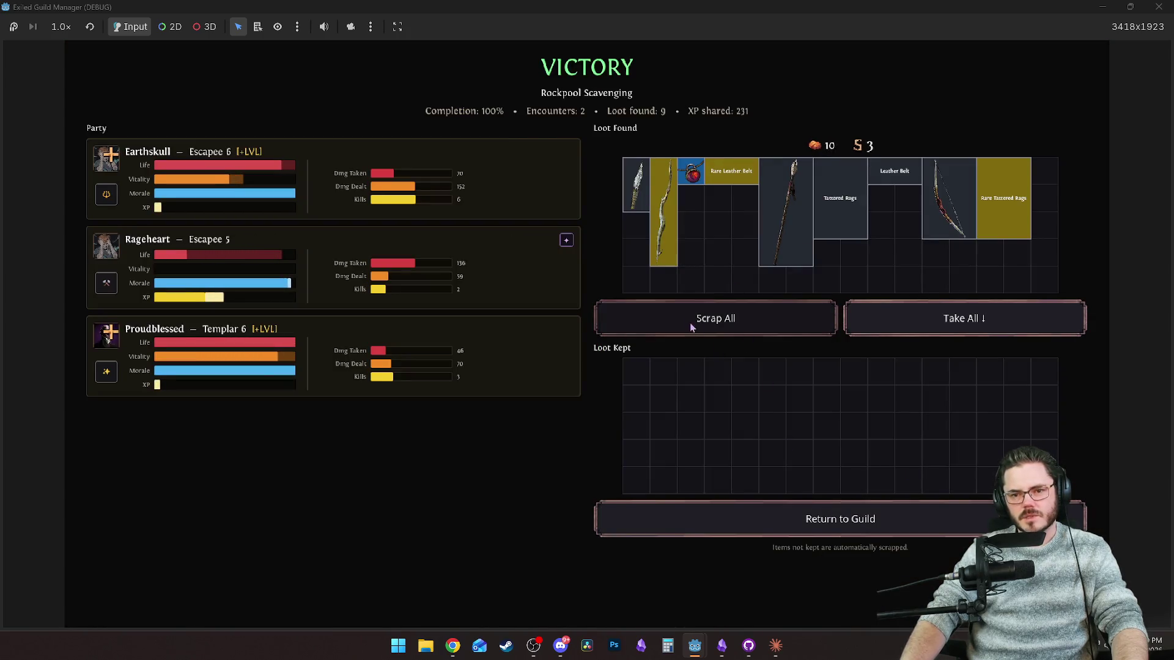
left_click(733, 175)
left_click(1004, 202)
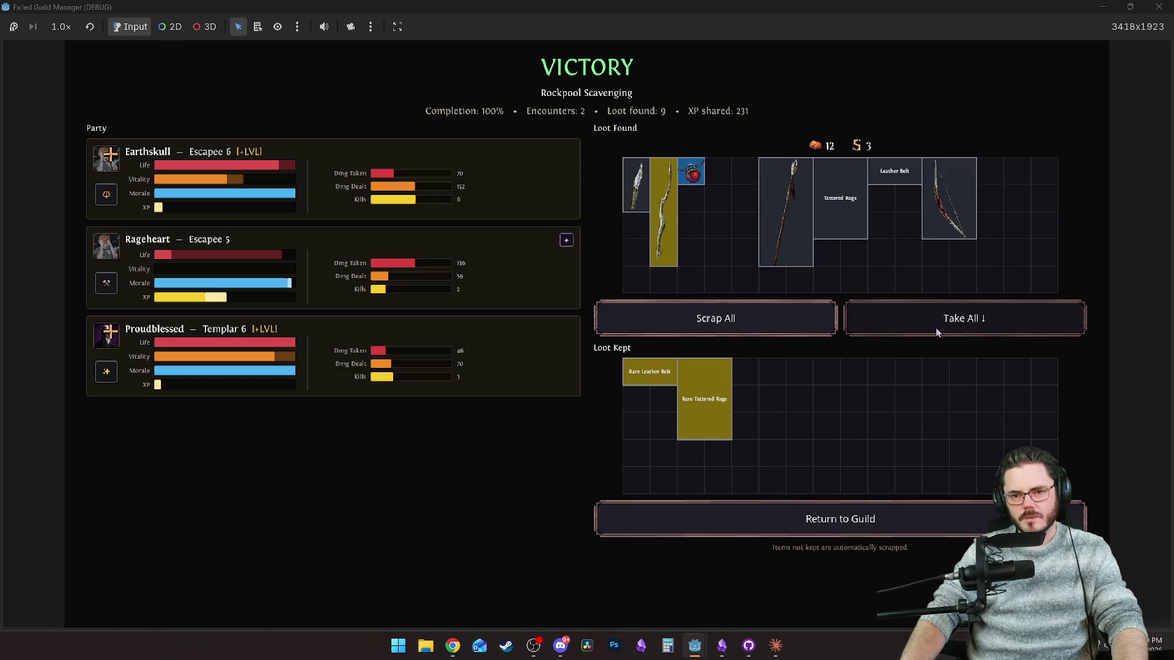
left_click(673, 219)
left_click(692, 173)
left_click(892, 177)
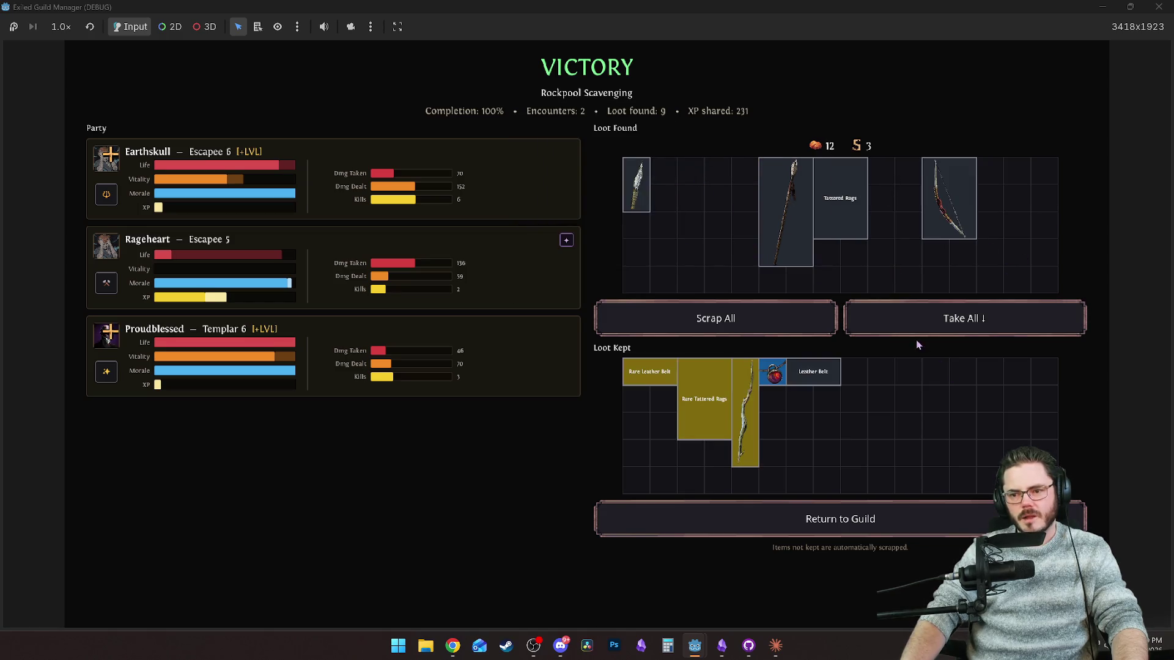
Return to the guild camp and open Proudblessed's character sheet.
left_click(859, 521)
left_click(561, 217)
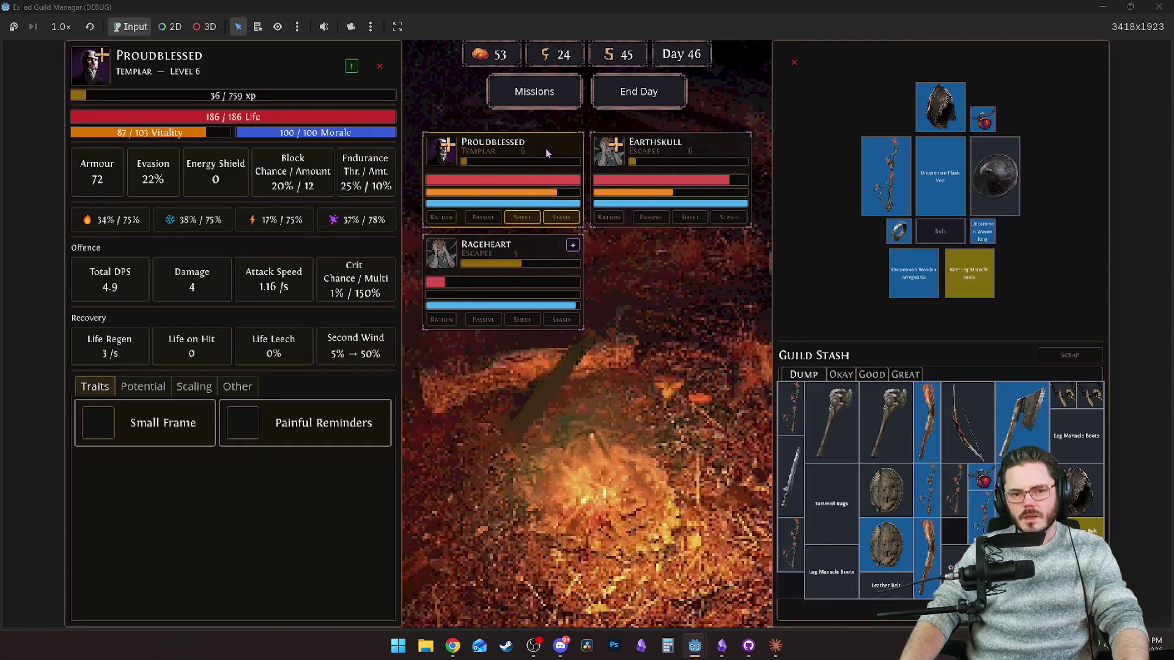
Salvage the surplus maces, bows, sword, shields, rags, boots and belt into shards.
left_click(1071, 354)
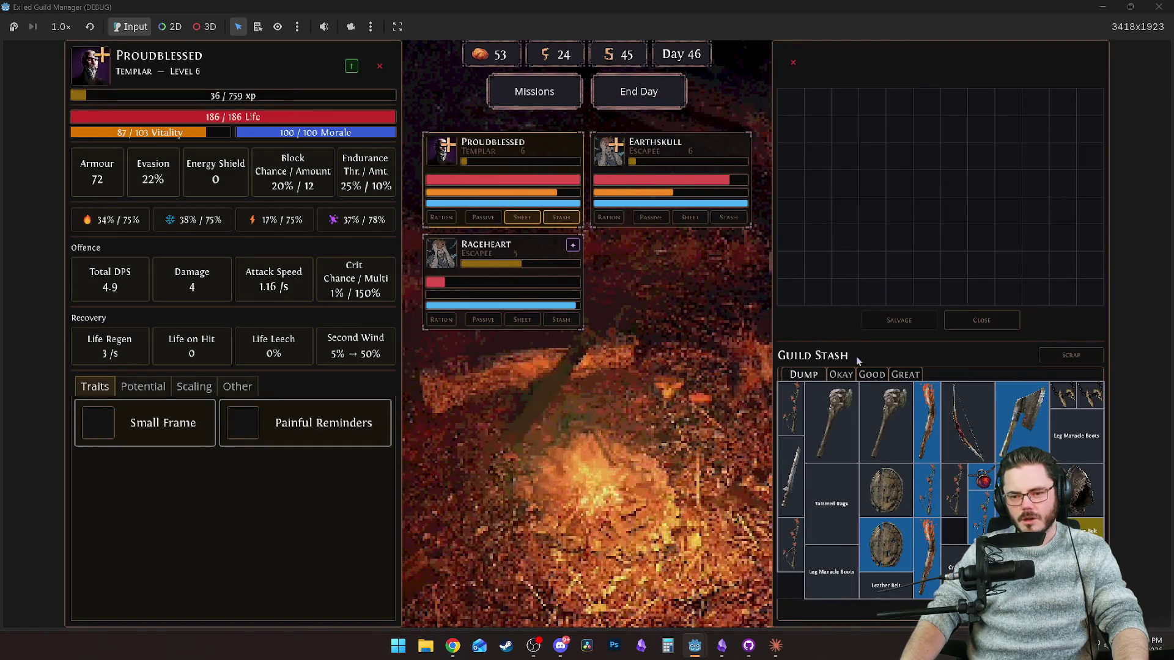
left_click(831, 421, "ctrl")
left_click(886, 422, "ctrl")
left_click(791, 406, "ctrl")
left_click(790, 484, "ctrl")
left_click(831, 503, "ctrl")
left_click(832, 572, "ctrl")
left_click(791, 544, "ctrl")
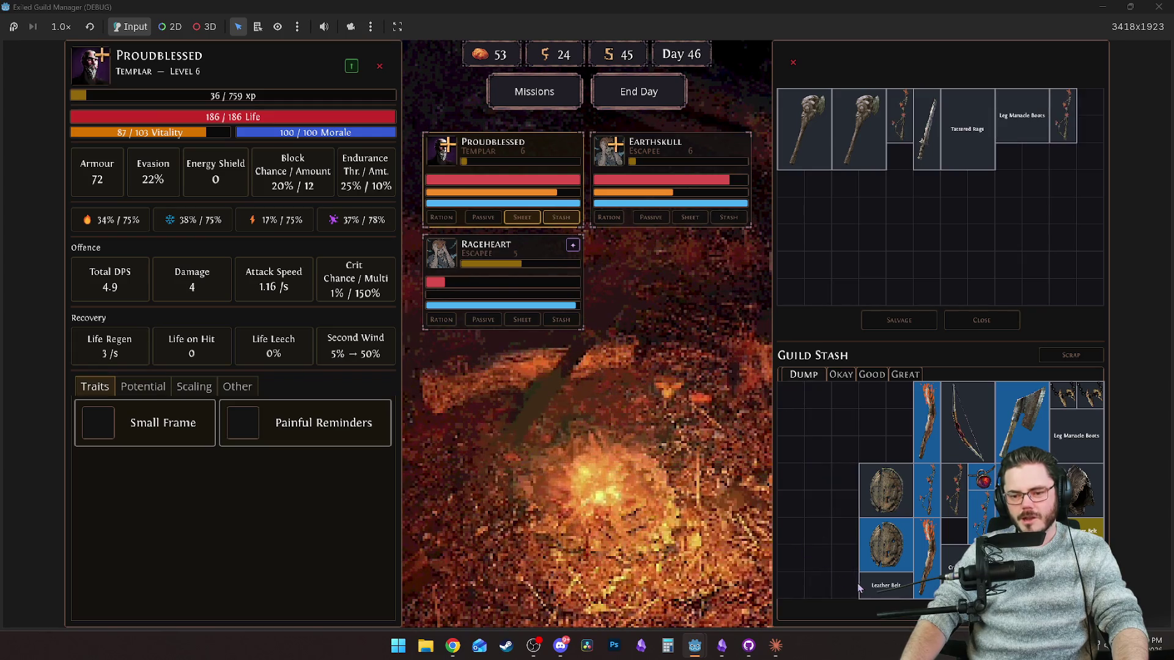
left_click(862, 587, "ctrl")
left_click(1018, 160, "ctrl")
left_click(927, 428, "ctrl")
left_click(966, 434, "ctrl")
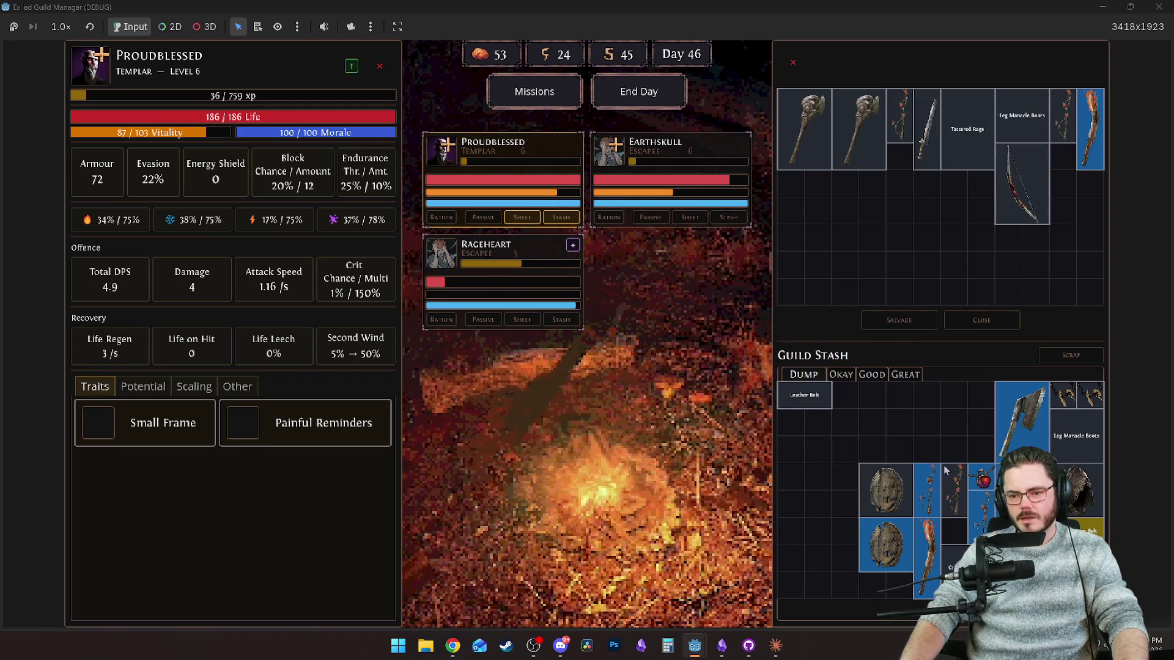
left_click(927, 490, "ctrl")
left_click(886, 489, "ctrl")
left_click(886, 545, "ctrl")
left_click(927, 560, "ctrl")
left_click(954, 490, "ctrl")
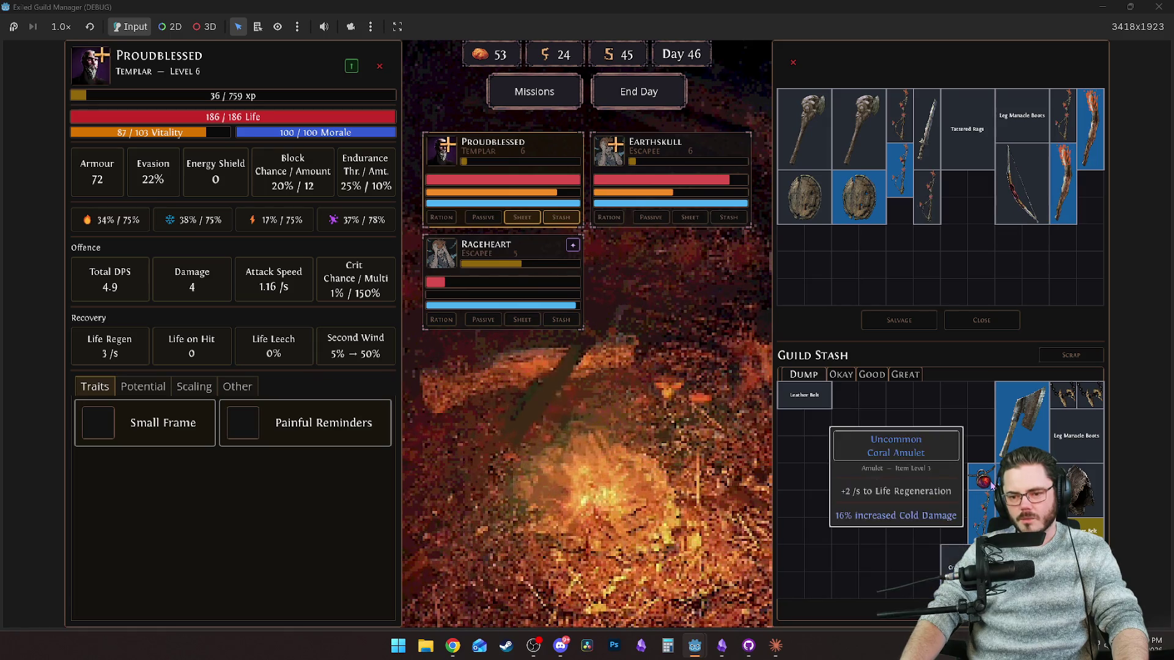
left_click(817, 396, "ctrl")
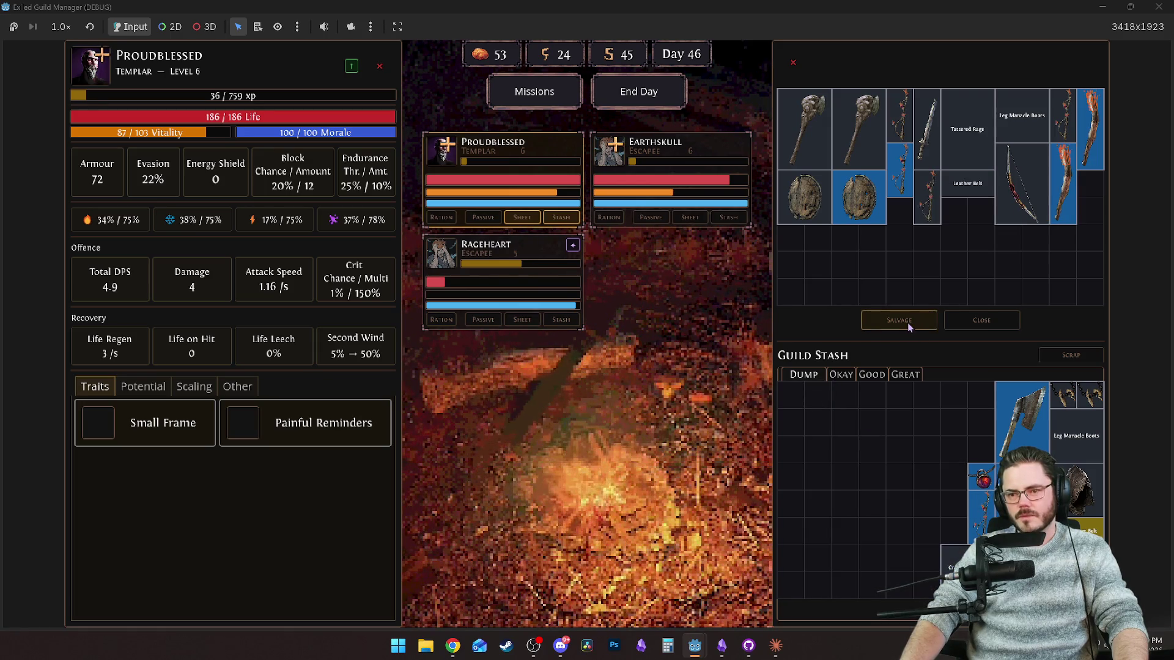
left_click(908, 323)
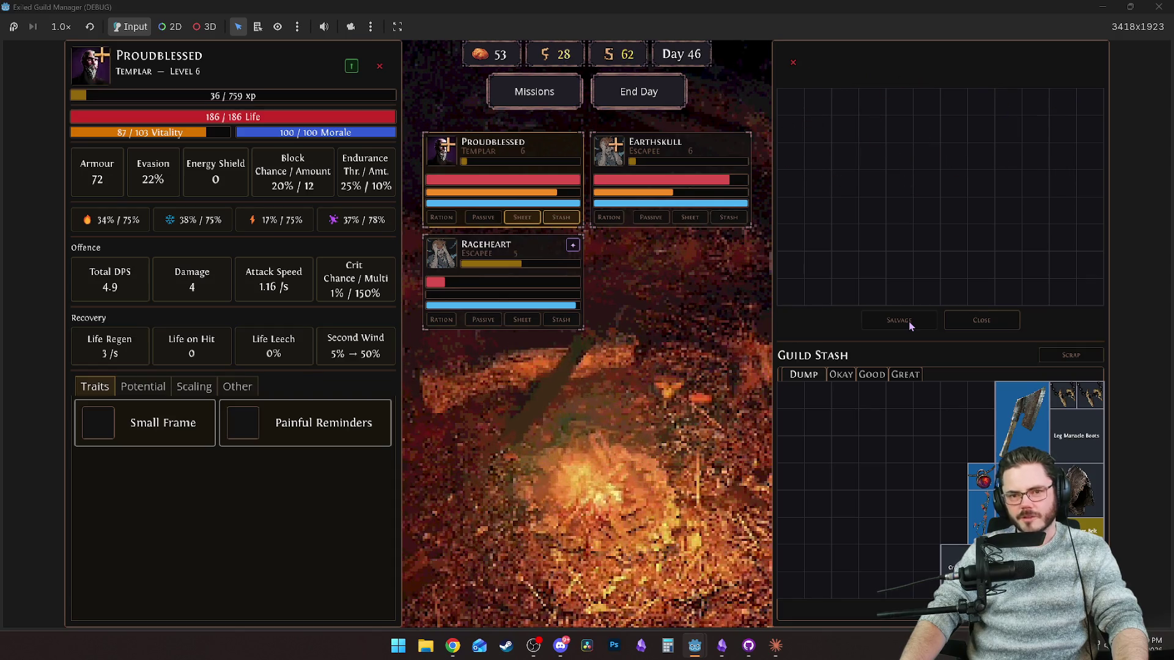
Salvage a second batch: boots, small items, axe, helmet, cracked leather gloves and blue staff.
left_click(1077, 435, "ctrl")
left_click(1064, 394, "ctrl")
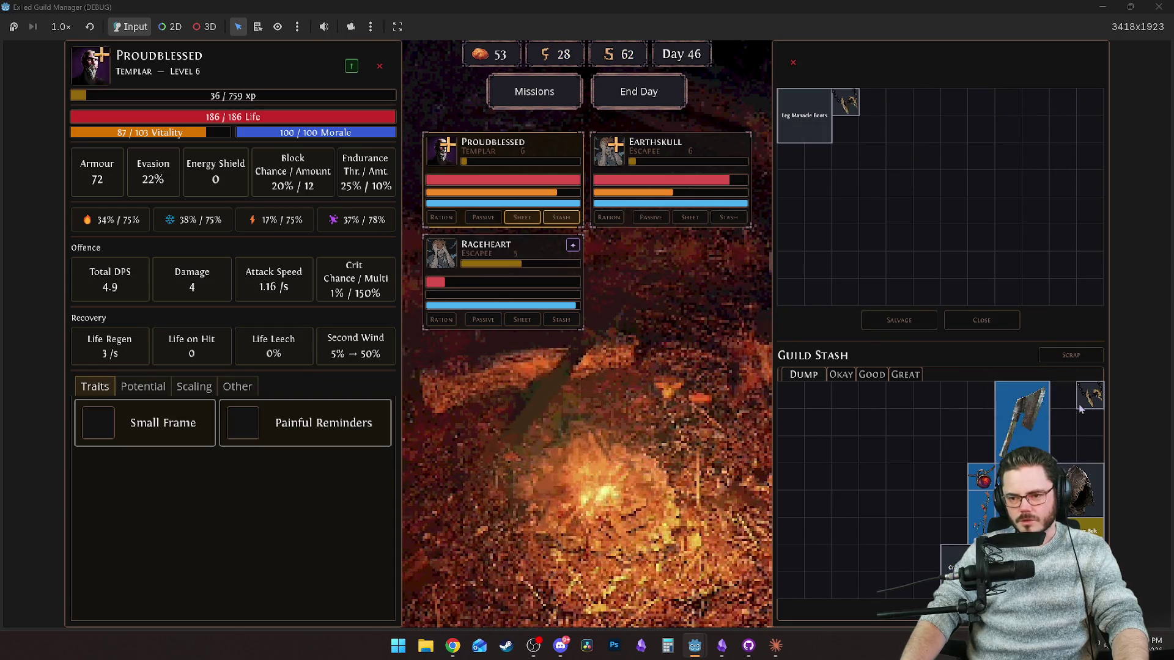
left_click(1090, 394, "ctrl")
left_click(1022, 419, "ctrl")
left_click(1078, 489, "ctrl")
left_click(1003, 490, "ctrl")
left_click(1003, 507, "ctrl")
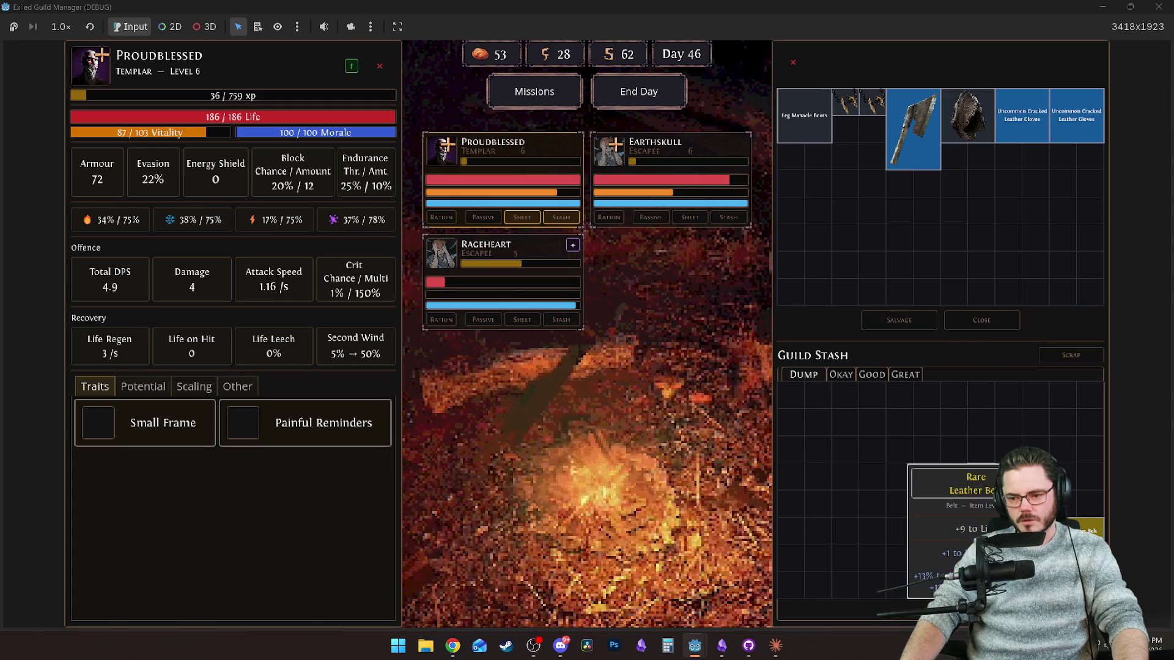
left_click(979, 559, "ctrl")
left_click(954, 568, "ctrl")
left_click(981, 513, "ctrl")
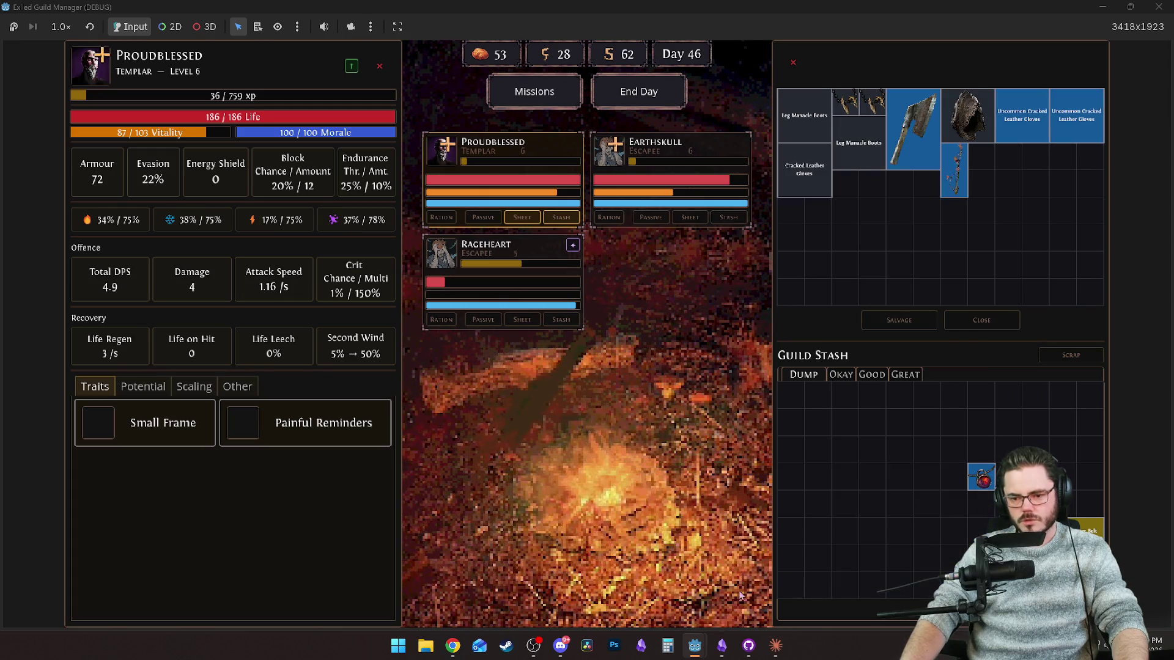
left_click(899, 320)
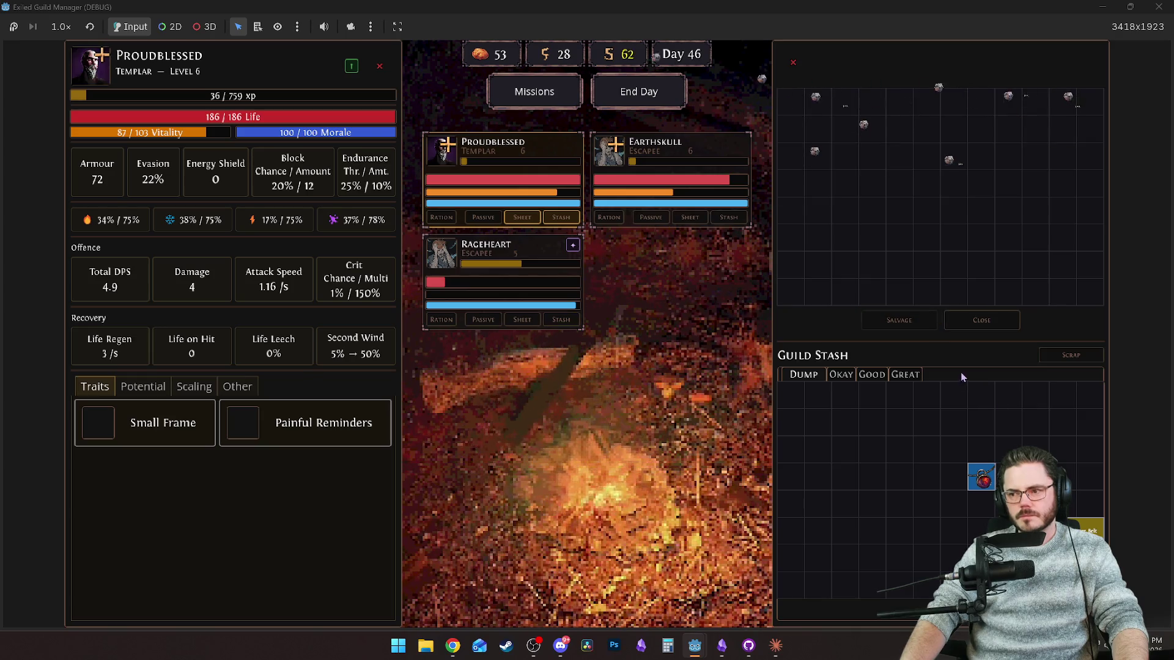
Close salvage and equip the Rare Leather Belt on Proudblessed.
left_click(985, 321)
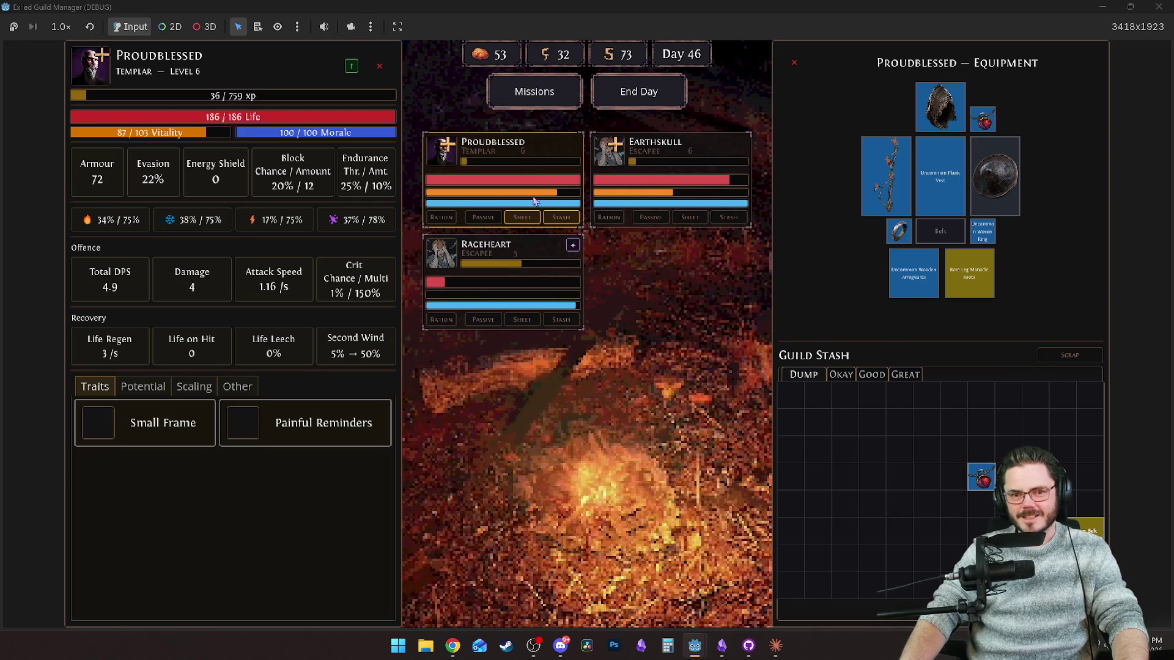
left_click(522, 319)
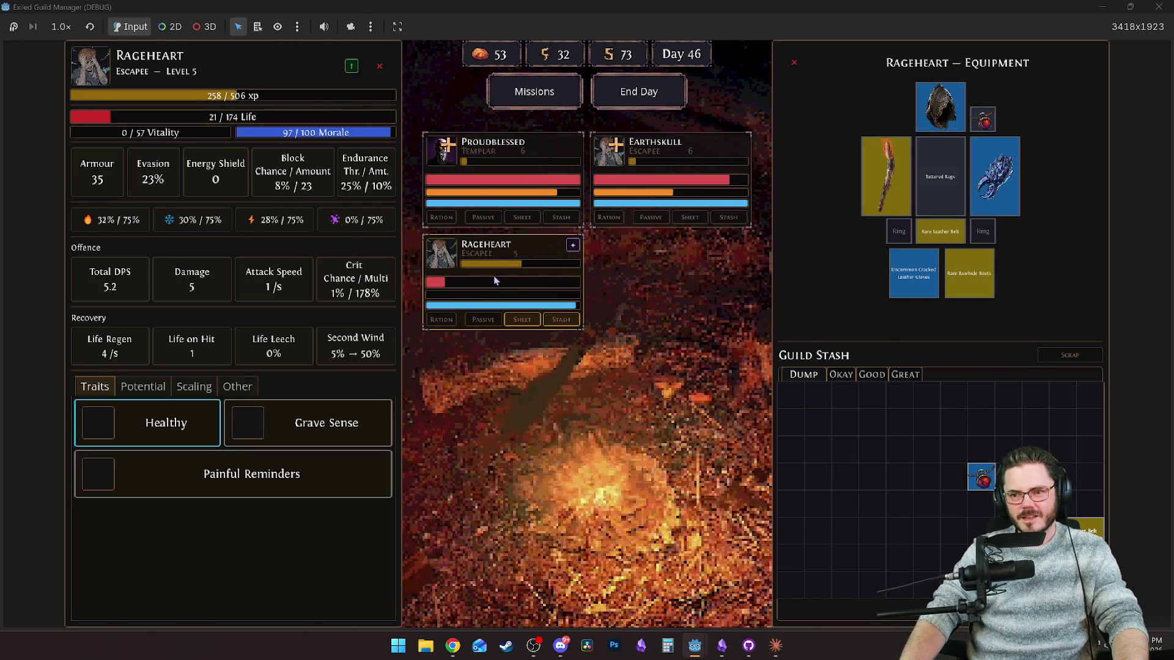
left_click(982, 477)
left_click(523, 217)
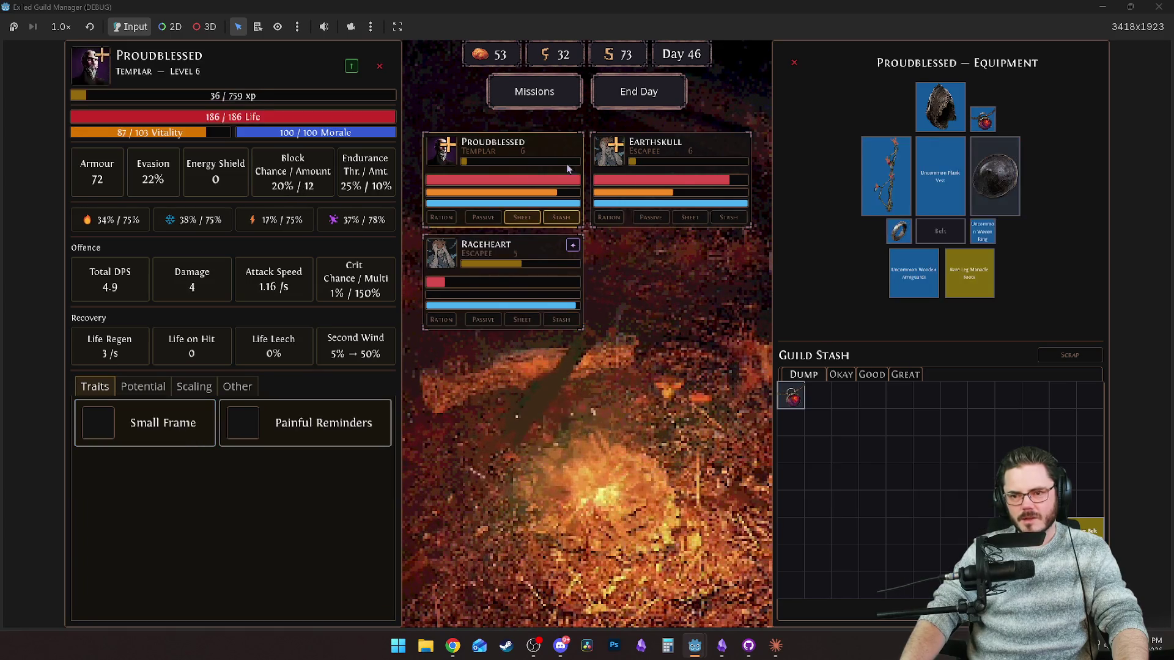
left_click(1090, 529)
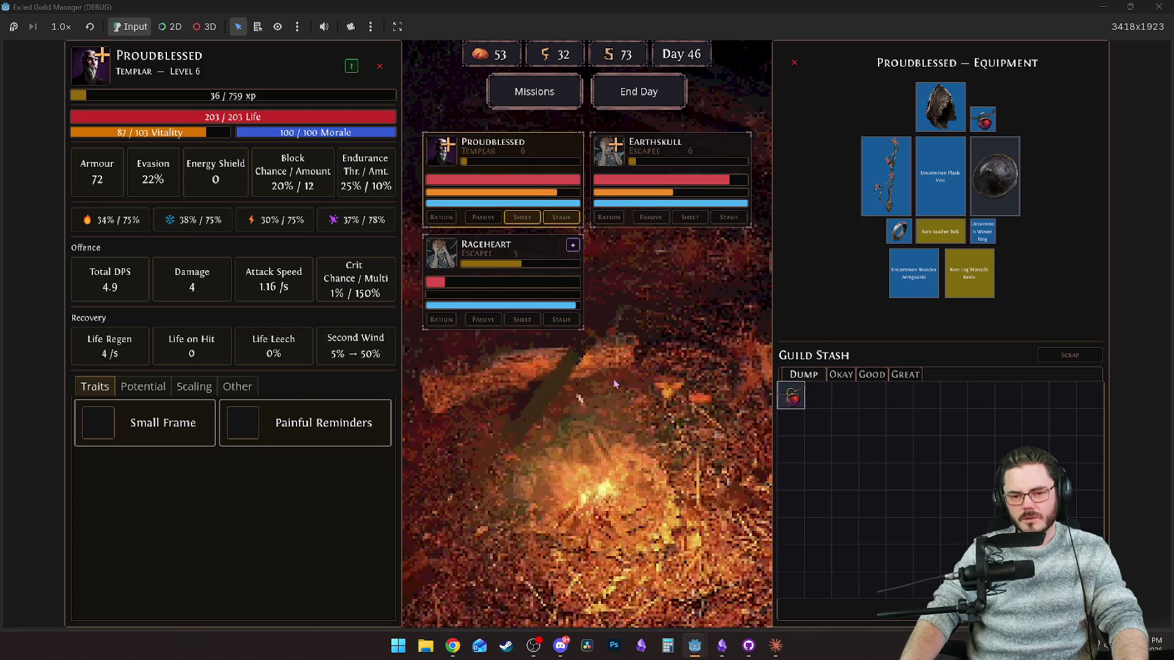
Move Proudblessed's staff to the stash, check Earthskull and Rageheart, then open the Mission Board.
key("Escape")
left_click(496, 144)
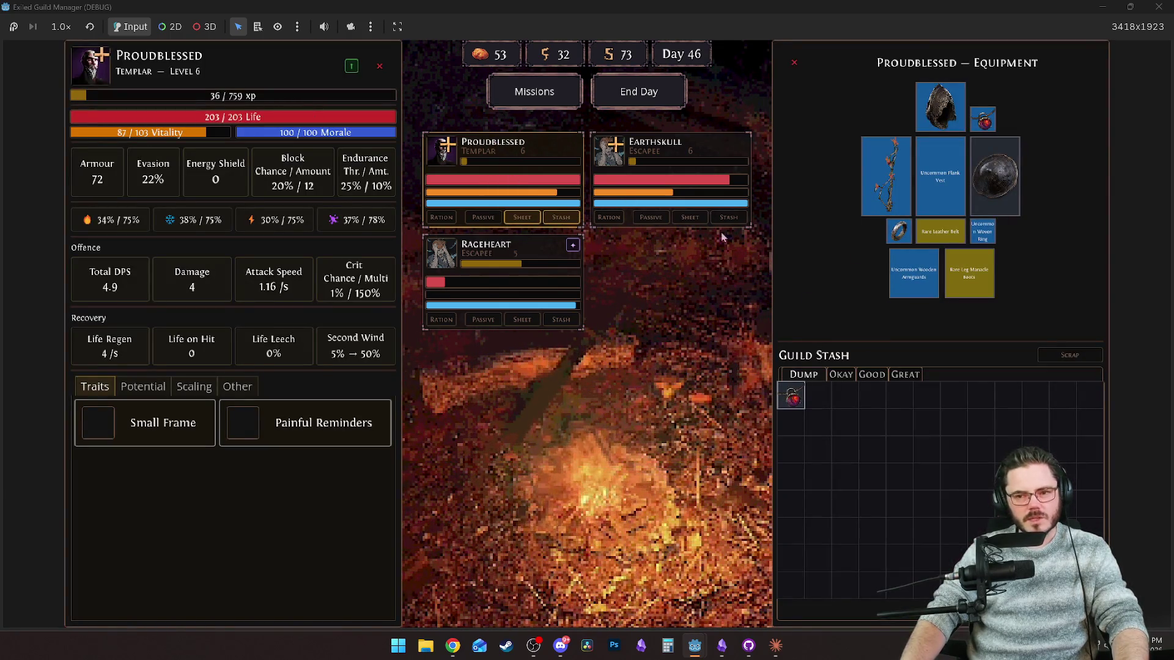
left_click(886, 177)
left_click(689, 217)
mouse_move(945, 210)
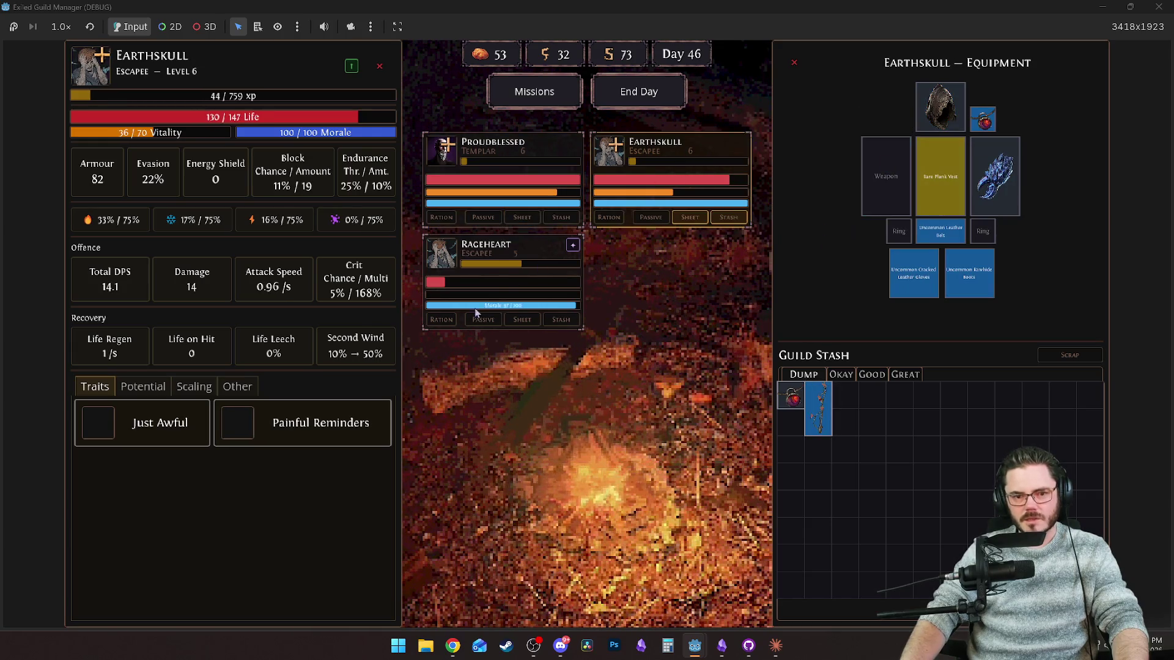
left_click(522, 319)
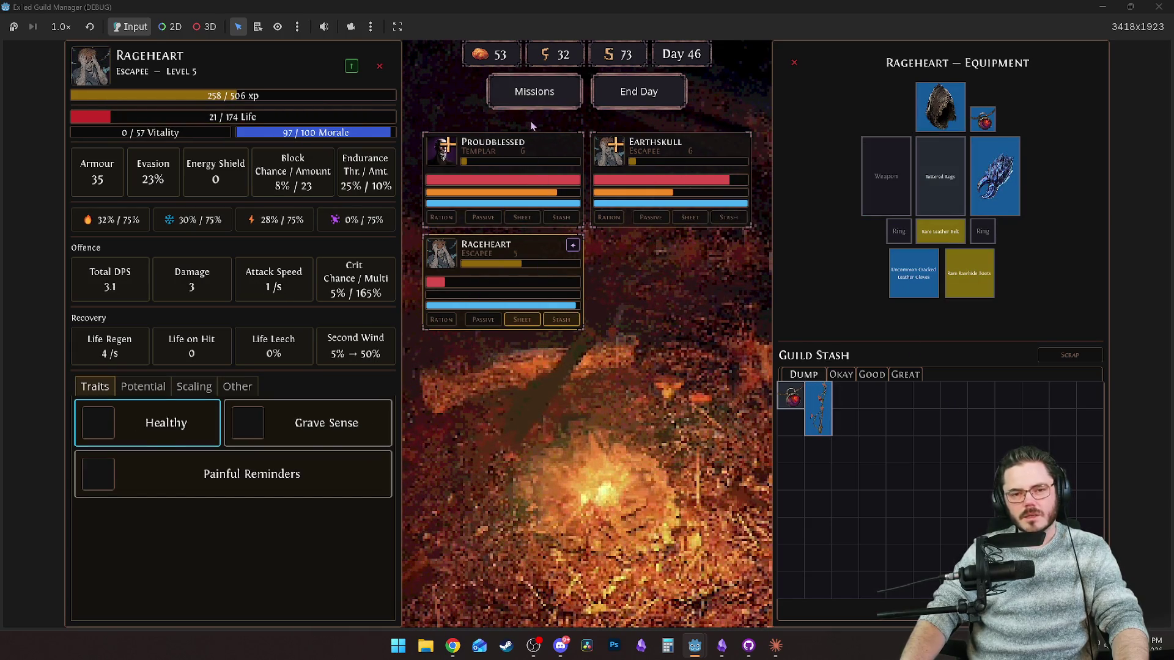
left_click(534, 92)
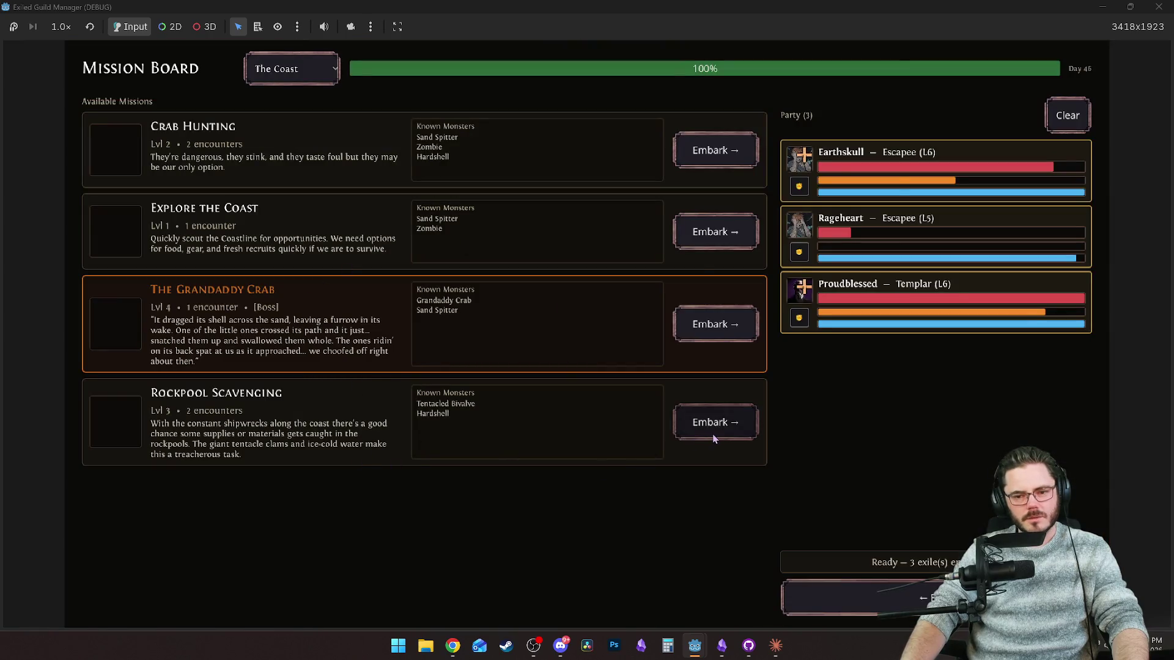
Embark on Rockpool Scavenging and revert the bivalve's Telegraph Vfx to empty in the Inspector.
left_click(715, 436)
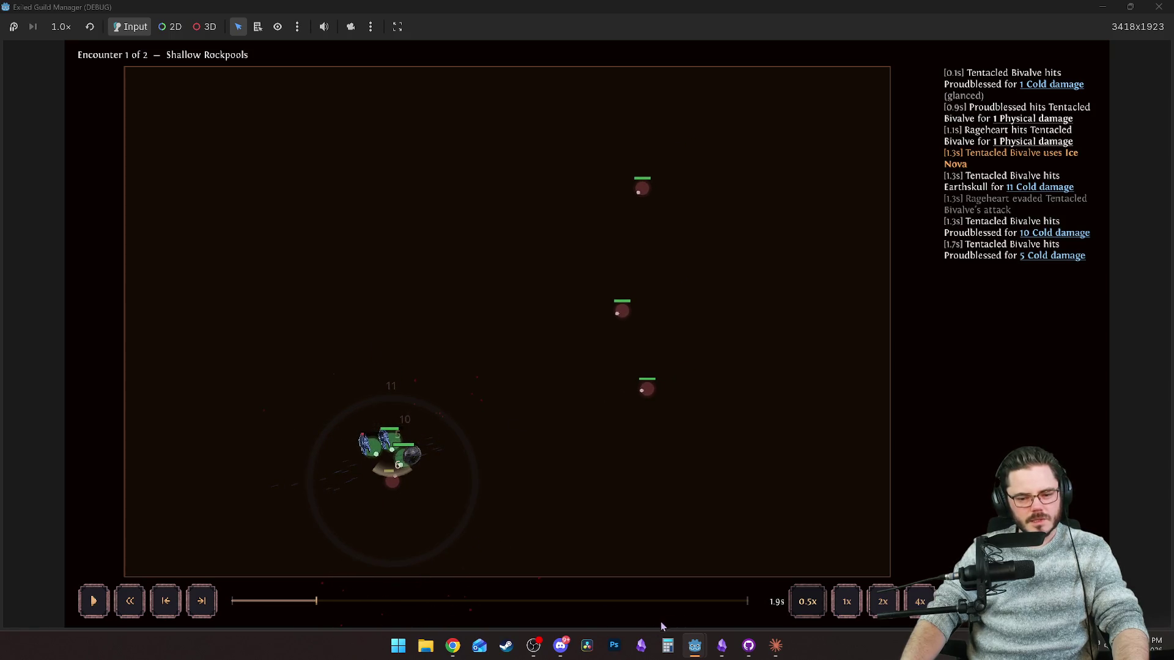
mouse_move(702, 650)
left_click(652, 550)
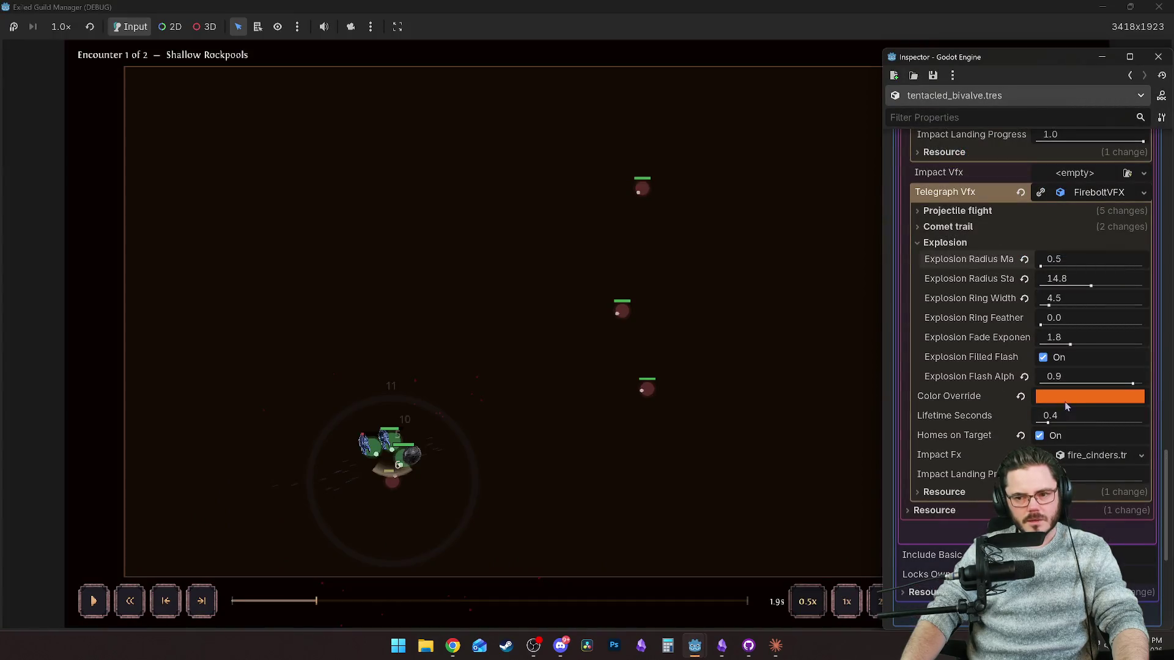
scroll(979, 240, "up", 2)
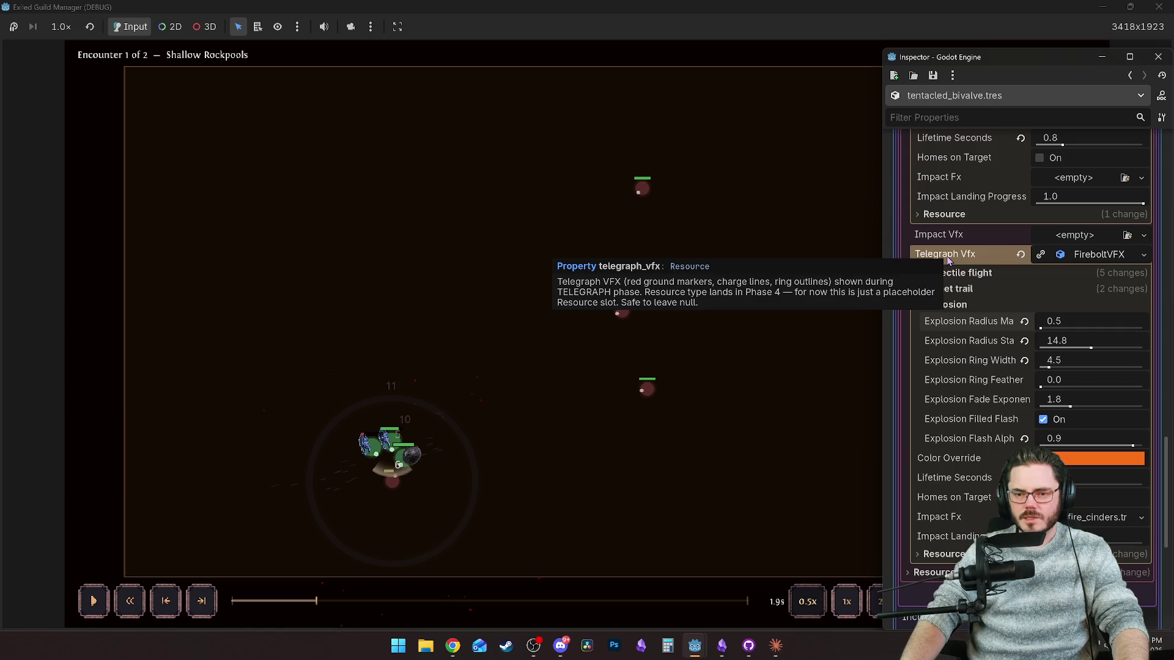
left_click(1021, 256)
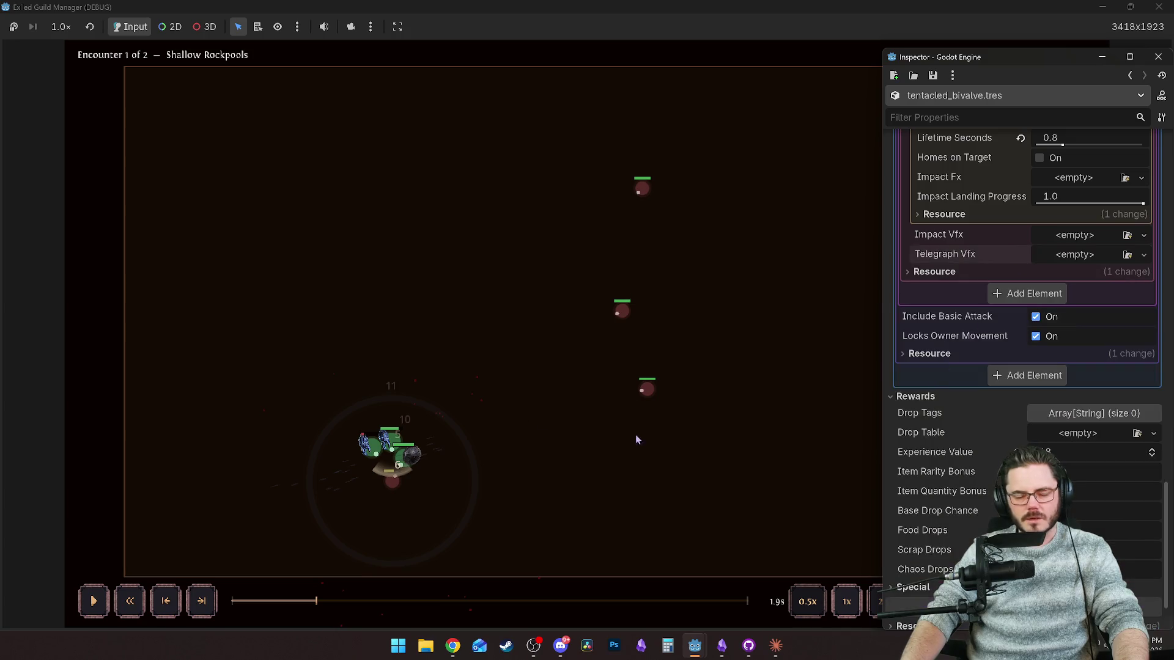
Return to the combat replay, then shrink the game window to reveal the editor.
scroll(965, 322, "up", 9)
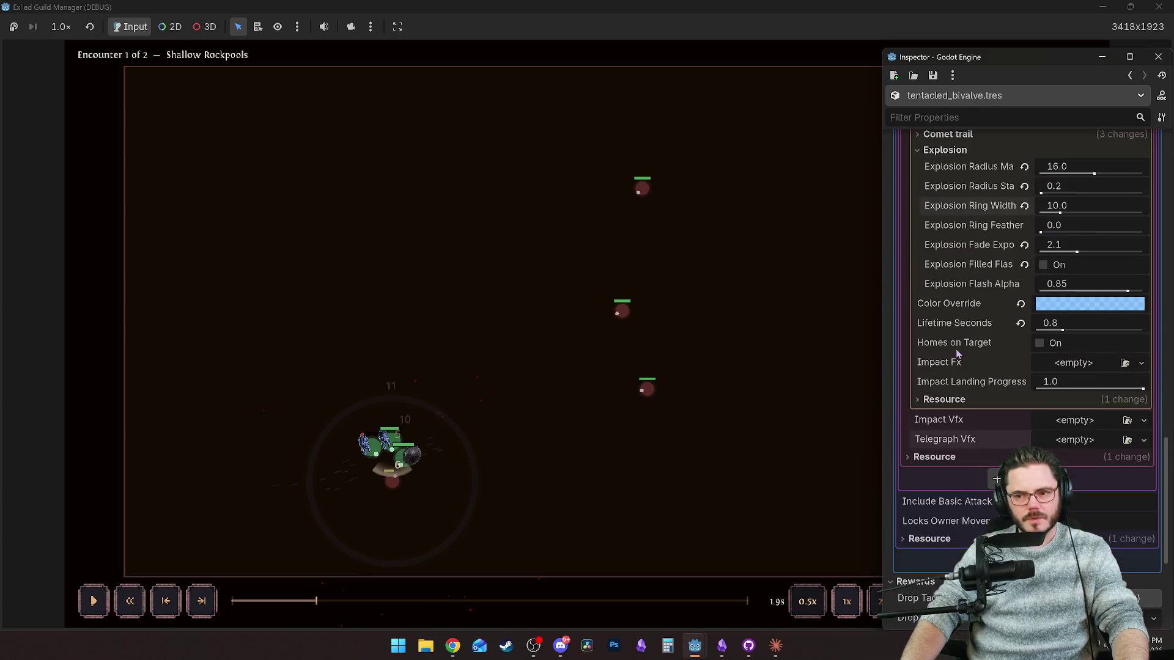
left_click(299, 612)
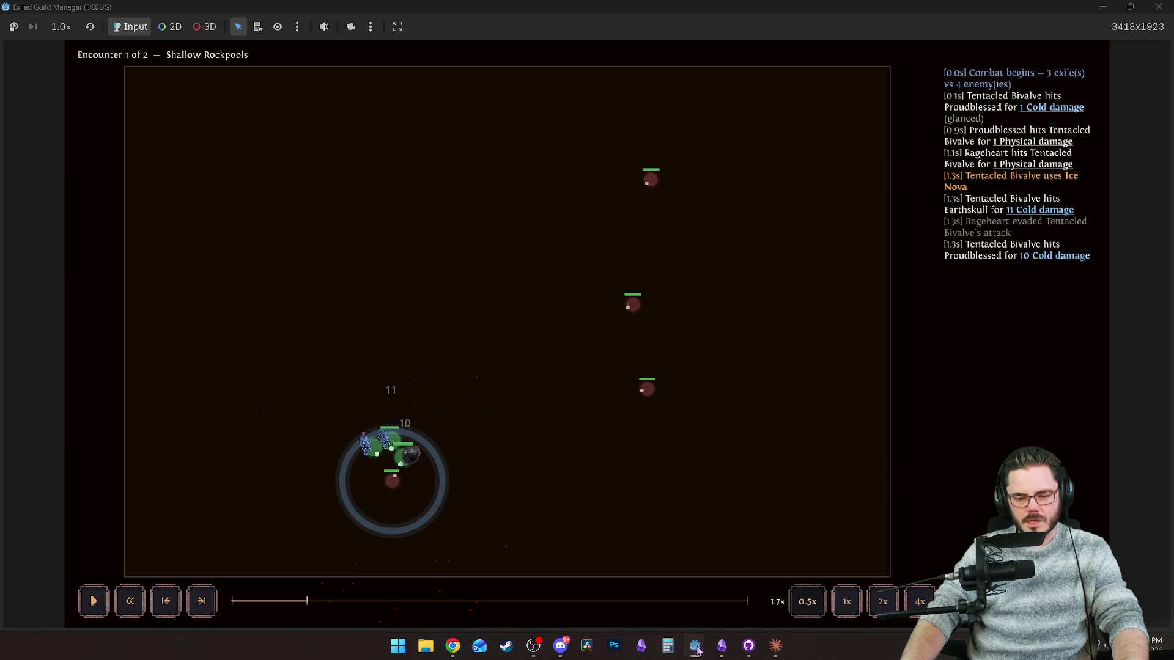
left_click_drag(823, 6, 415, 27)
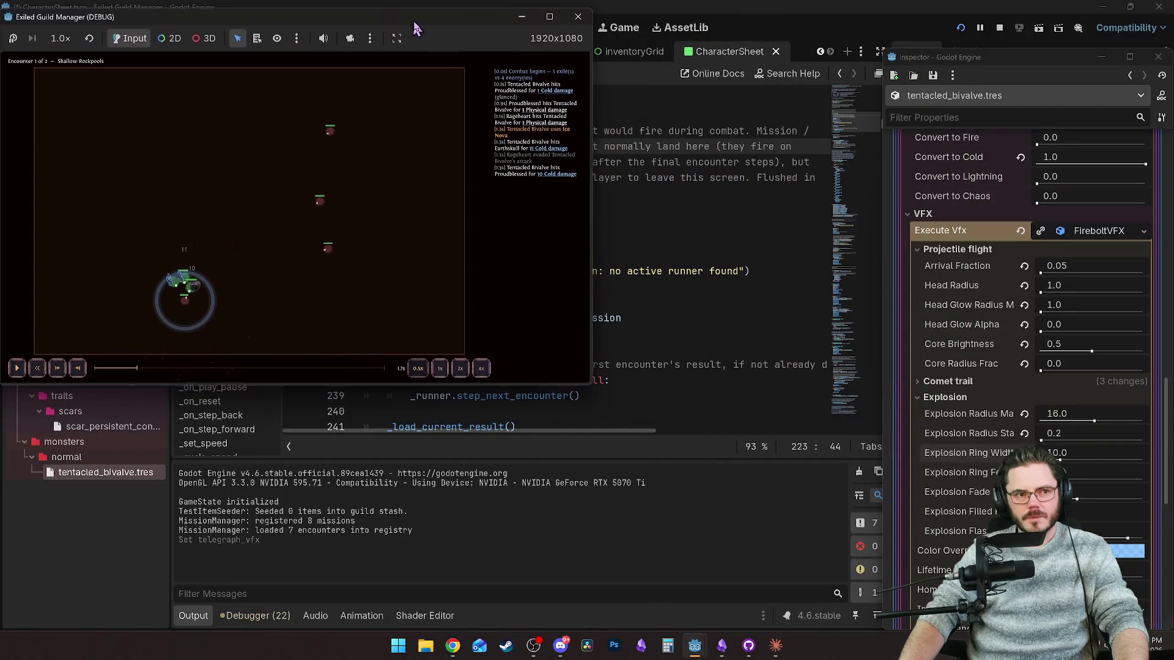
Enlarge the game window and dock the full-height Inspector beside it, scrolled to the Explosion group.
mouse_move(591, 384)
left_mouse_down()
mouse_move(612, 432)
mouse_move(914, 630)
left_mouse_up()
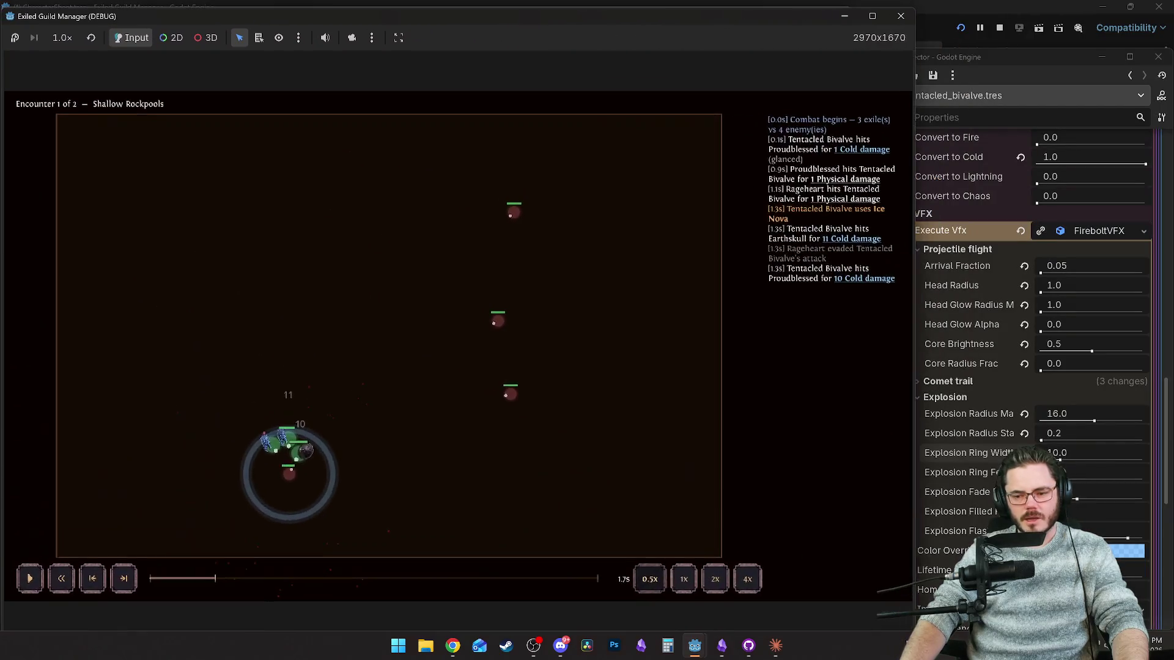
mouse_move(1022, 61)
left_mouse_down()
mouse_move(1027, 28)
mouse_move(1005, 0)
left_mouse_up()
left_click(890, 35)
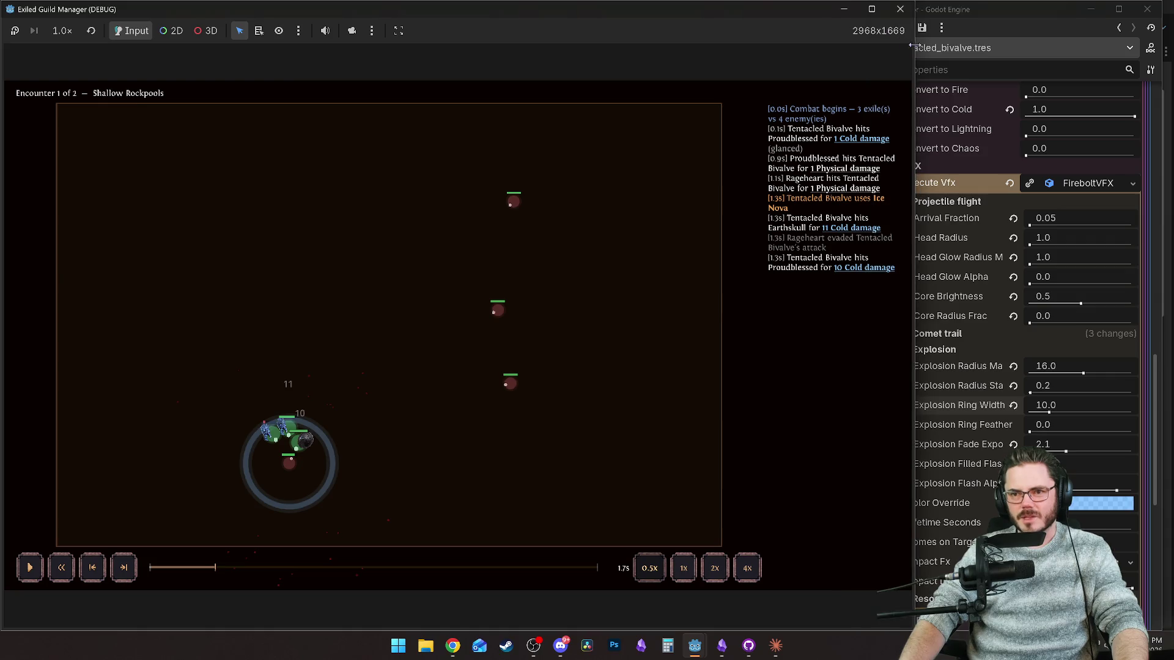
left_click_drag(911, 45, 879, 59)
left_click(934, 302)
scroll(952, 387, "down", 3)
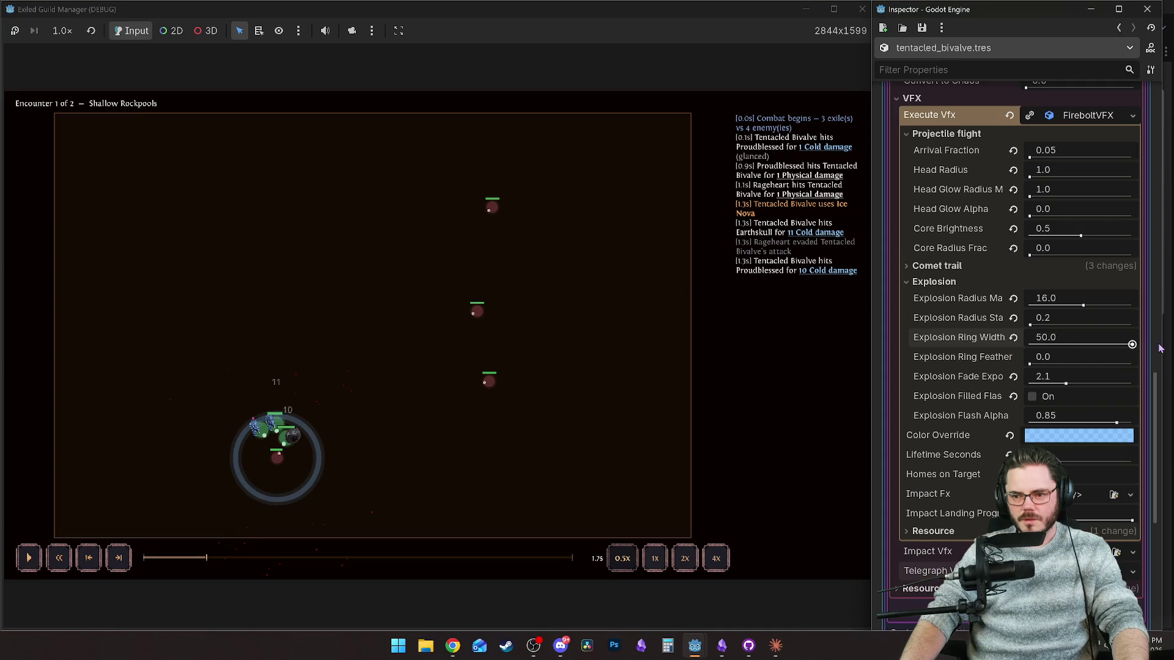
Scrub the replay to about 1.3s and rewatch the Ice Nova explosion several times.
left_click_drag(200, 551, 195, 560)
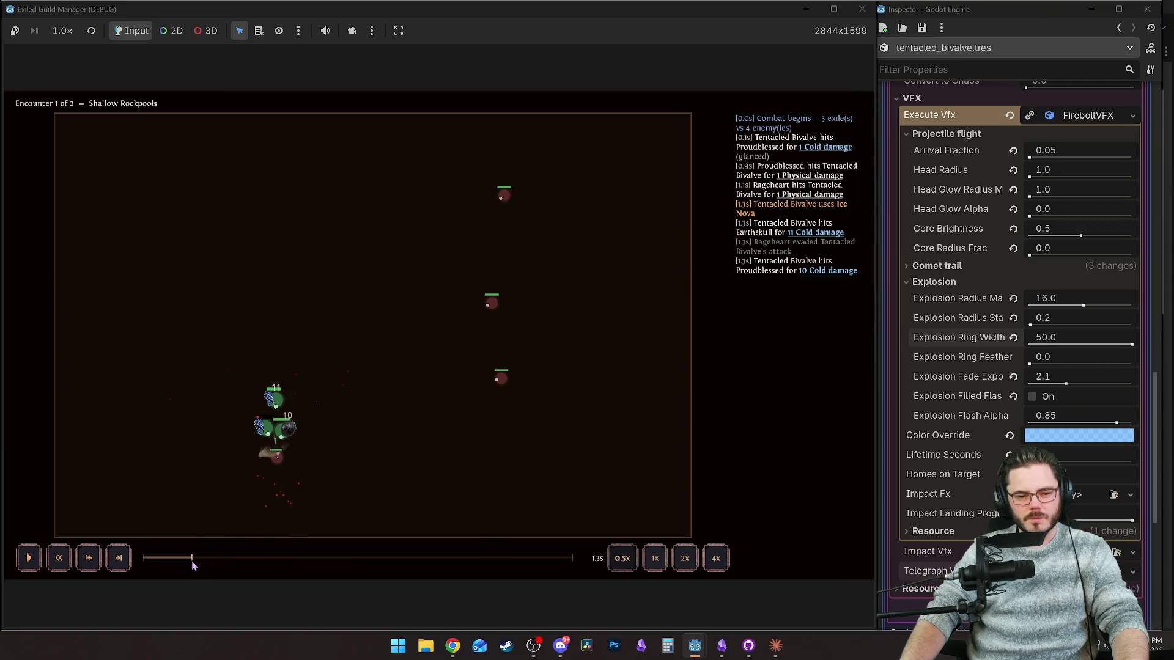
key("space")
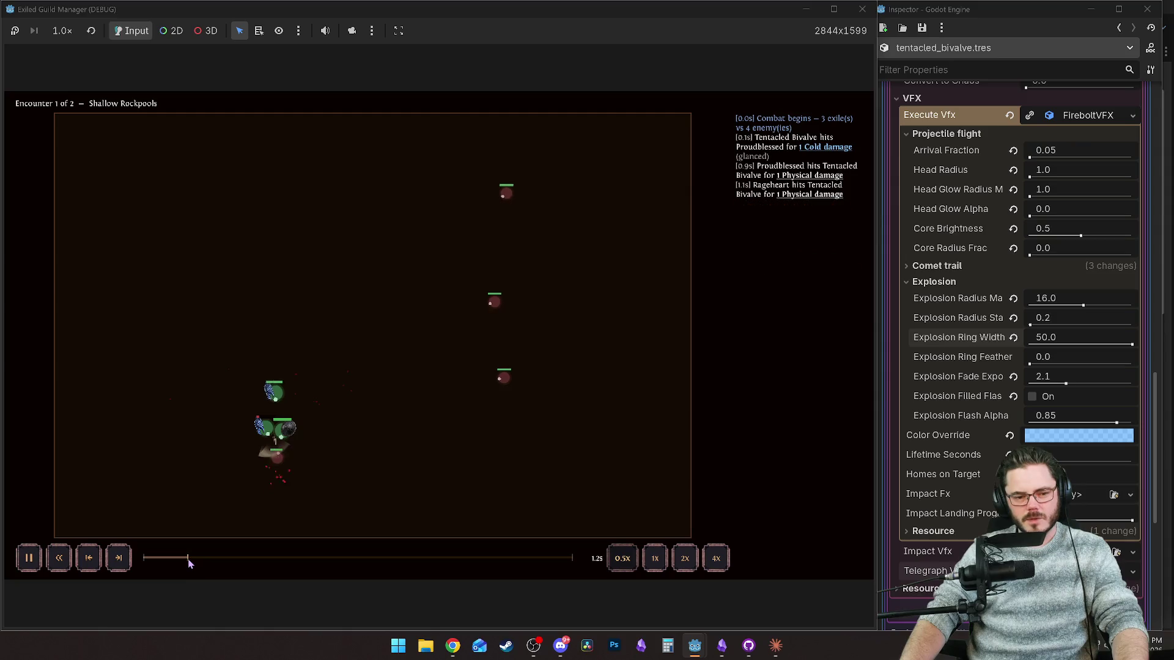
left_click(185, 558)
key("space")
left_click(185, 558)
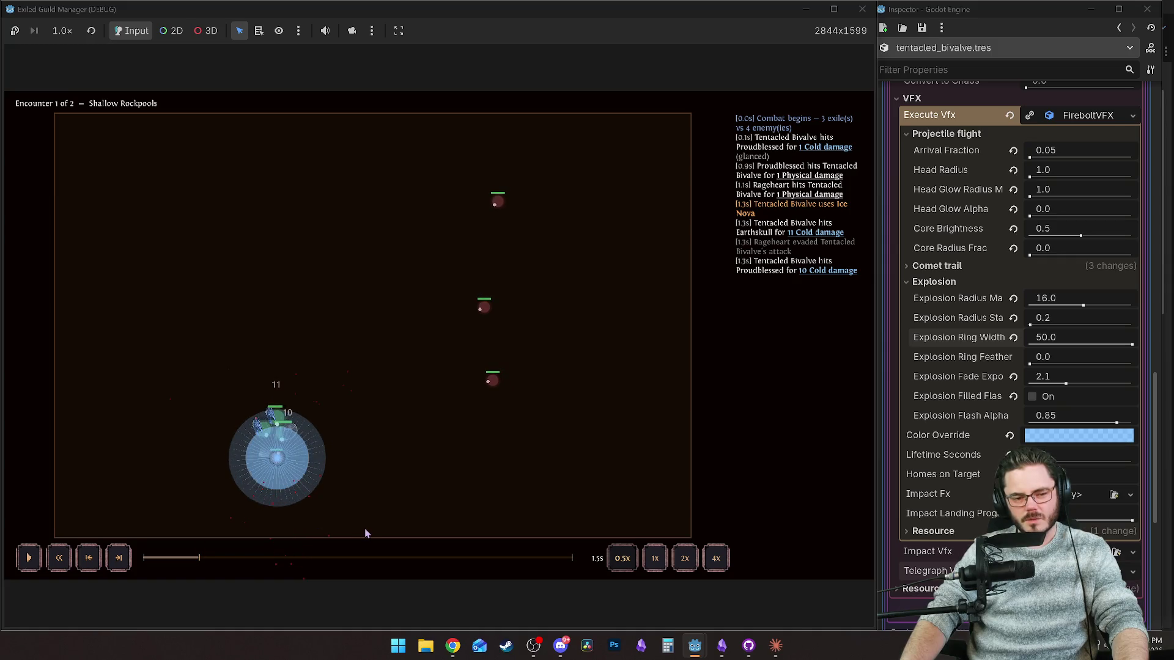
left_click(182, 558)
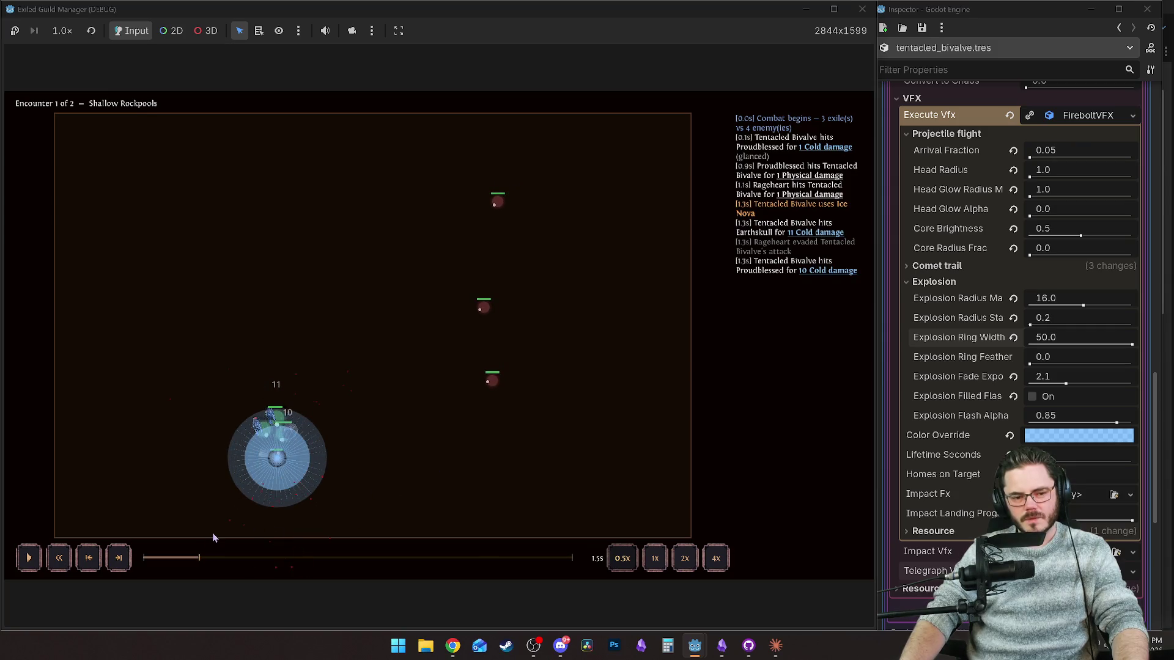
left_click(182, 558)
left_click(186, 557)
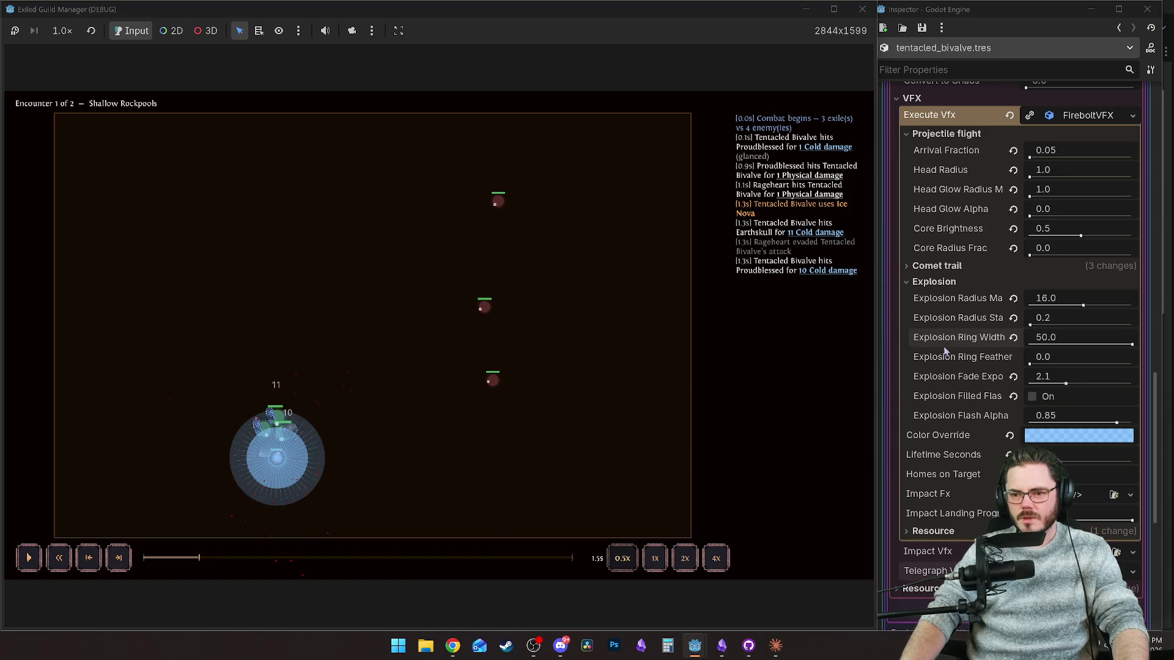
Reduce Explosion Ring Width from 50 to about 30, replaying the nova to compare.
left_click_drag(1132, 346, 1116, 349)
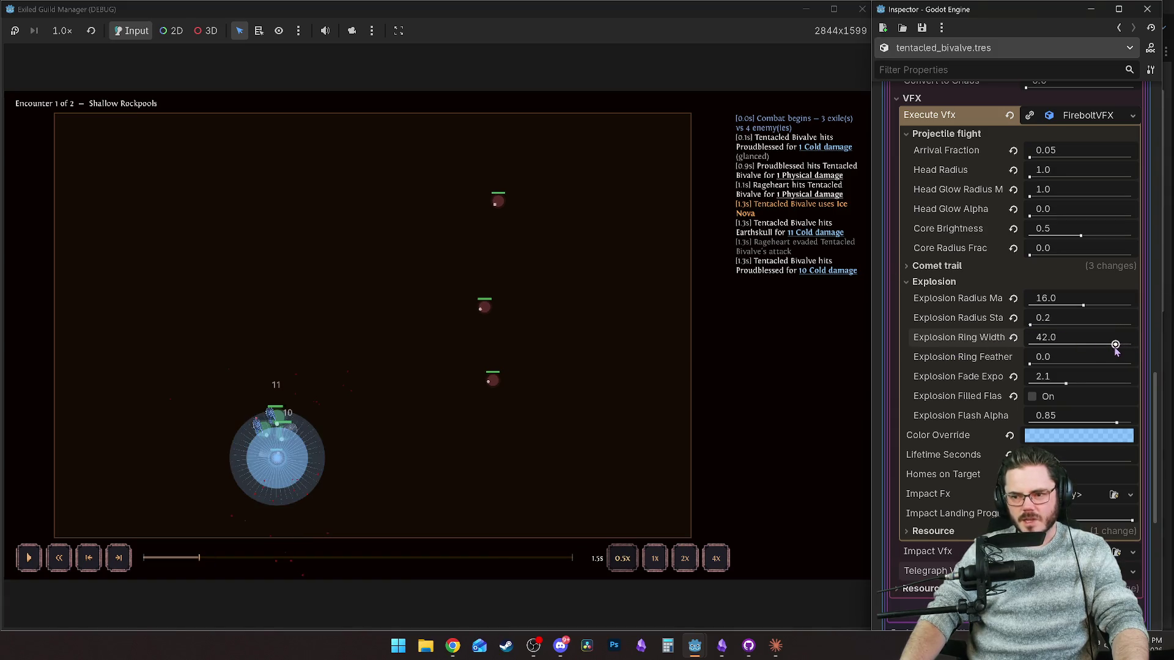
left_click(188, 558)
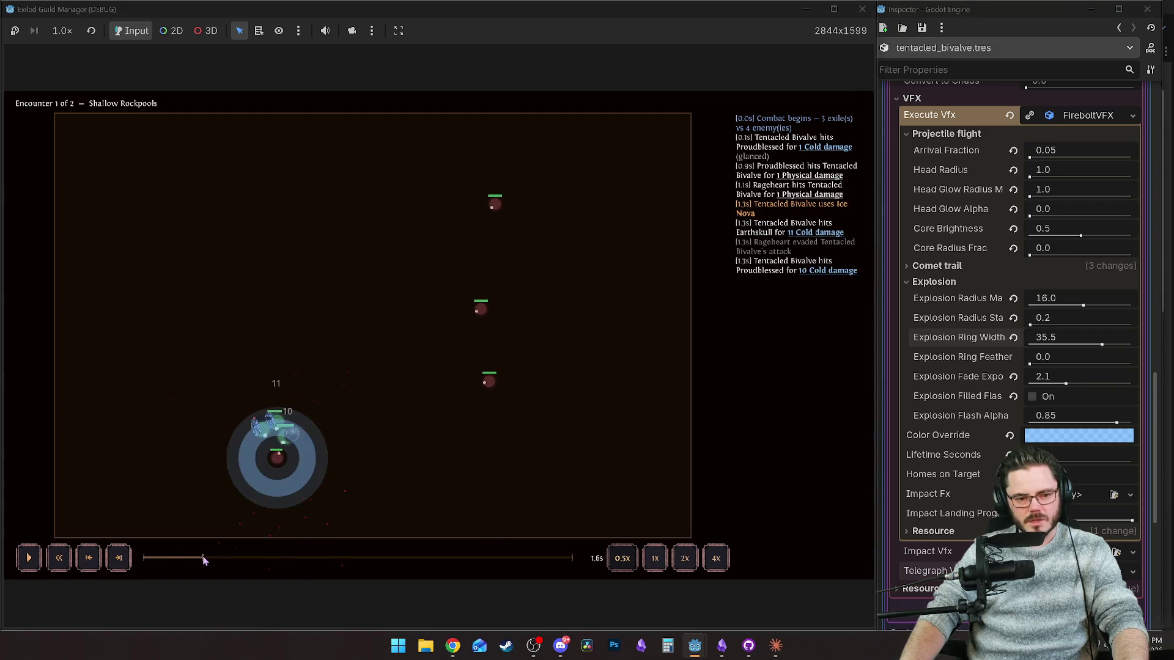
left_click(194, 558)
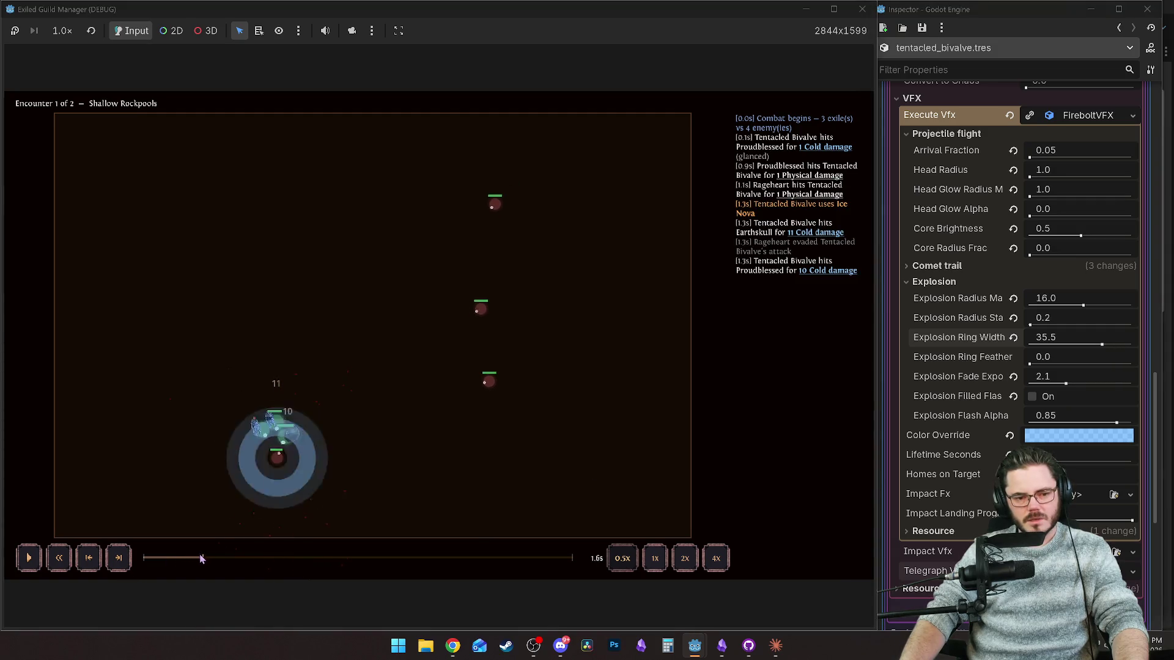
left_click(181, 558)
key("space")
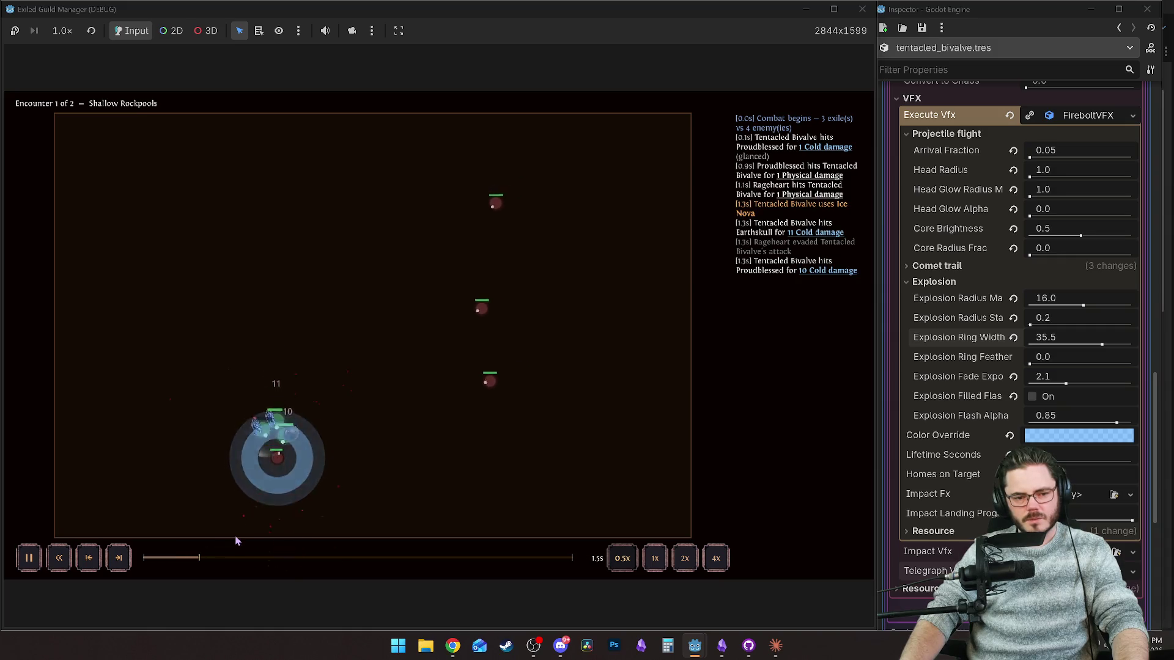
left_click_drag(1103, 345, 1091, 347)
left_click(189, 557)
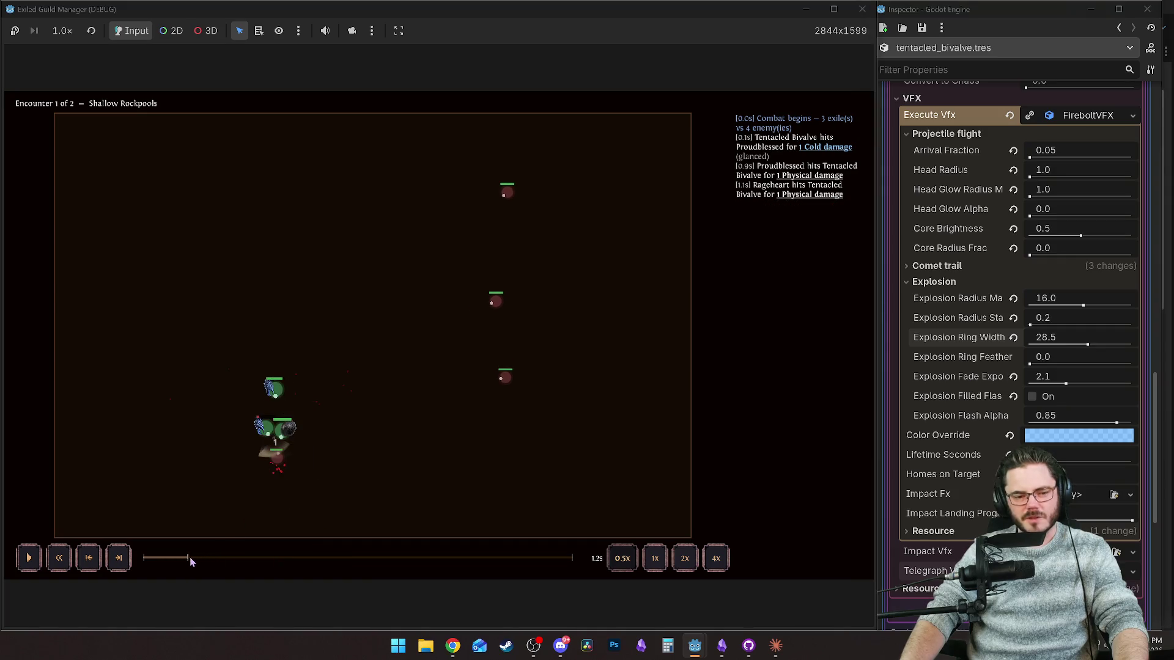
left_click(170, 556)
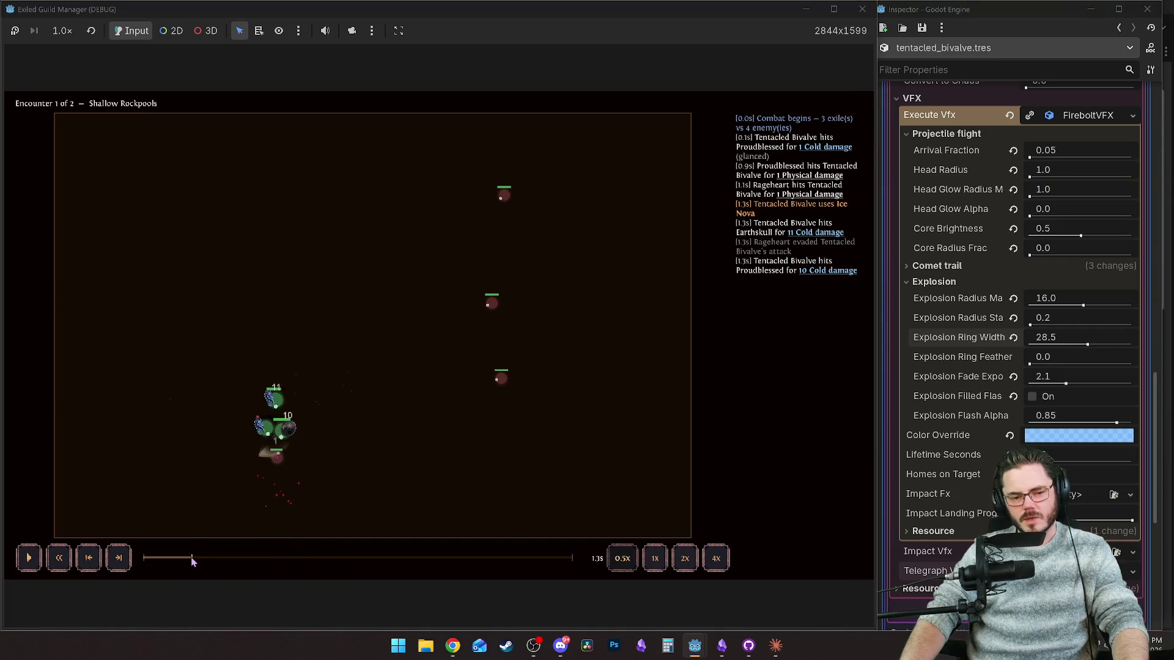
left_click(181, 559)
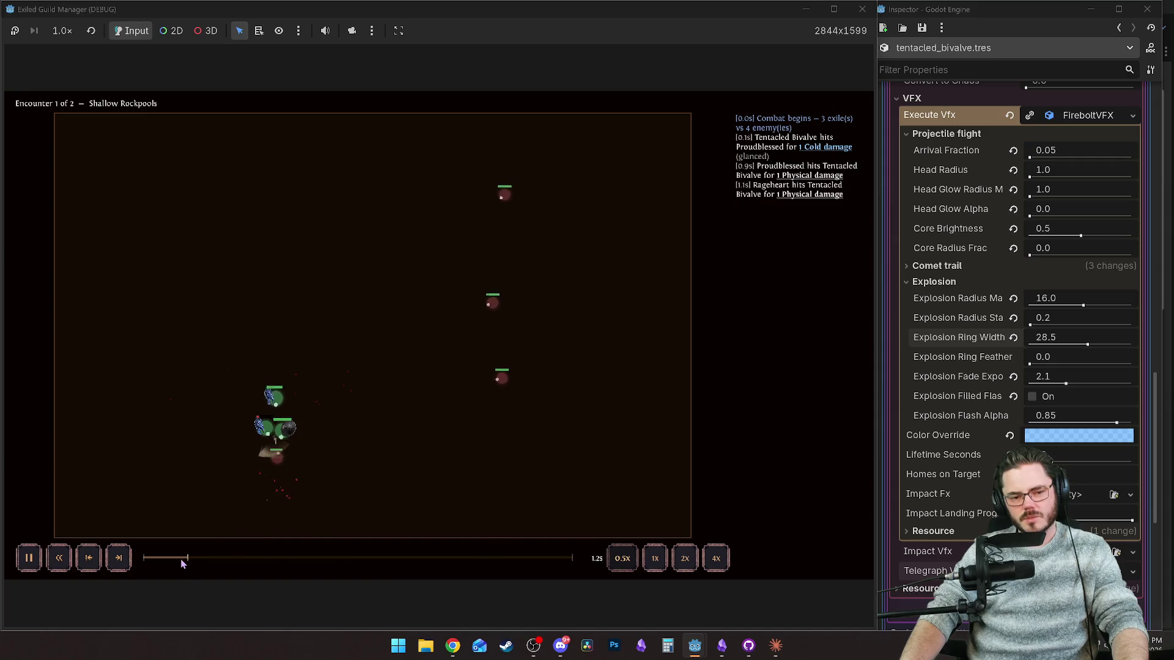
Try Explosion Ring Feather values of 30, higher, 0, 5.0 and 2.5, replaying each.
left_click_drag(1046, 363, 1132, 363)
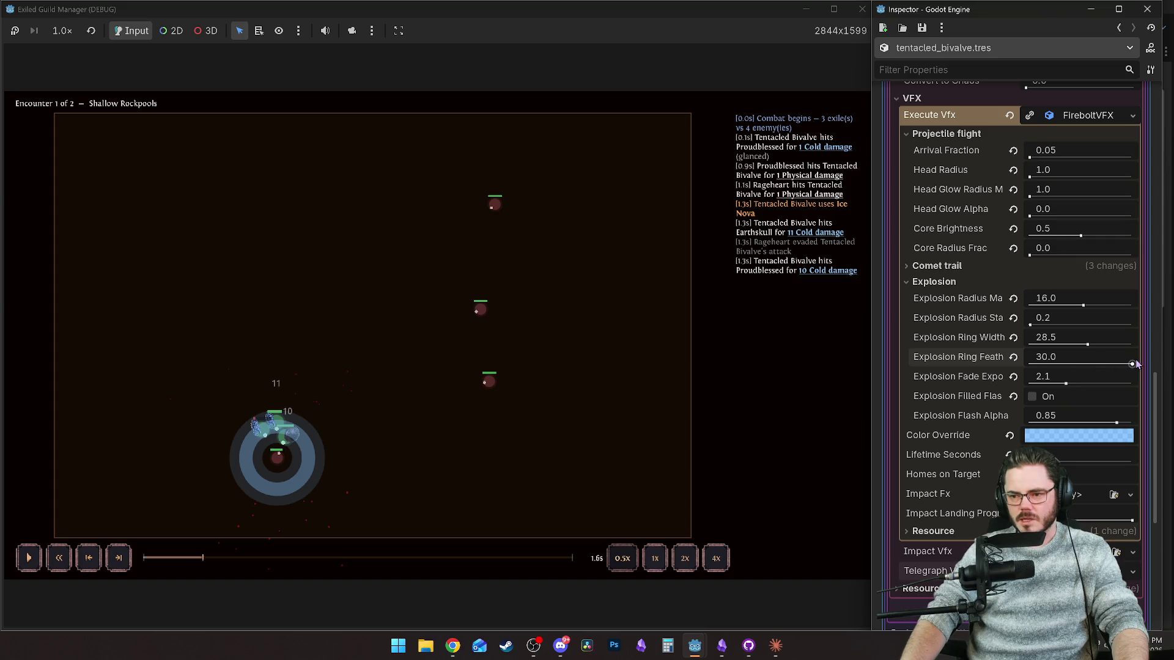
left_click(201, 559)
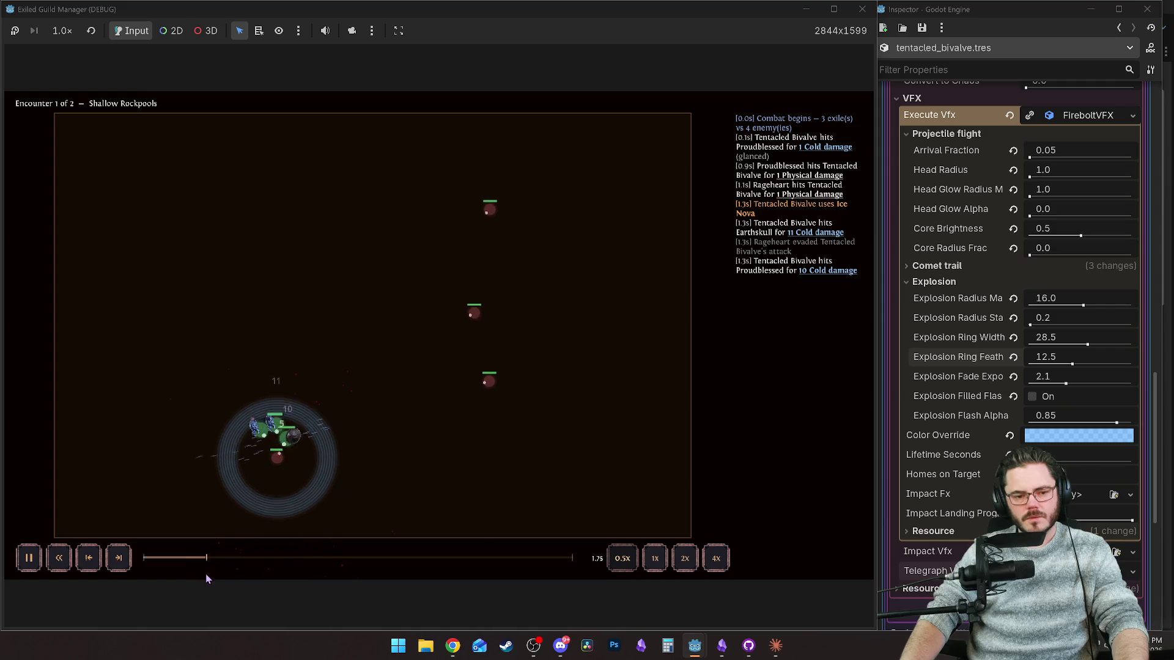
mouse_move(192, 562)
left_mouse_down()
mouse_move(201, 566)
mouse_move(189, 559)
left_mouse_up()
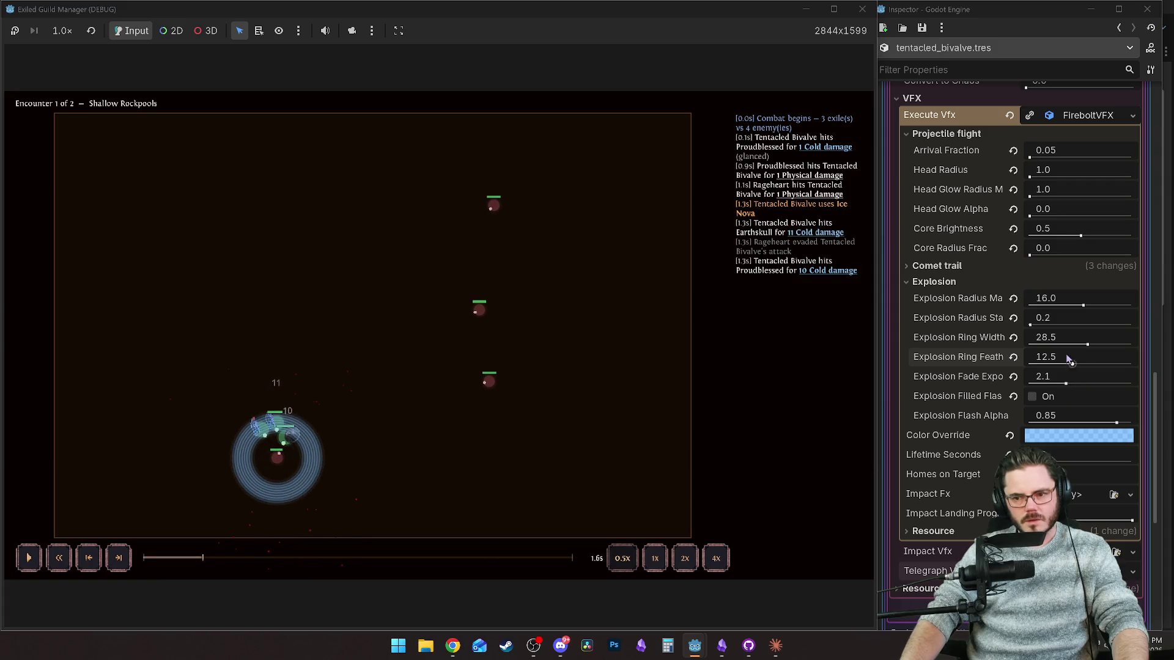
left_click_drag(1064, 365, 1099, 364)
left_click_drag(178, 558, 204, 558)
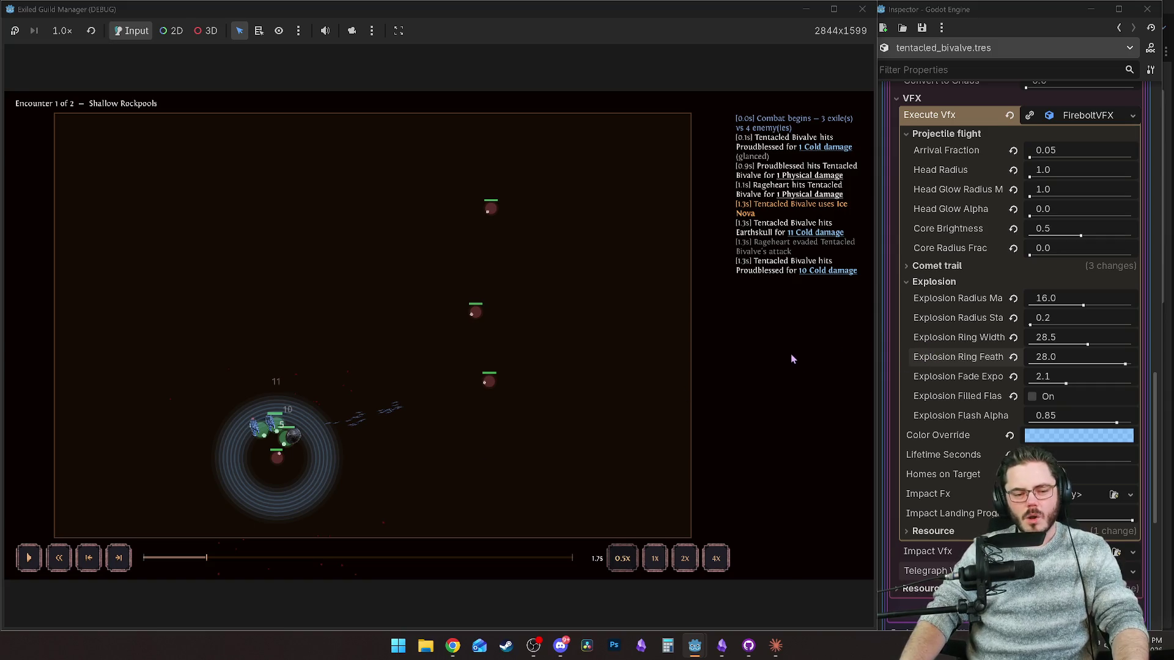
mouse_move(1115, 358)
left_mouse_down()
mouse_move(1039, 358)
mouse_move(1053, 367)
left_mouse_up()
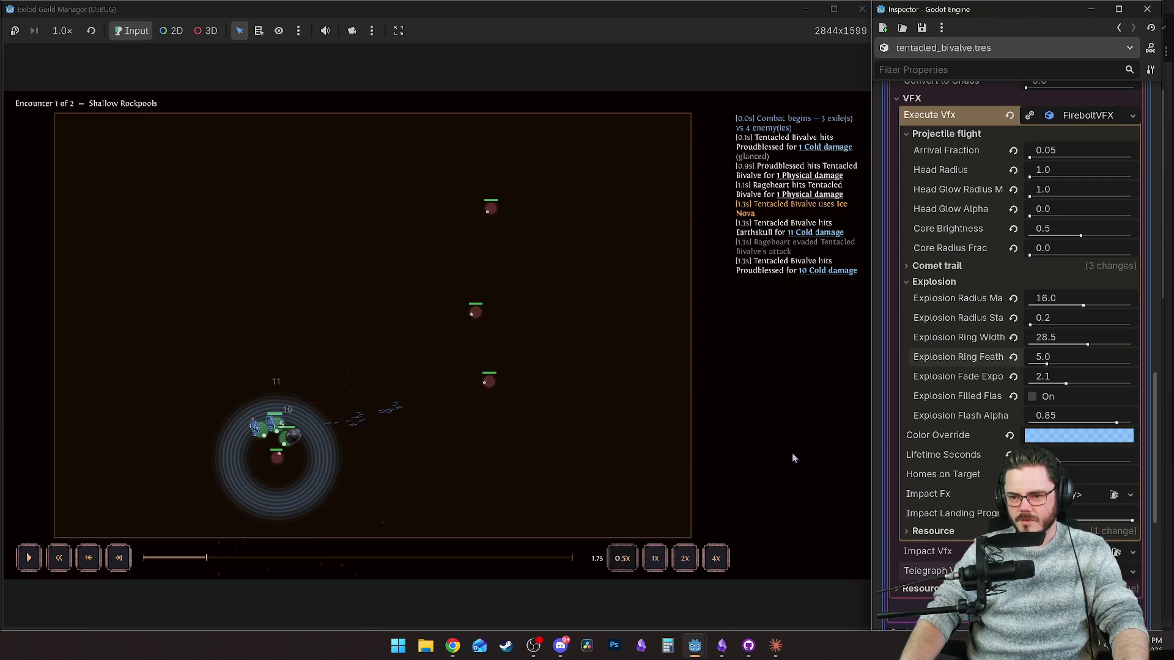
left_click_drag(217, 558, 190, 558)
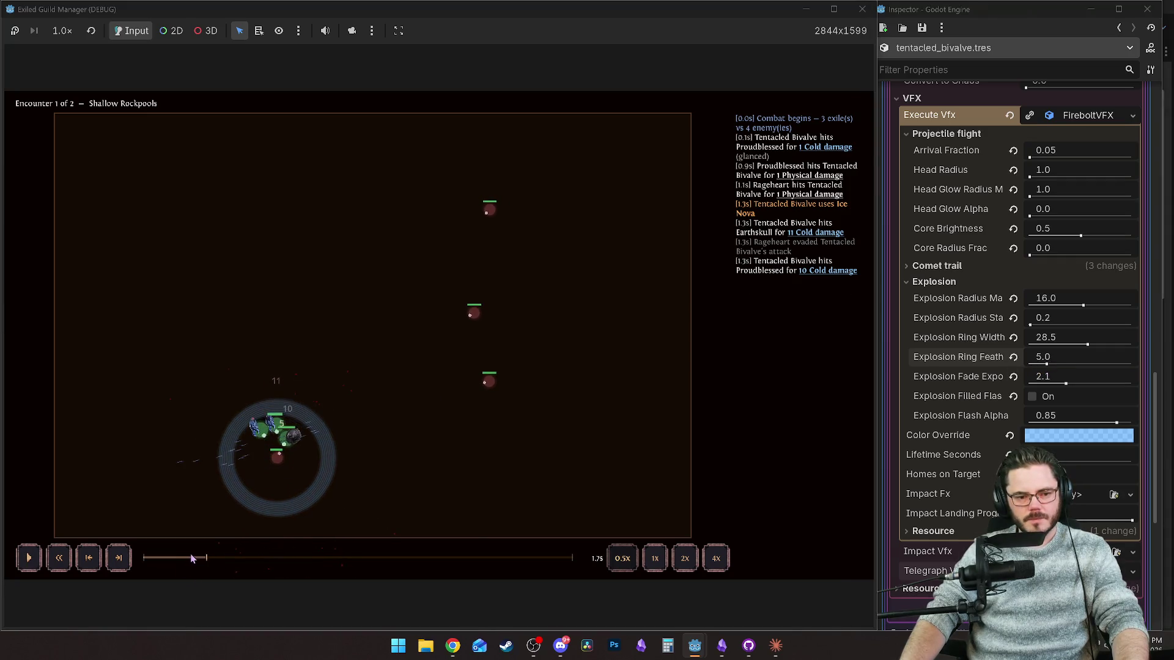
left_click(1045, 365)
left_click_drag(1046, 364, 1038, 365)
left_click(199, 559)
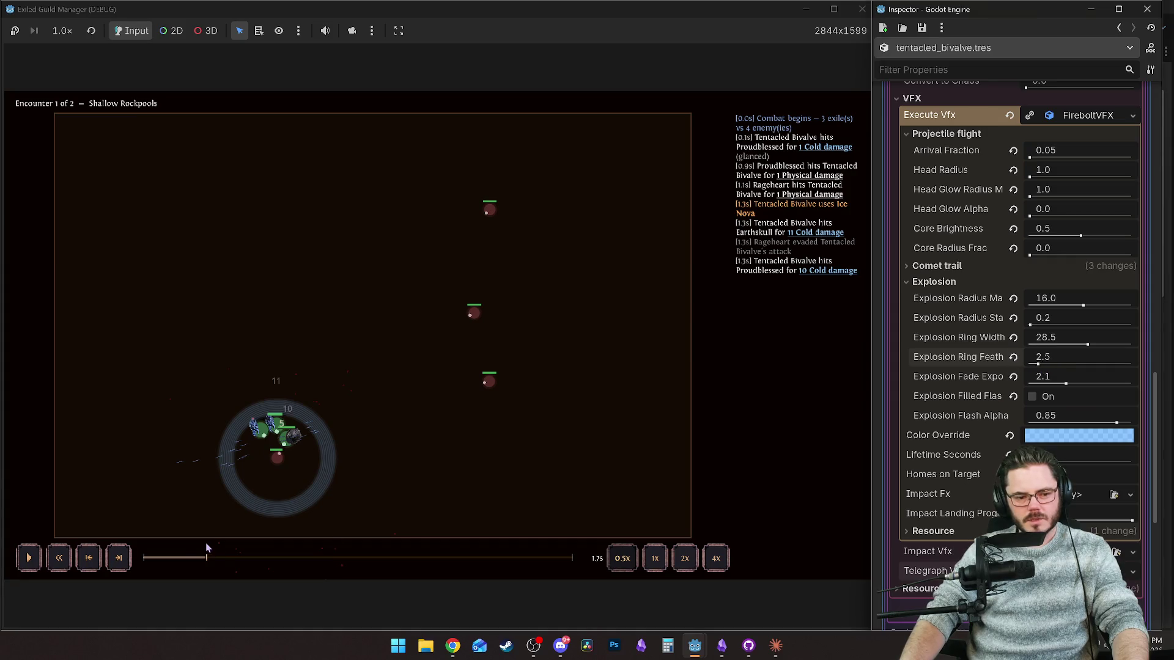
left_click(189, 558)
Reset Explosion Ring Feather to 0.0 and set Explosion Ring Width to 30.0, then rewatch.
left_click(1014, 356)
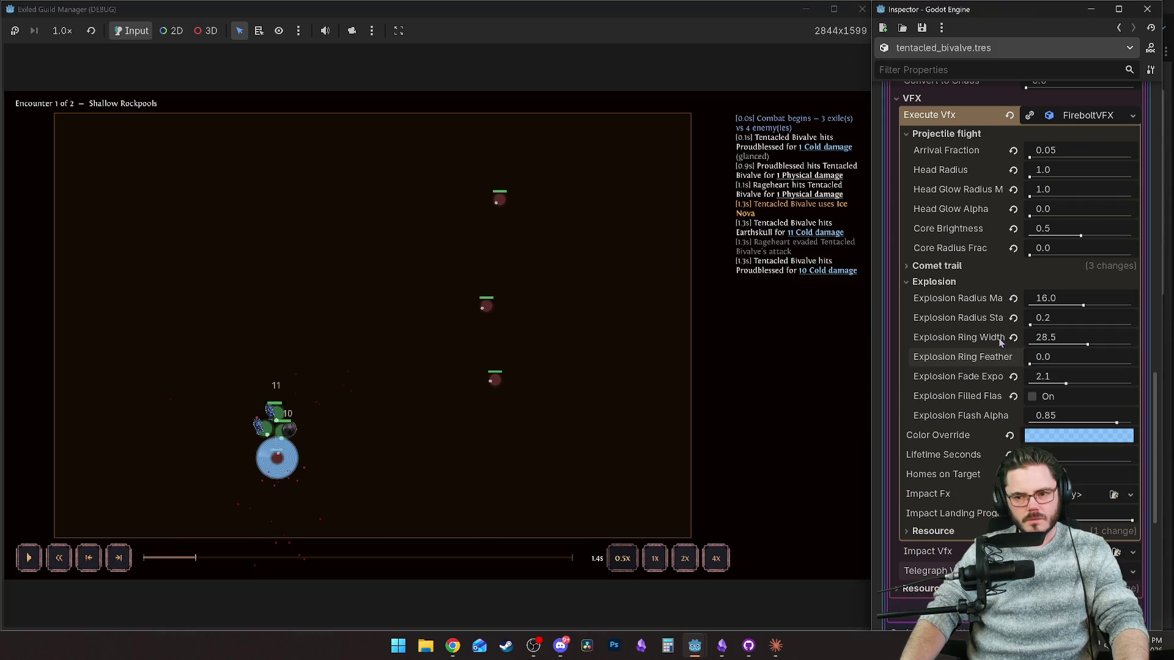
left_click_drag(1088, 346, 1091, 345)
left_click(179, 558)
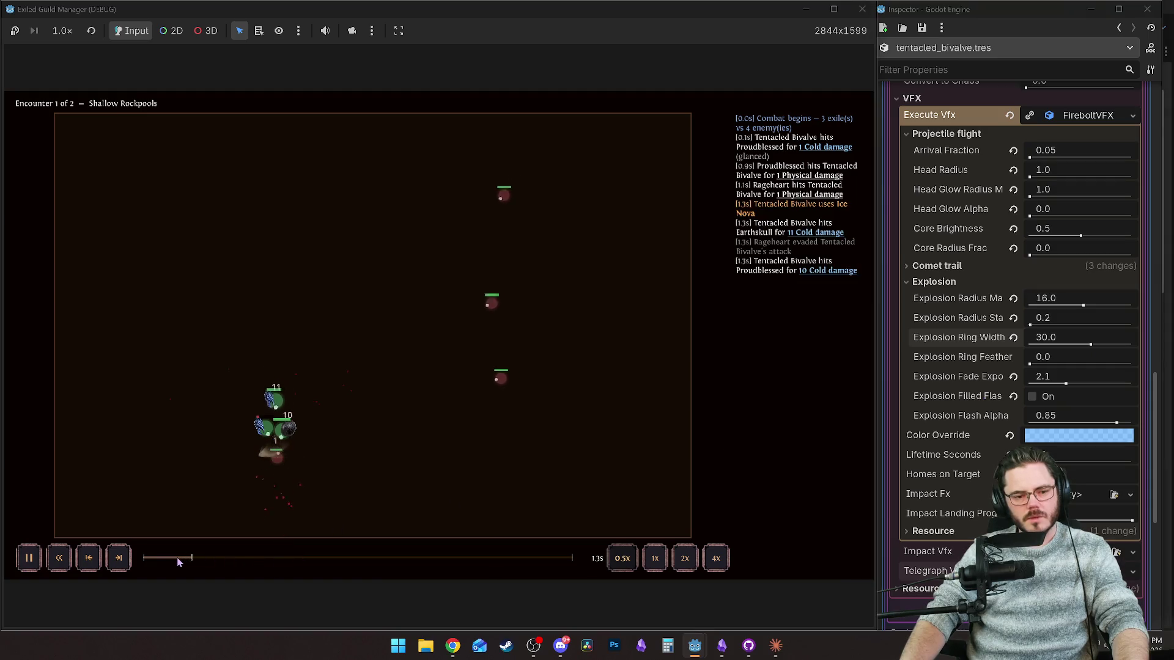
left_click(178, 558)
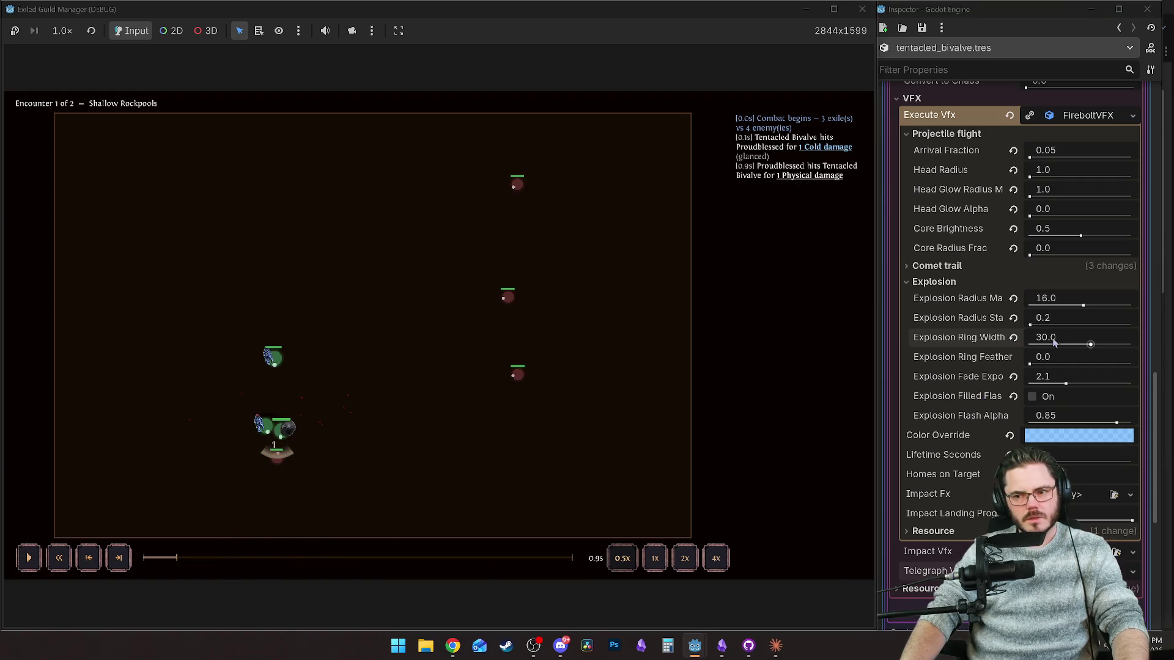
left_click_drag(1091, 346, 1087, 346)
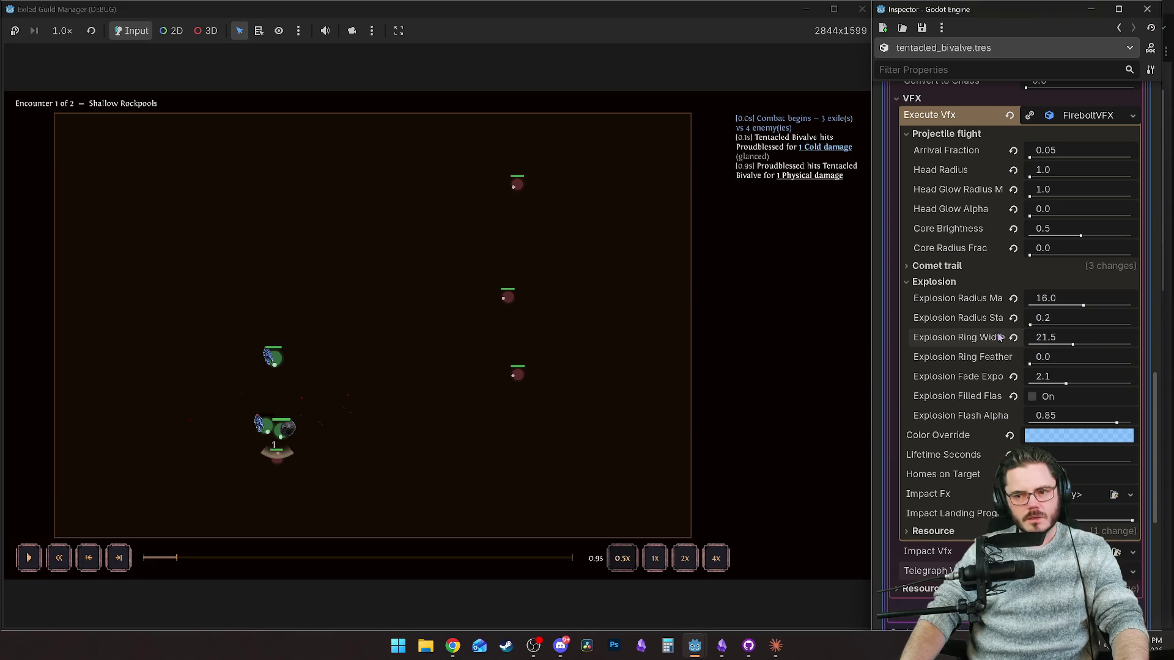
Raise Explosion Radius Start to 2.15 and replay the nova to judge the blast.
left_click_drag(1031, 325, 1036, 326)
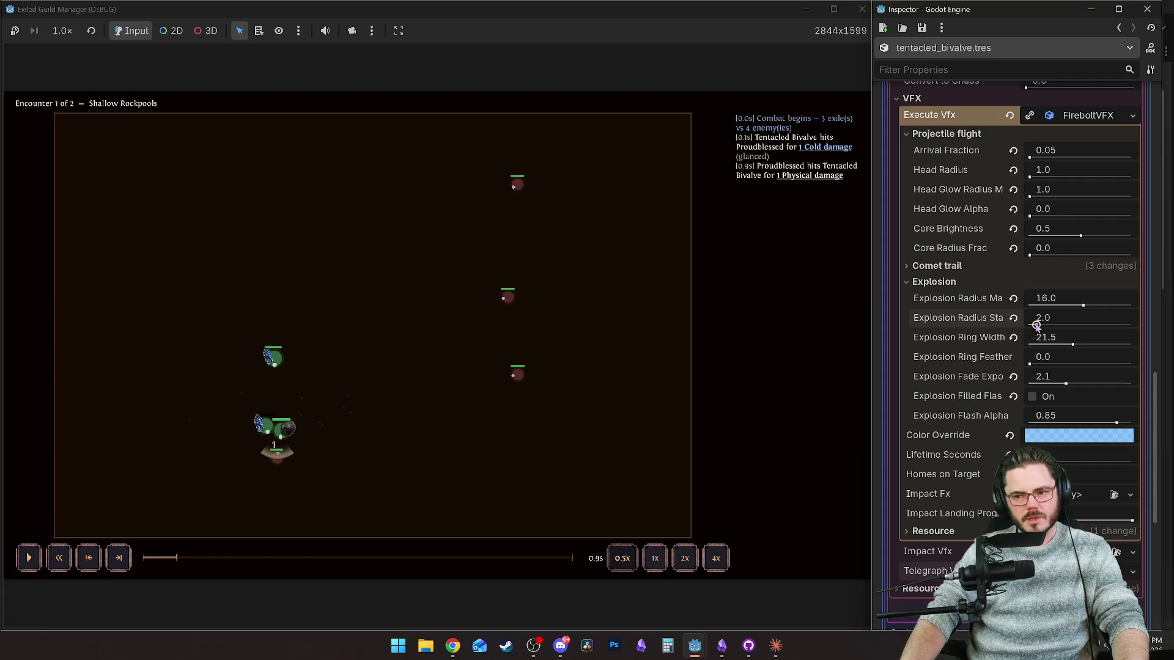
left_click(176, 563)
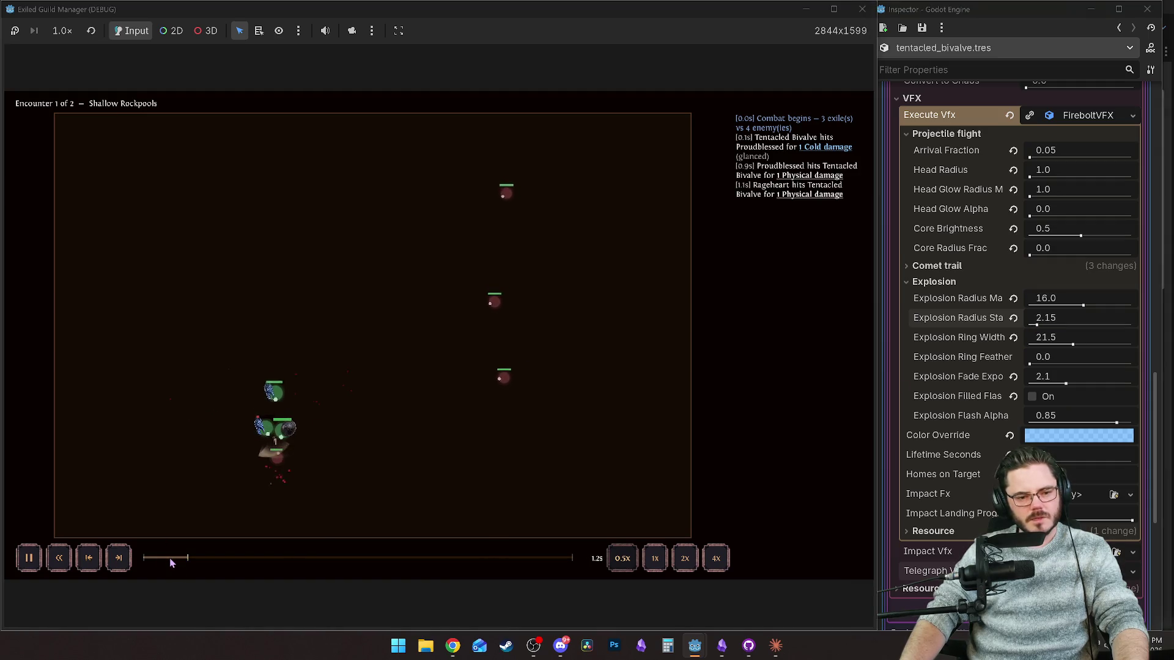
left_click(174, 563)
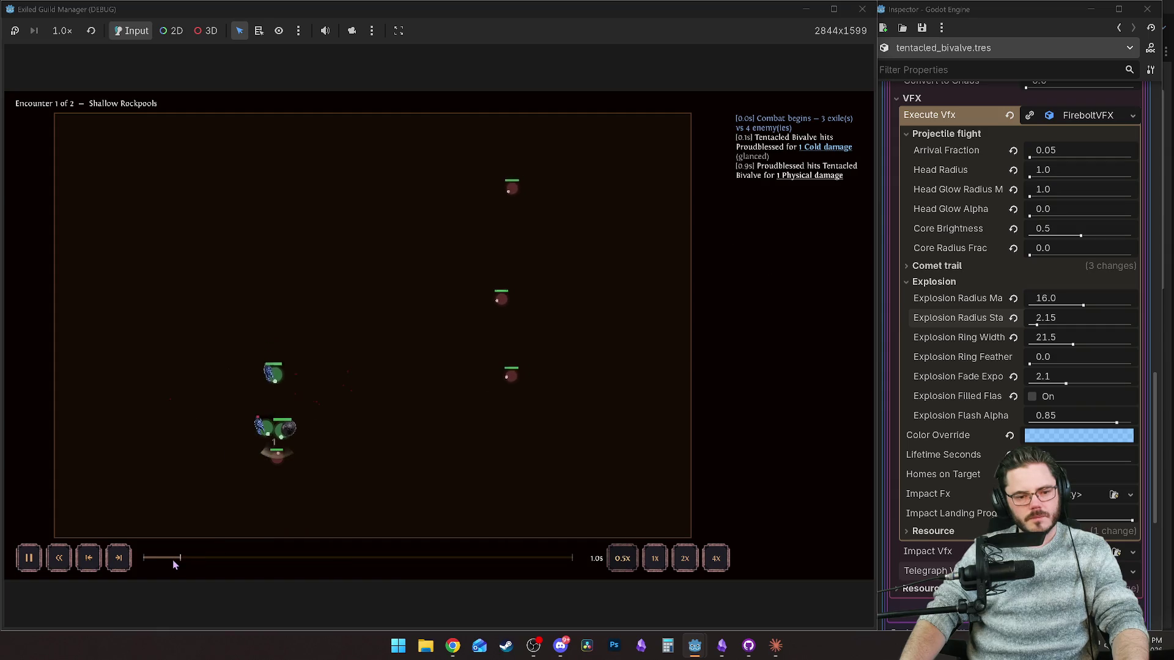
key("space")
left_click(175, 563)
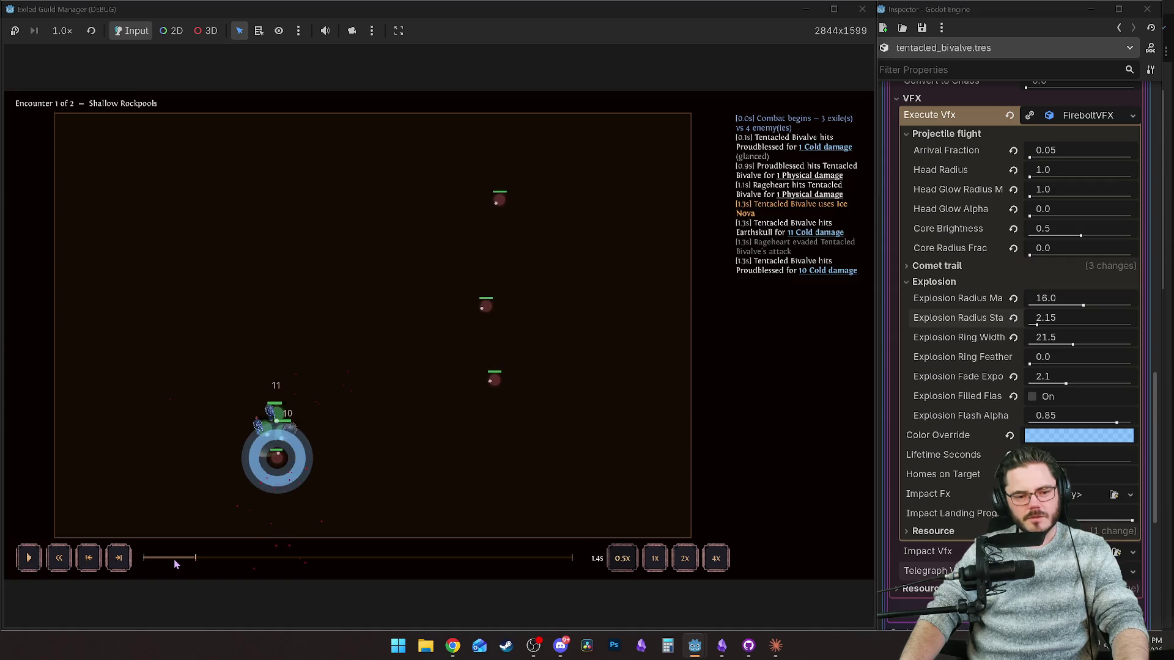
left_click(175, 563)
key("space")
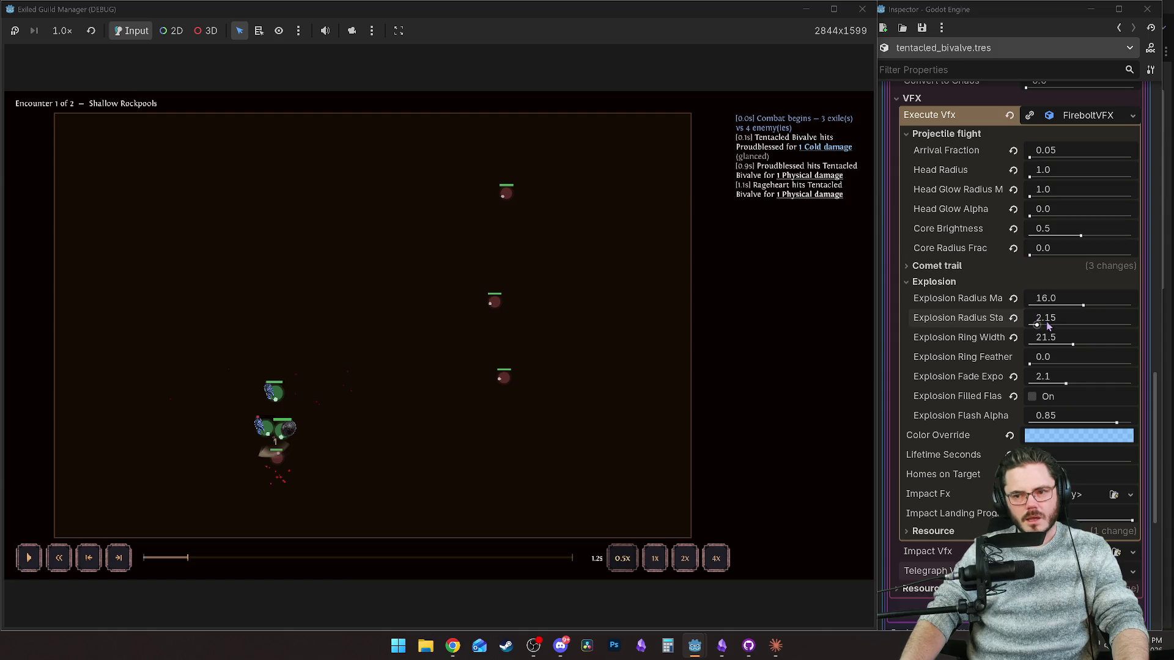
Set Explosion Radius Start back to 0.0 and rewatch the explosion ring.
left_click_drag(1045, 329, 1027, 327)
left_click(177, 563)
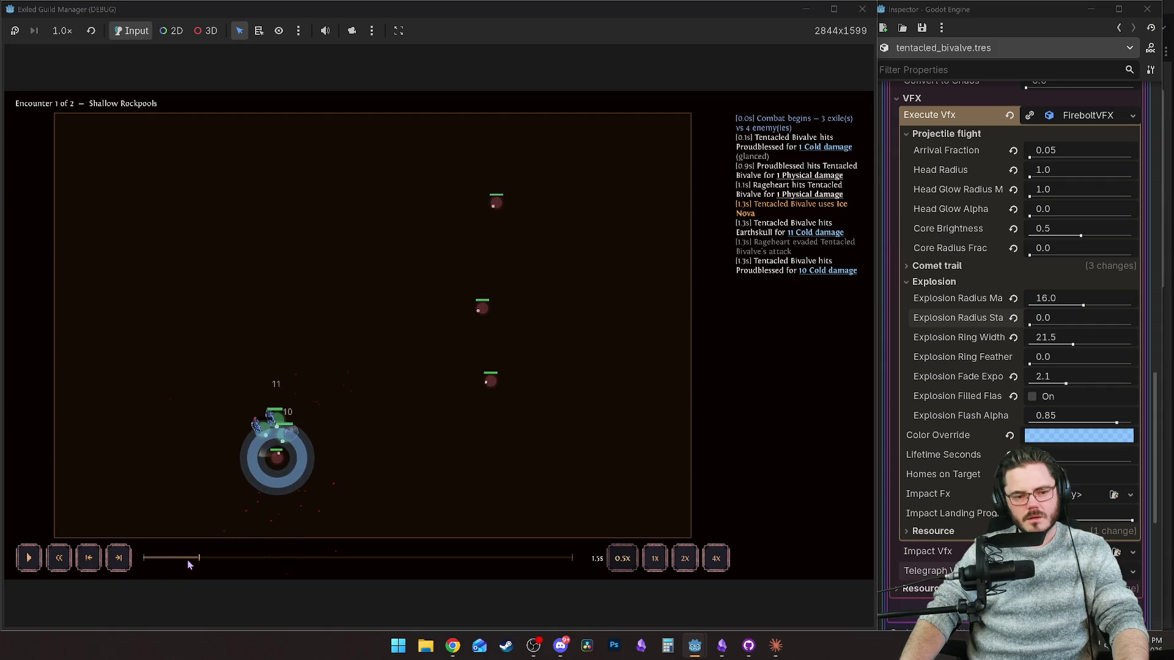
left_click(191, 563)
left_click(186, 562)
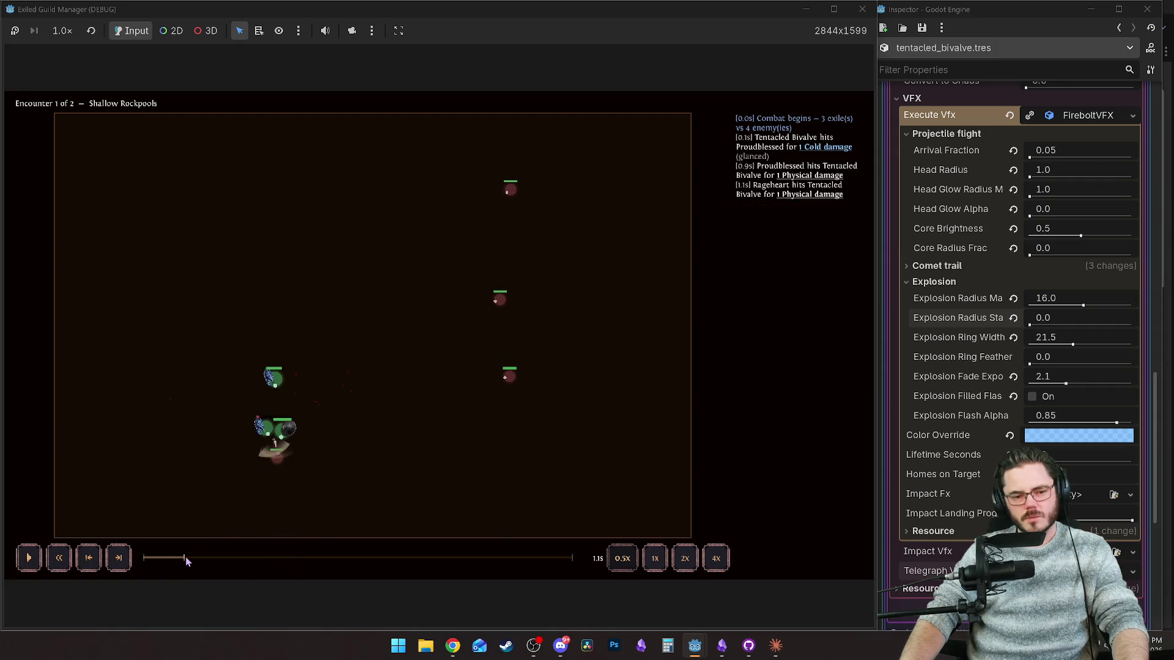
left_click(185, 562)
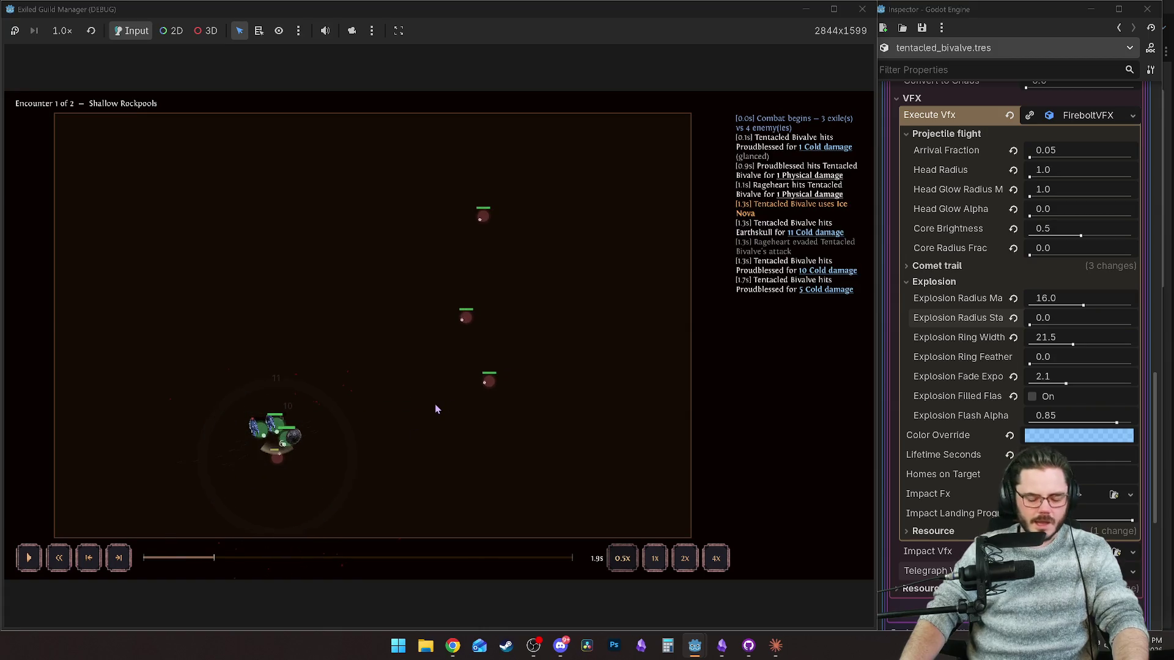
Run 'debug' in the game's debug console to show the AoE circle and replay the nova.
key("grave")
type("debug")
key("Return")
key("grave")
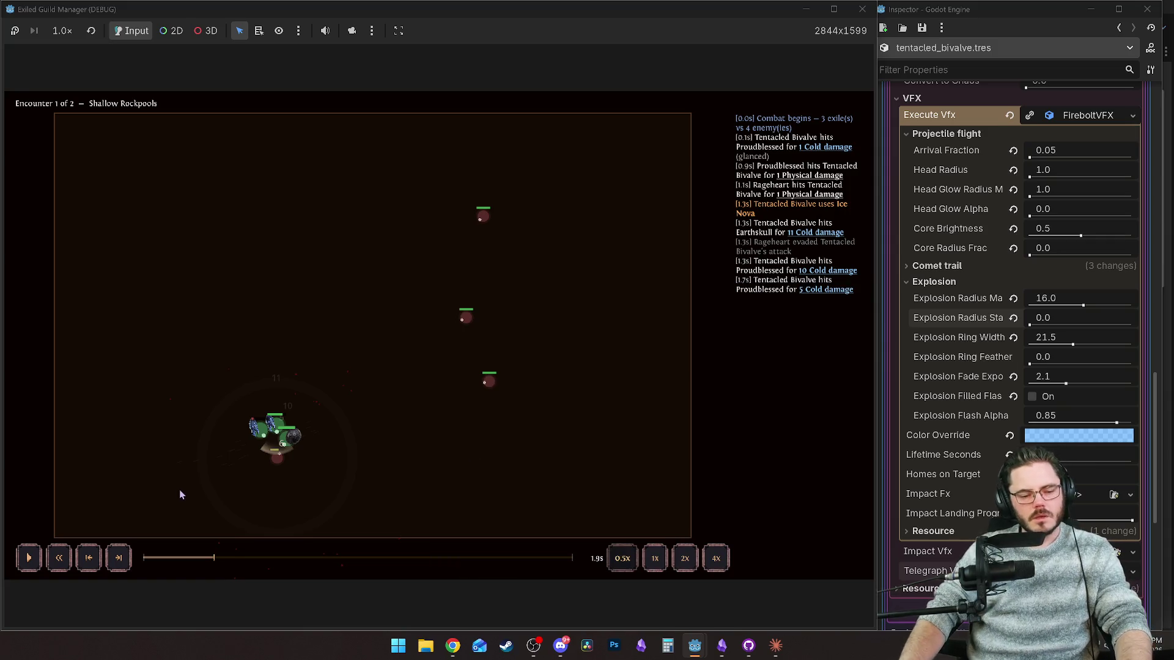
left_click(189, 559)
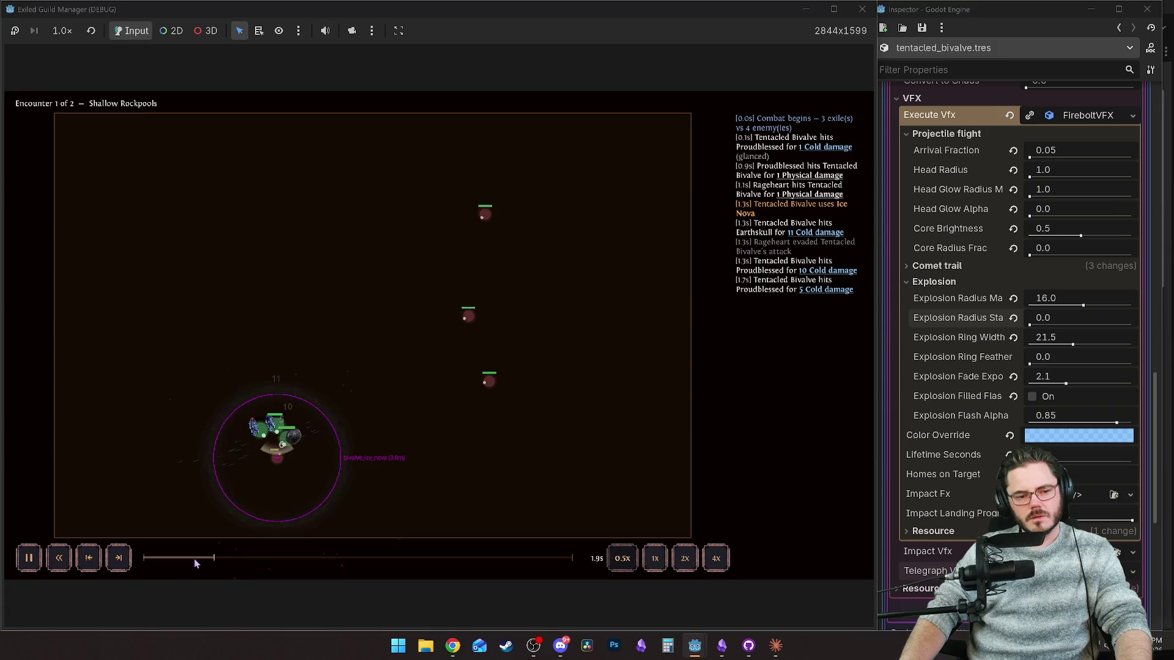
left_click(191, 559)
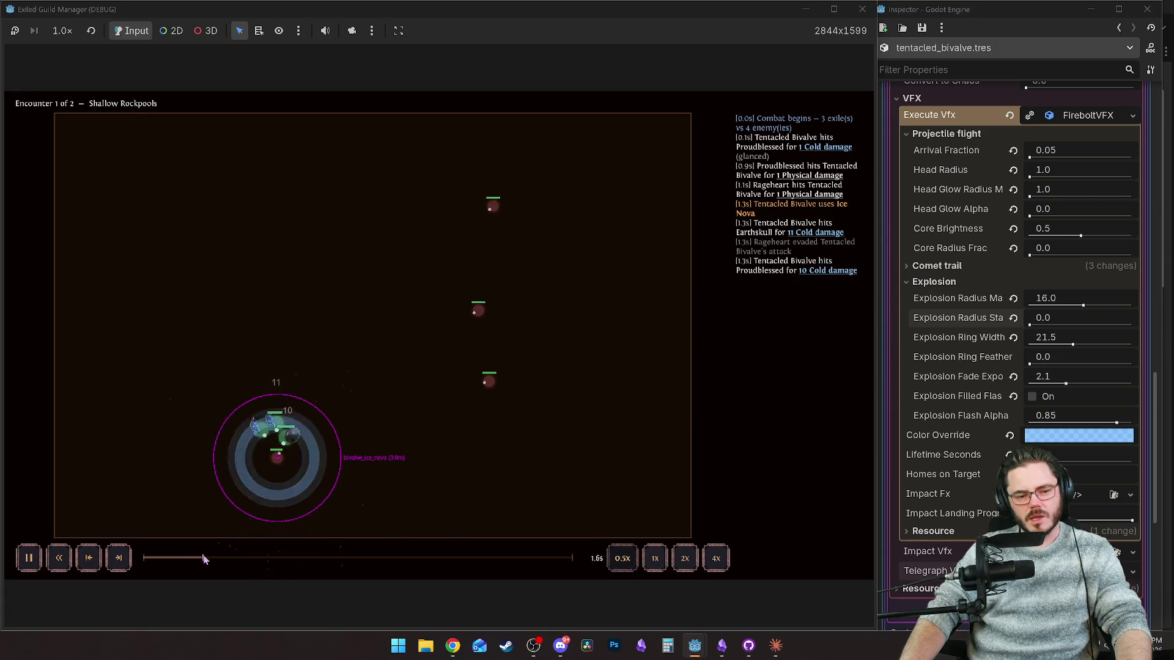
key("space")
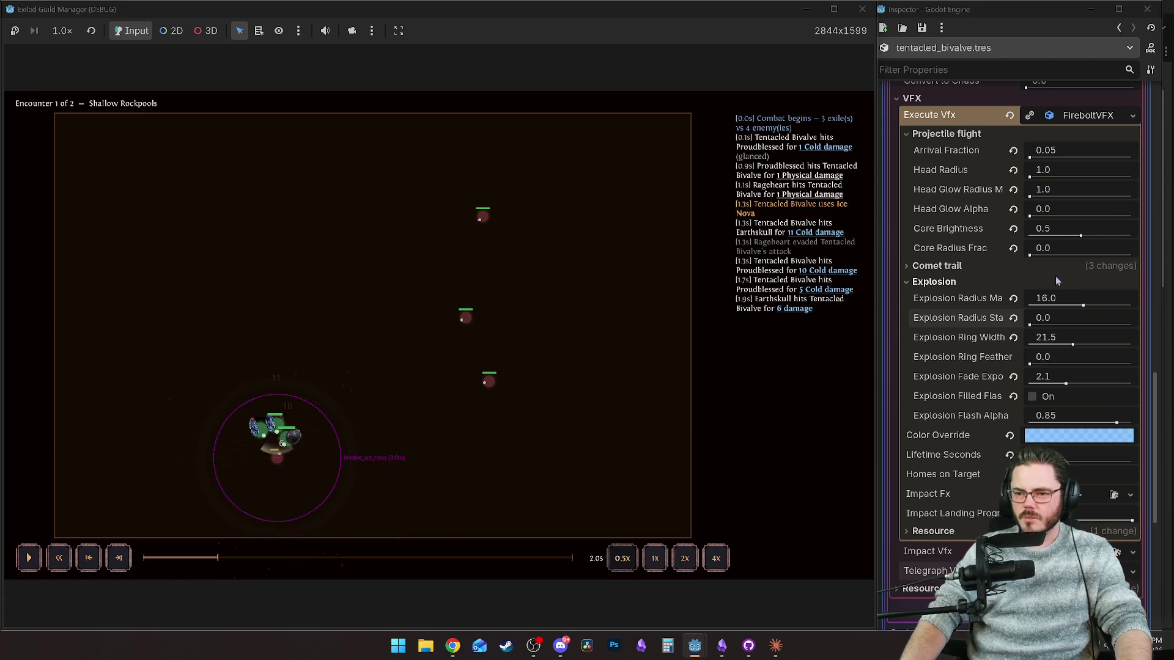
Set Explosion Radius Max to 15 and replay the Ice Nova to check it.
left_click(1062, 300)
left_click(1062, 300)
type("15")
key("Return")
left_click(197, 558)
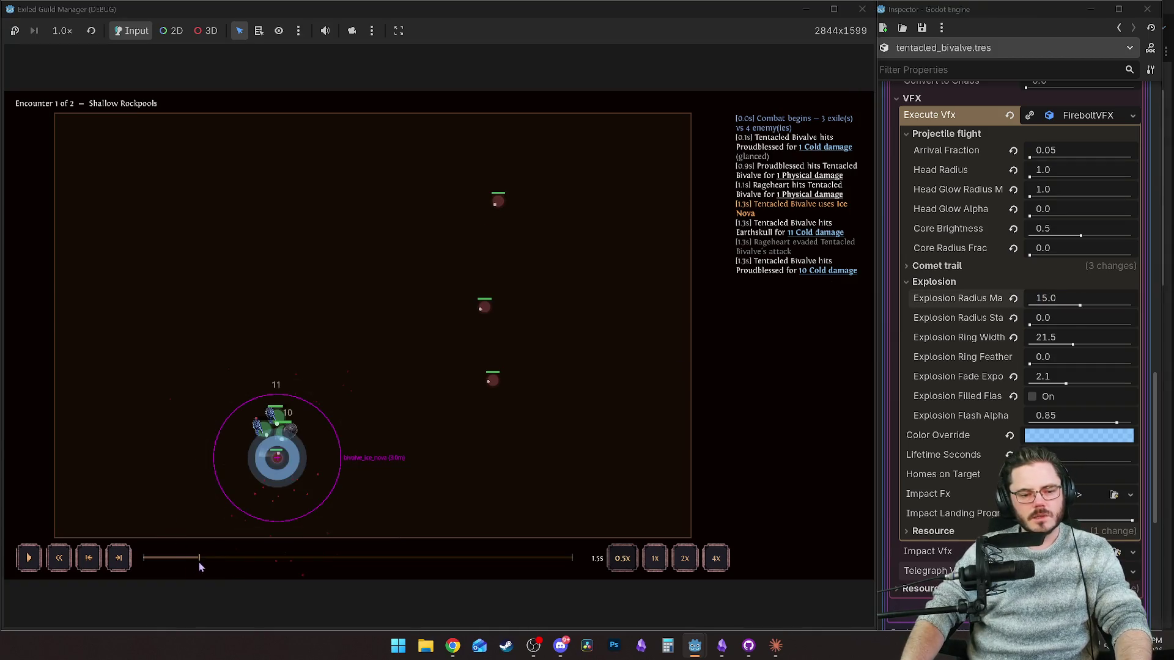
left_click(192, 557)
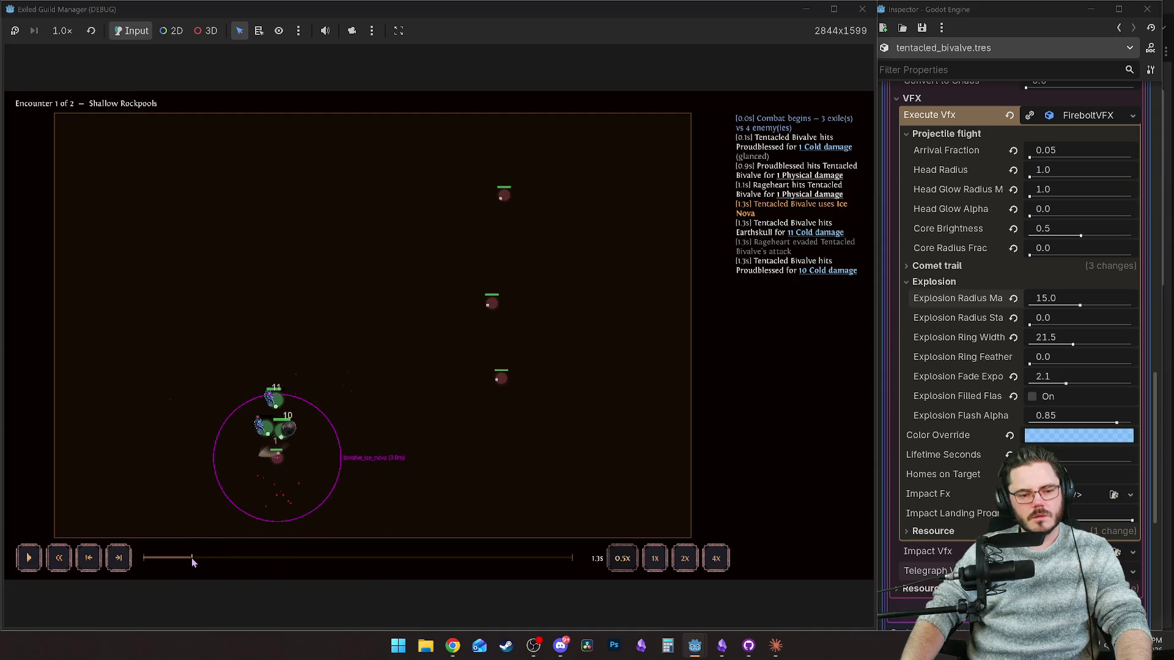
left_click(199, 558)
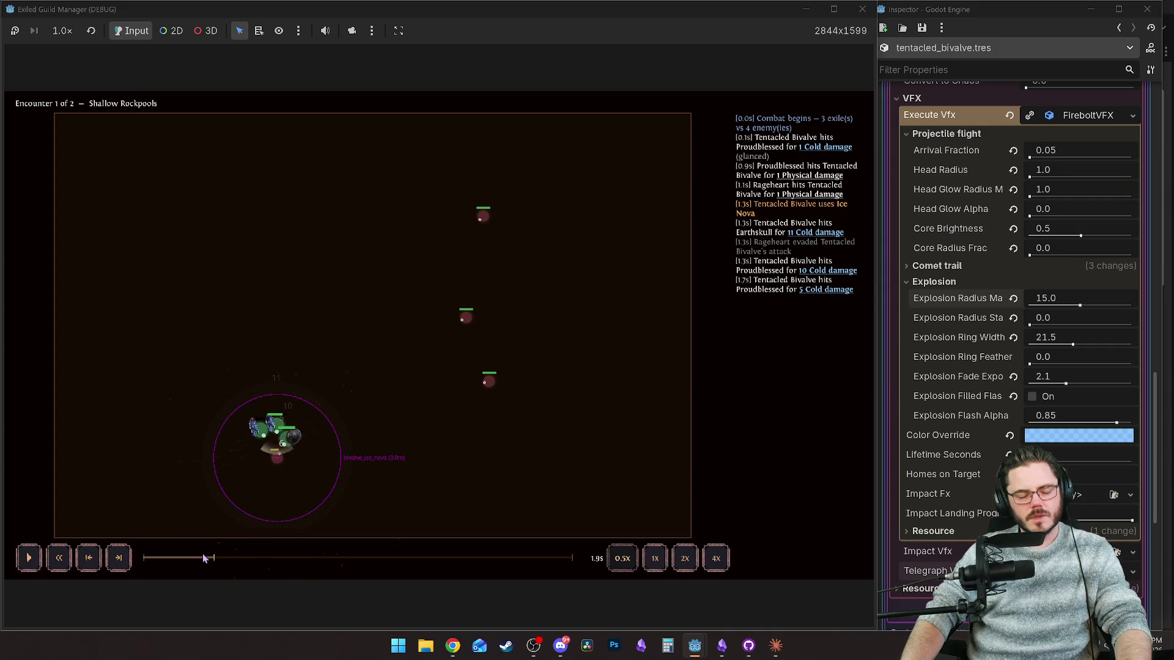
left_click(208, 558)
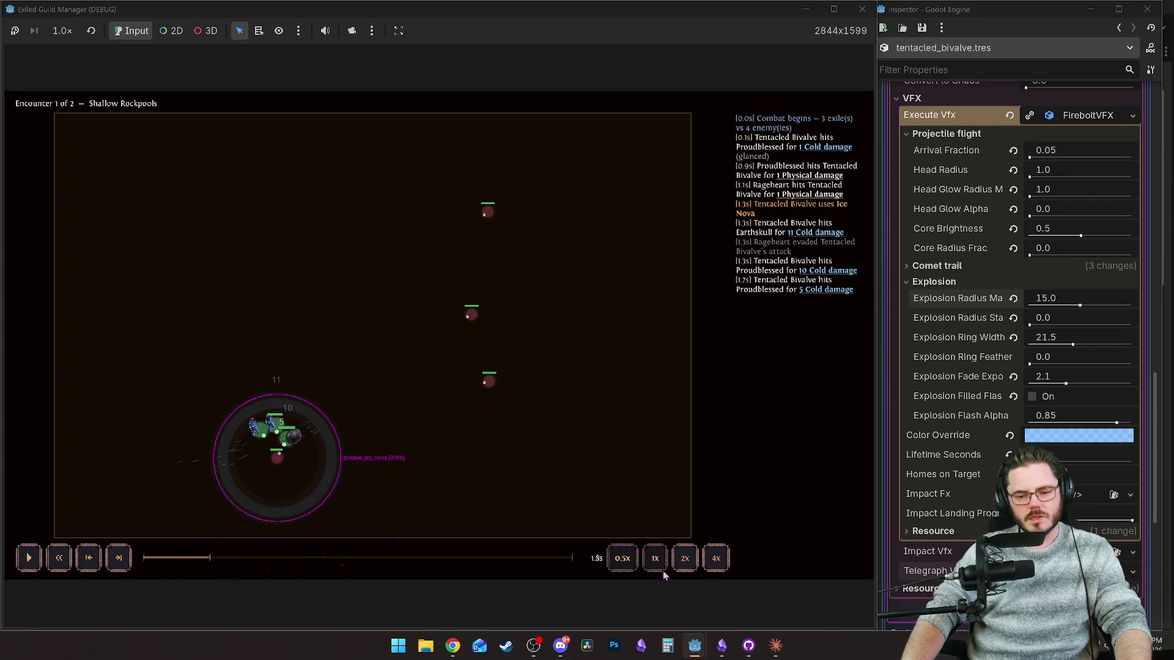
left_click(182, 559)
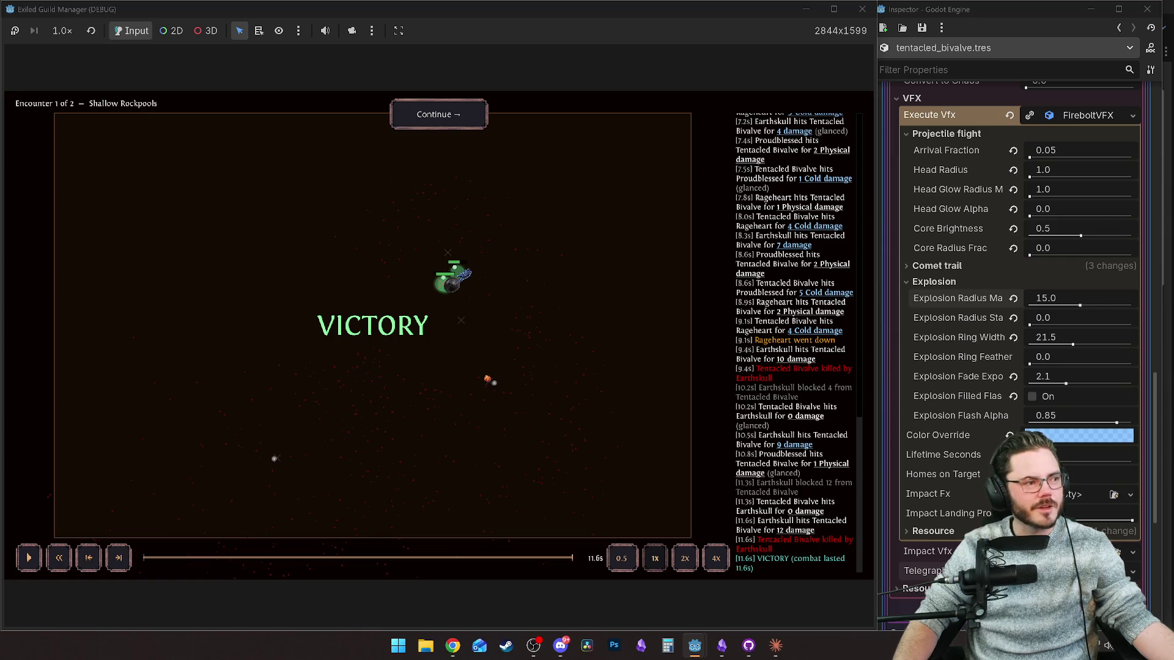
Switch over to the web browser once the replay reaches Victory.
key("alt+Tab")
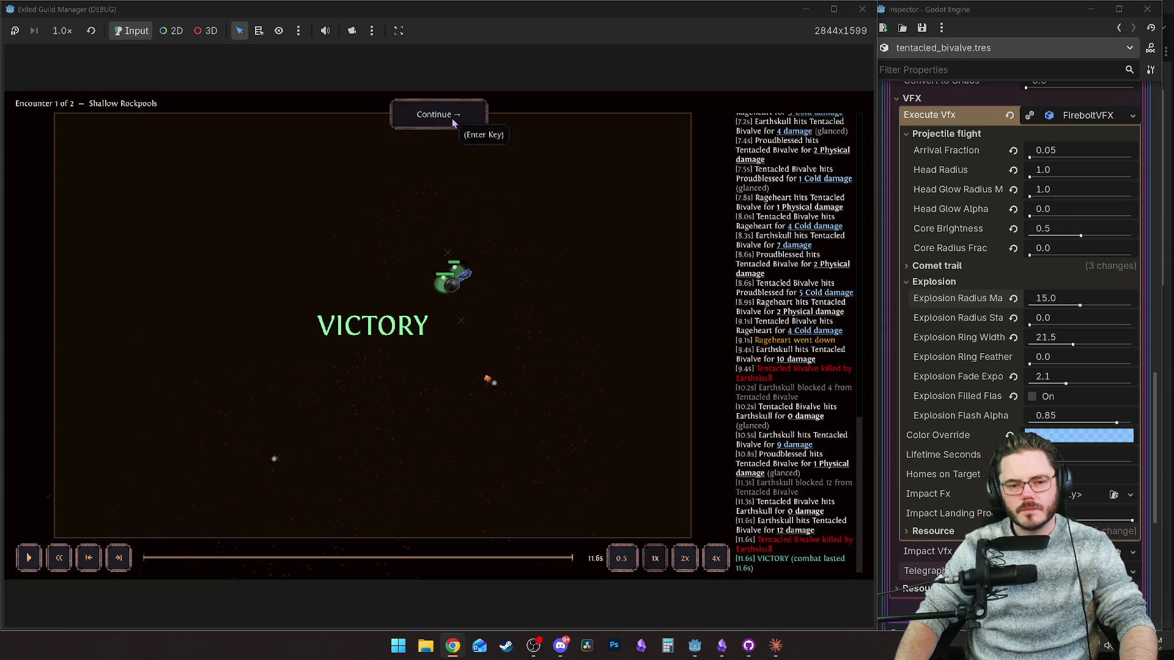
Review the Shallow Rockpools fight around 5 seconds, then continue through the Deep Rockpools encounter.
mouse_move(294, 559)
left_mouse_down()
mouse_move(273, 558)
mouse_move(361, 568)
mouse_move(319, 568)
left_mouse_up()
key("space")
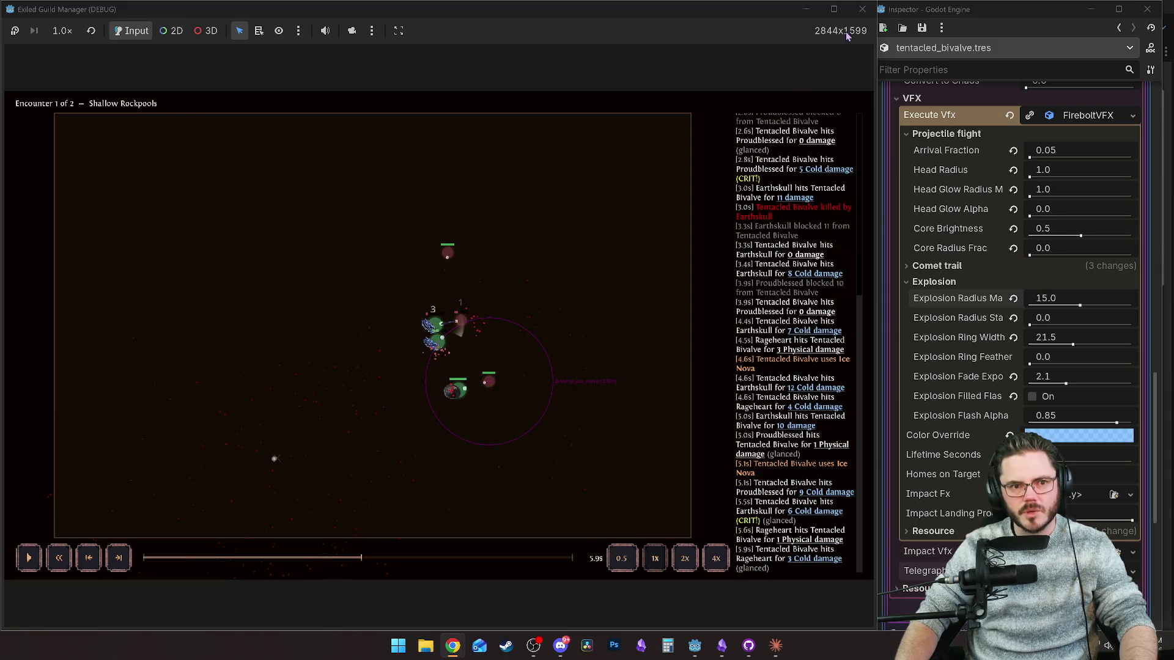
left_click(560, 559)
left_click(480, 121)
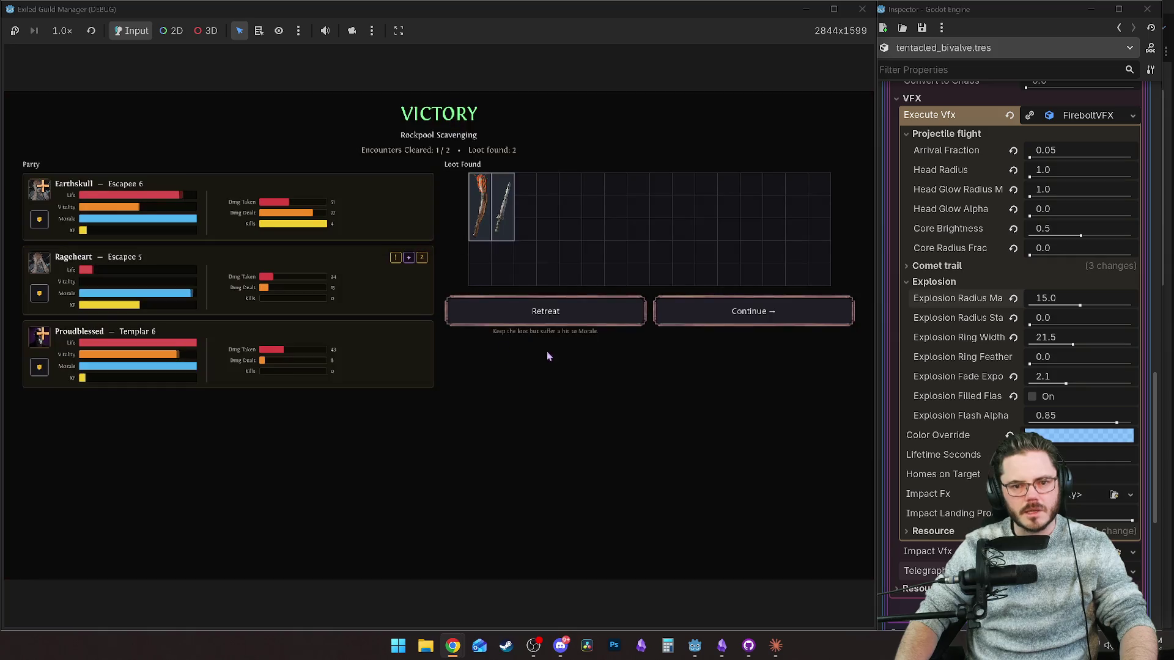
left_click(695, 311)
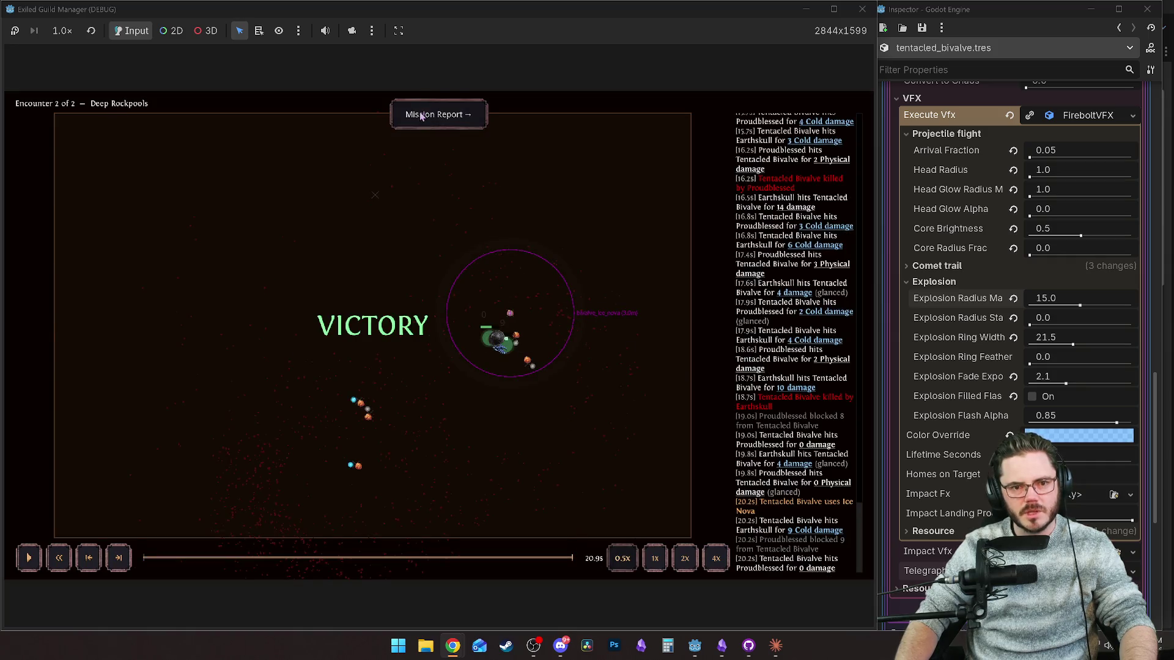
Open the run's Mission Report, return to the guild camp, and bring up the Mission Board.
left_click(455, 115)
left_click(583, 489)
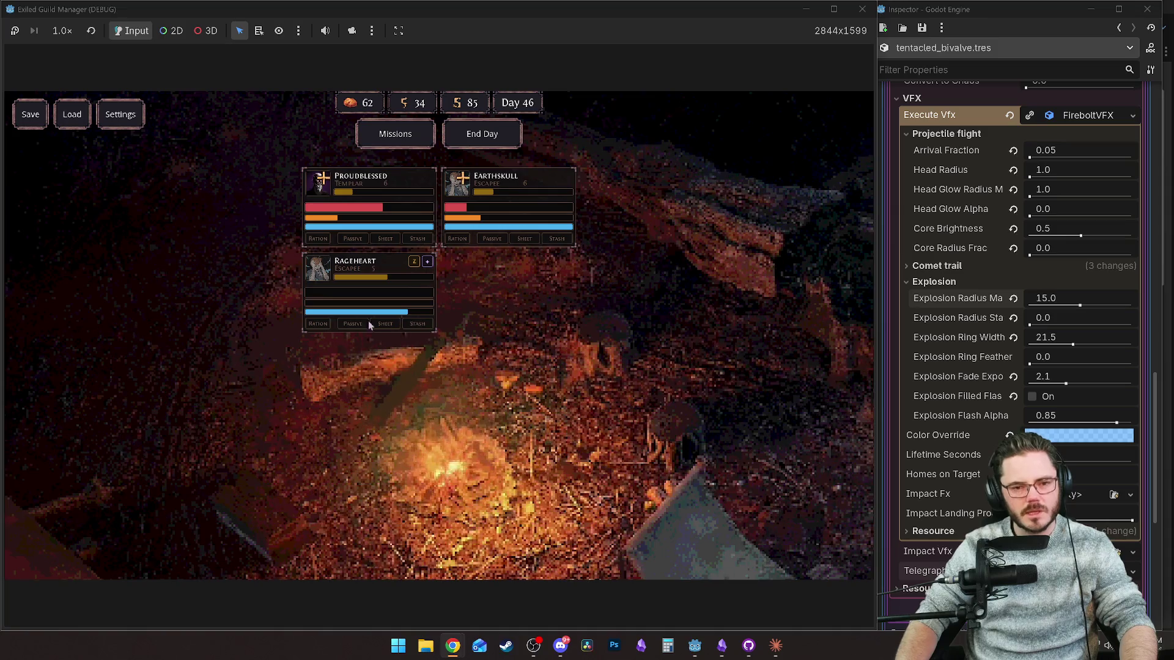
left_click(398, 138)
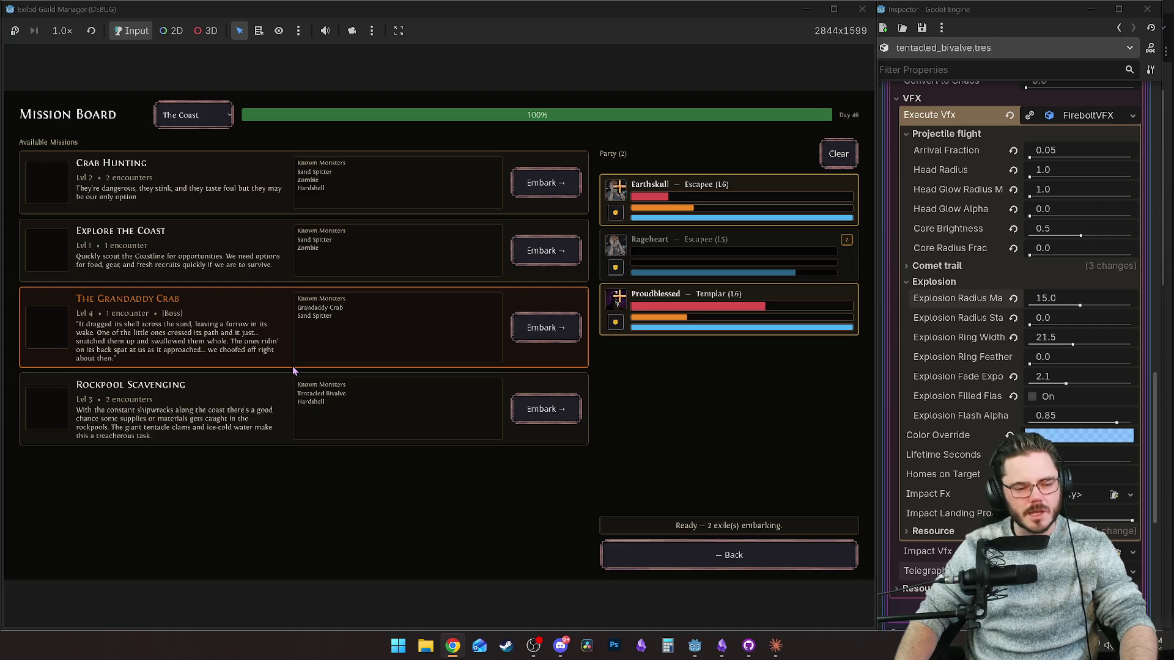
Embark on The Grandaddy Crab level 4 boss mission.
left_click(548, 334)
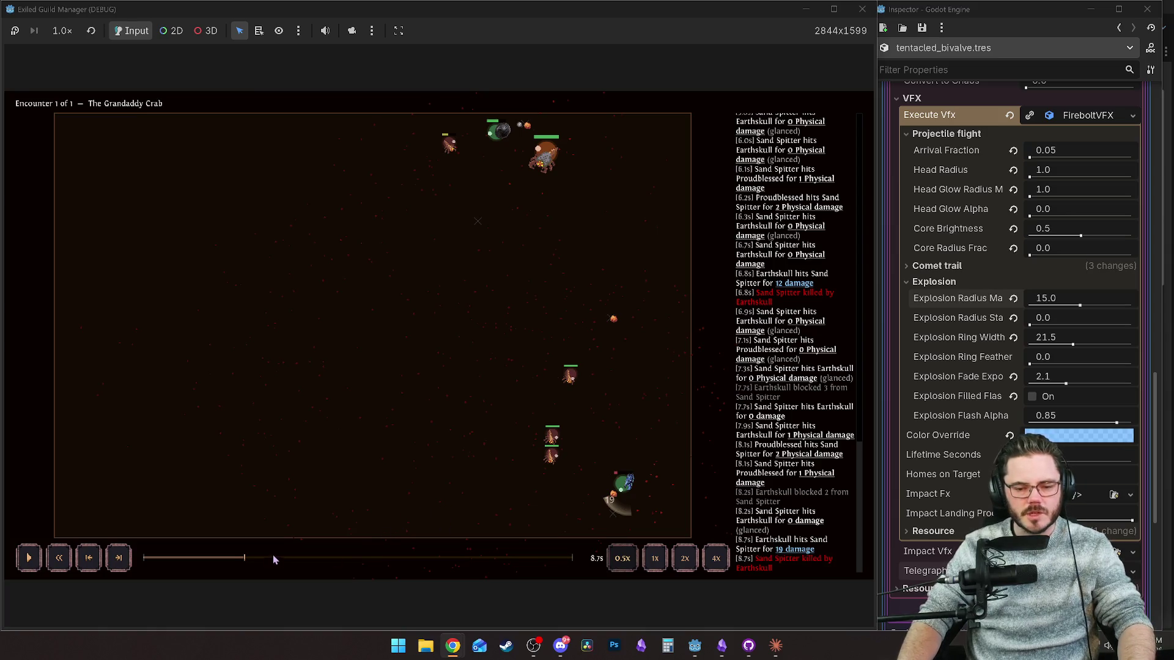
Play the crab fight, skip ahead to about 26 seconds, and open its Mission Report.
key("space")
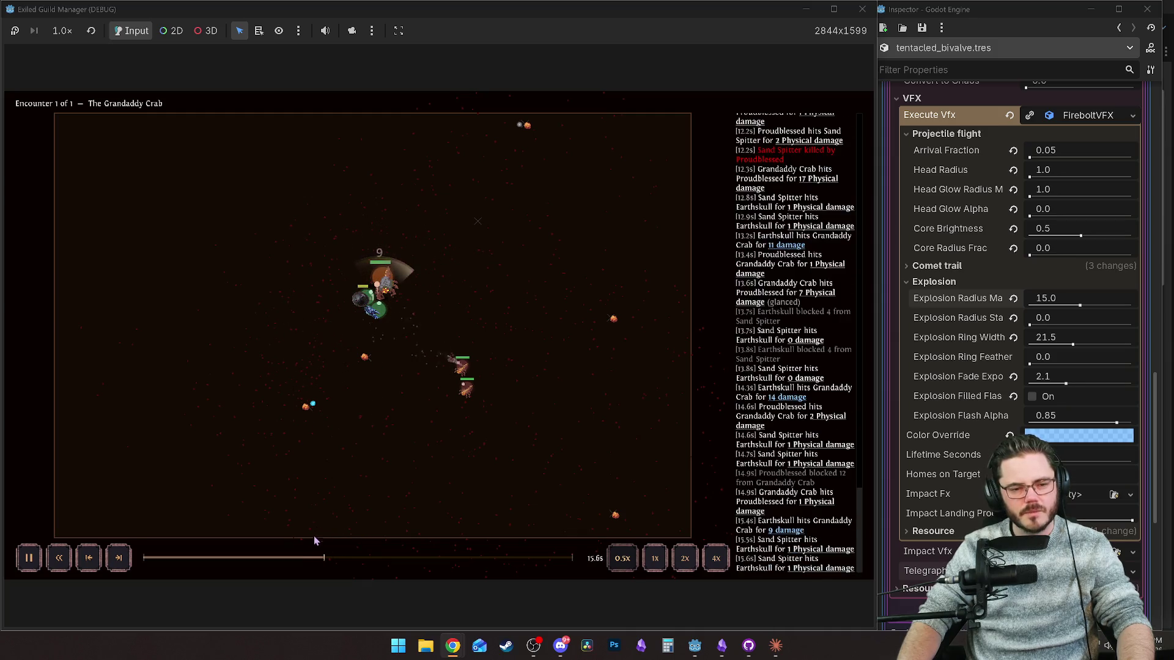
left_click_drag(335, 559, 569, 559)
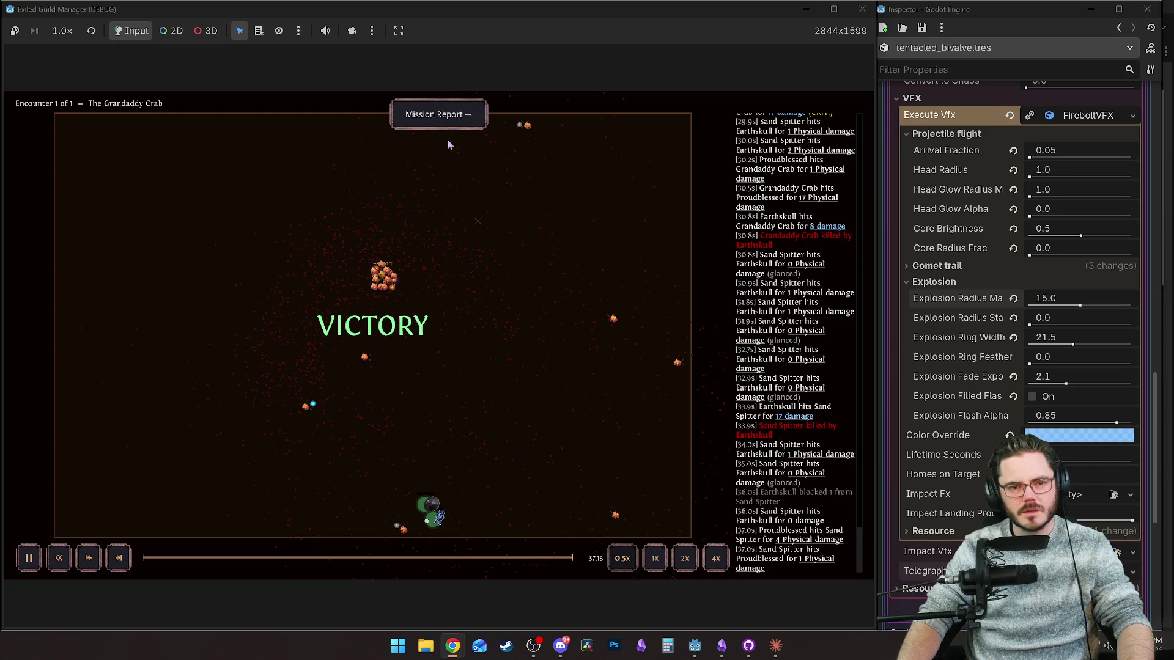
left_click(558, 557)
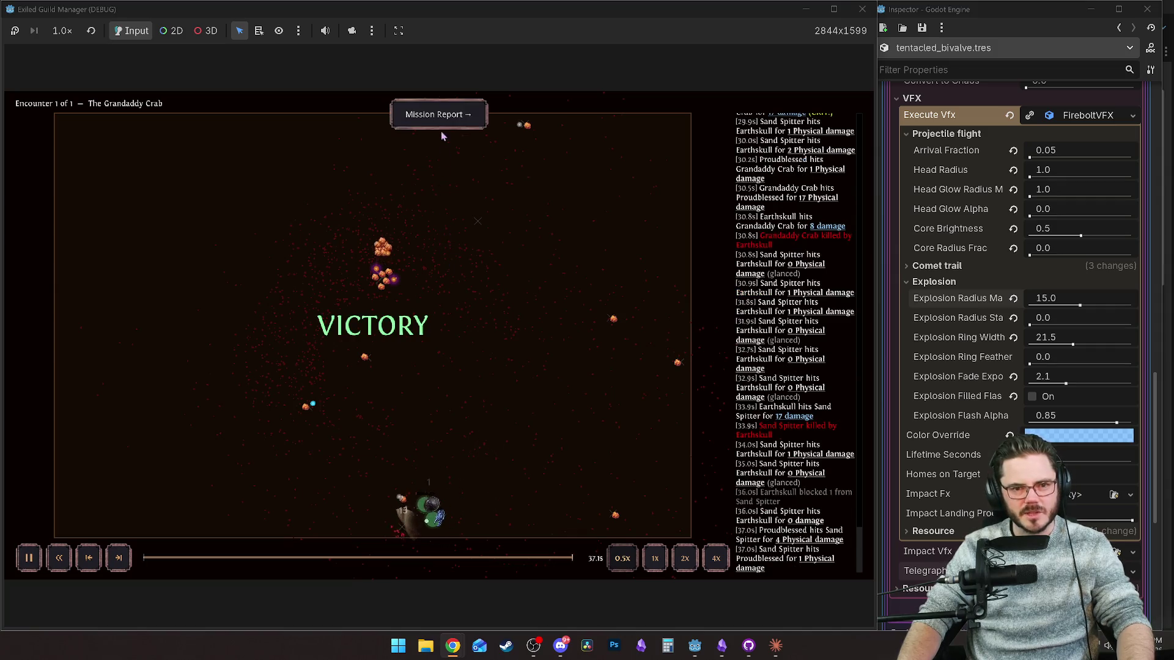
left_click(439, 117)
Inspect the crab's loot items, return to the guild camp, and end Day 46.
mouse_move(532, 225)
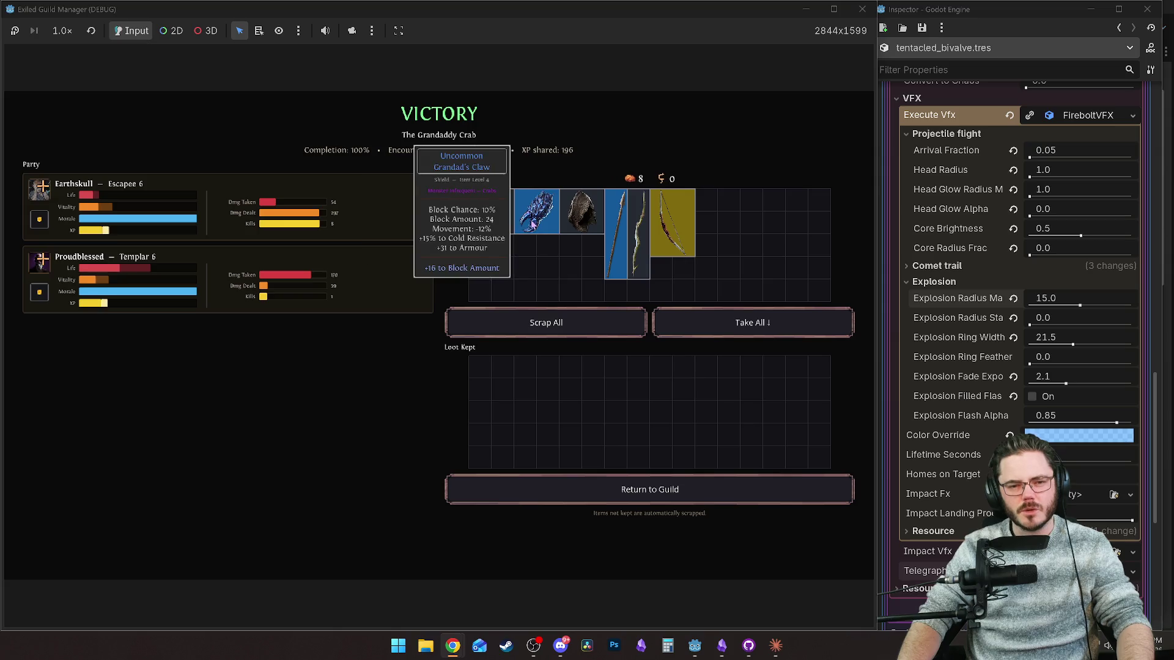
mouse_move(492, 224)
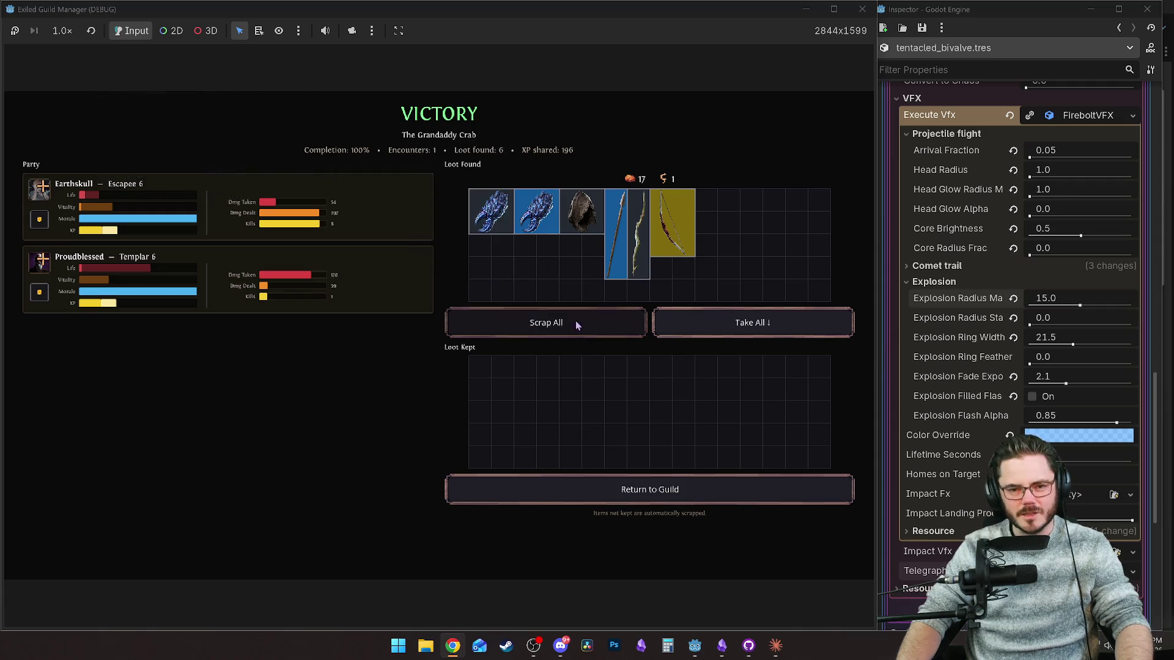
mouse_move(664, 229)
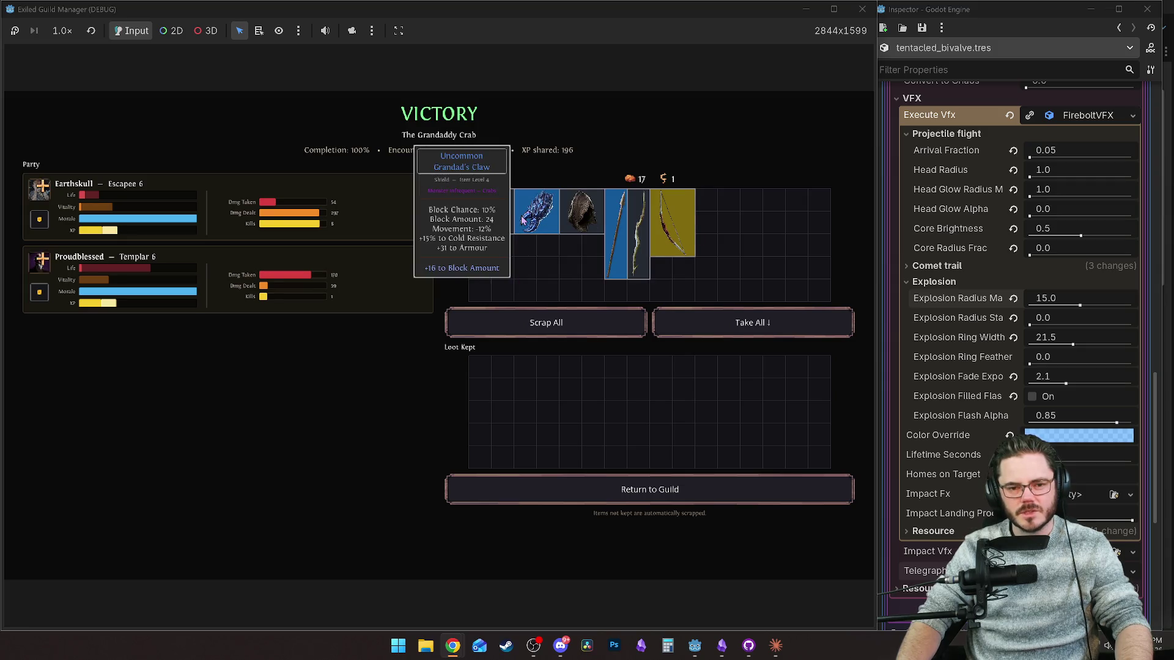
left_click(617, 501)
left_click(481, 134)
left_click(443, 475)
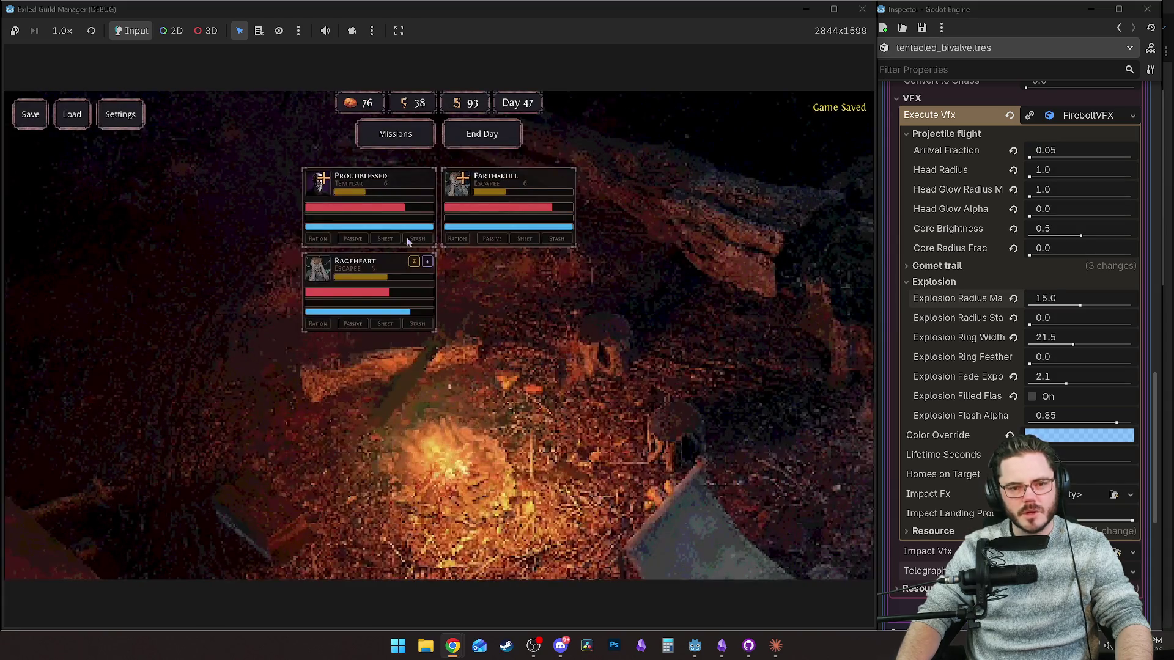
End Days 47, 48 and 49, dismissing each summary, then open the Mission Board with M.
left_click(505, 137)
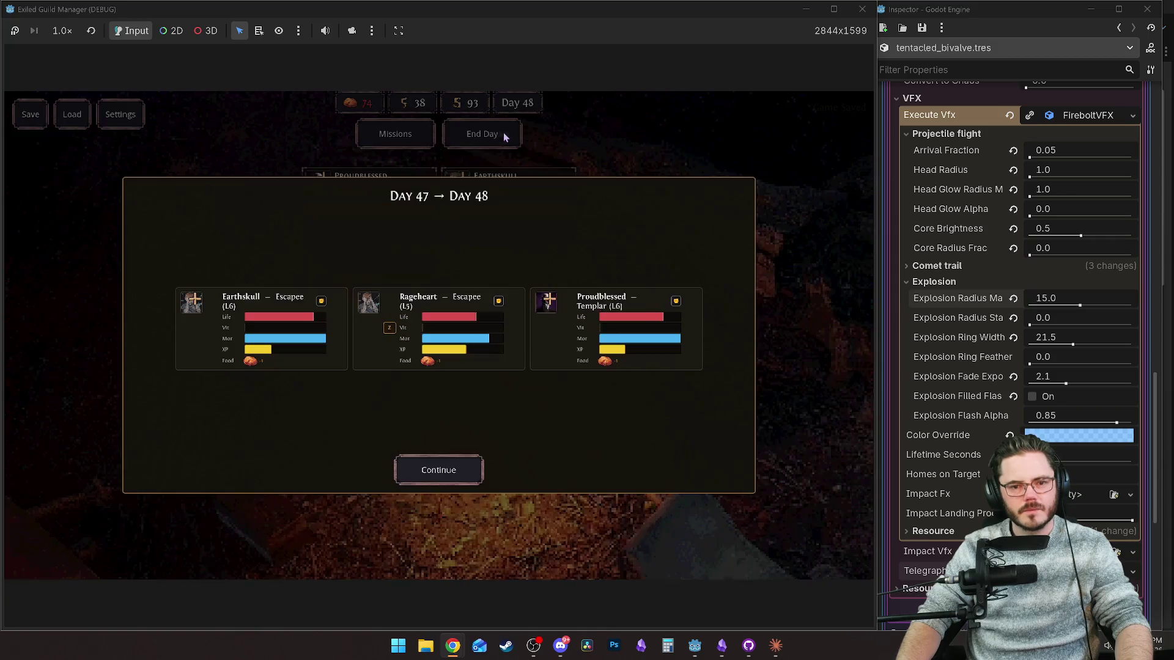
left_click(453, 481)
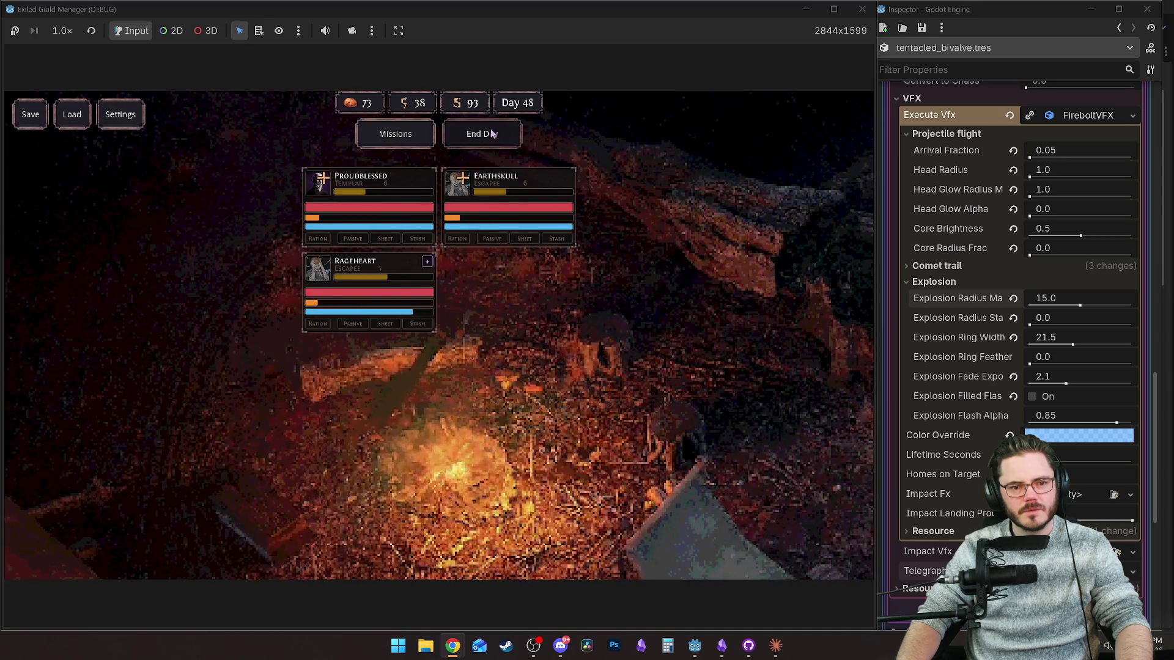
key("space")
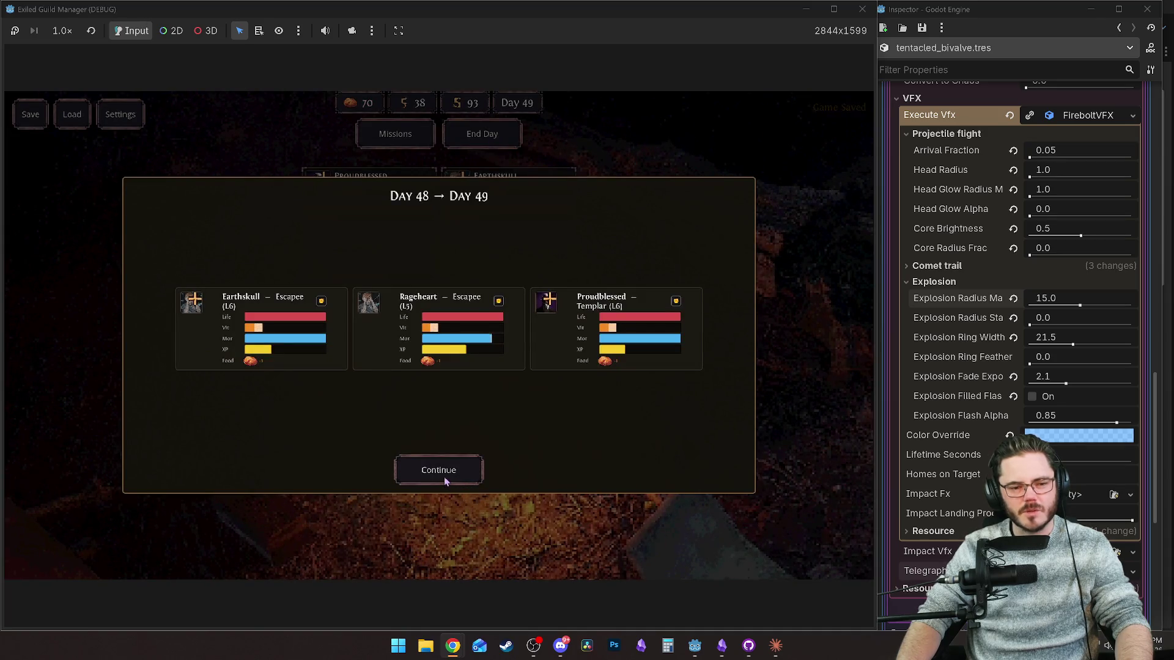
left_click(444, 476)
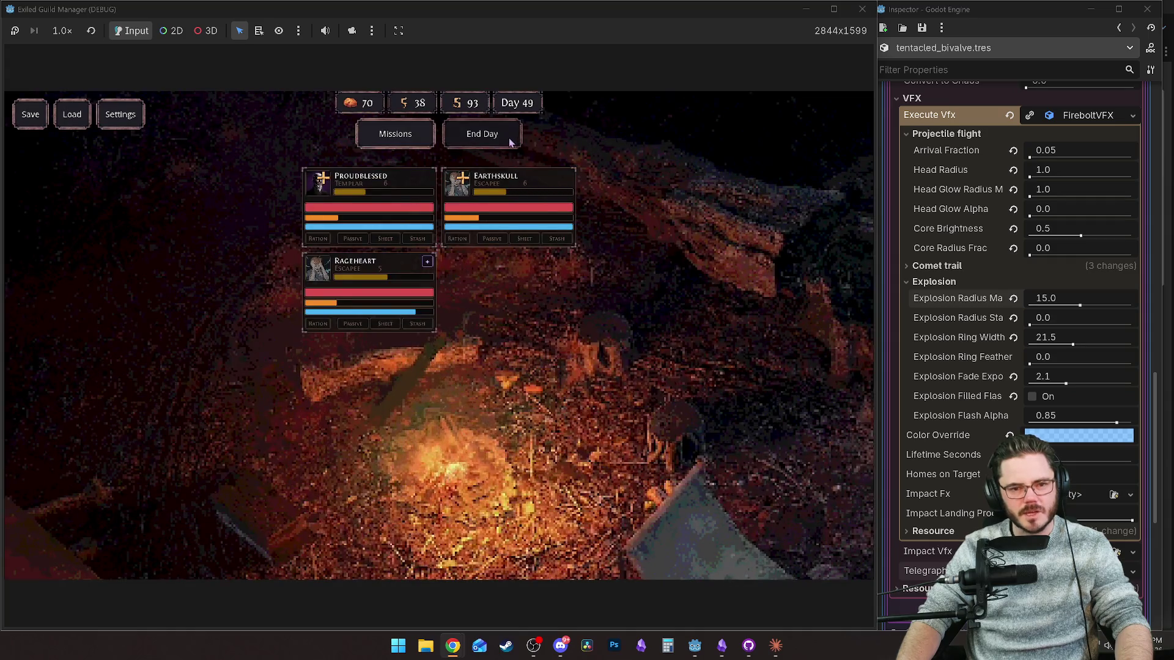
key("space")
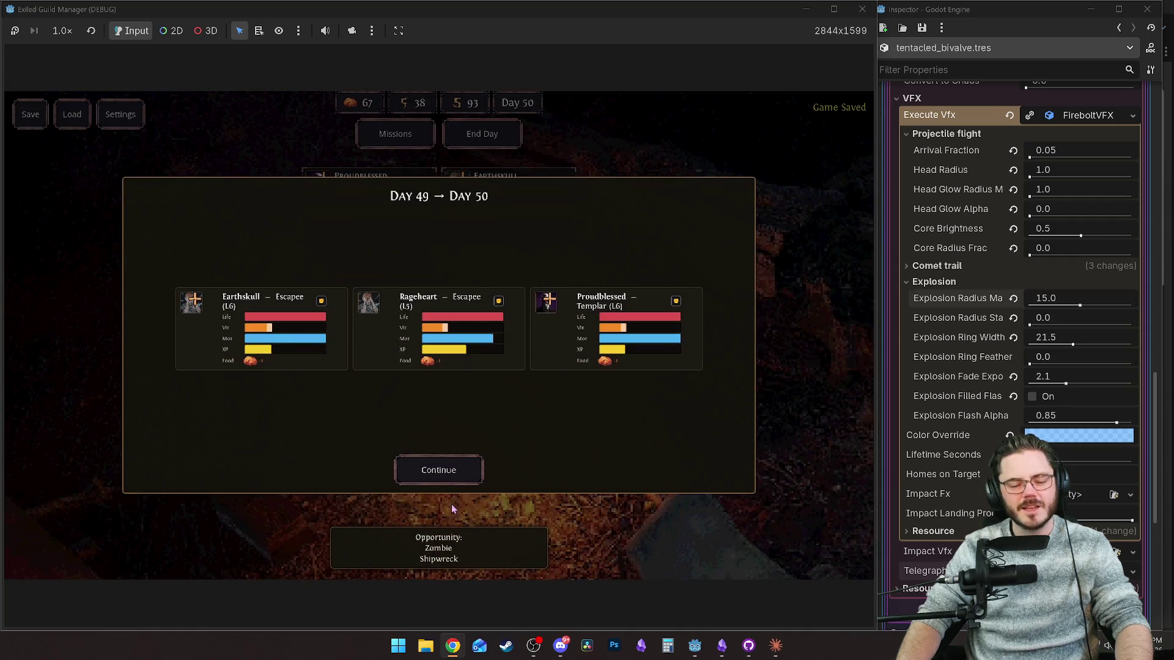
left_click(467, 483)
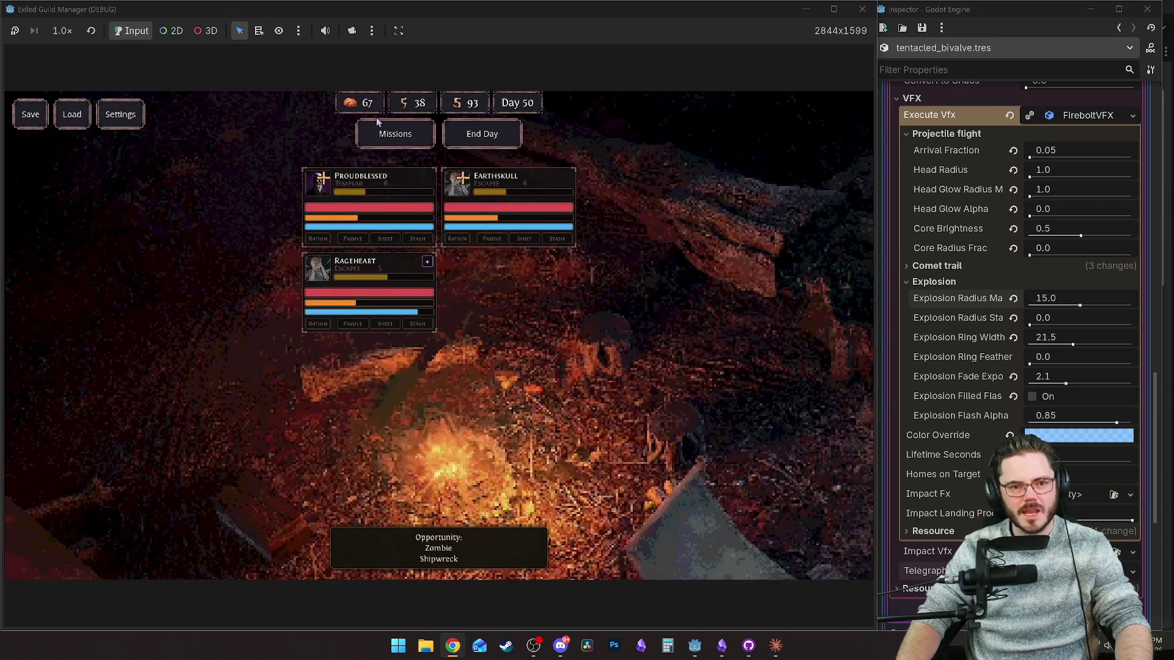
key("m")
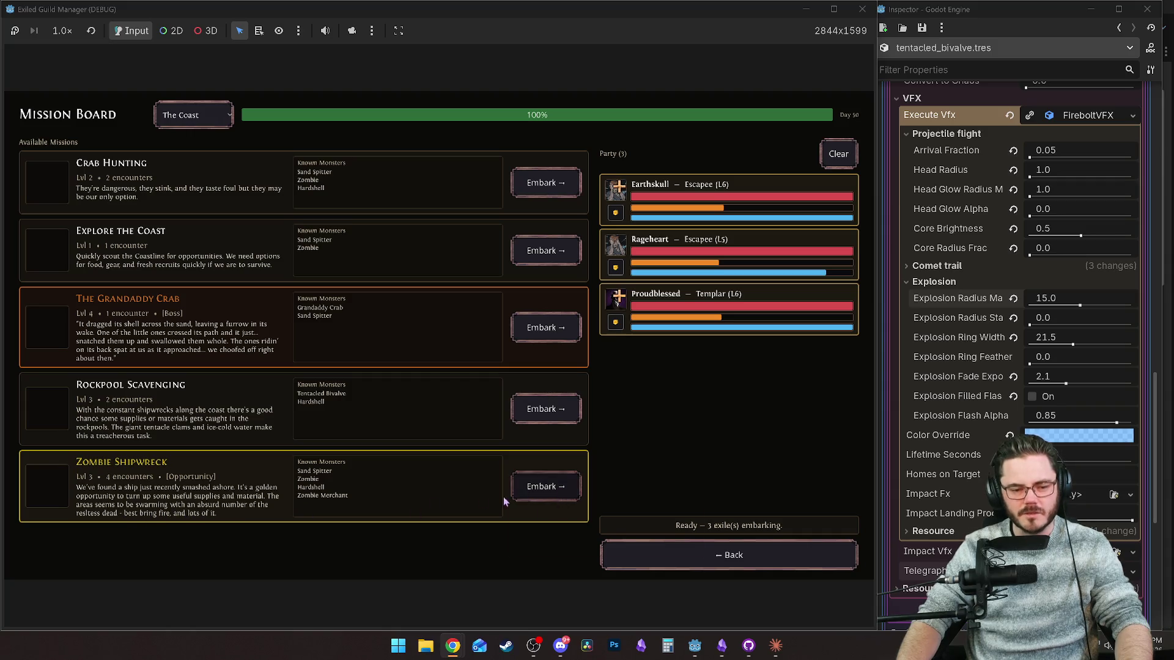
Embark on Zombie Shipwreck and play its first encounter at 2x through to the results.
mouse_move(318, 499)
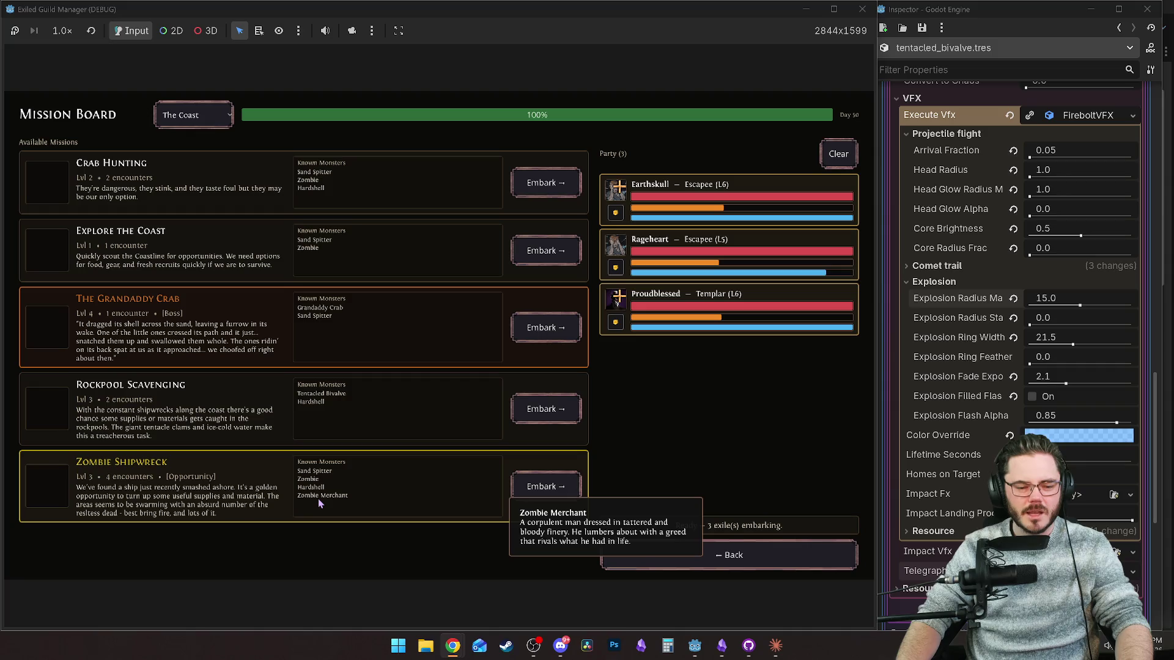
left_click(546, 487)
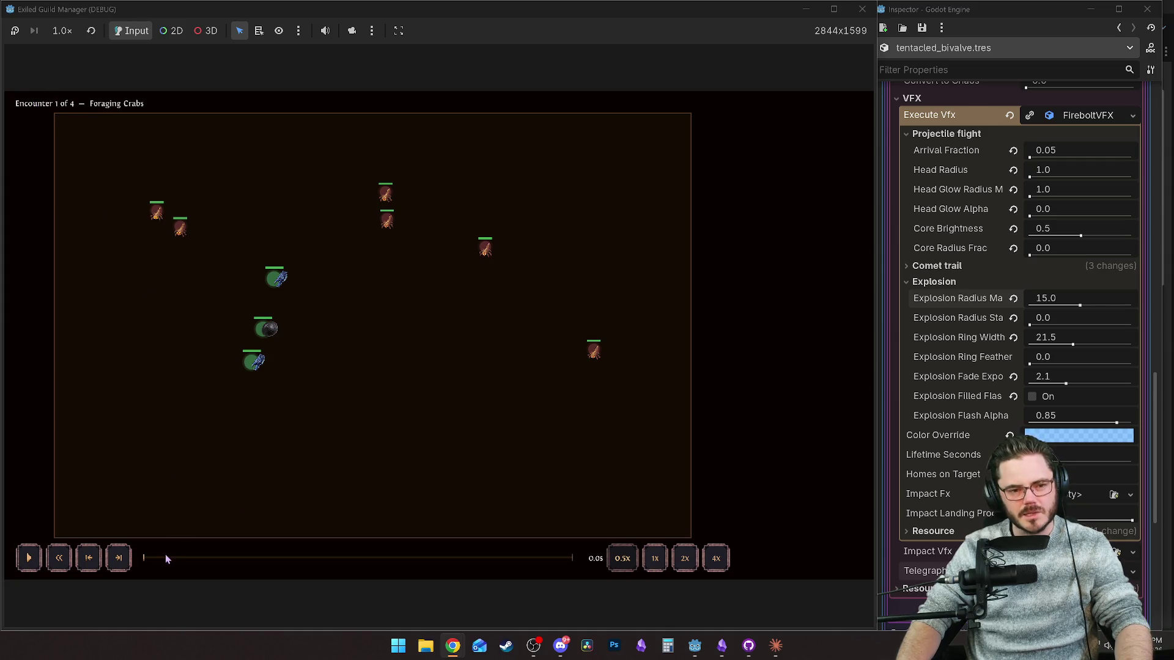
left_click_drag(151, 558, 321, 555)
left_click(684, 559)
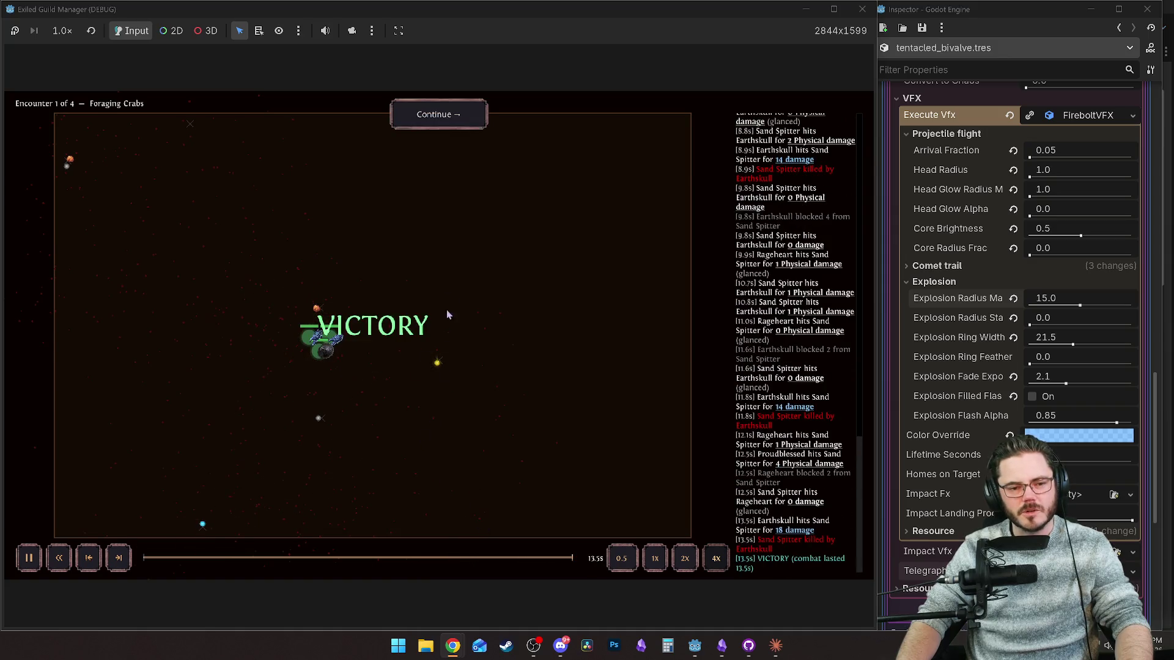
left_click(451, 115)
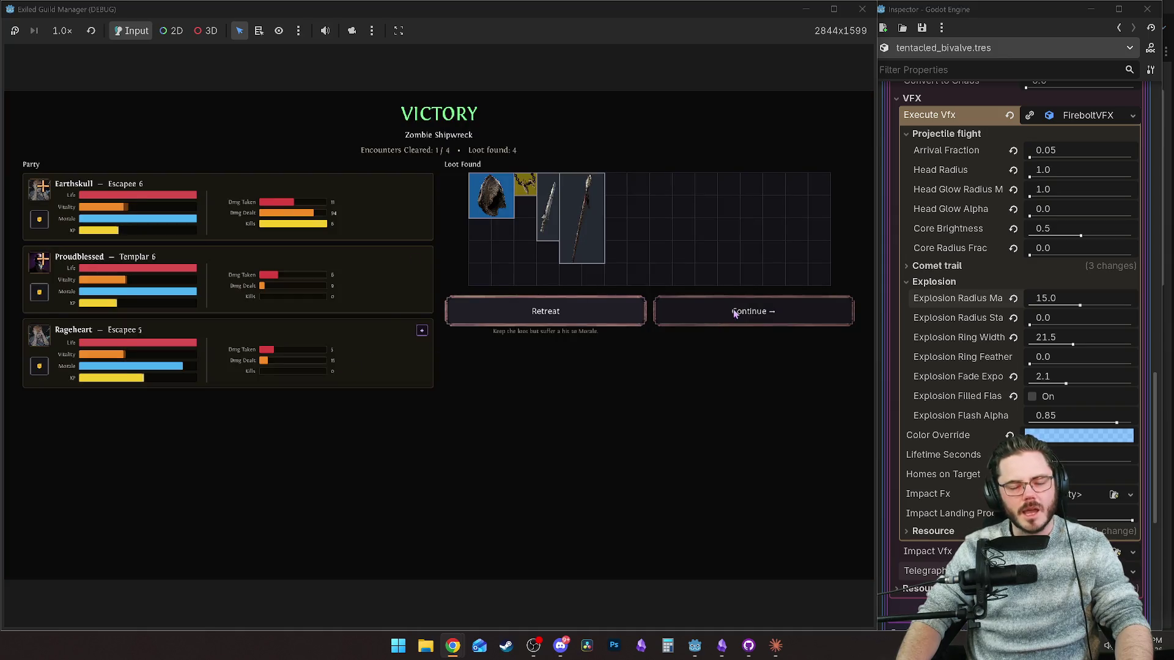
left_click(736, 313)
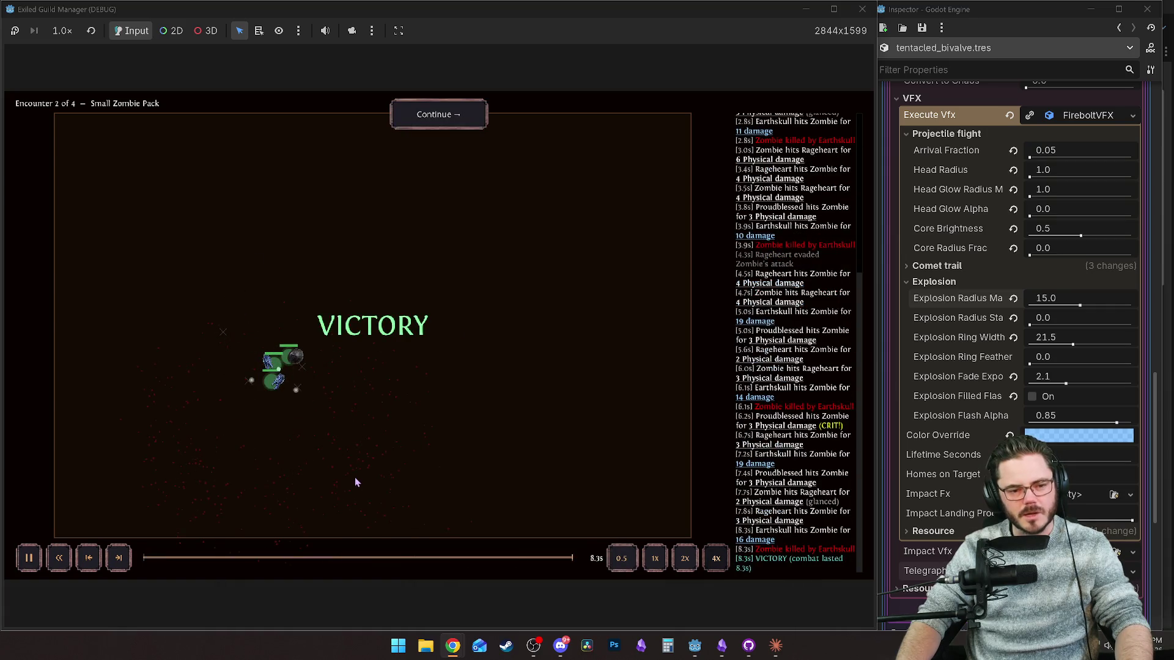
Clear the second and third encounters' results to reach Encounter 4, The Ship's Hold.
left_click(455, 119)
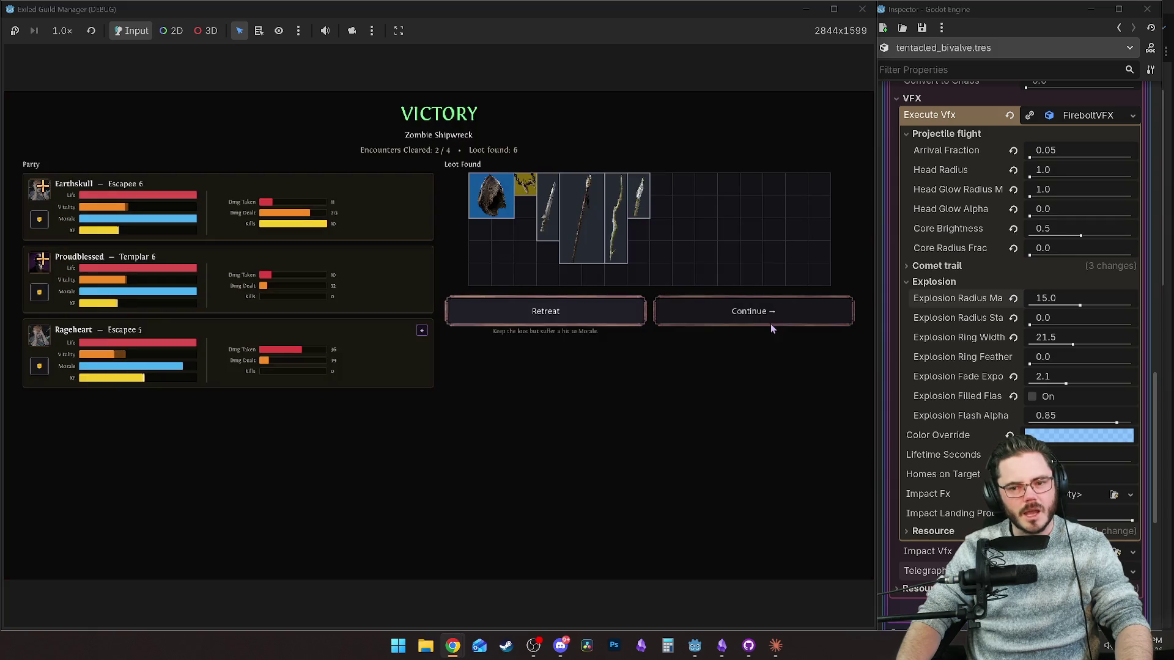
left_click(768, 320)
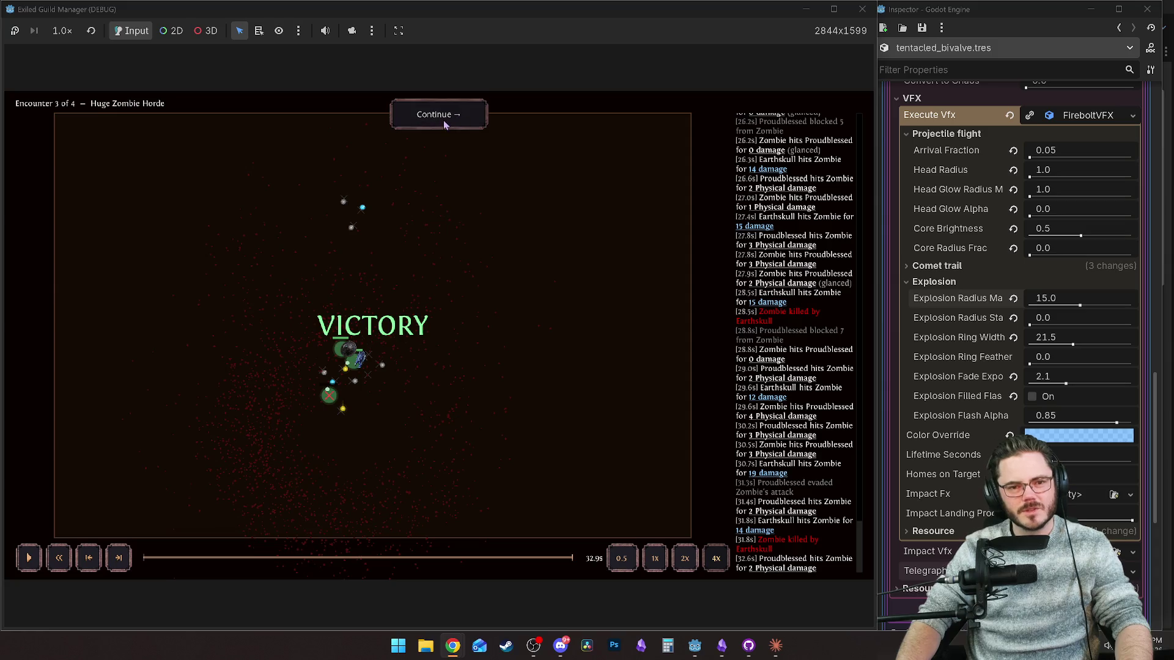
left_click(438, 115)
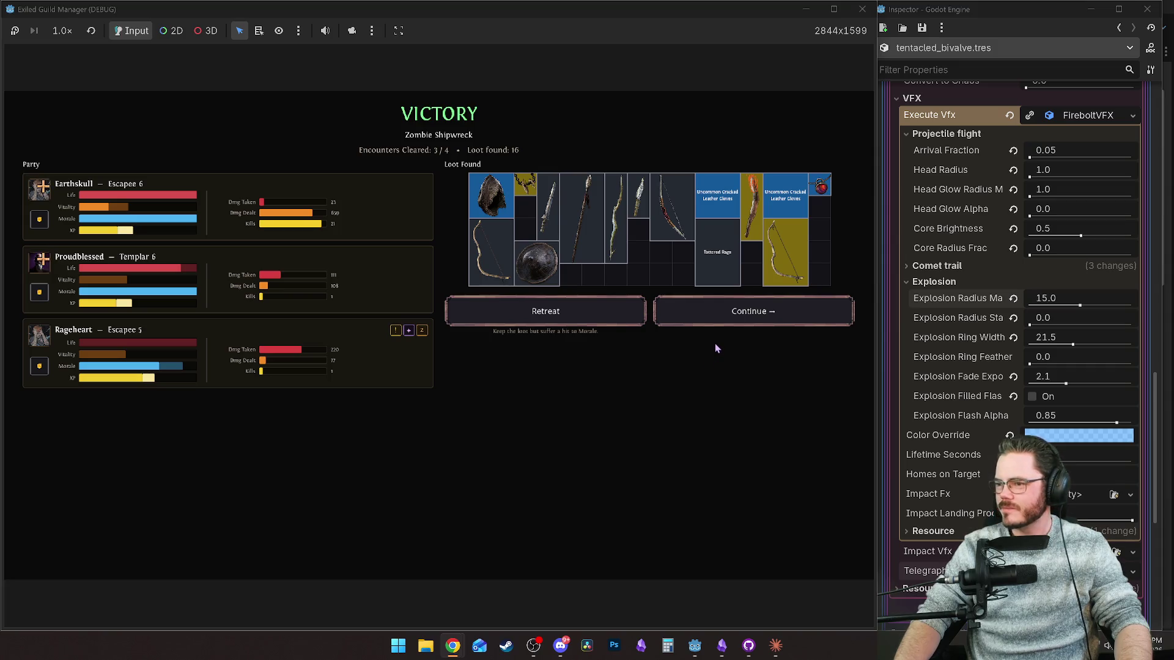
left_click(736, 321)
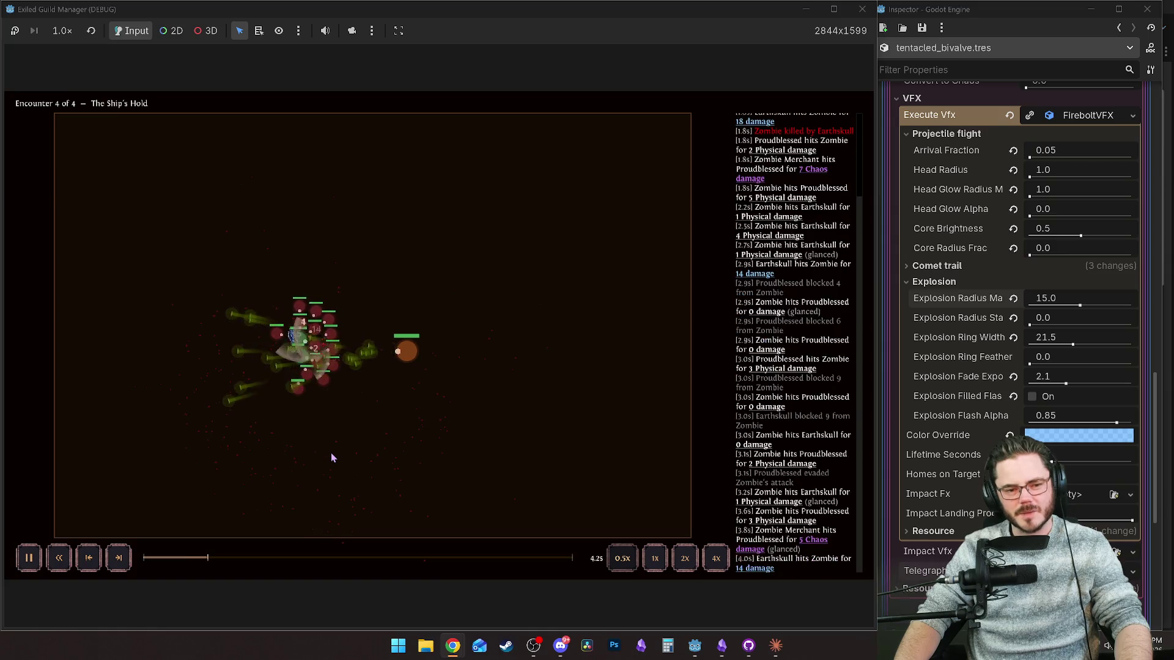
Watch the maximized Ship's Hold replay, pausing it at 8.3s, then close the running game.
key("space")
mouse_move(410, 352)
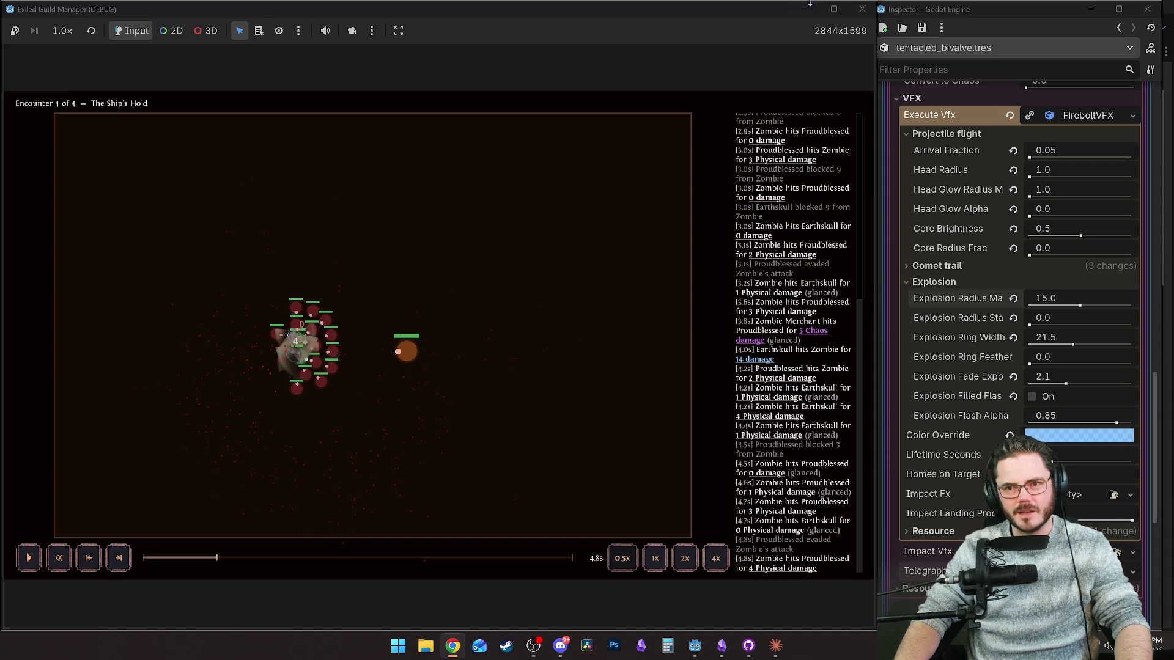
left_click(834, 9)
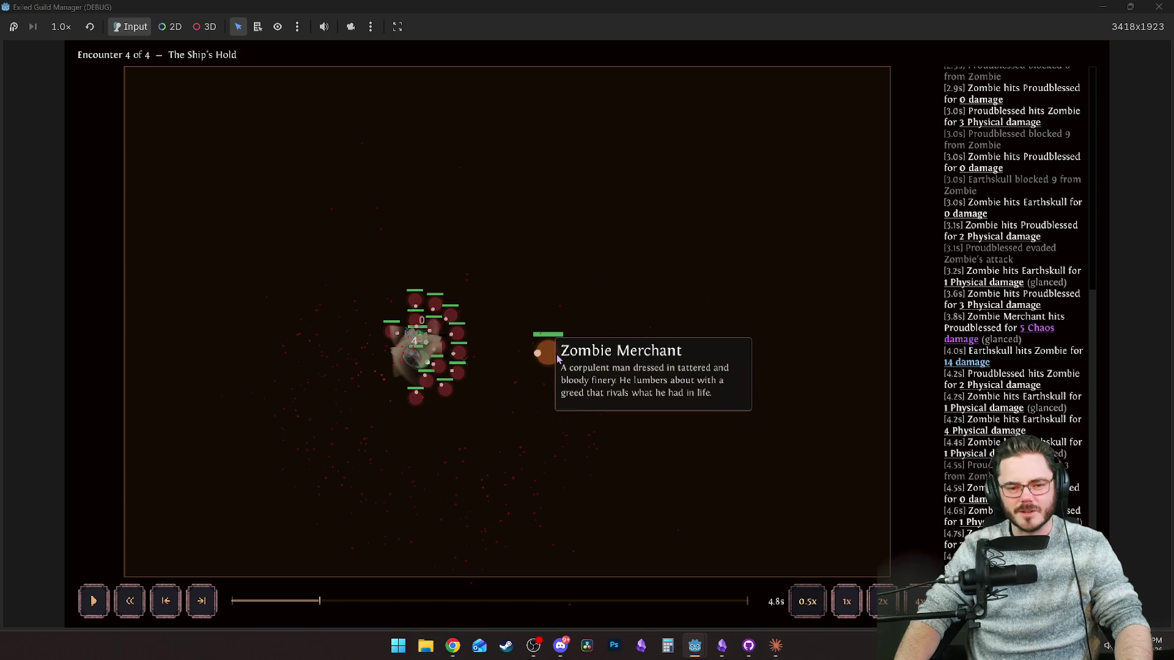
key("space")
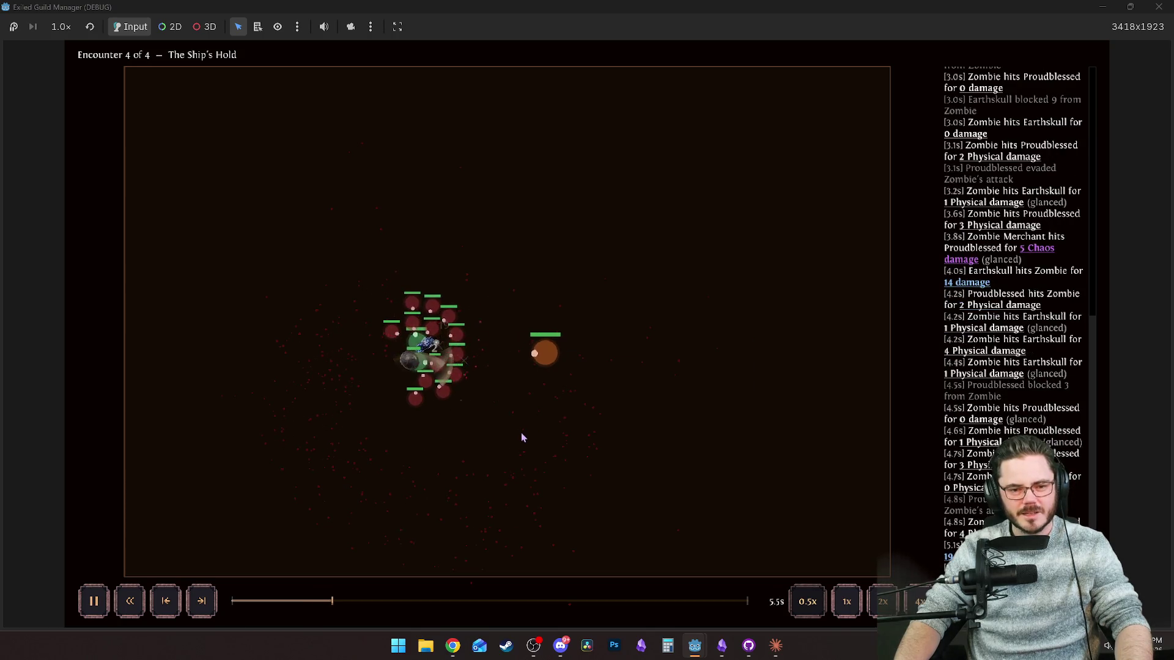
mouse_move(425, 391)
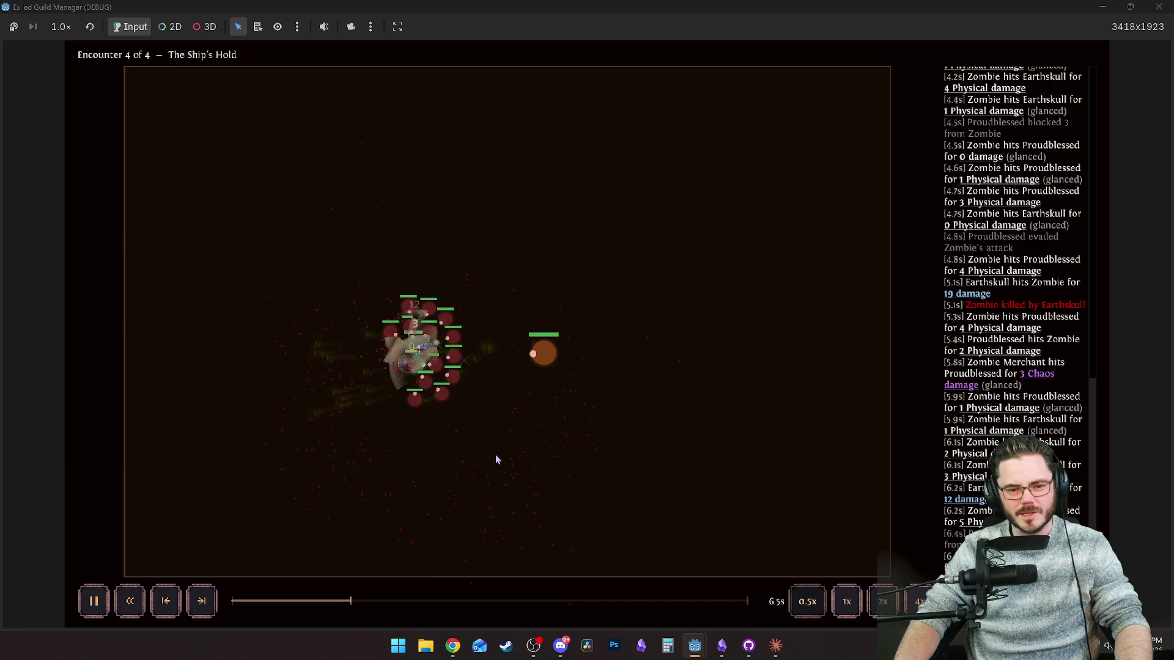
key("space")
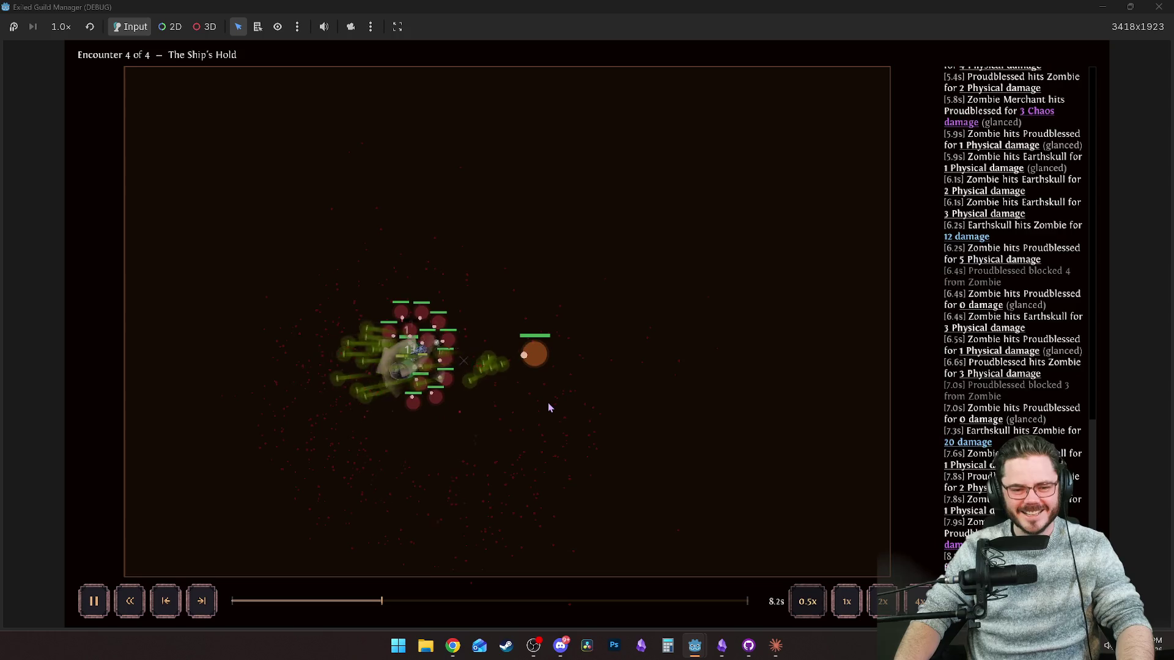
key("space")
key("space")
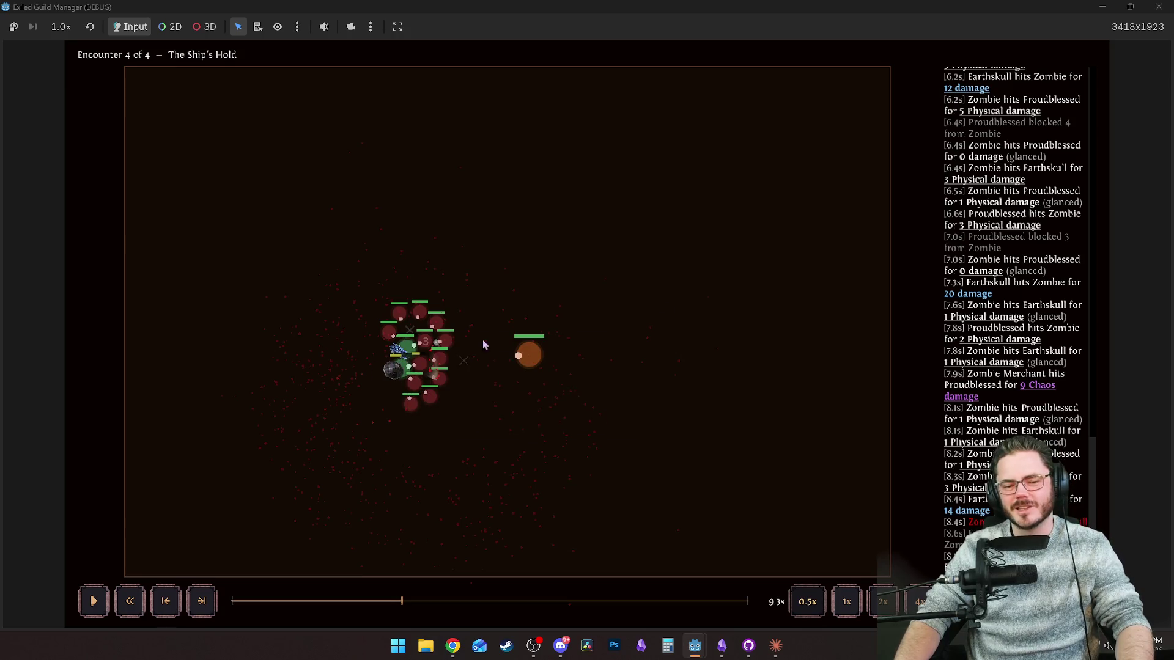
left_click(1155, 12)
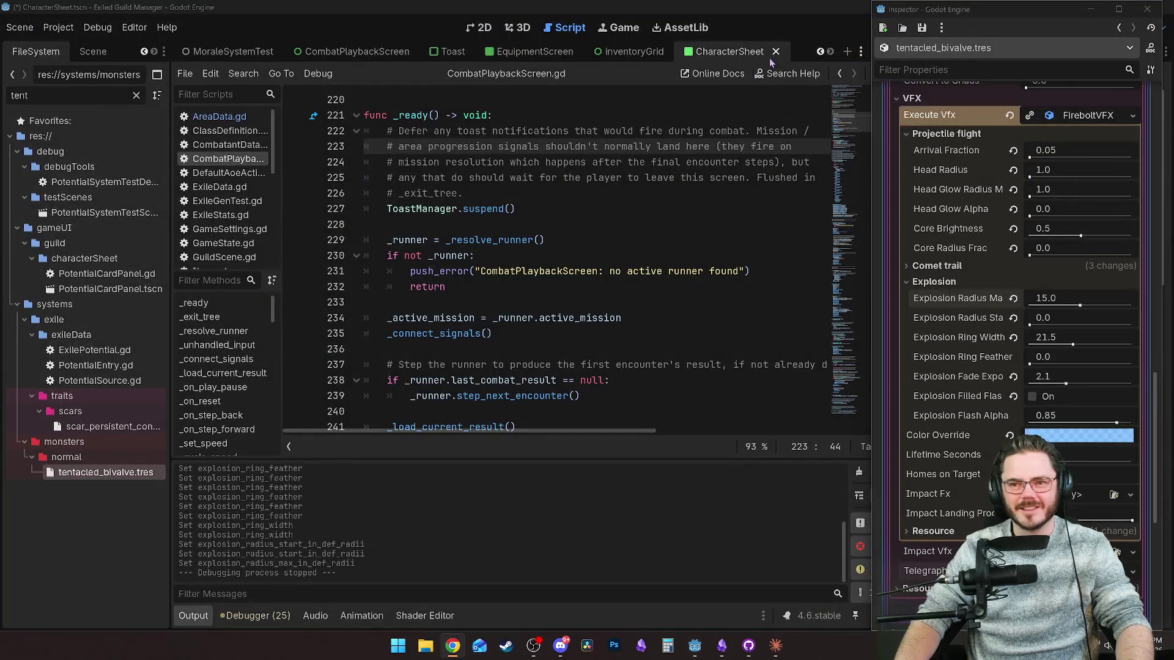
Relaunch the game, load the Day 50 save and equip Proudblessed with a stash weapon.
left_click(960, 28)
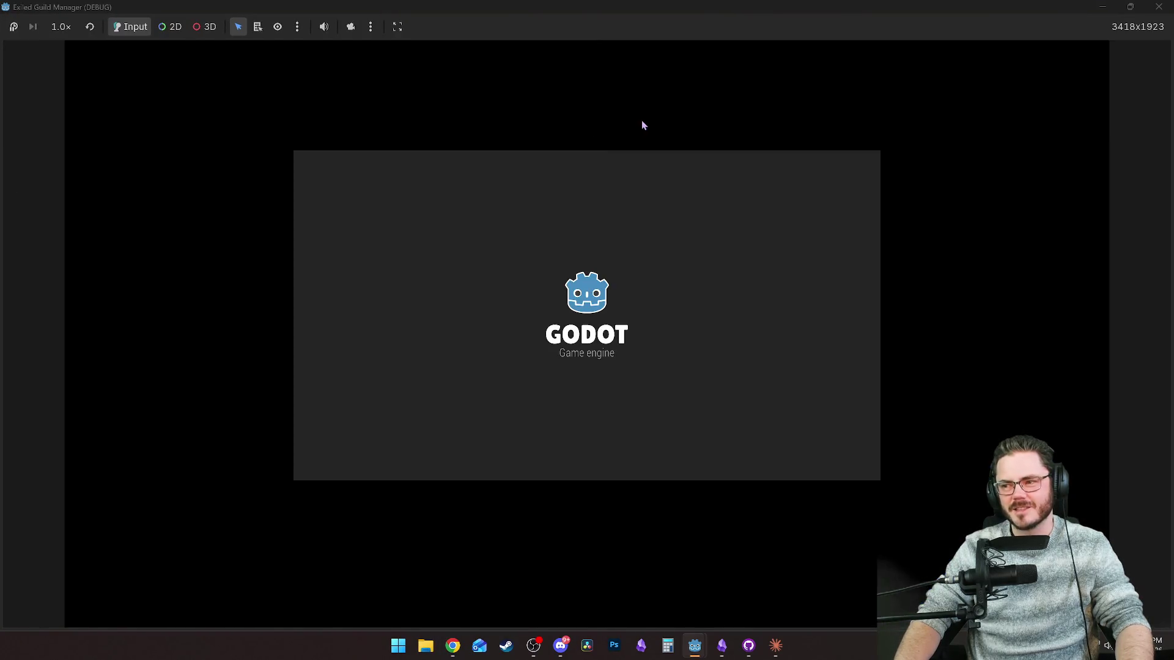
left_click(571, 402)
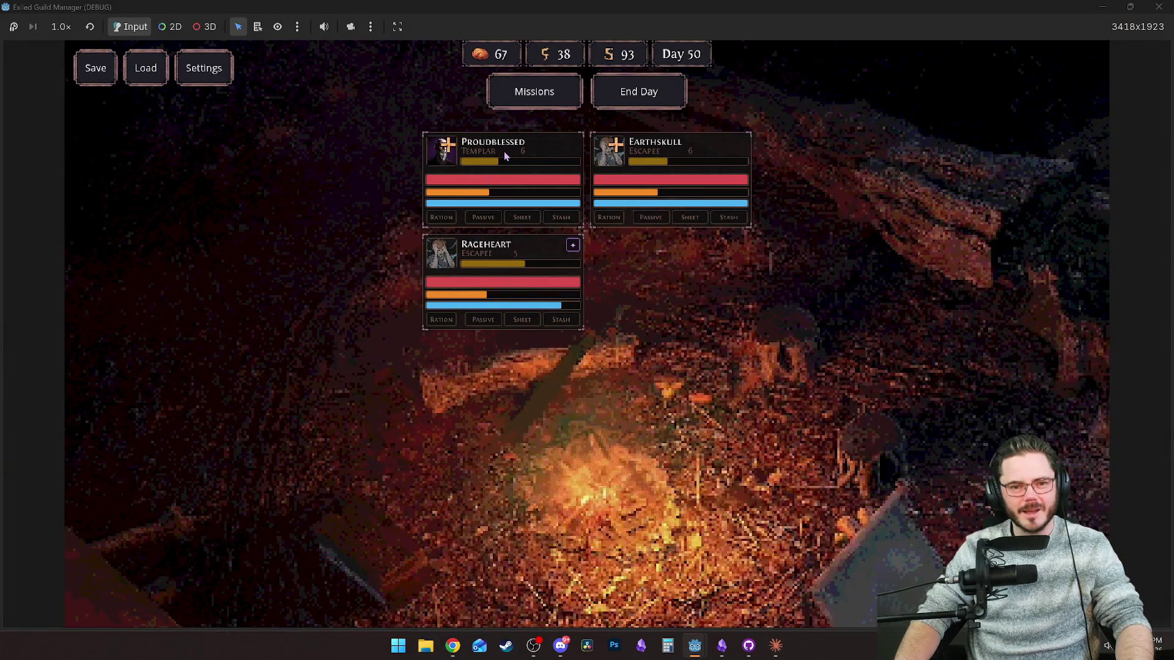
left_click(504, 152)
left_click_drag(819, 408, 886, 177)
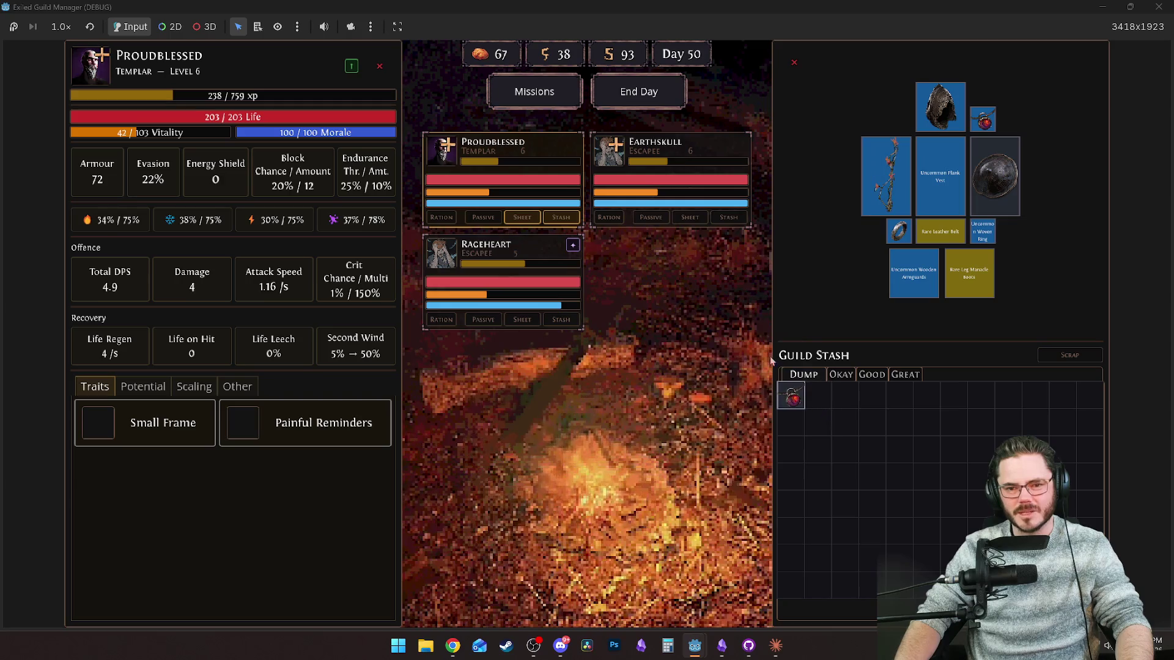
Equip Rageheart with the Driftwood Torch and put the blue claw in his off-hand.
left_click(618, 174)
left_click(523, 271)
left_click(839, 375)
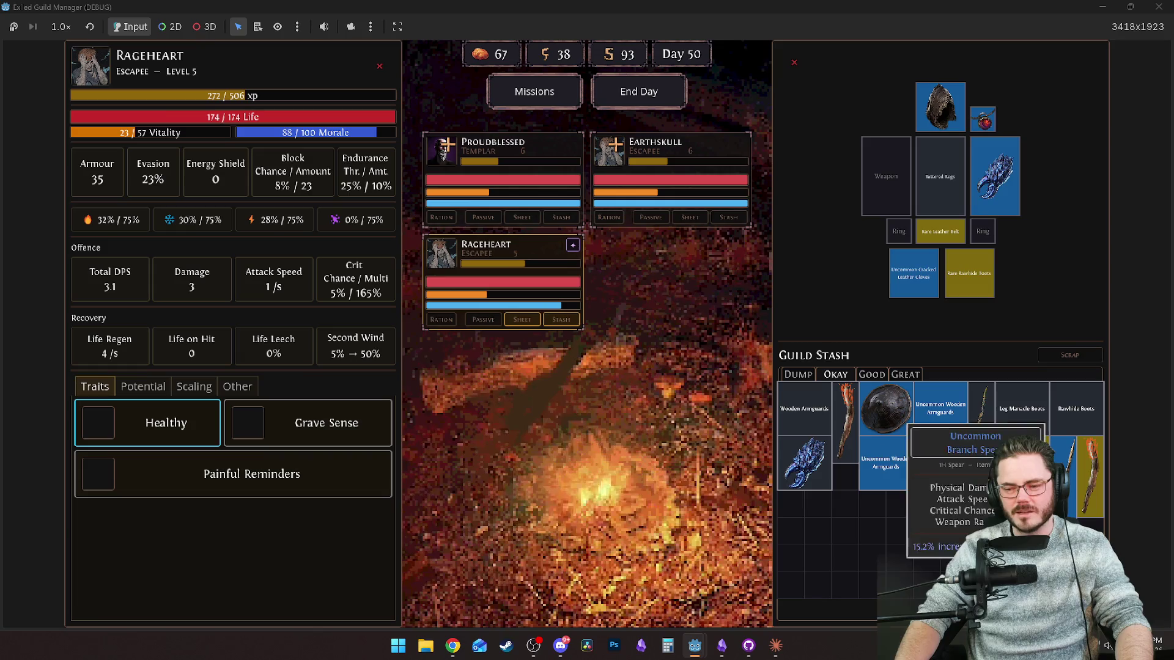
mouse_move(933, 501)
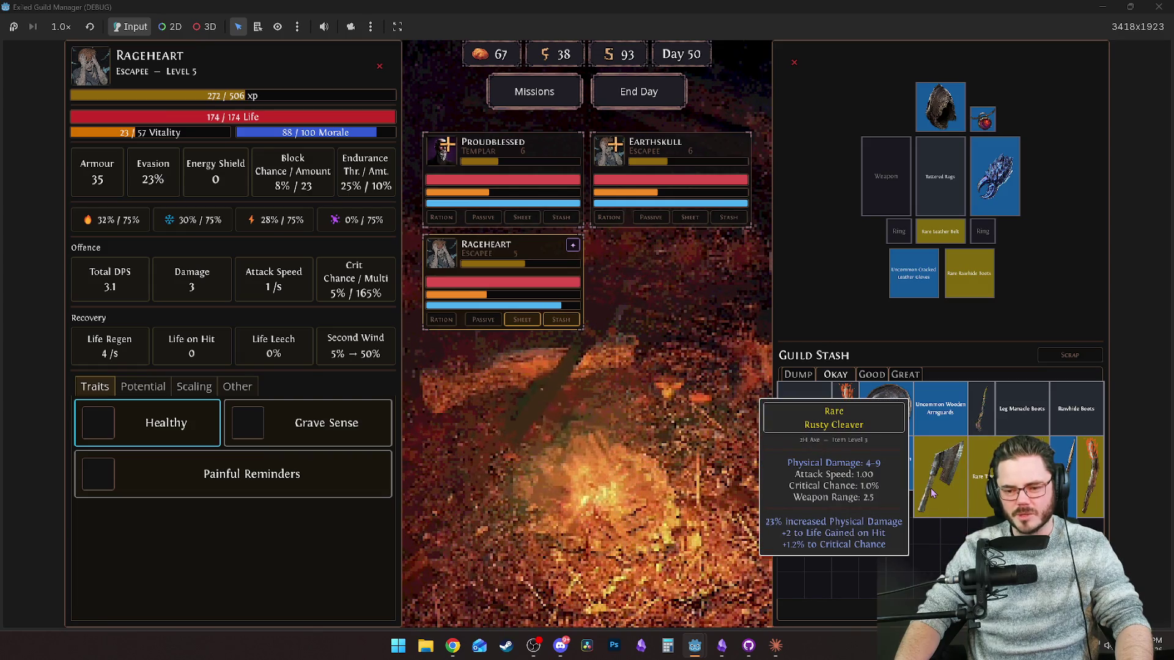
right_click(933, 494)
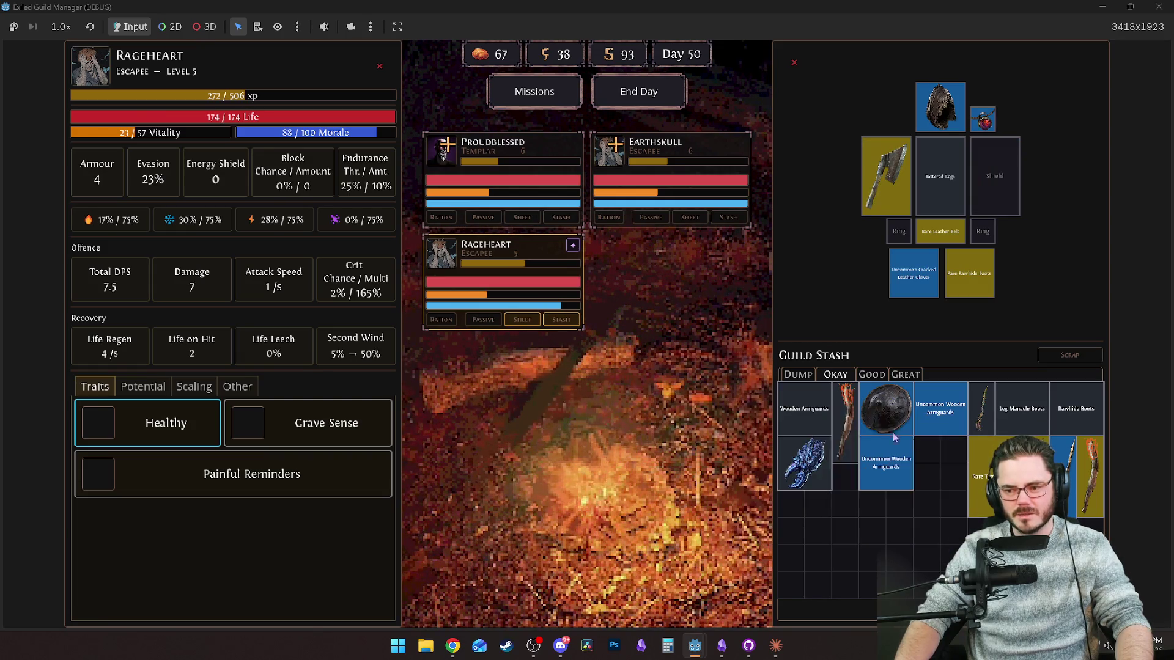
mouse_move(1099, 492)
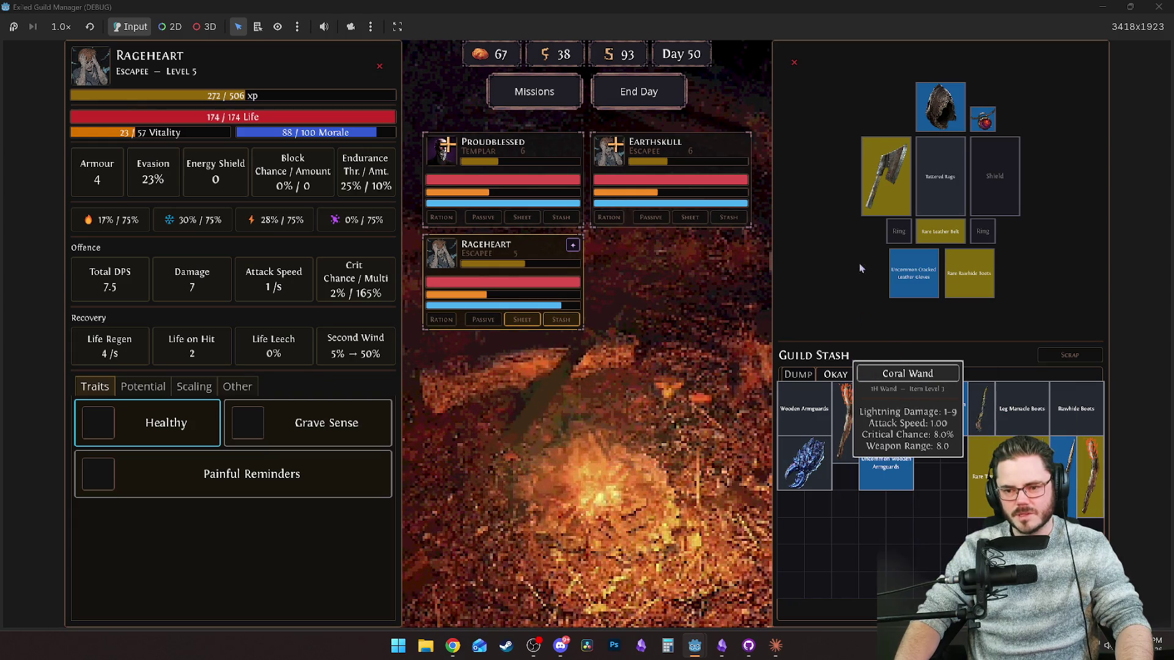
right_click(1092, 480)
right_click(804, 462)
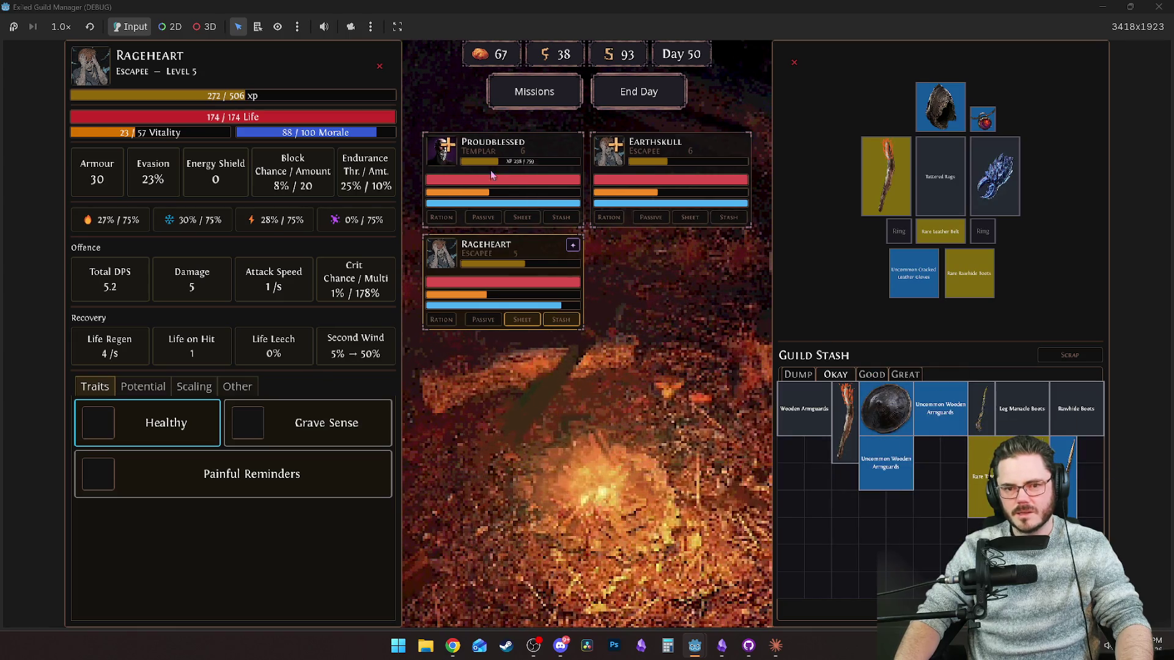
mouse_move(891, 453)
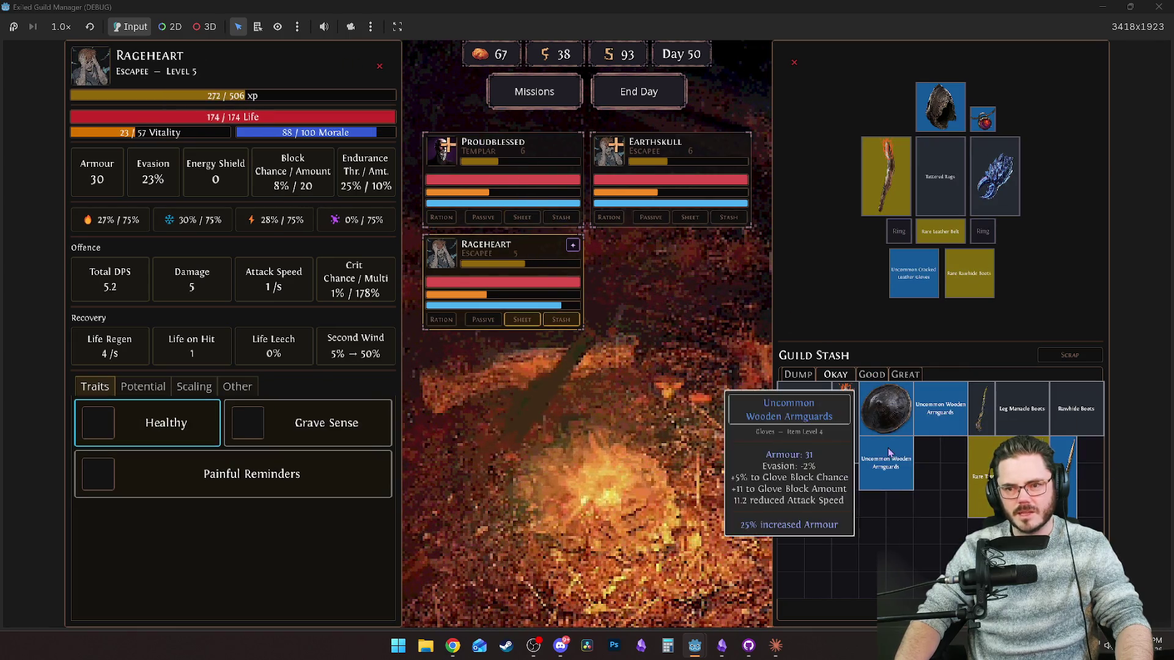
Equip Earthskull with the Rusty Cleaver from the weapons-only stash and open the mission board.
left_click(636, 164)
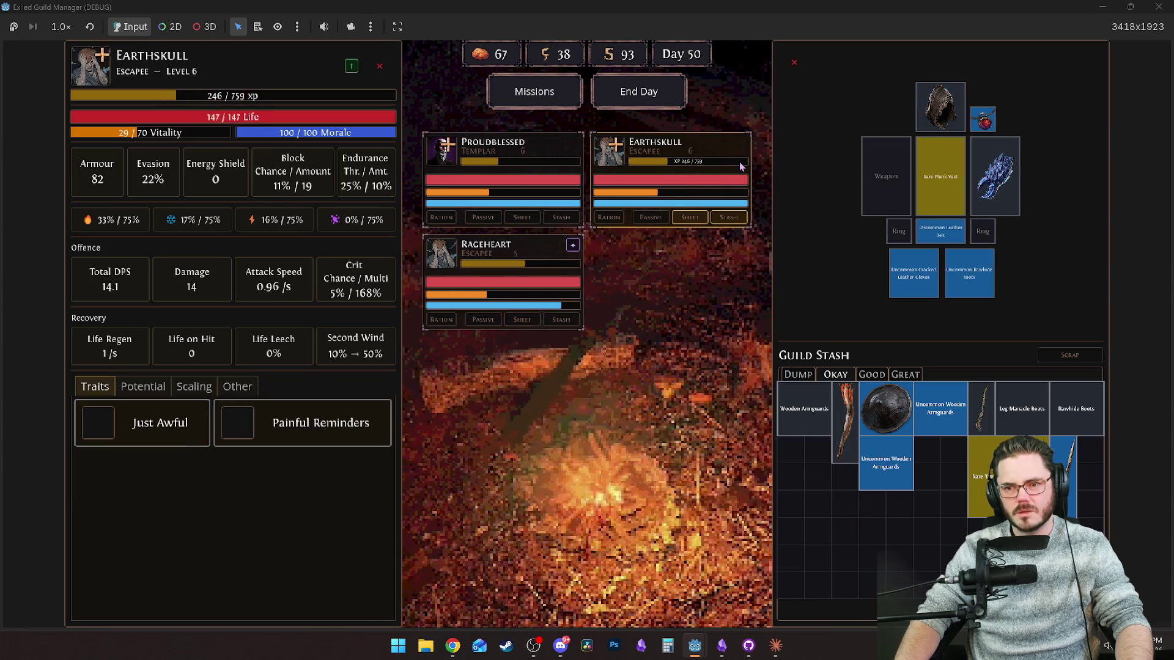
mouse_move(981, 422)
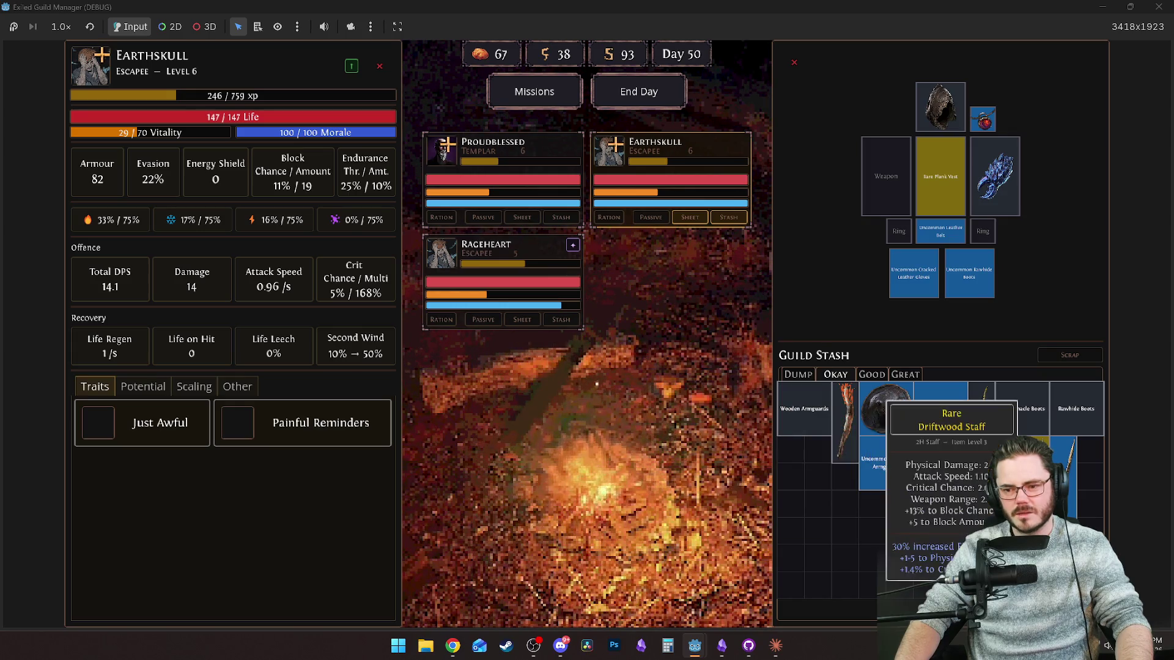
left_click(906, 374)
left_click(795, 375)
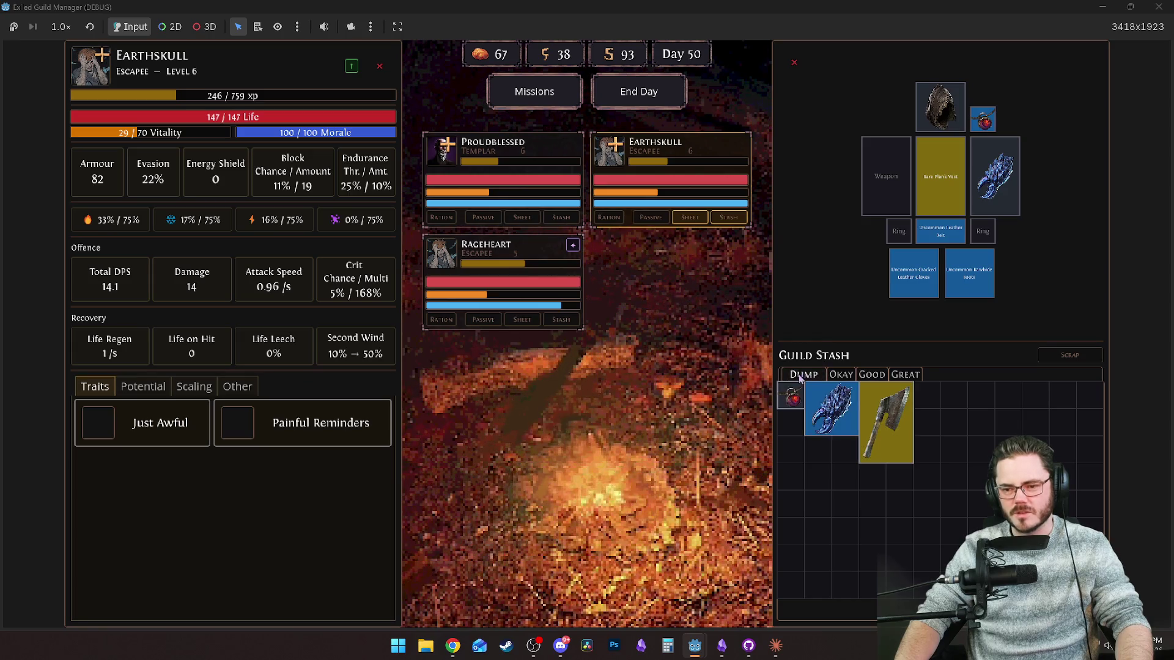
right_click(893, 452)
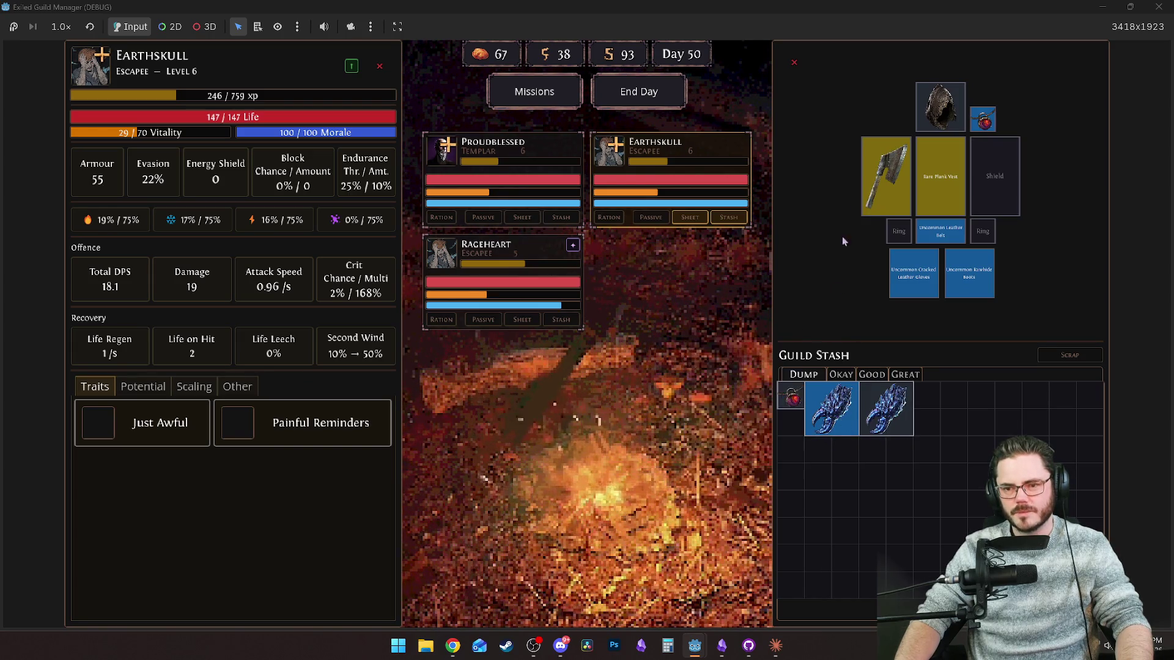
left_click(520, 101)
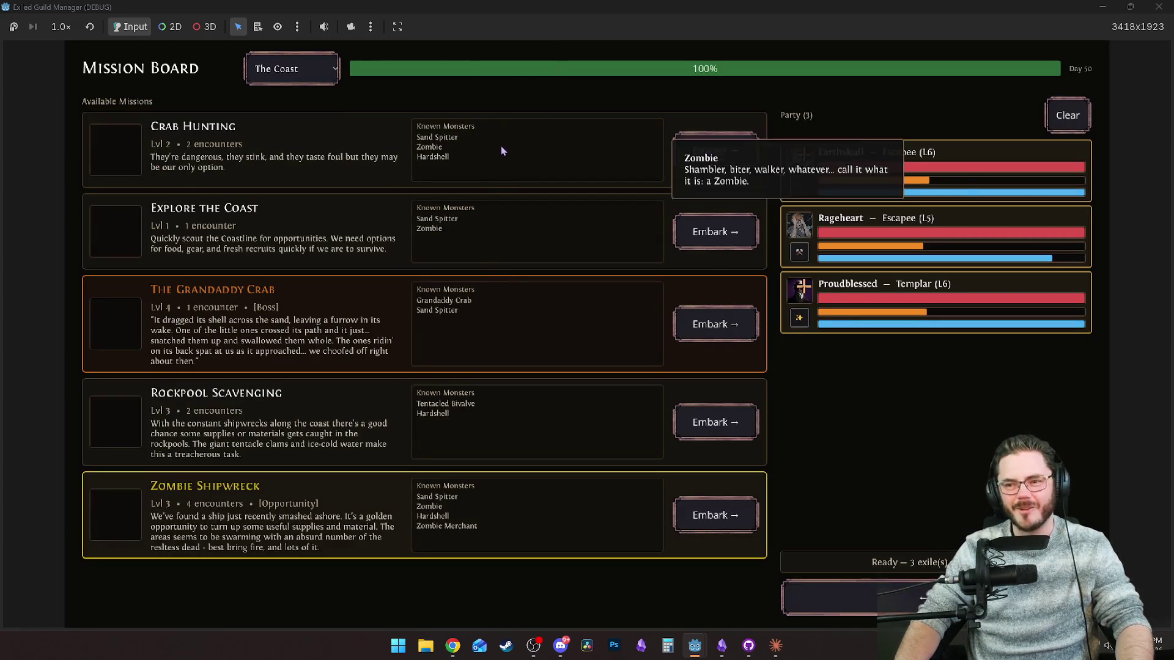
Embark the three-exile party on the Zombie Shipwreck mission from the mission board.
left_click(831, 602)
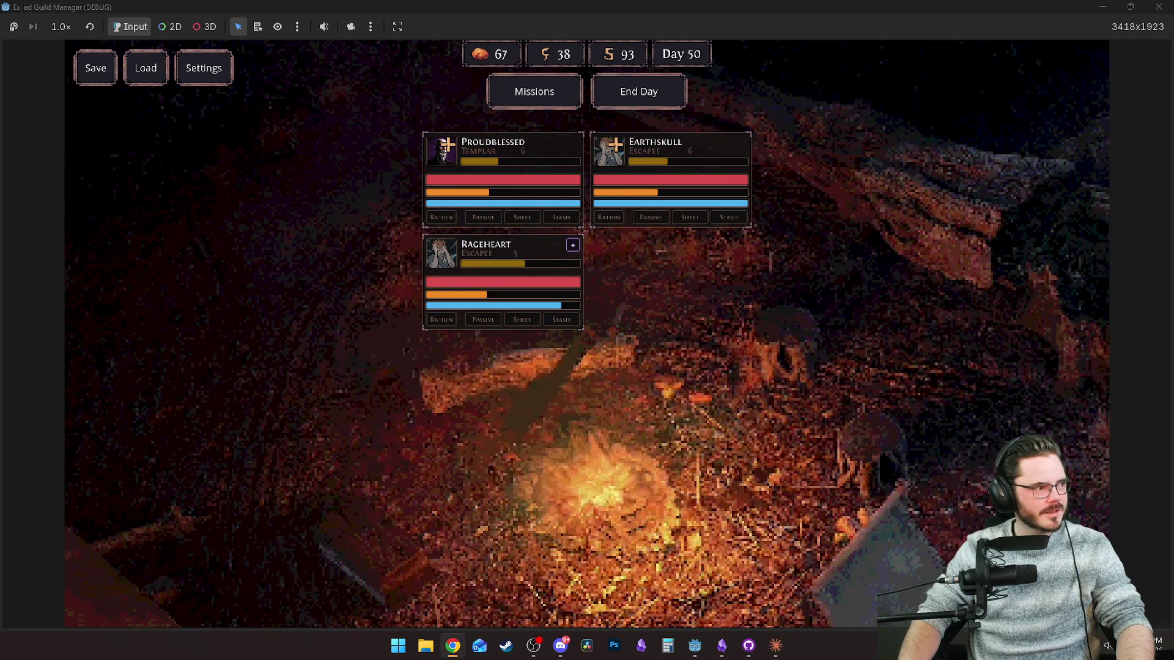
left_click(534, 91)
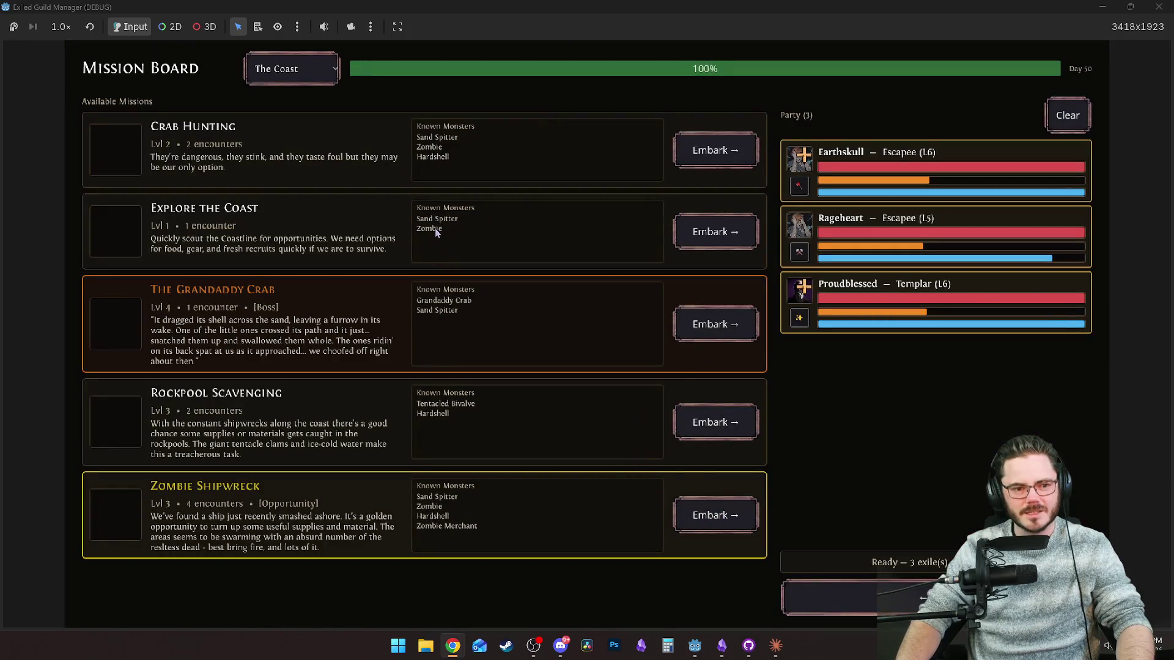
left_click(695, 518)
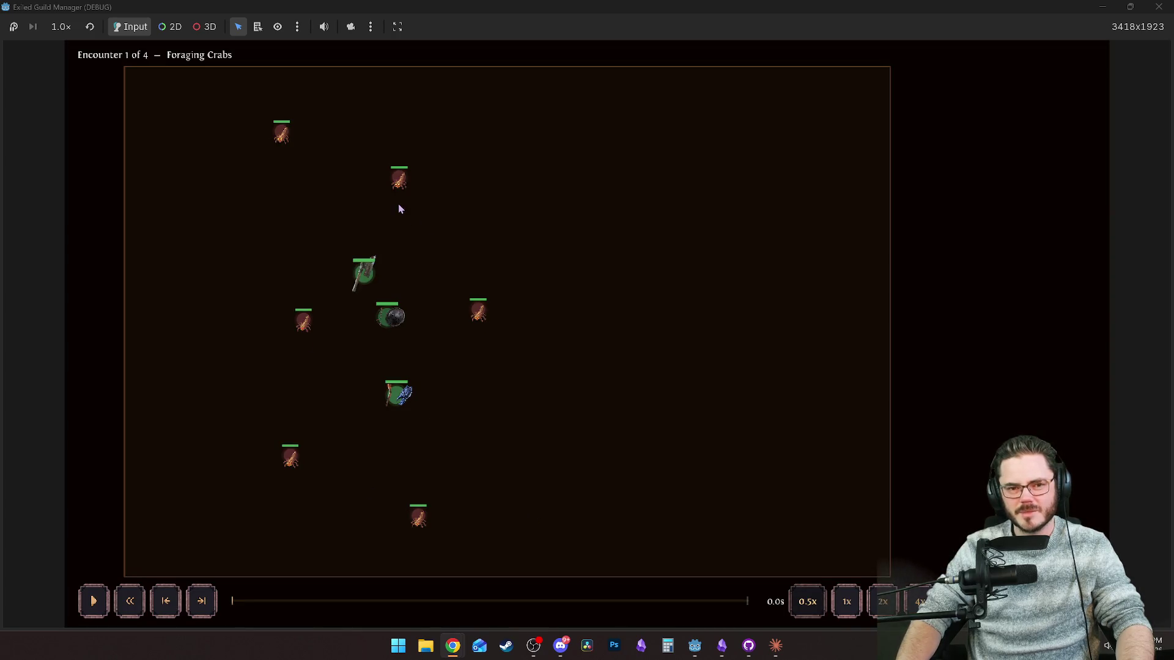
Play the Foraging Crabs encounter, pausing at 2.8s, then continue to the second encounter.
mouse_move(287, 144)
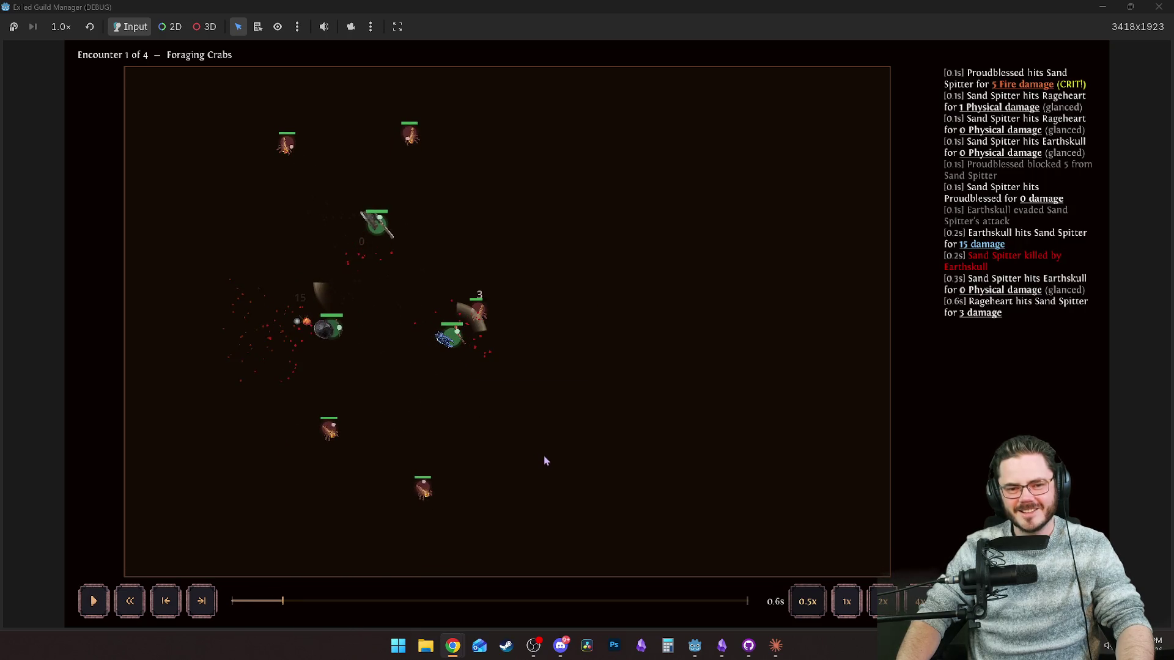
key("space")
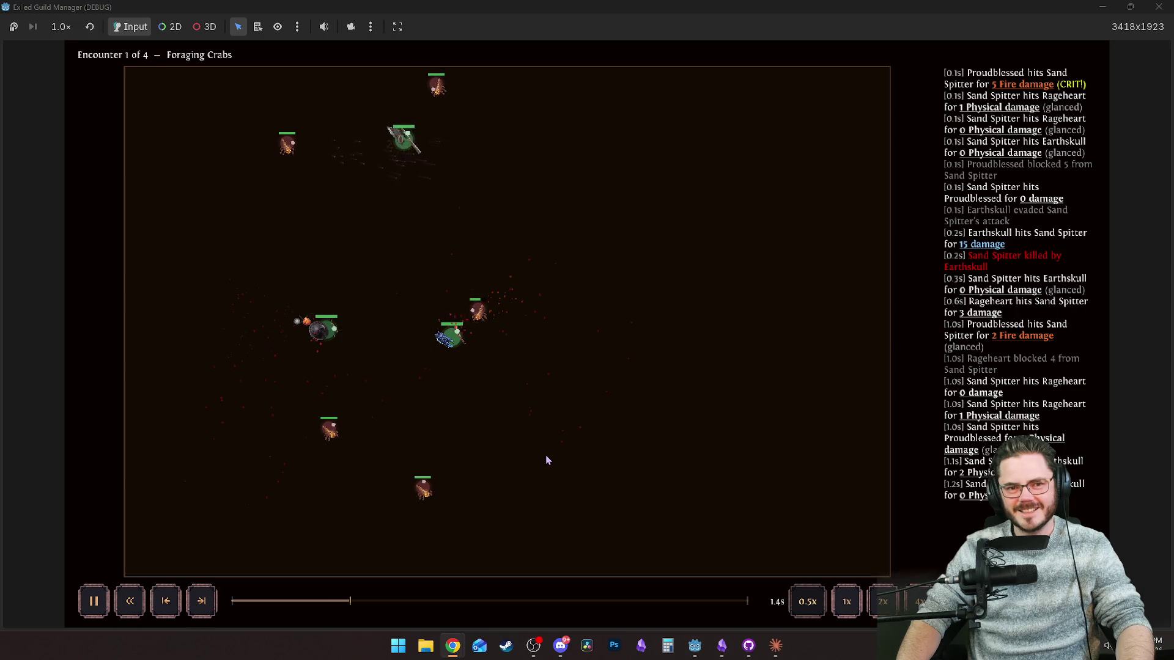
key("space")
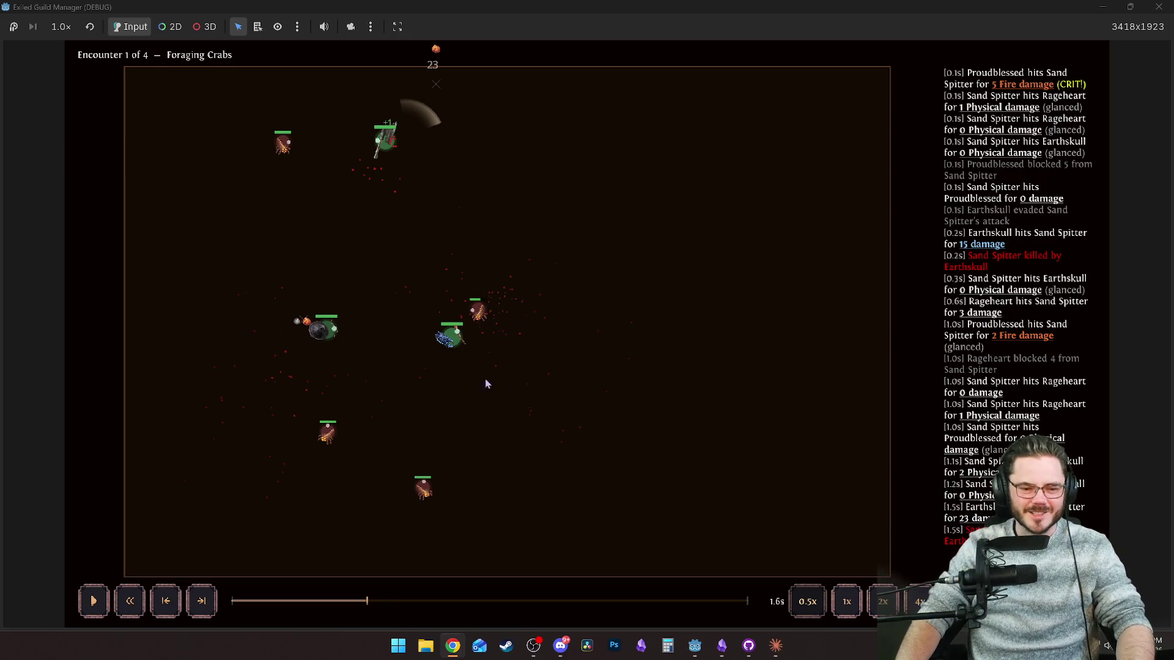
key("space")
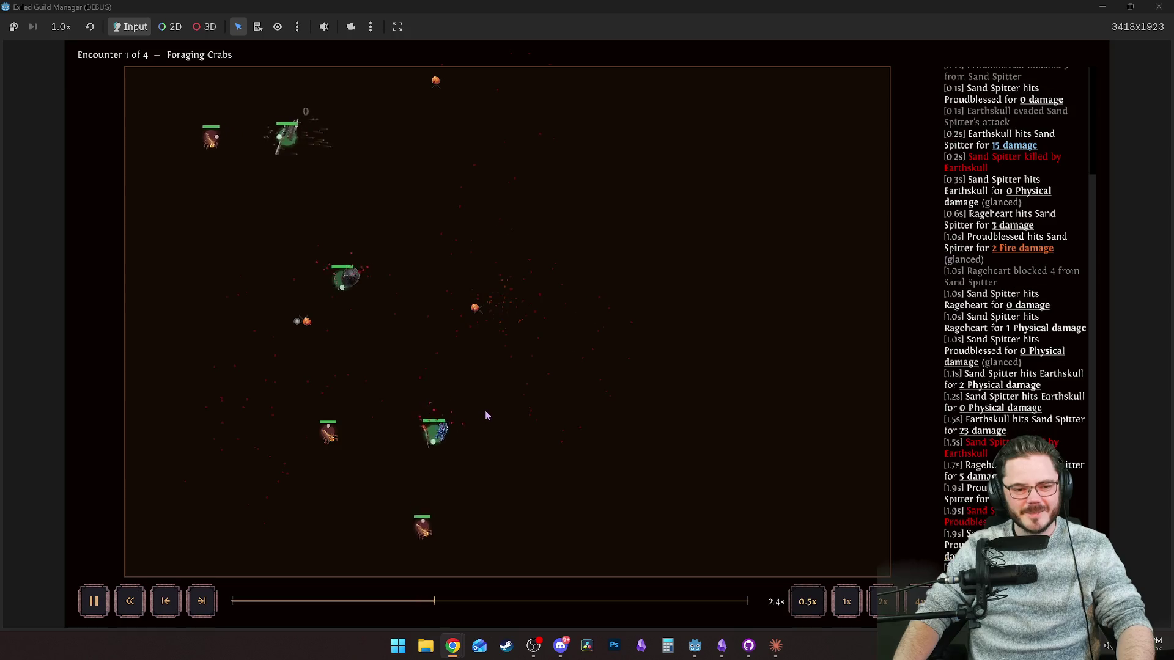
key("space")
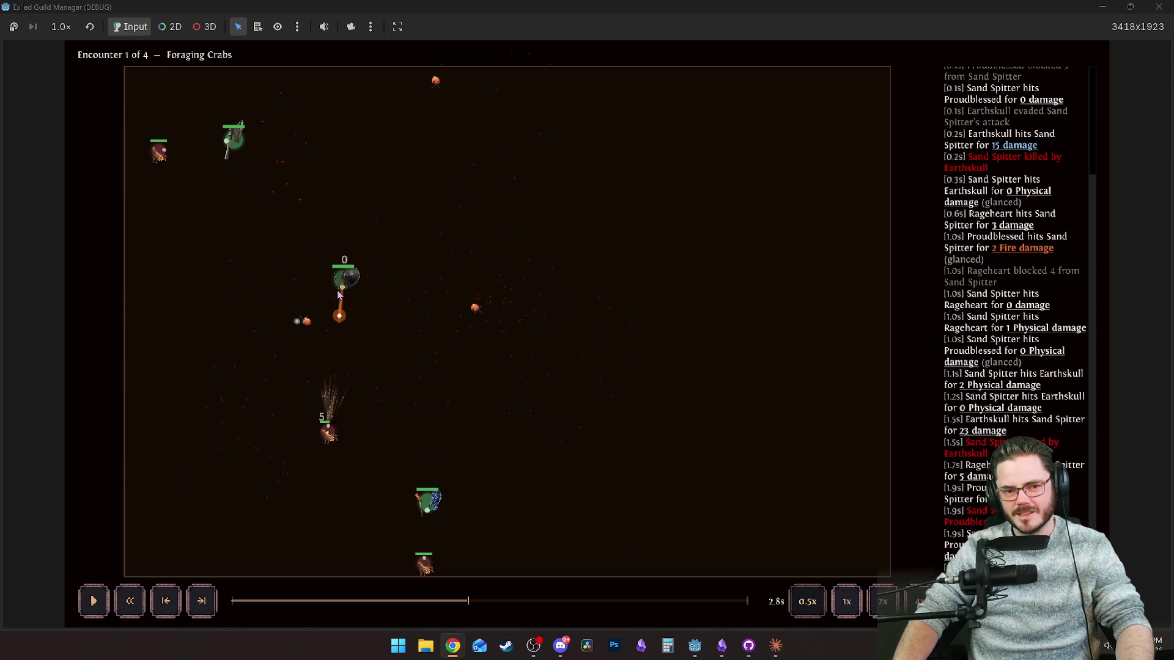
mouse_move(428, 516)
key("space")
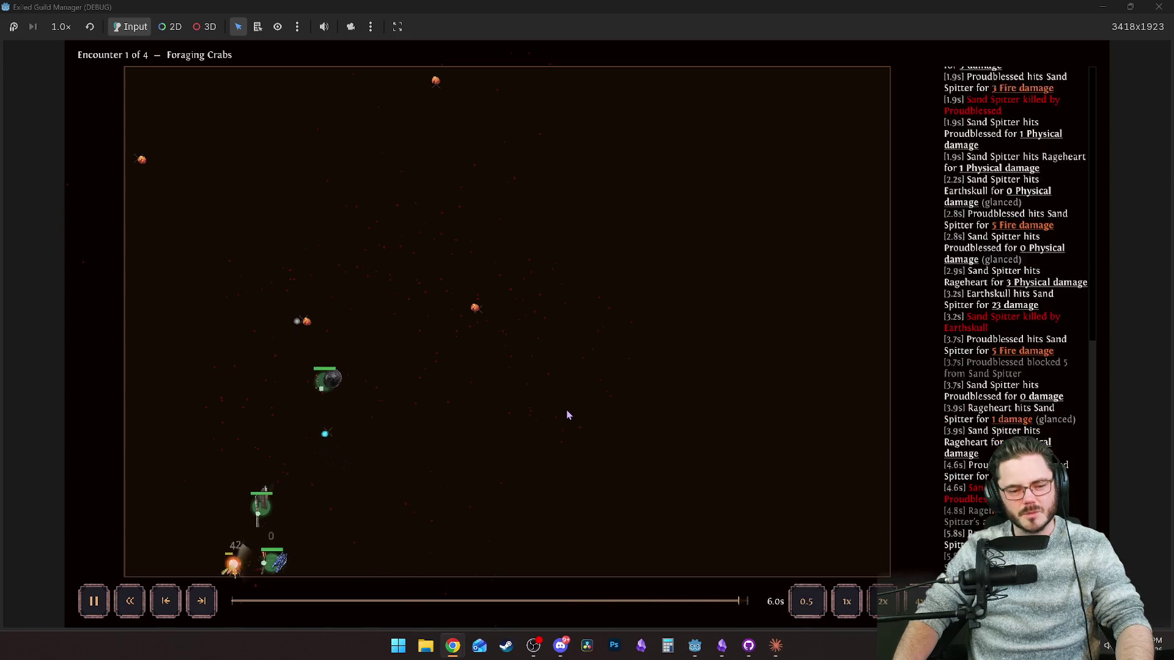
left_click(577, 83)
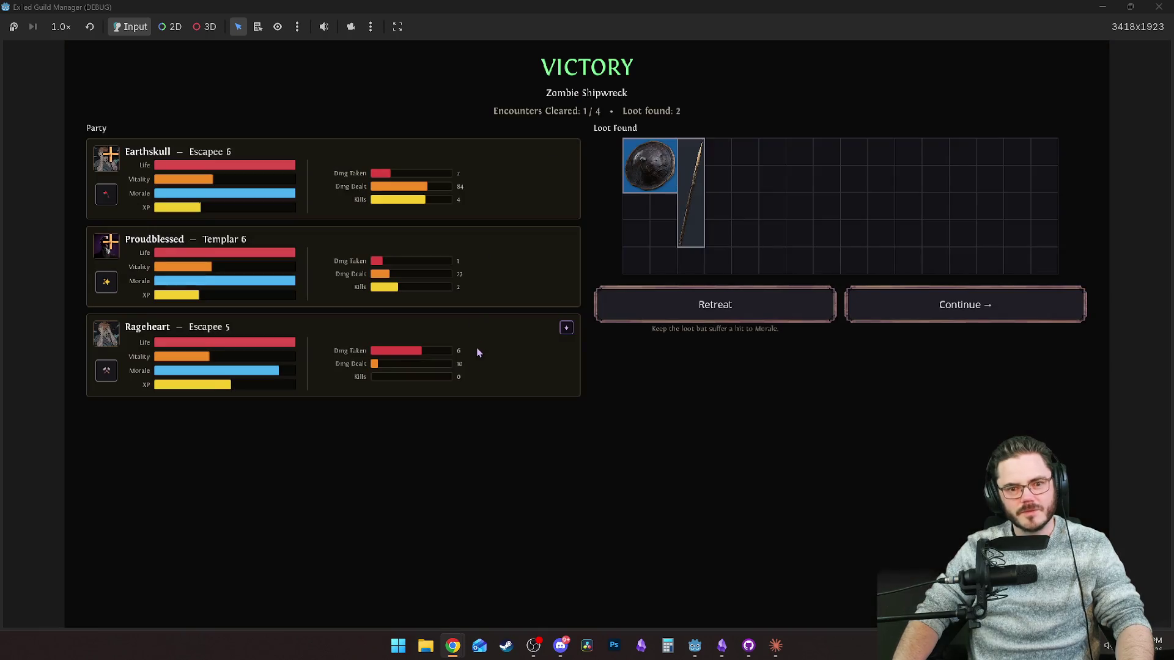
left_click(911, 313)
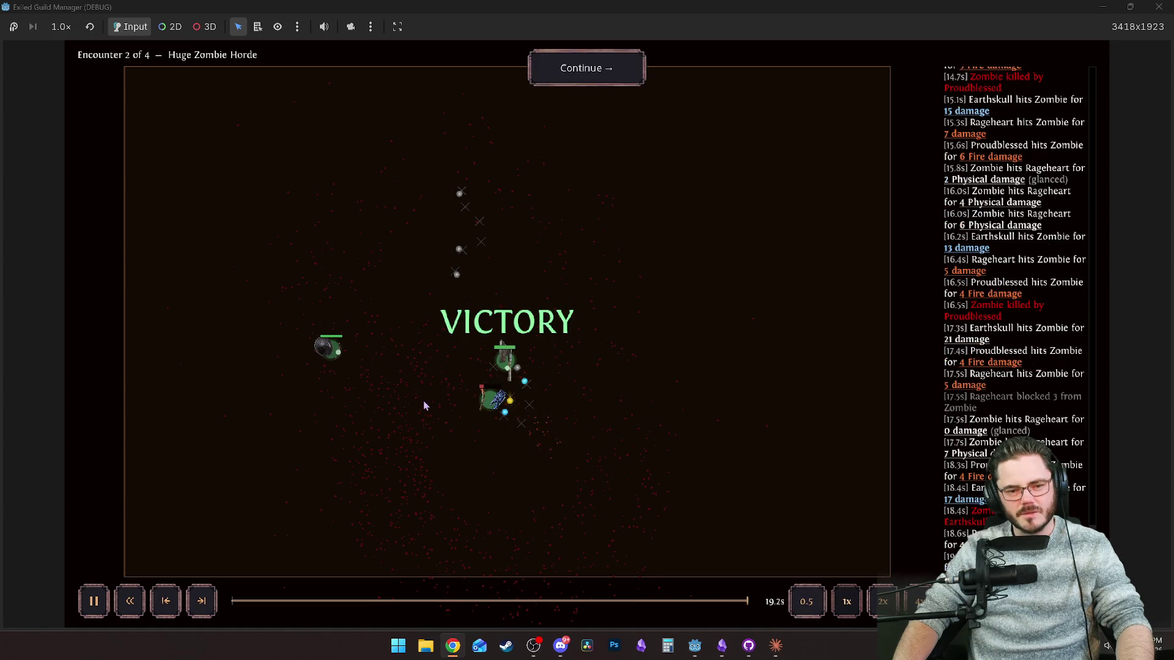
Finish the second encounter, then play the third encounter through to its victory summary.
mouse_move(329, 357)
left_click(581, 72)
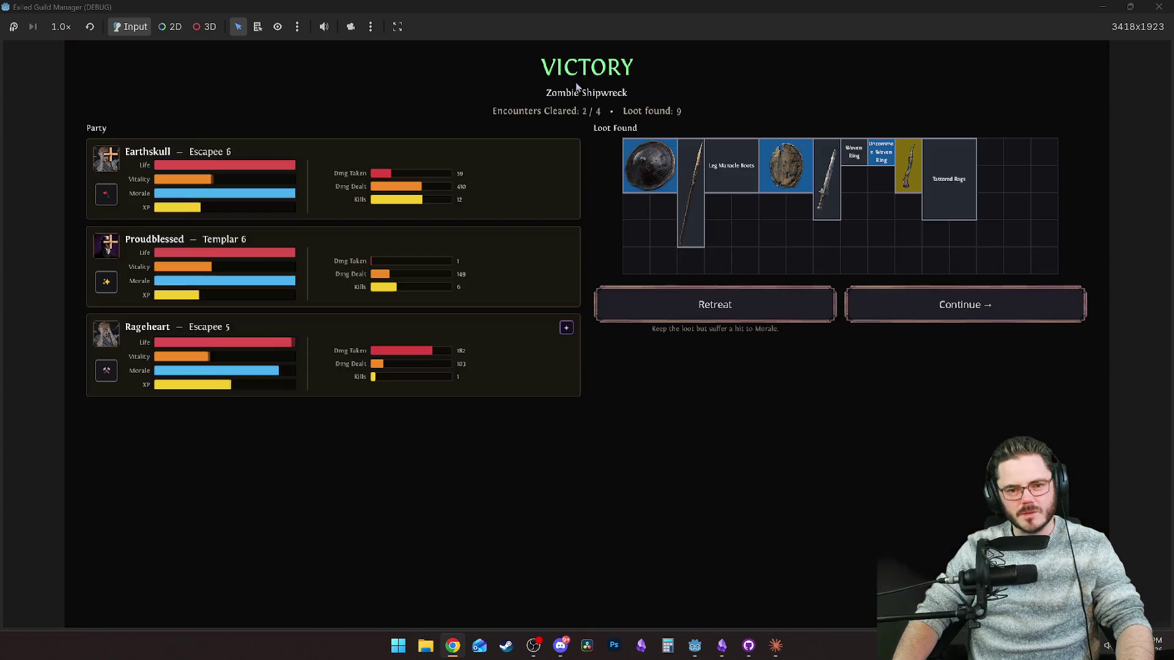
left_click(926, 317)
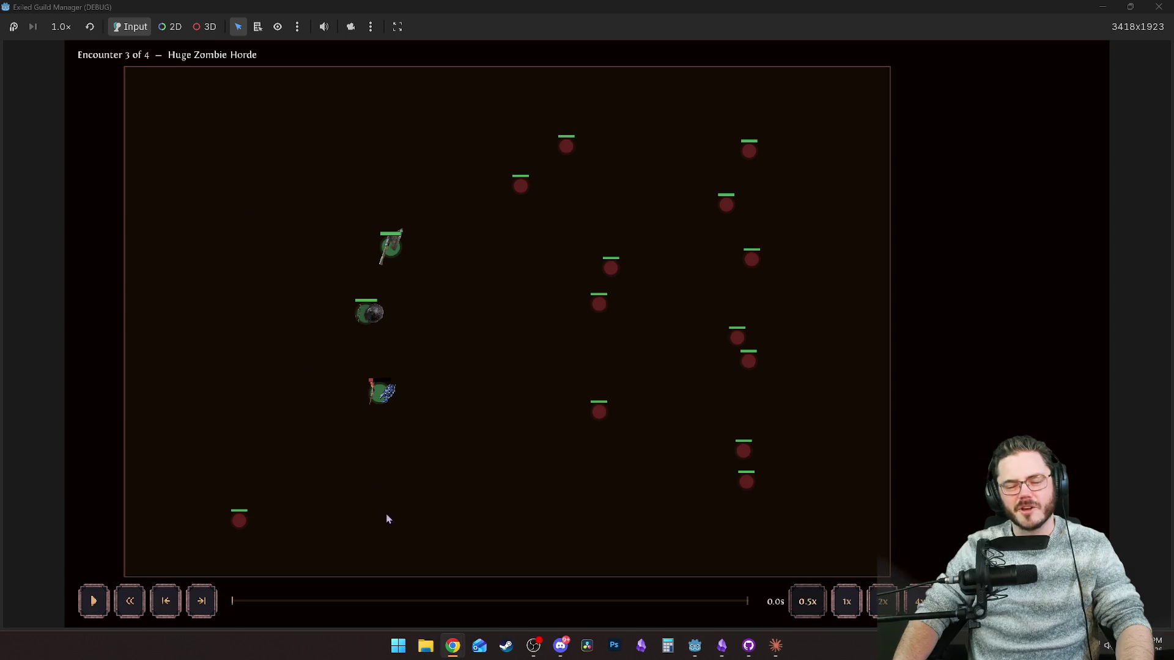
key("space")
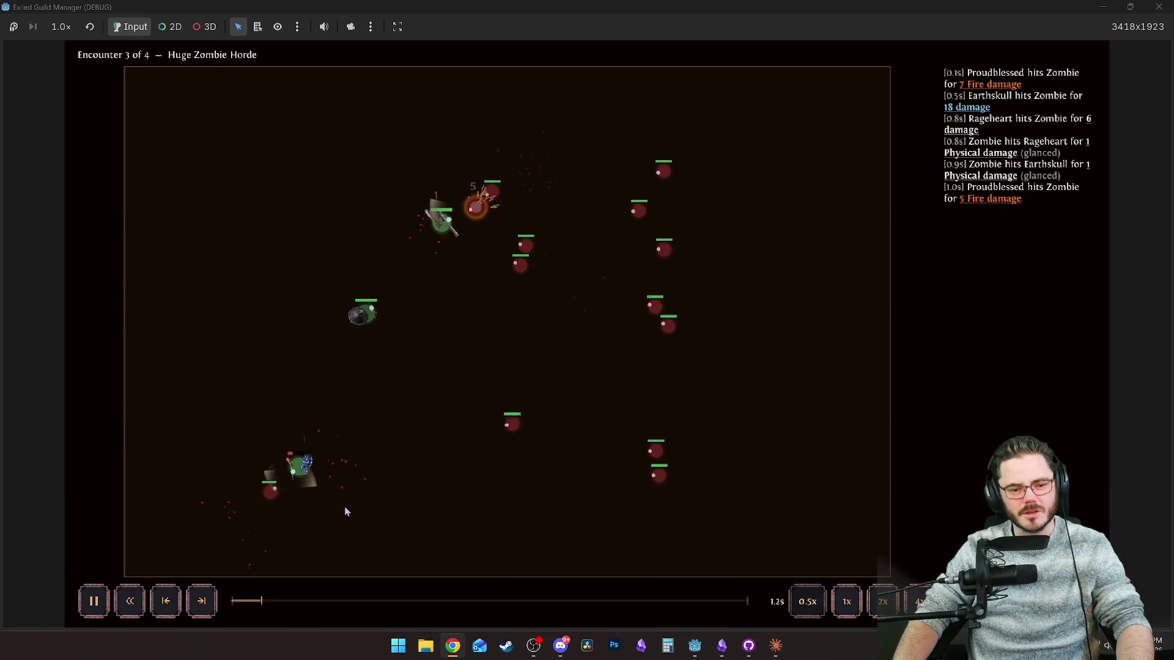
mouse_move(300, 469)
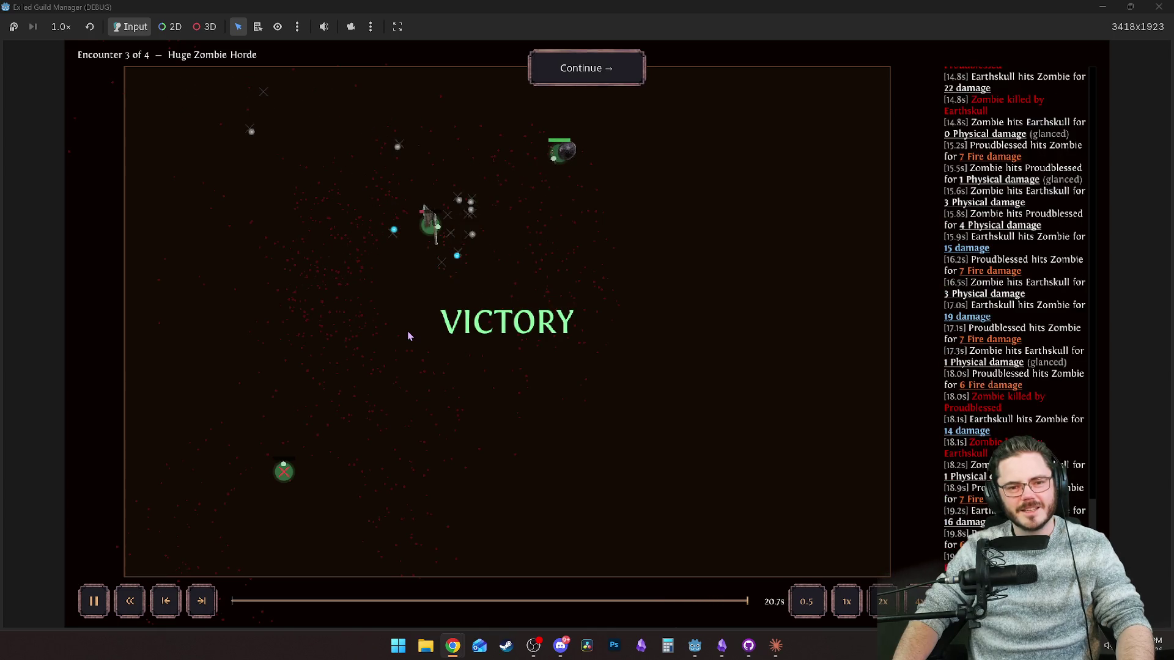
left_click(591, 84)
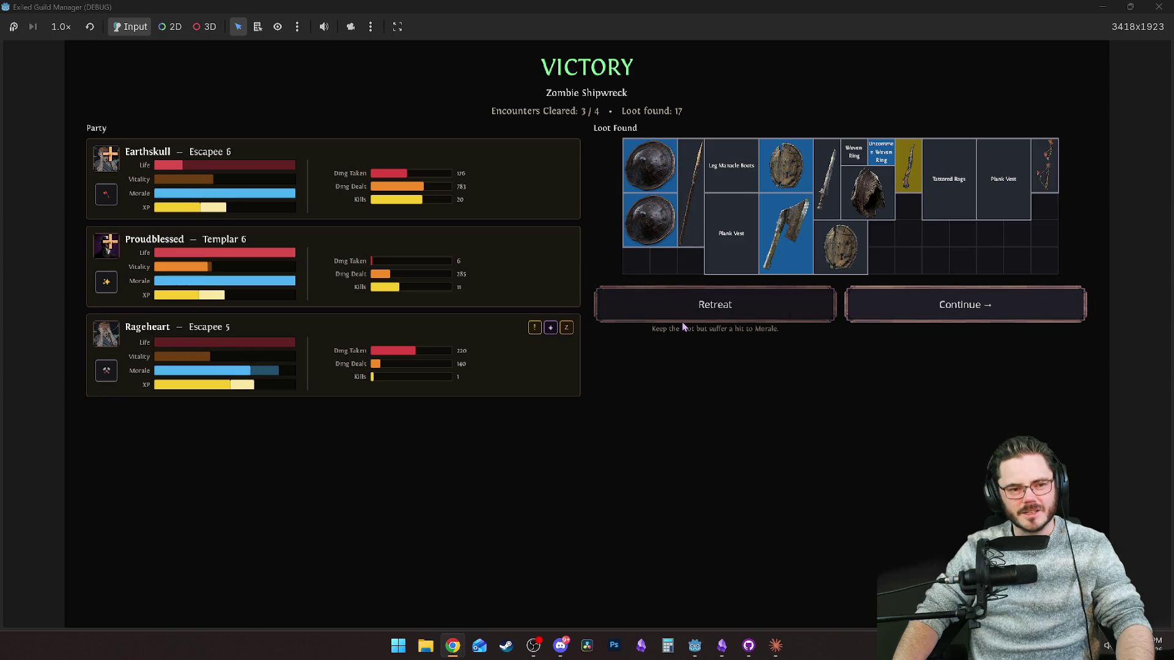
Choose Reckless Aggression as Proudblessed's level-up passive and continue to the fourth encounter.
mouse_move(190, 253)
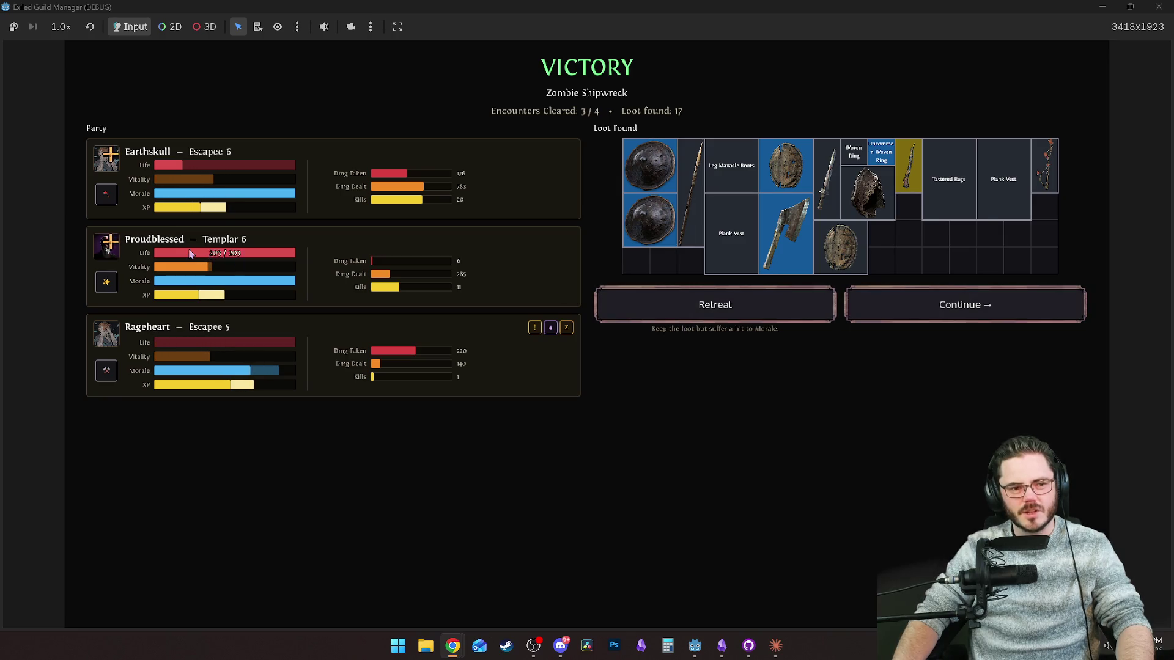
left_click(111, 243)
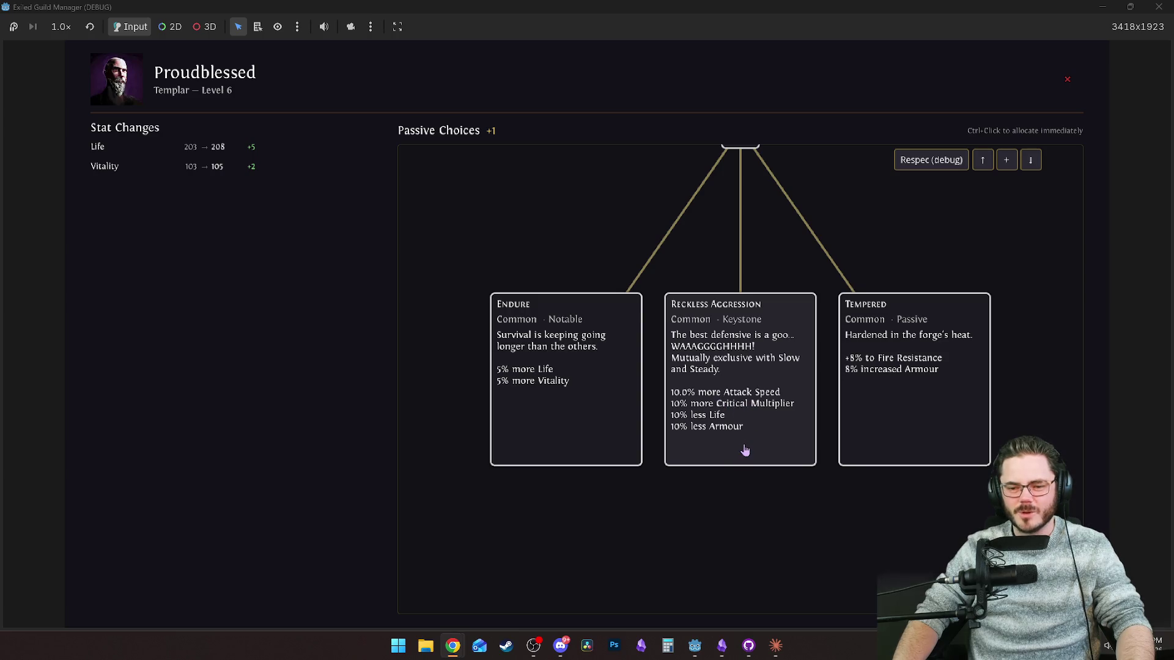
left_click(758, 405)
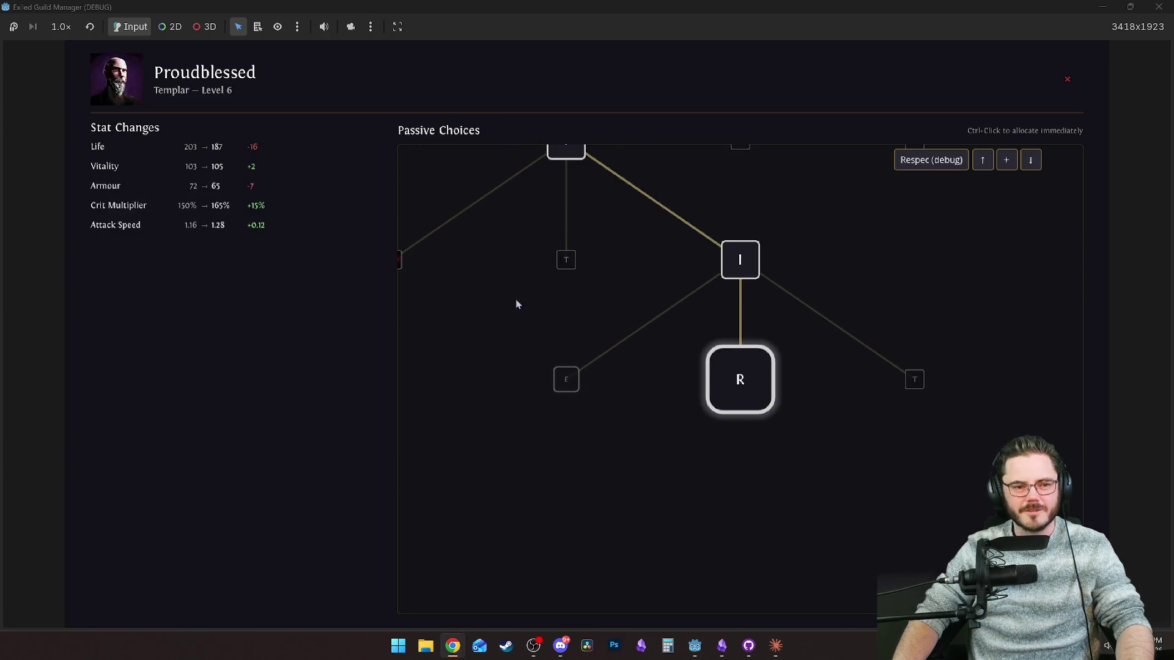
key("Escape")
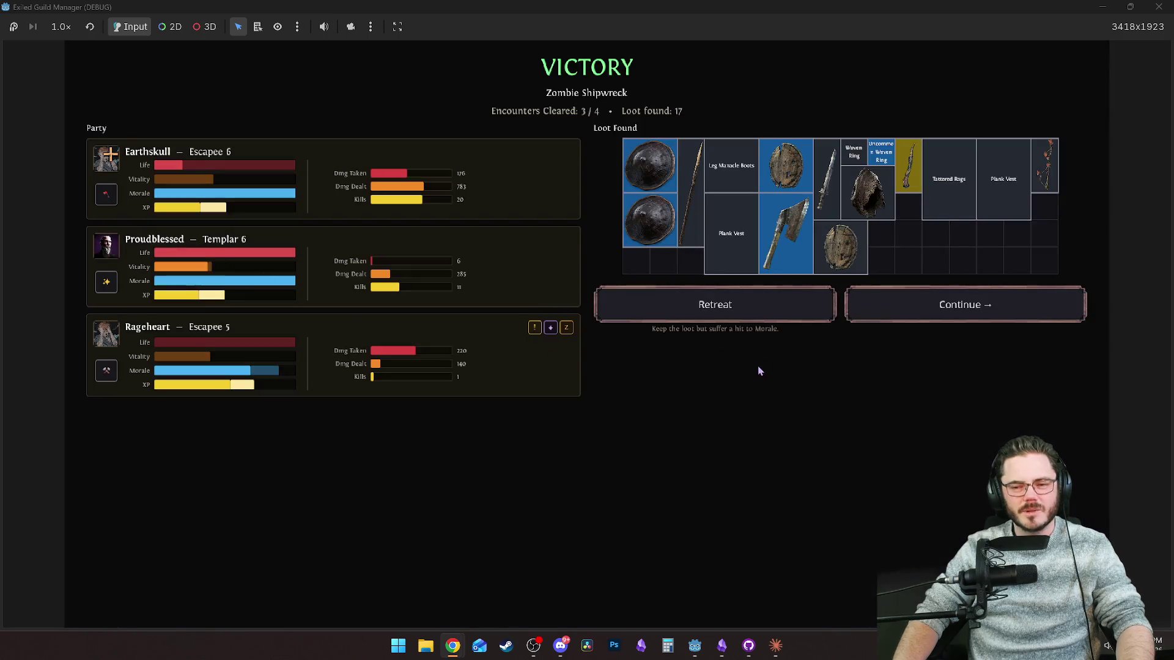
left_click(933, 317)
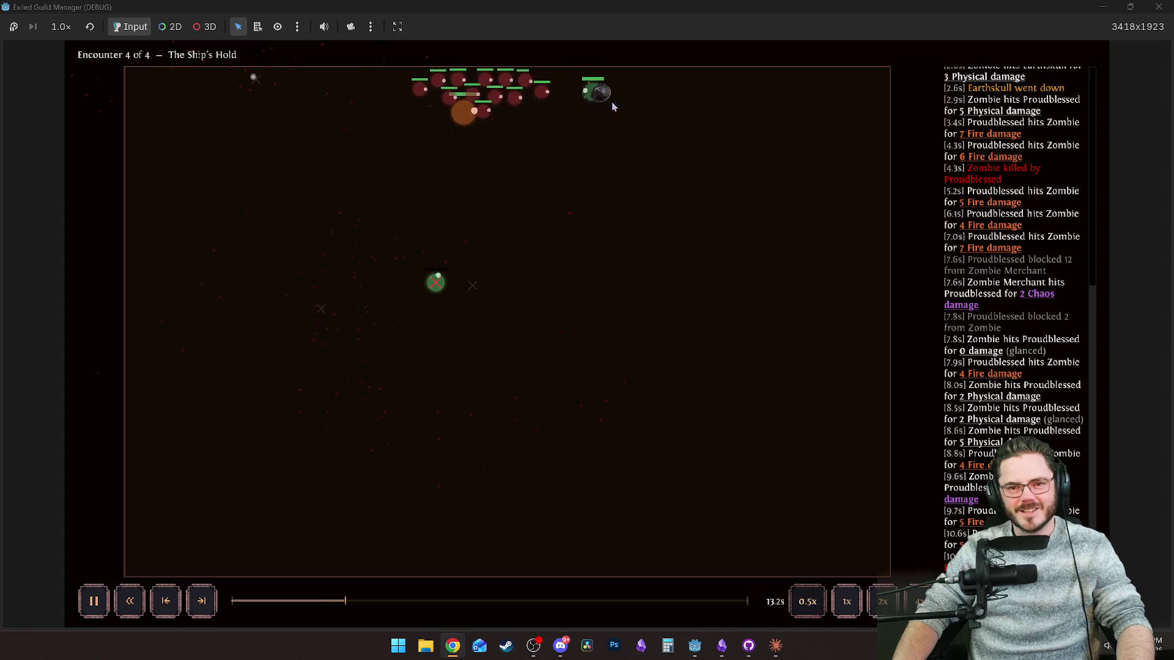
Let the Ship's Hold replay run while Proudblessed fights on alone.
mouse_move(606, 92)
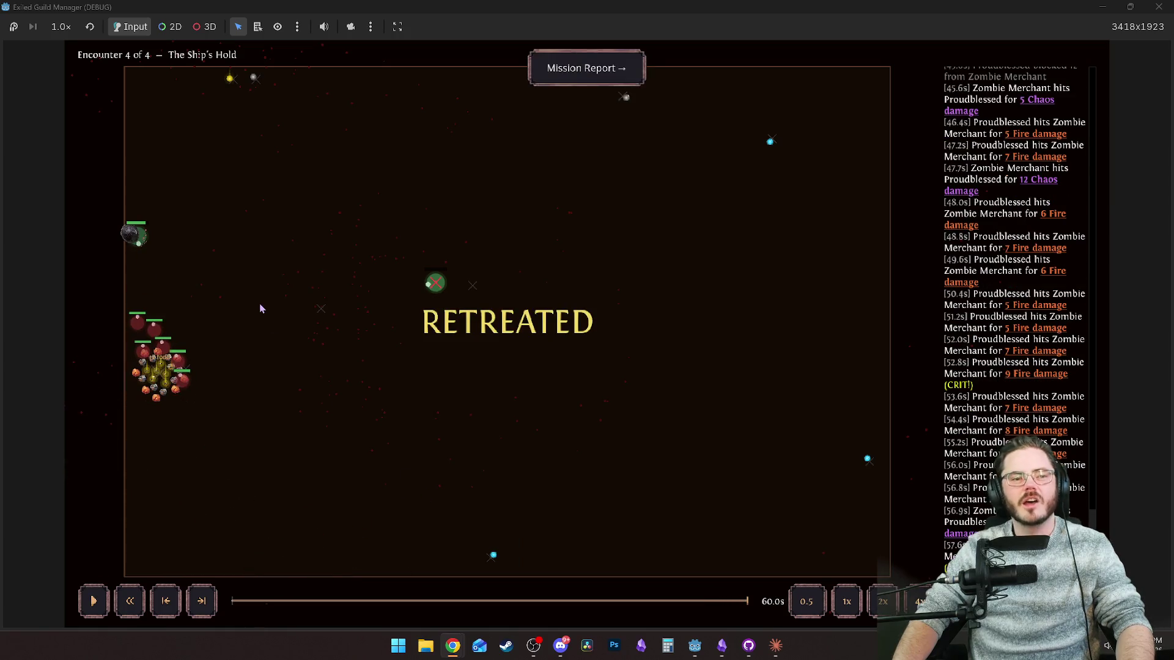
Scrub the Ship's Hold replay back to around 54–59s, then open the Mission Report.
left_click_drag(727, 602, 754, 604)
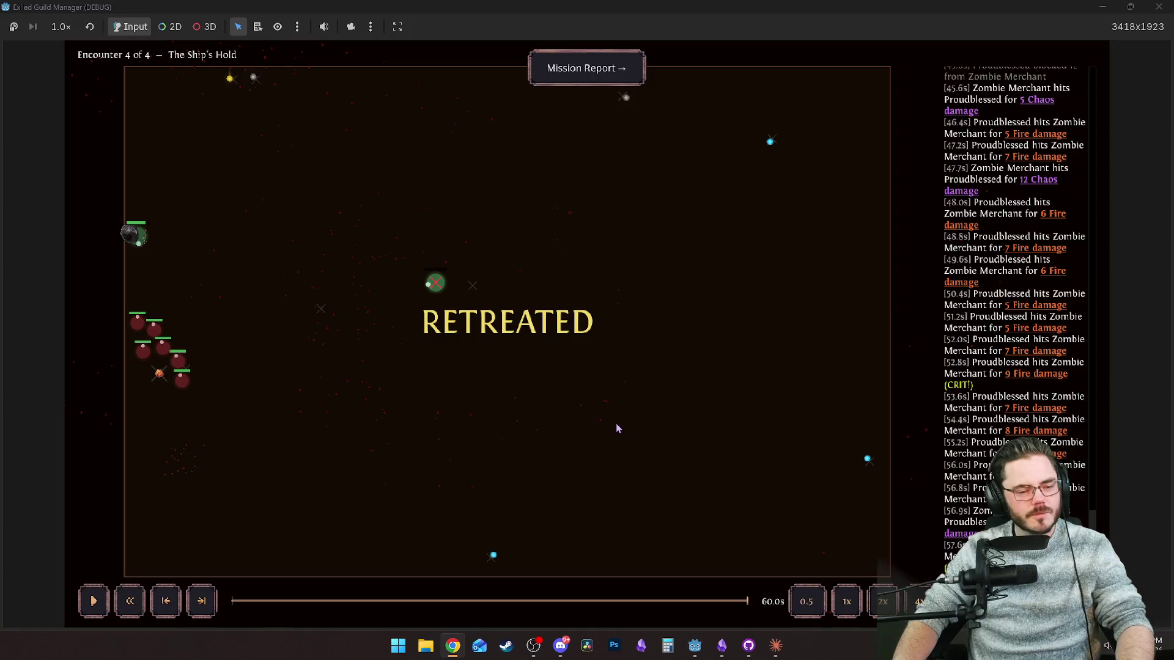
mouse_move(748, 603)
left_mouse_down()
mouse_move(718, 605)
mouse_move(760, 606)
mouse_move(710, 598)
mouse_move(760, 597)
left_mouse_up()
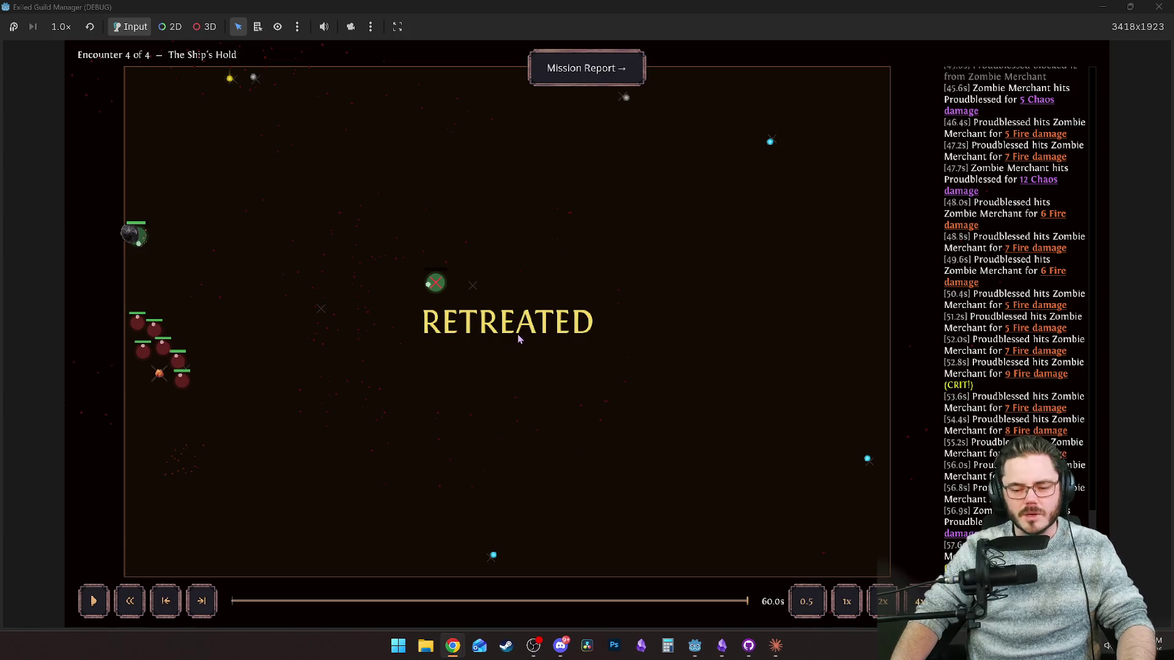
mouse_move(743, 602)
left_mouse_down()
mouse_move(724, 601)
mouse_move(761, 612)
mouse_move(689, 611)
left_mouse_up()
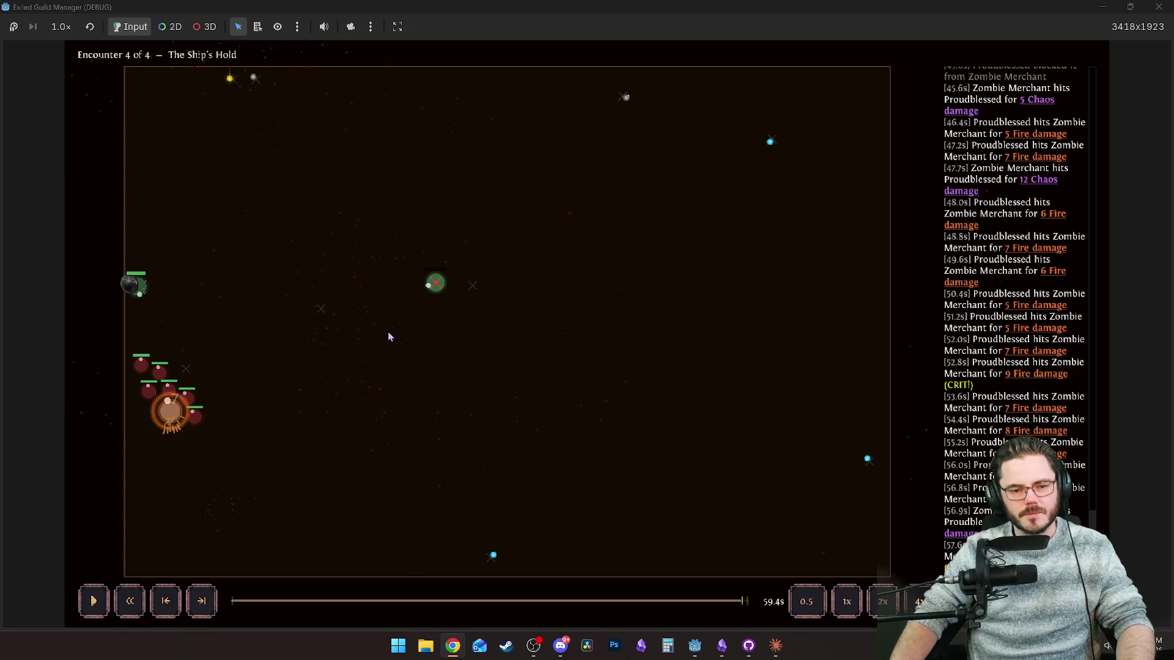
mouse_move(719, 602)
left_mouse_down()
mouse_move(697, 601)
mouse_move(756, 601)
left_mouse_up()
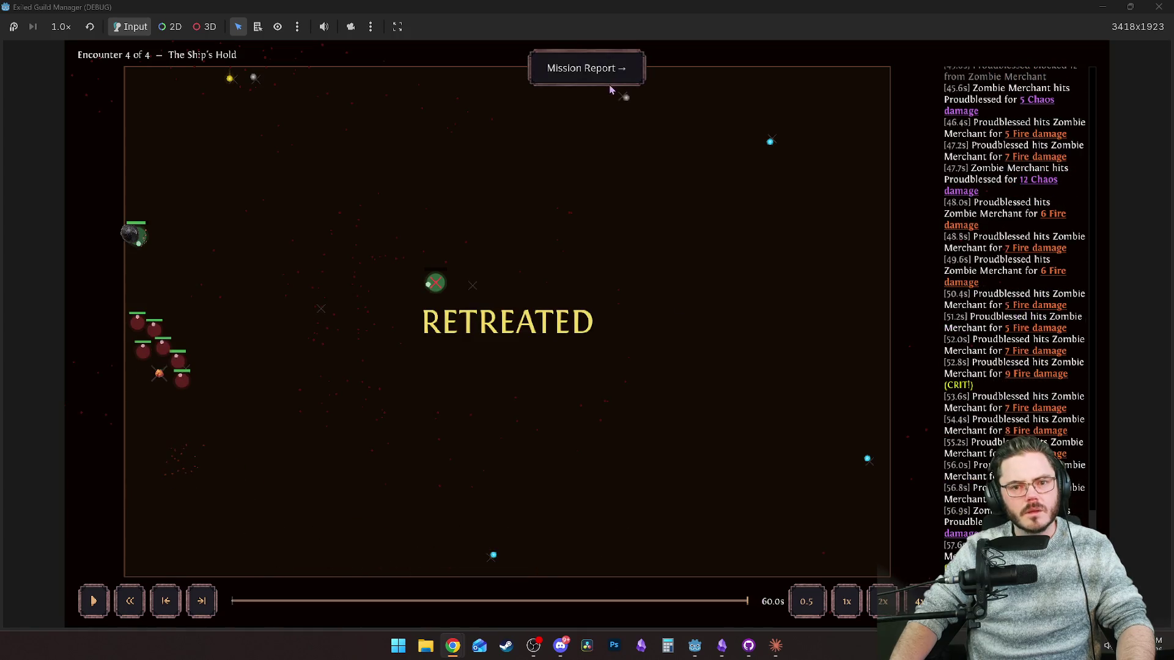
left_click(605, 73)
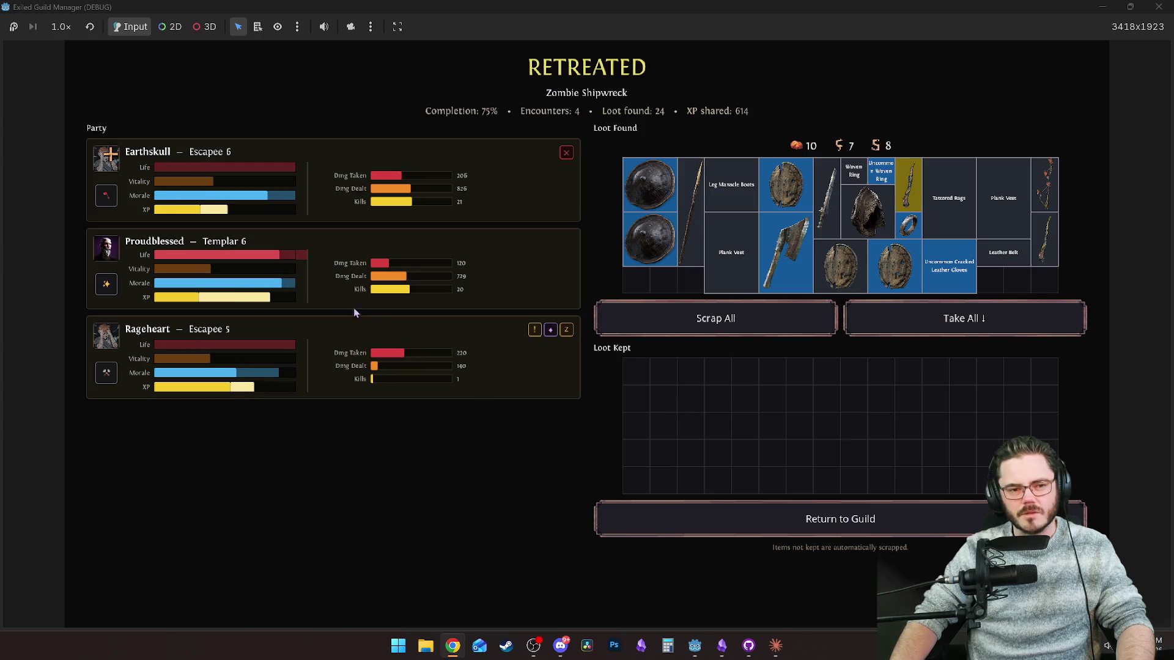
Keep the Coral Wand, Woven Ring, a second ring, Cracked Leather Gloves and a round shield.
left_click(909, 183)
left_click(885, 175)
left_click(909, 225)
left_click(949, 266)
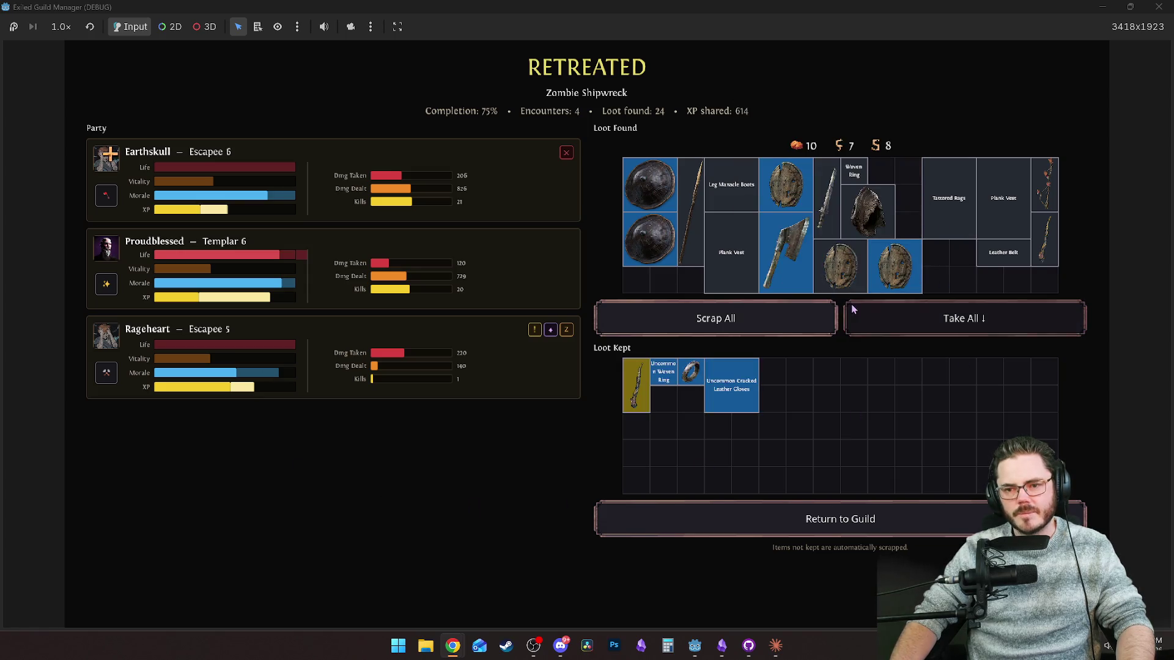
left_click(880, 267)
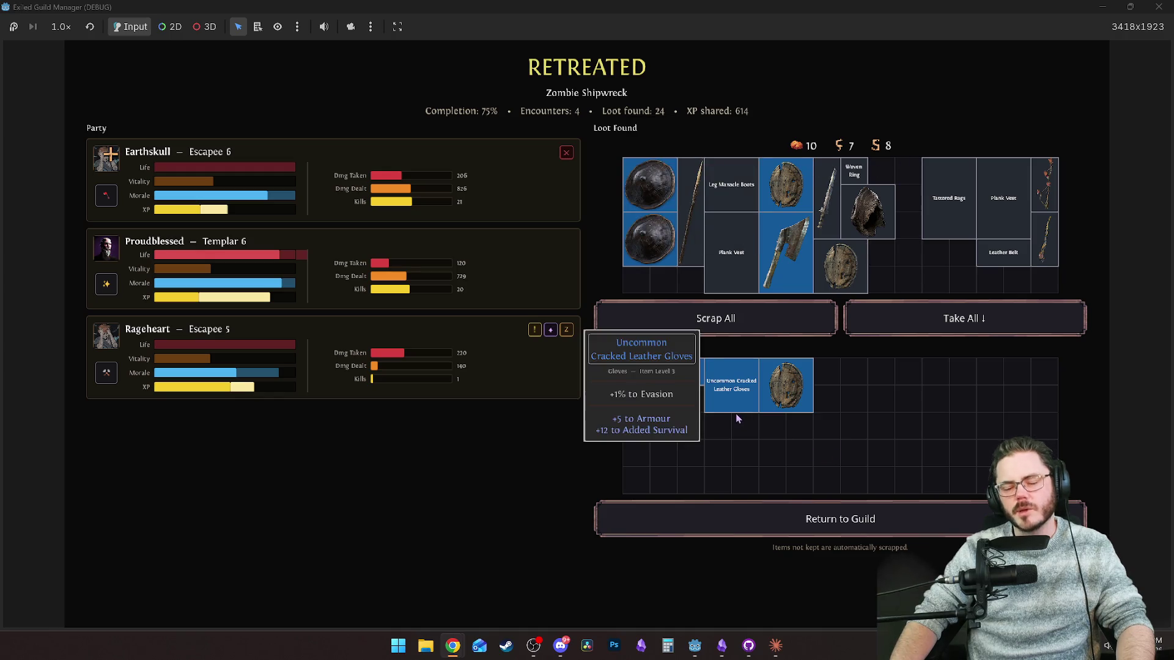
Return to the guild, end the day to reach Day 51, and go back to Godot.
left_click(858, 519)
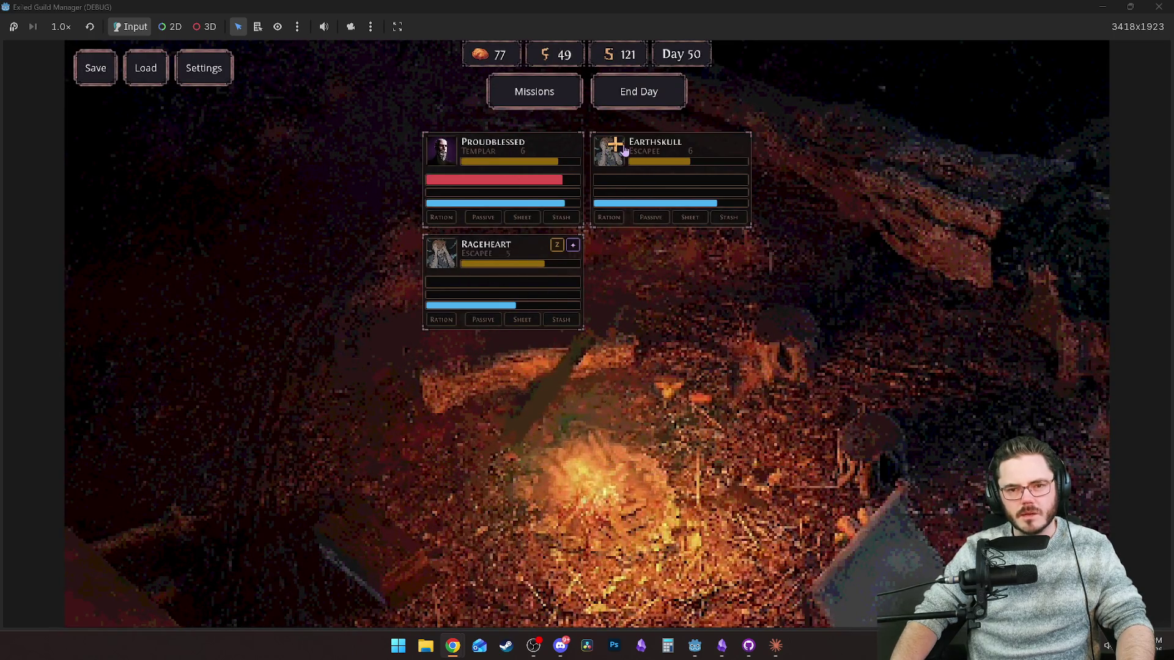
left_click(596, 147)
key("Escape")
left_click(636, 91)
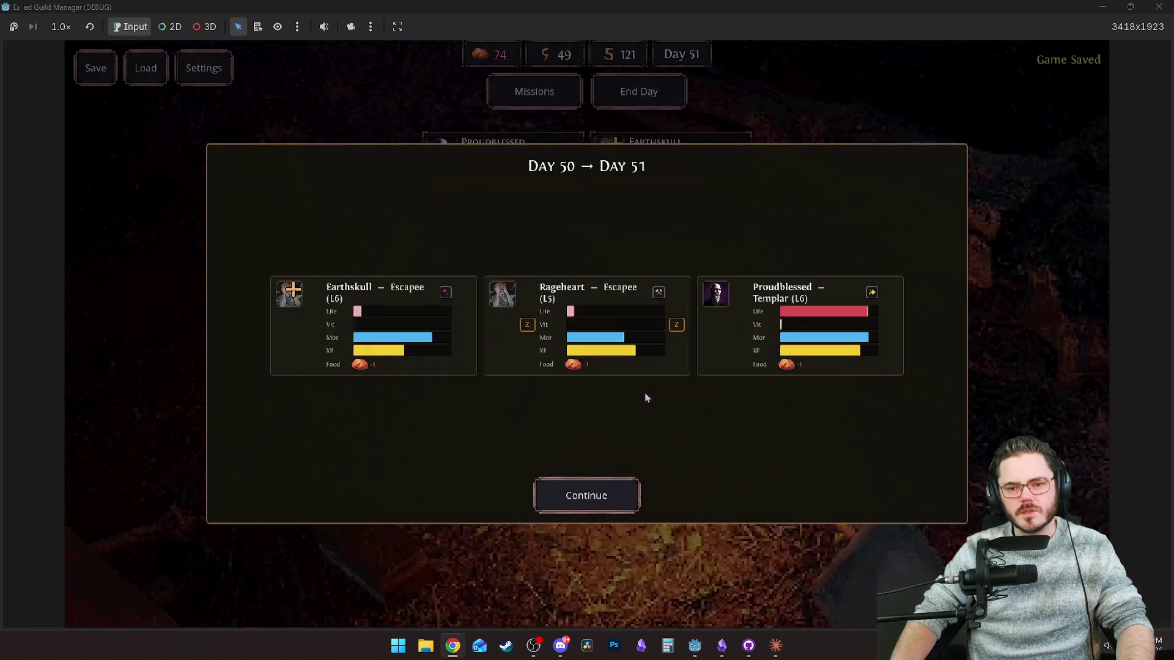
left_click(628, 489)
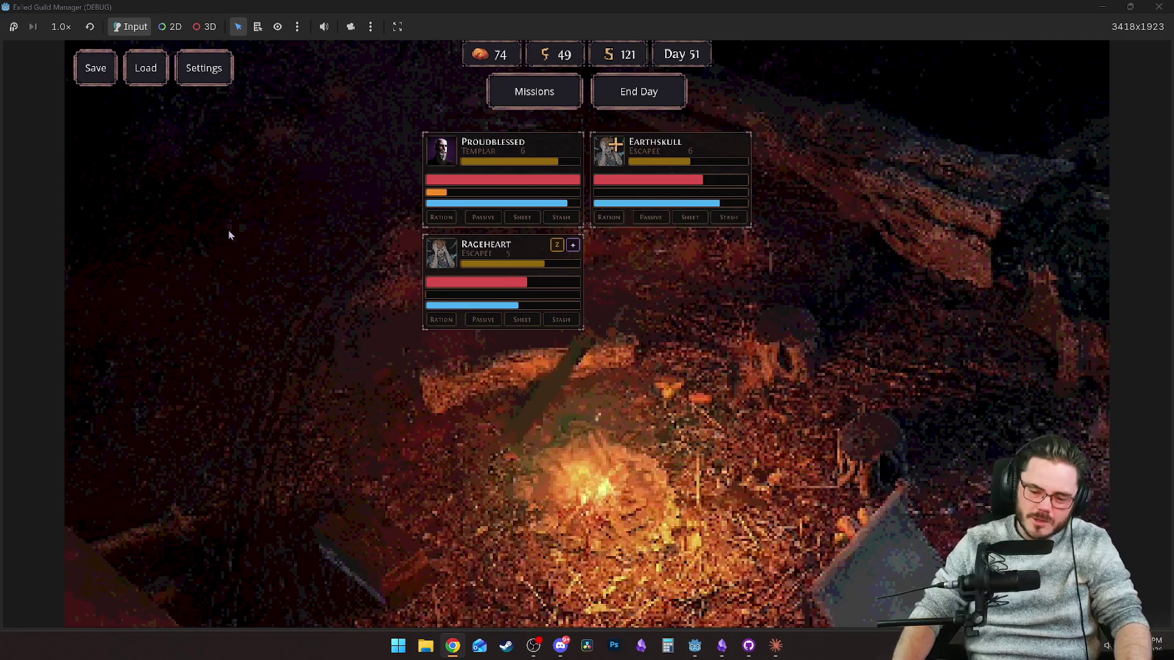
left_click(636, 592)
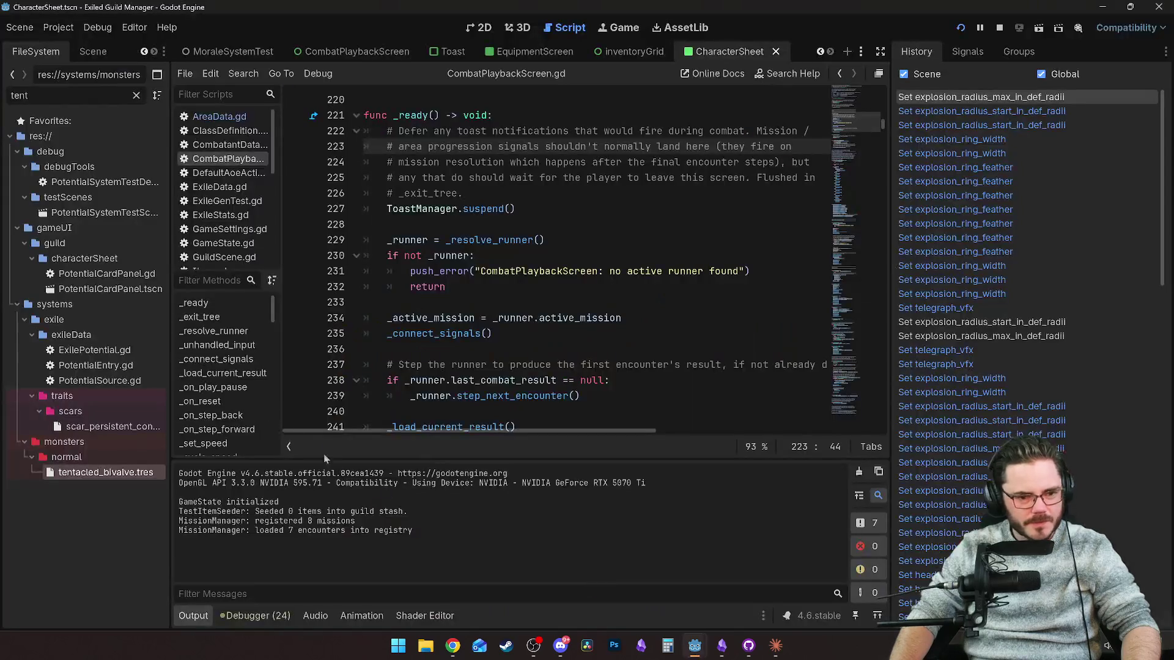
Filter the FileSystem for zombie files and open zombieshipwreck_coast.tres in the Inspector.
type("restle")
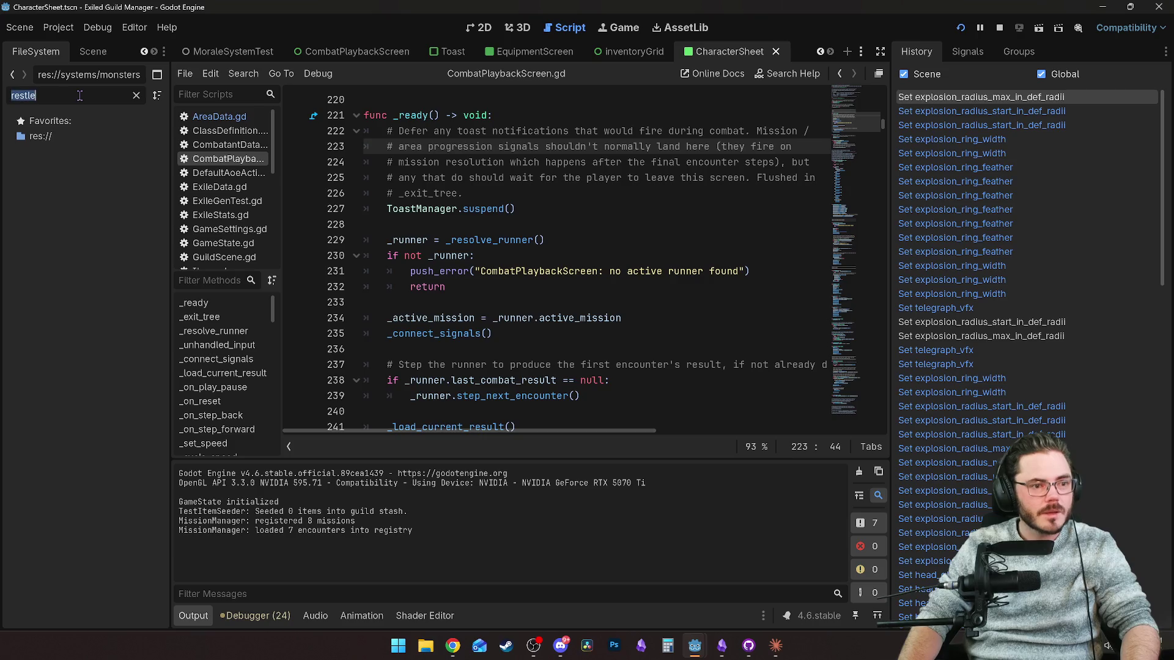
type("zombi")
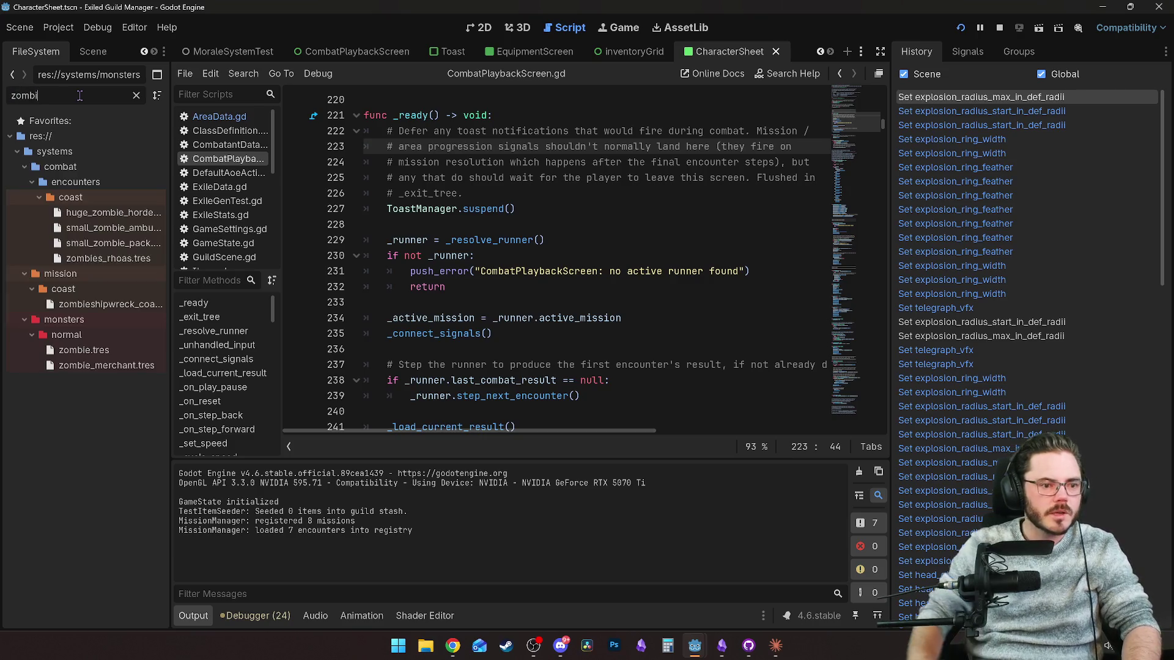
left_click(110, 304)
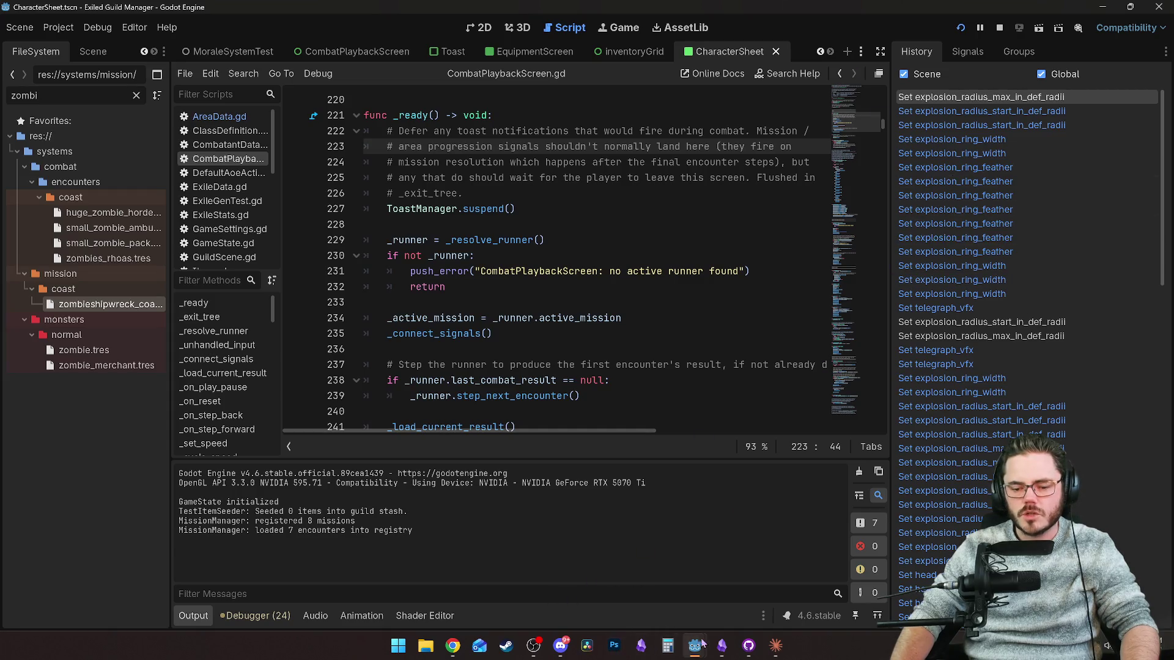
mouse_move(702, 644)
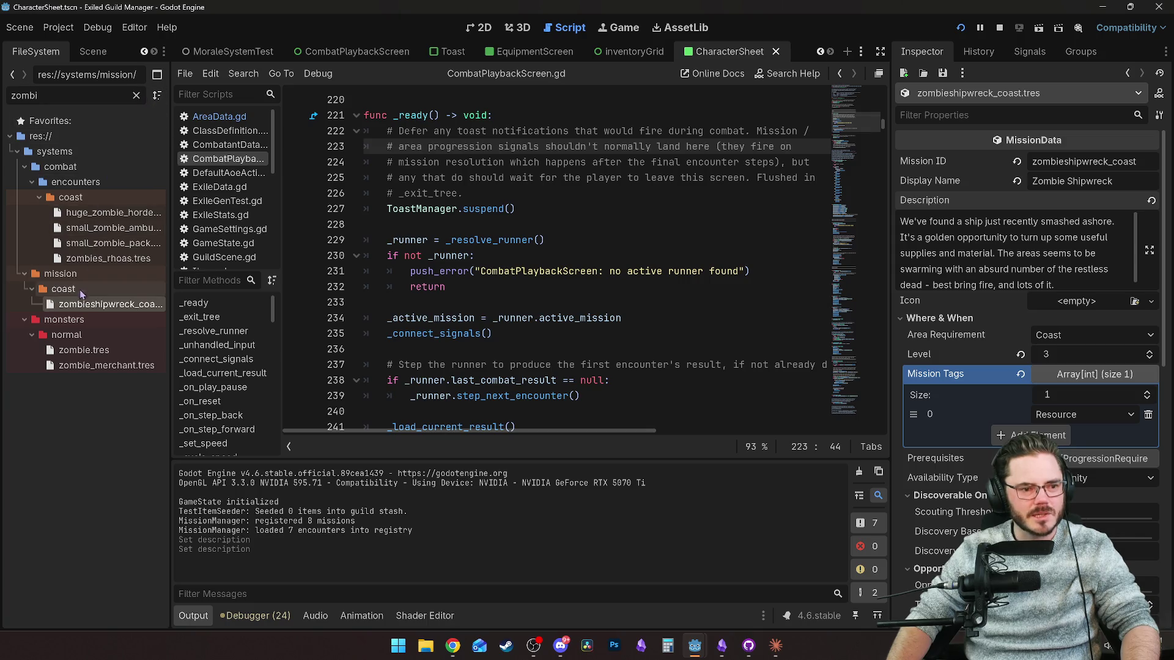
Collapse the monsters folder, clear the file filter and scroll the full file tree.
double_click(64, 319)
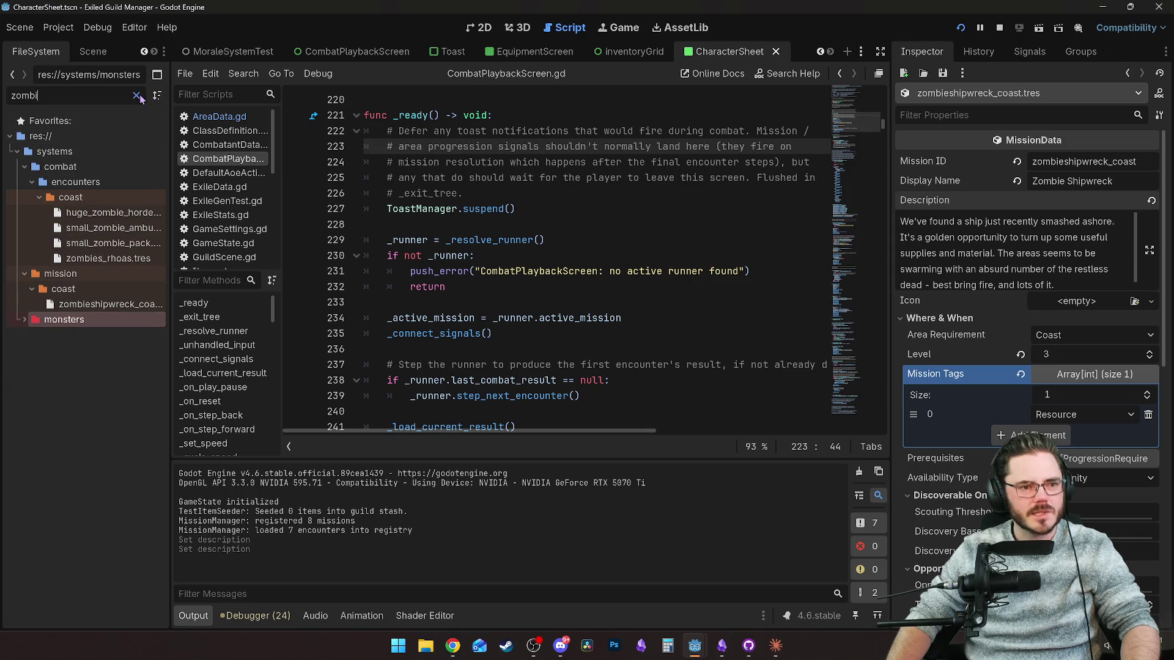
left_click(136, 96)
scroll(150, 290, "down", 5)
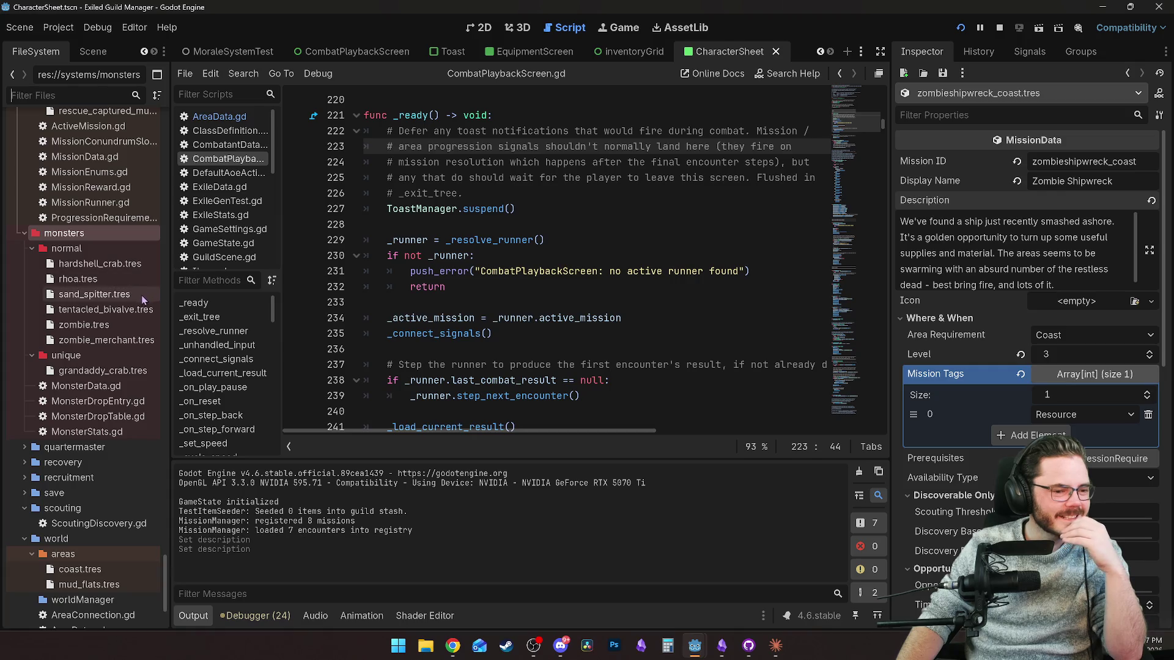
Open grandaddy_crab, then hardshell_crab, and expand its Hardshell Slam ability details.
left_click(87, 372)
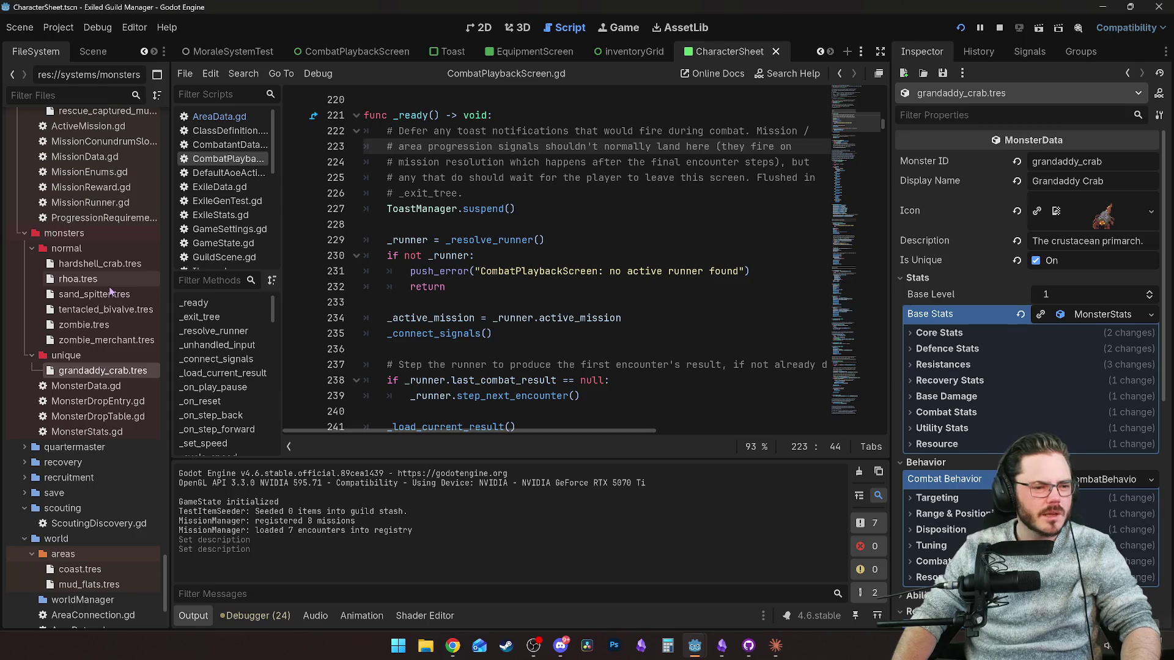
left_click(97, 264)
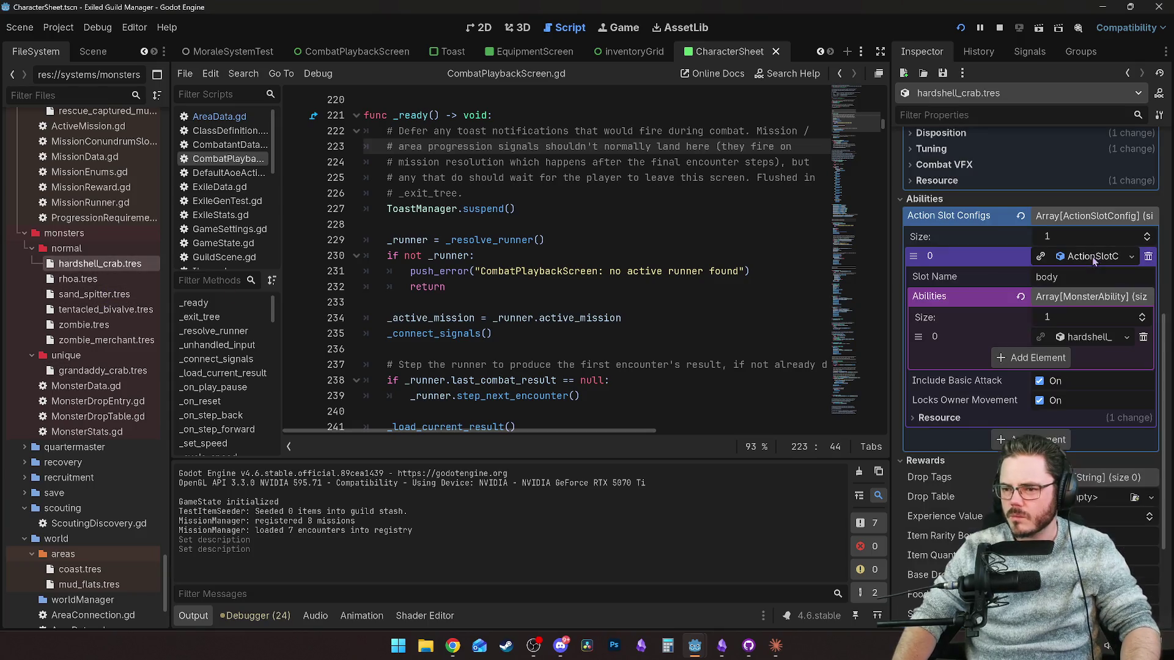
left_click(1087, 340)
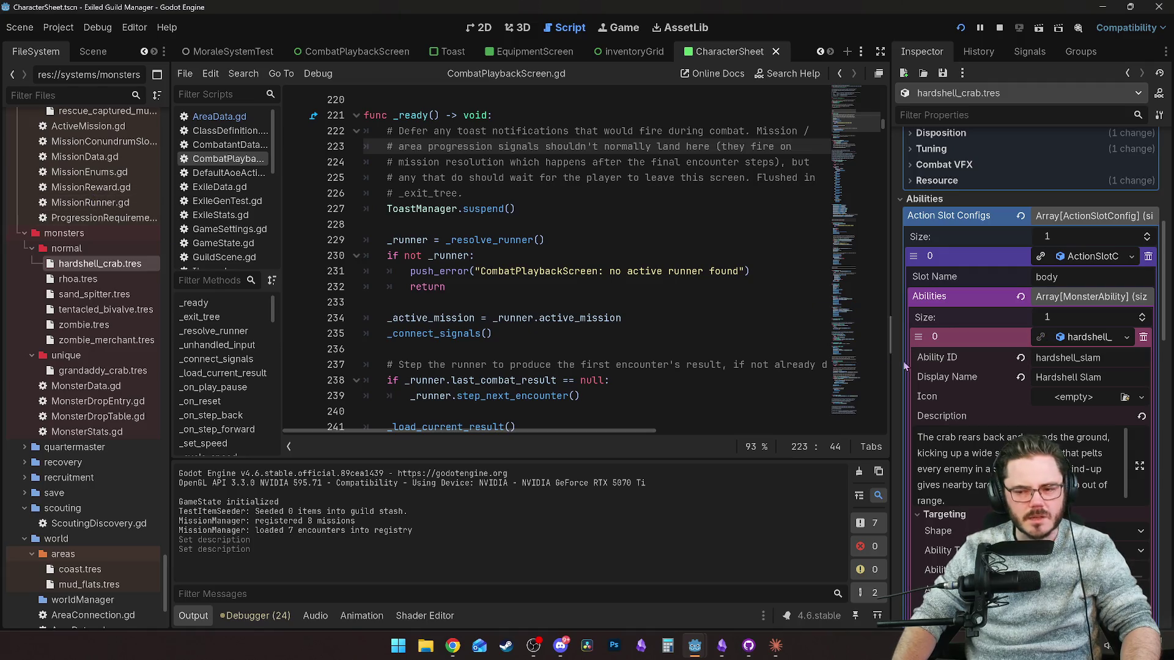
right_click(1089, 344)
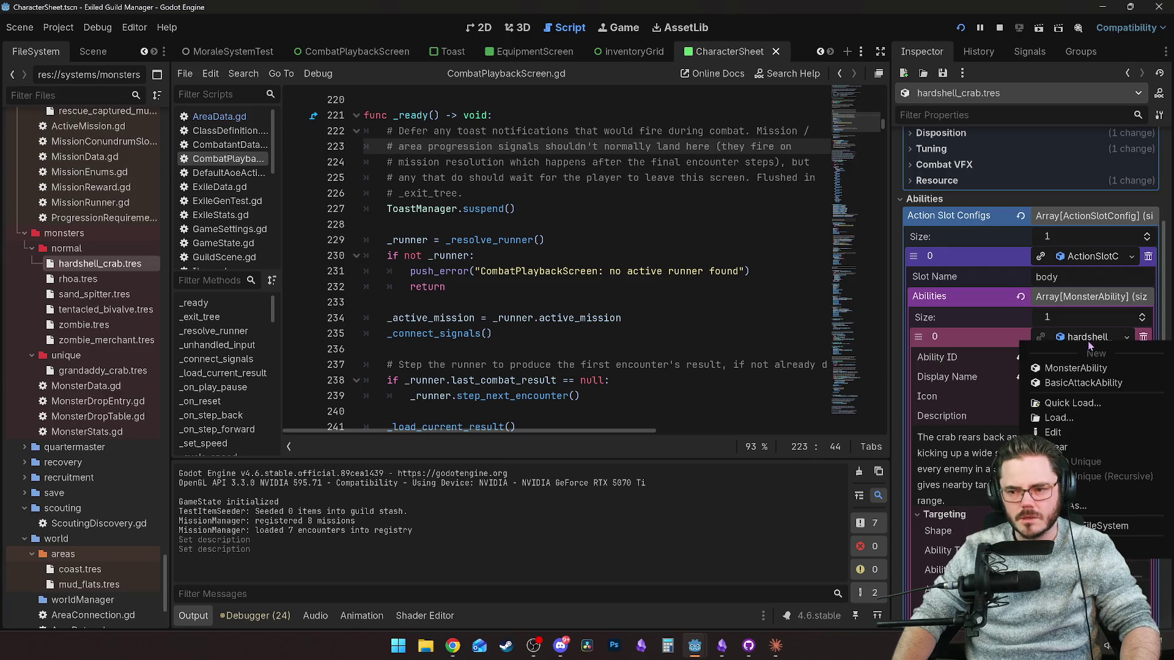
key("Escape")
left_click(1093, 337)
left_click(1107, 338)
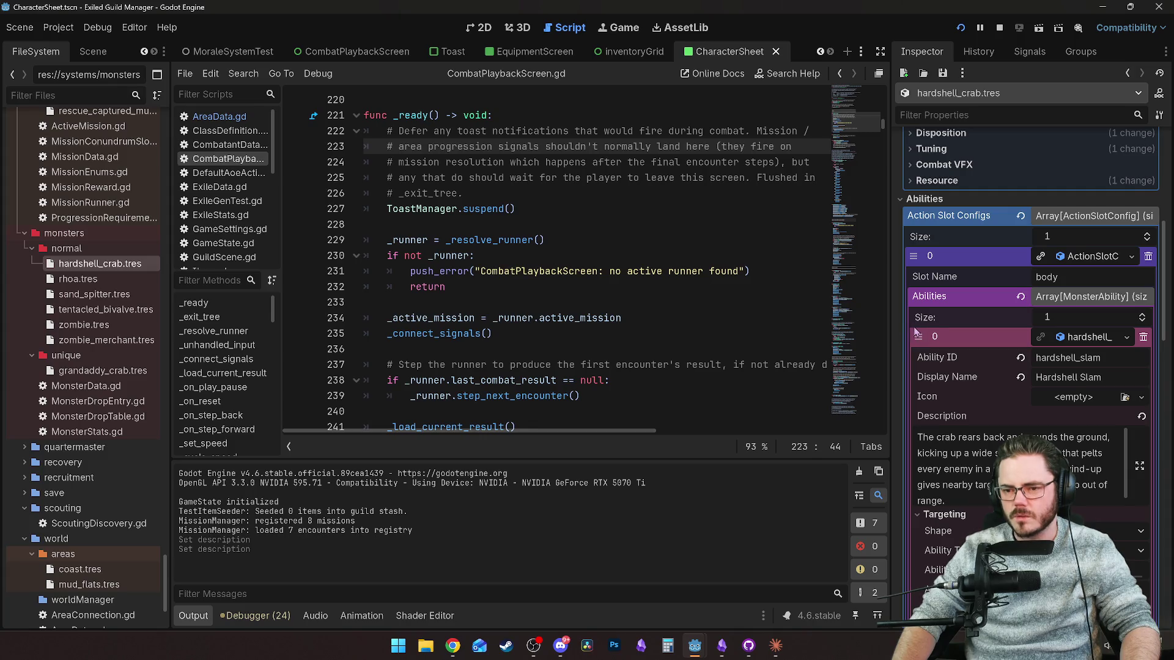
Widen the Inspector to read hardshell_slam.tres, filter files for 'hardsh', then clear the filter.
left_click_drag(885, 318, 605, 318)
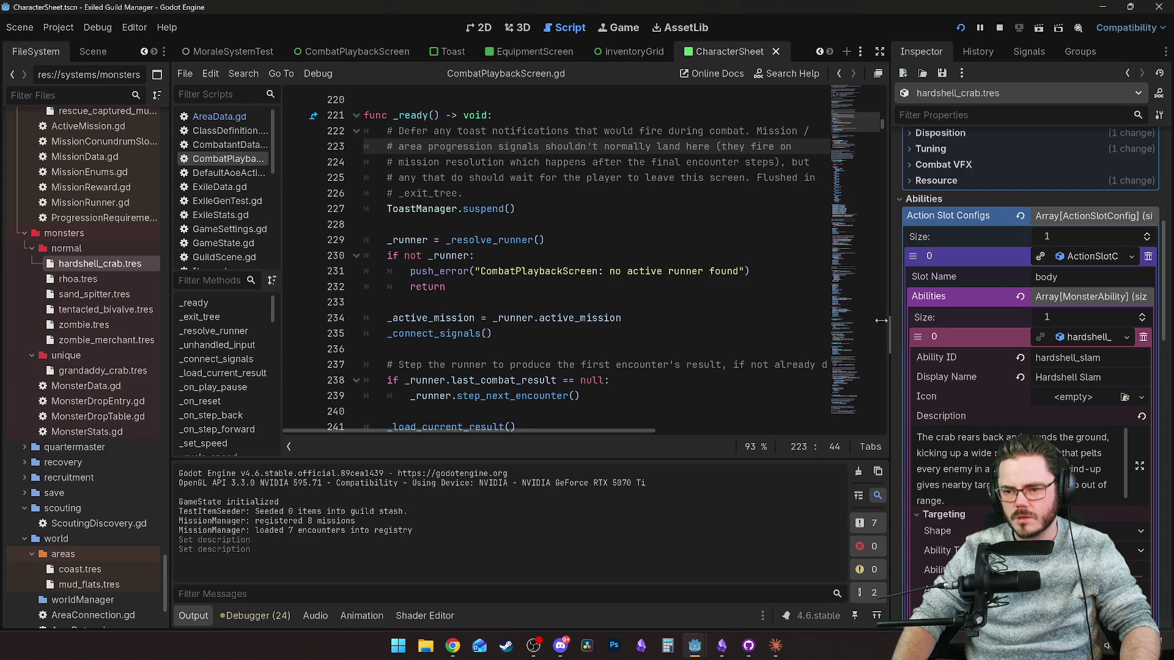
right_click(1004, 340)
key("Escape")
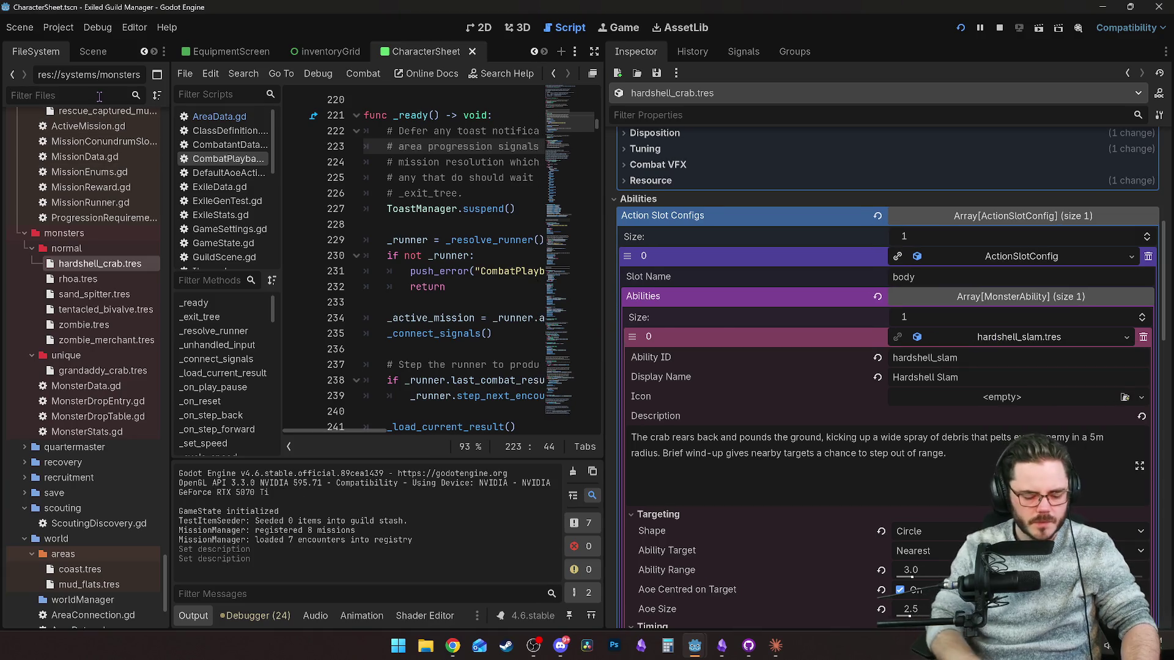
type("hardsh")
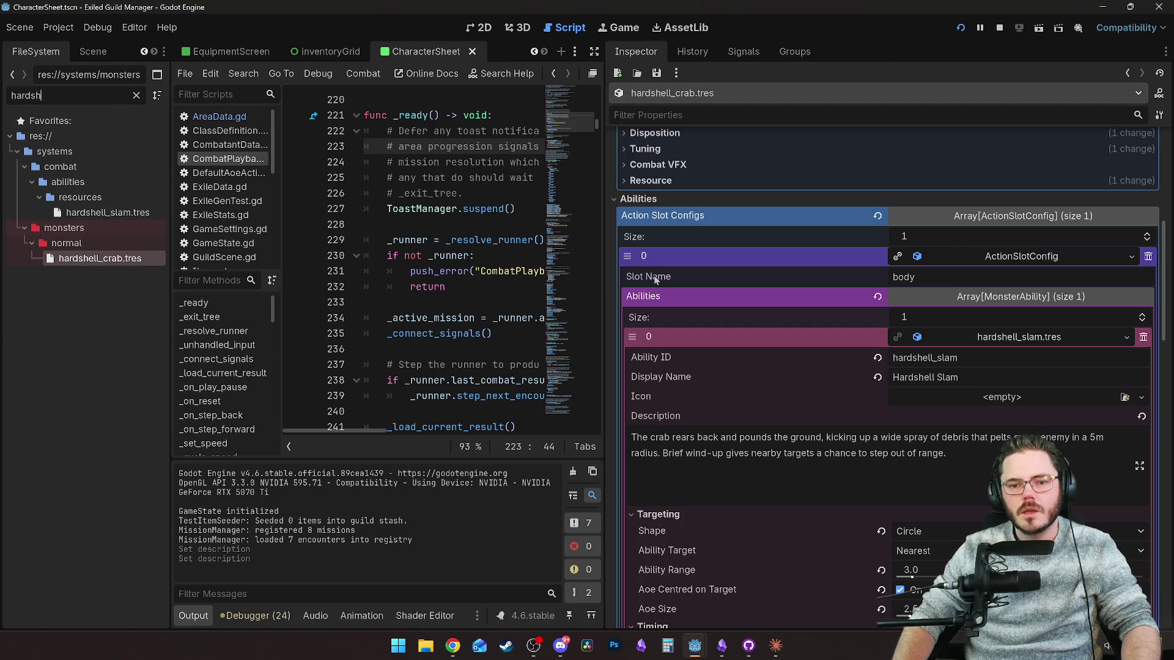
left_click_drag(605, 311, 872, 312)
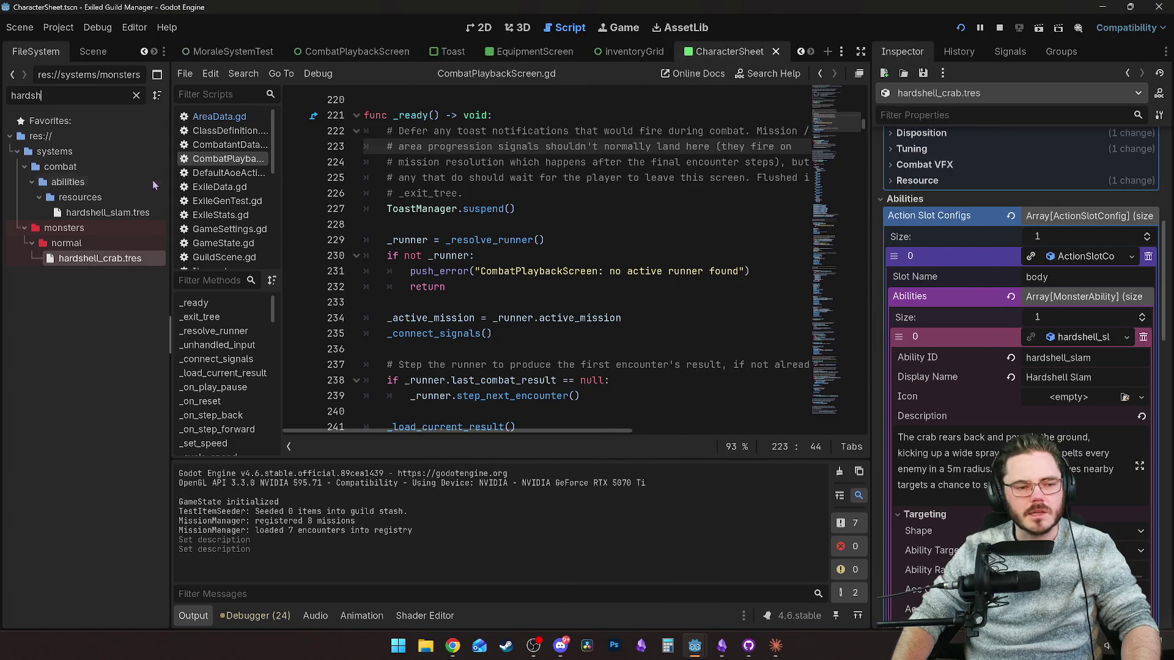
left_click(137, 97)
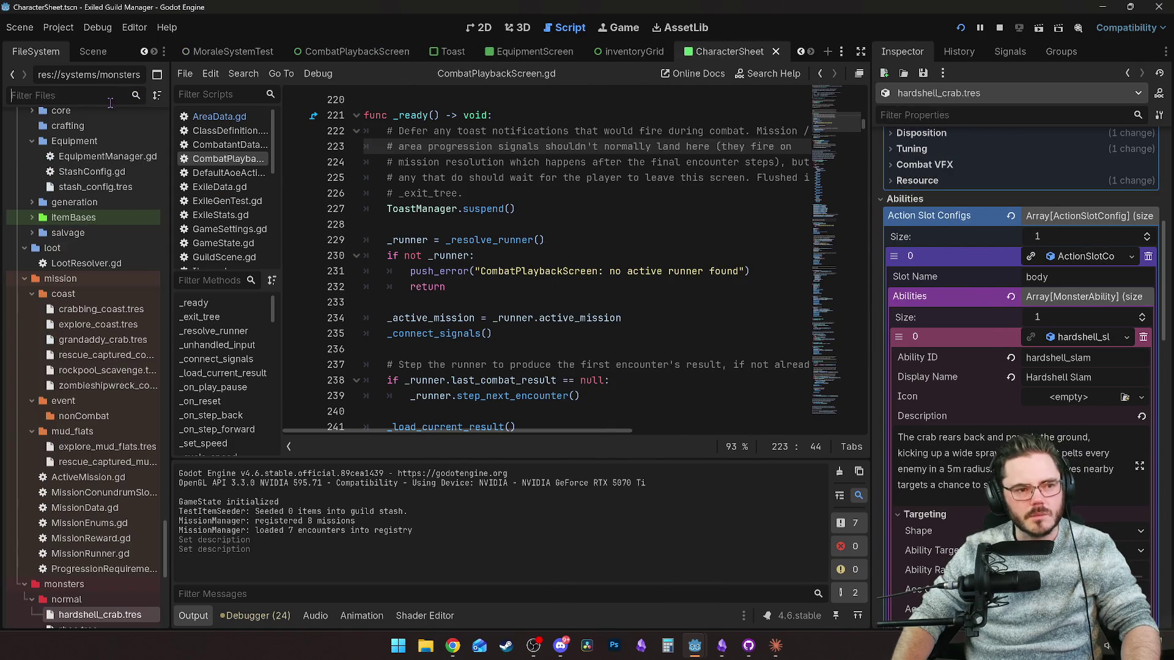
Filter for 'grand' and open grandaddy_crab.tres, then refilter for 'hards' to find hardshell_slam.tres.
type("grand")
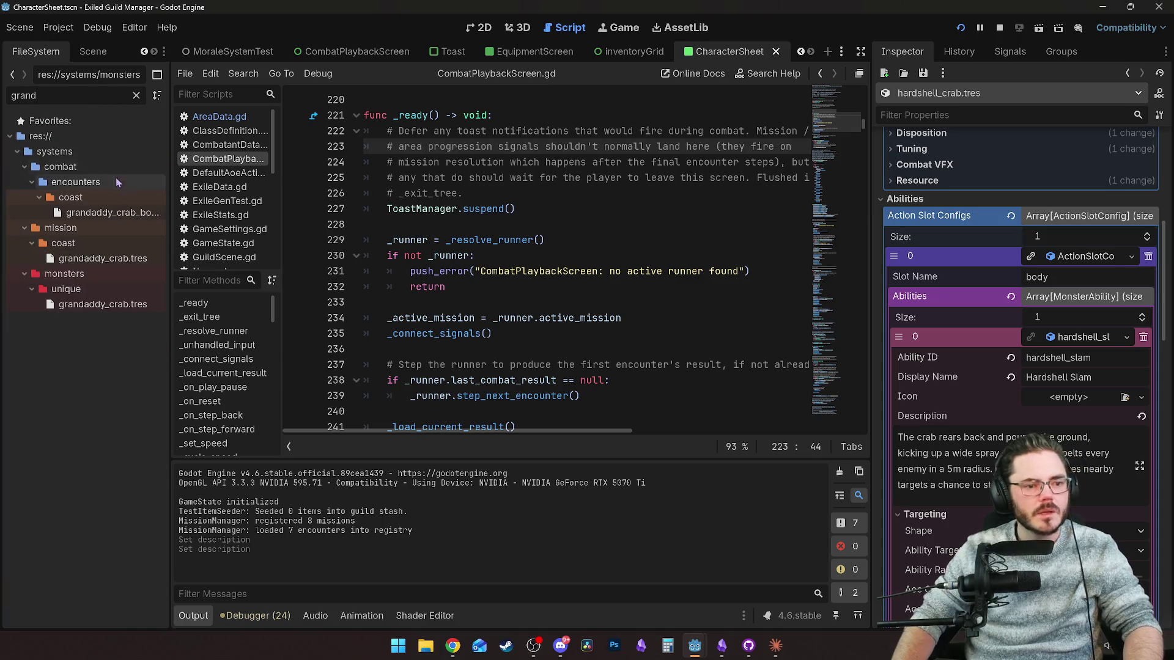
left_click(85, 306)
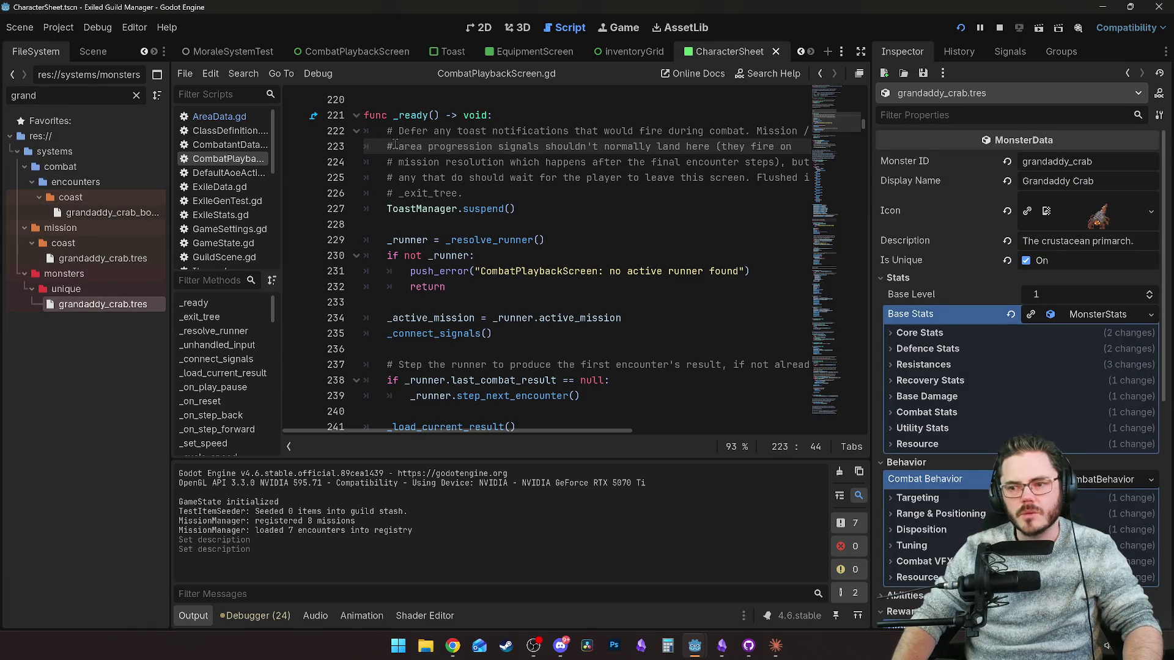
left_click(137, 96)
type("ha")
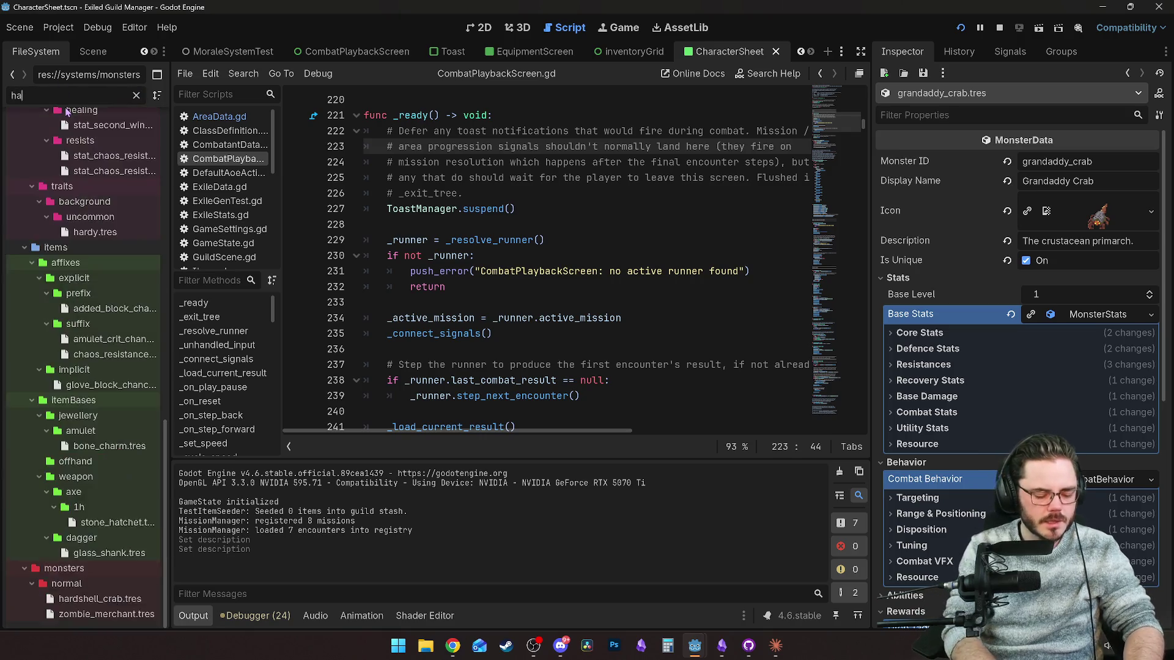
type("rds")
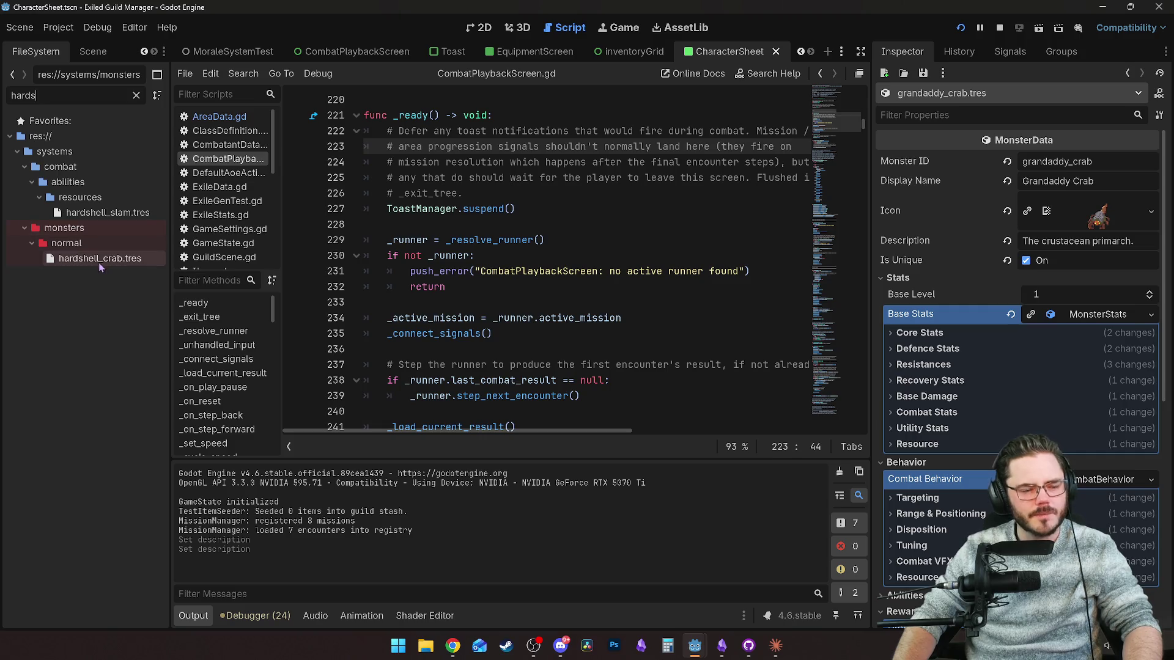
left_click_drag(104, 214, 105, 218)
scroll(989, 406, "down", 6)
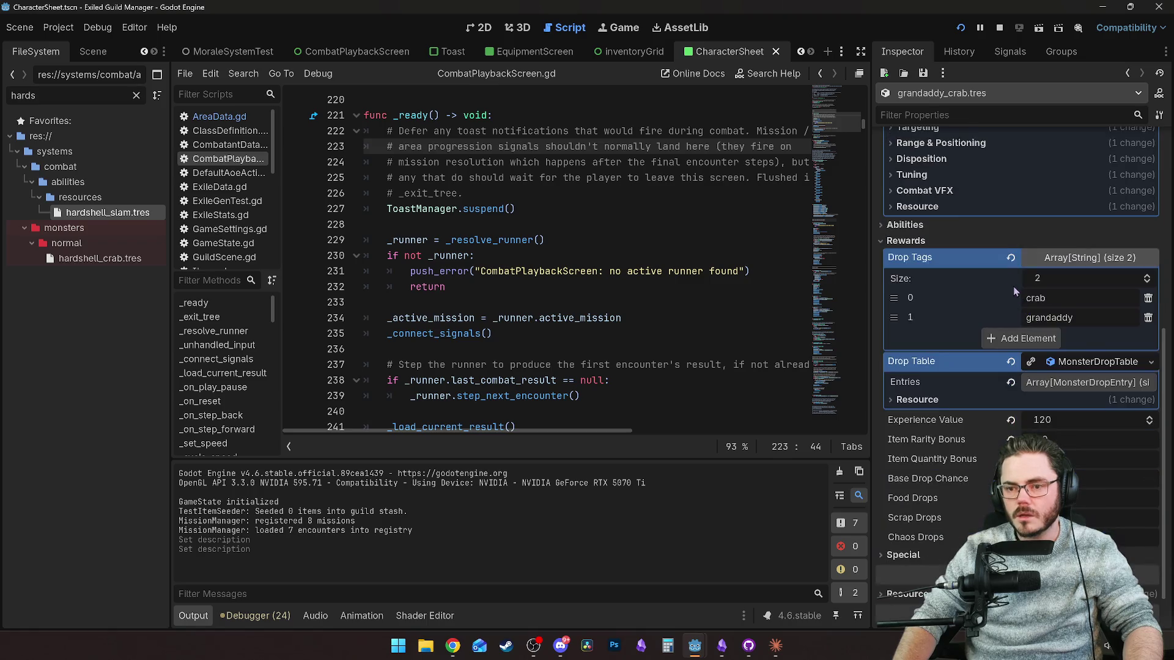
scroll(1014, 286, "up", 5)
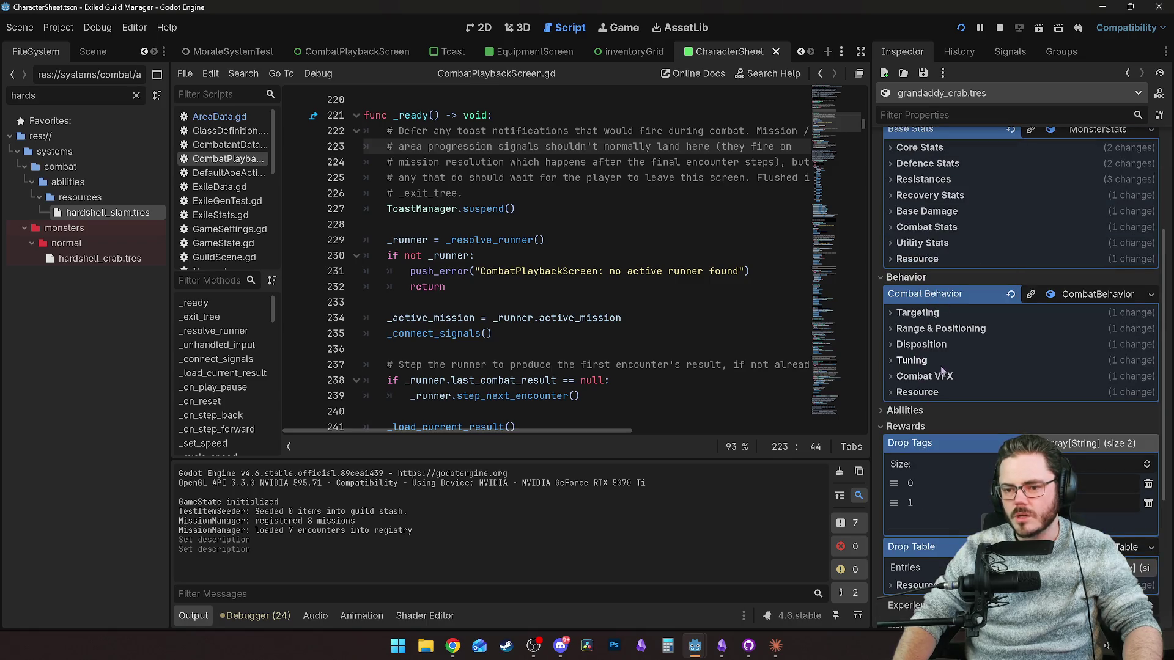
Expand Abilities and add a new ActionSlotConfig to Action Slot Configs.
left_click(905, 410)
scroll(1029, 382, "down", 3)
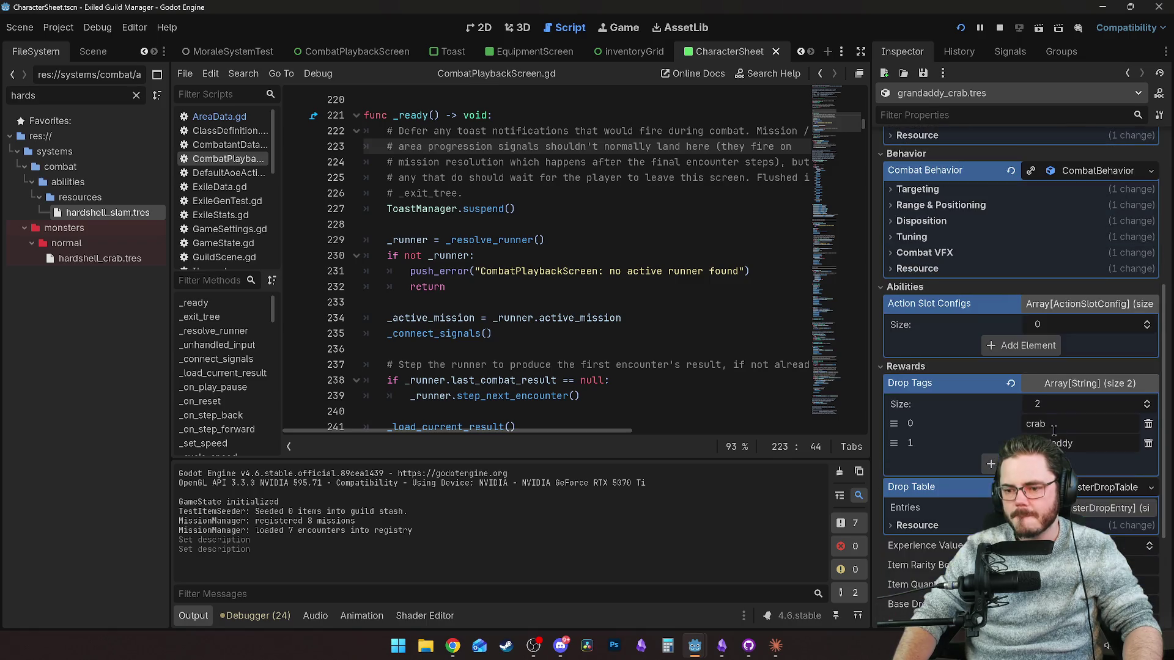
left_click(1022, 346)
left_click(1064, 344)
left_click(1052, 383)
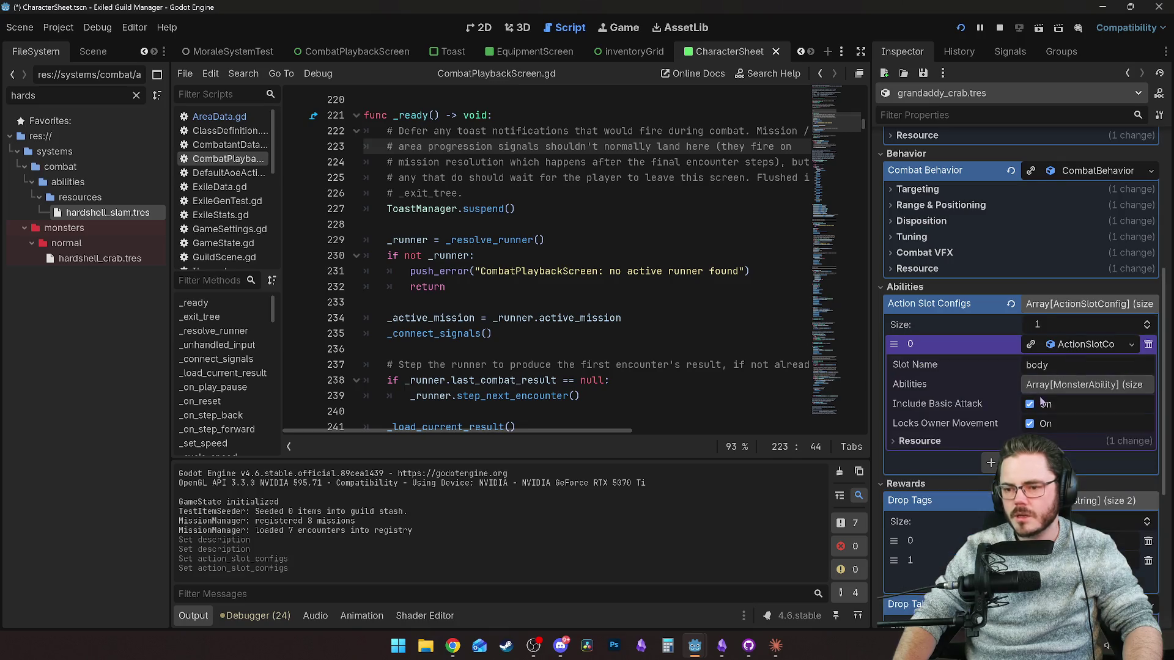
Add an ability entry to the body slot and assign hardshell_slam.tres to it.
left_click(1058, 384)
left_click(1034, 426)
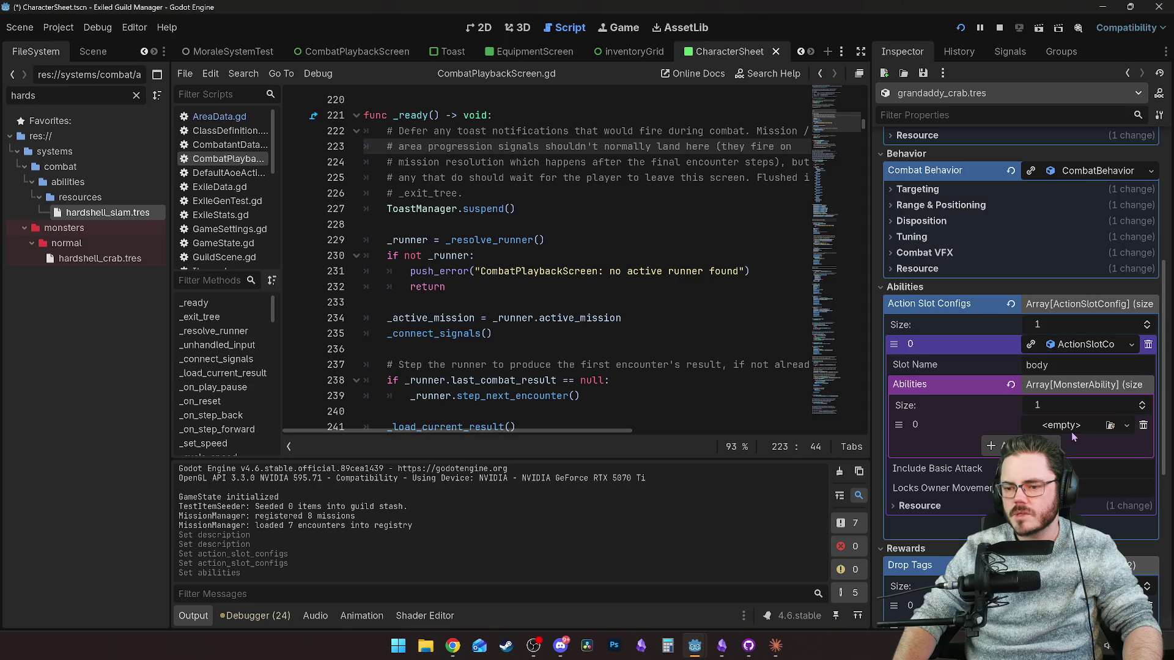
left_click_drag(83, 214, 1030, 425)
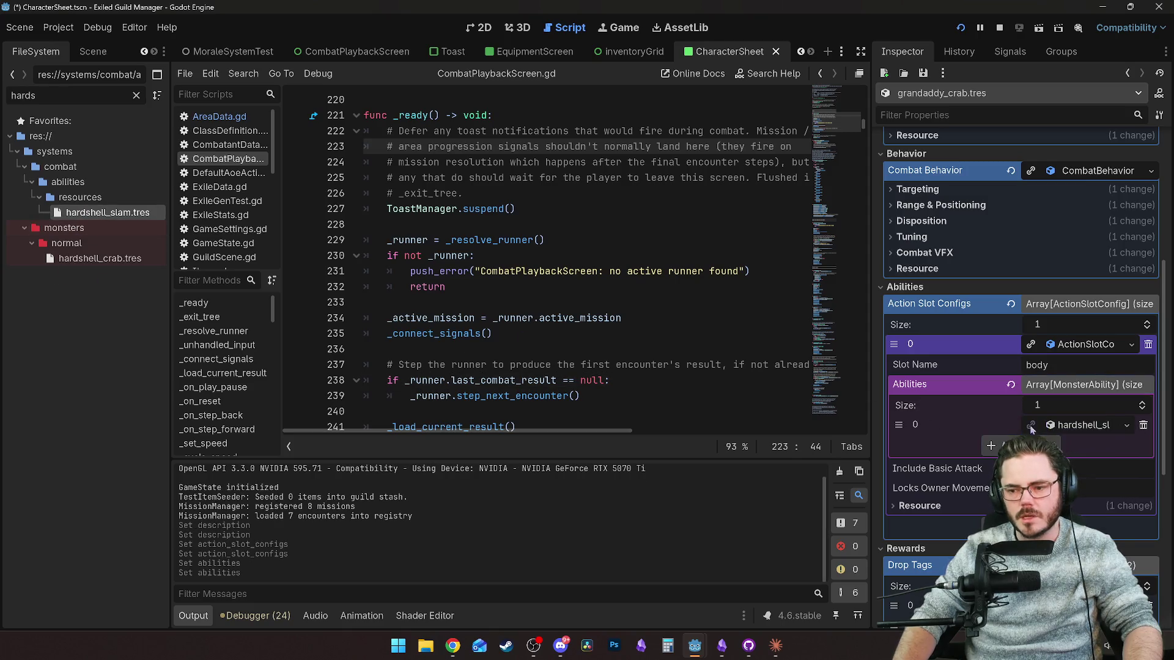
Expand the Hardshell Slam ability and delete its Description text.
left_click(1079, 425)
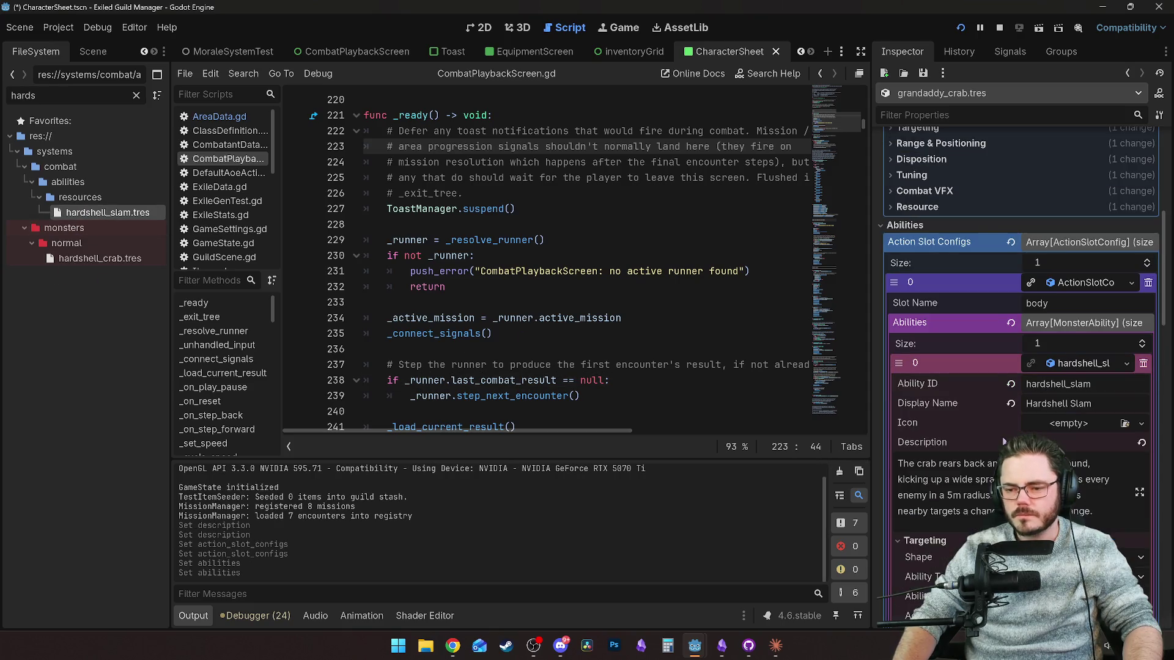
scroll(979, 428, "down", 3)
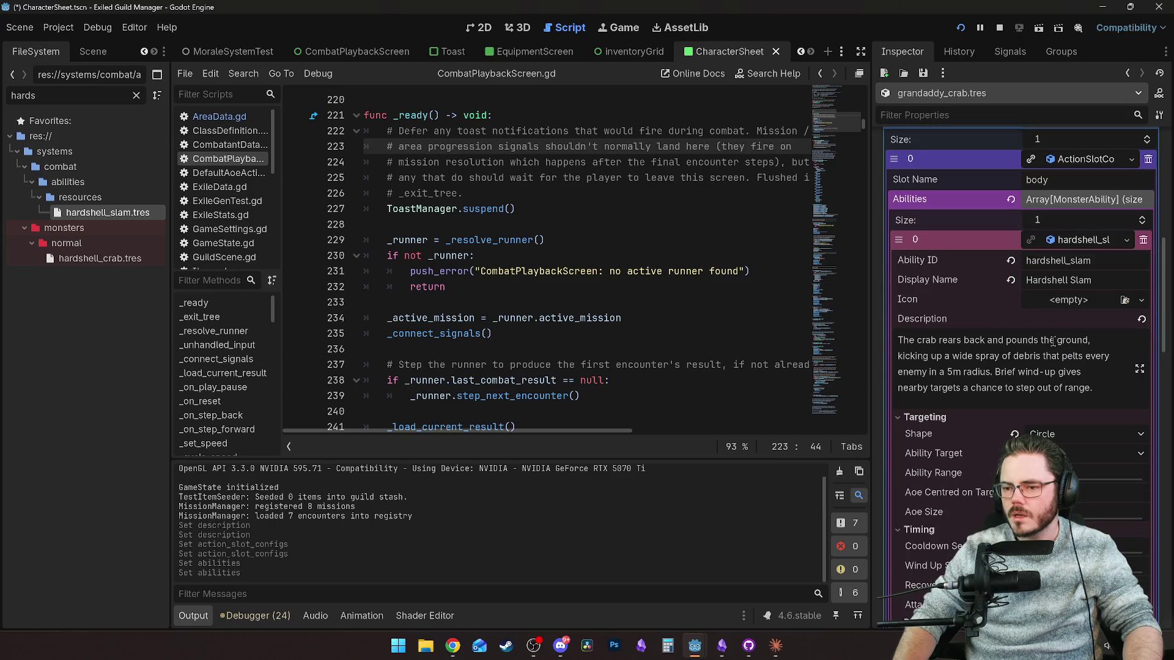
double_click(1065, 365)
key("ctrl+a")
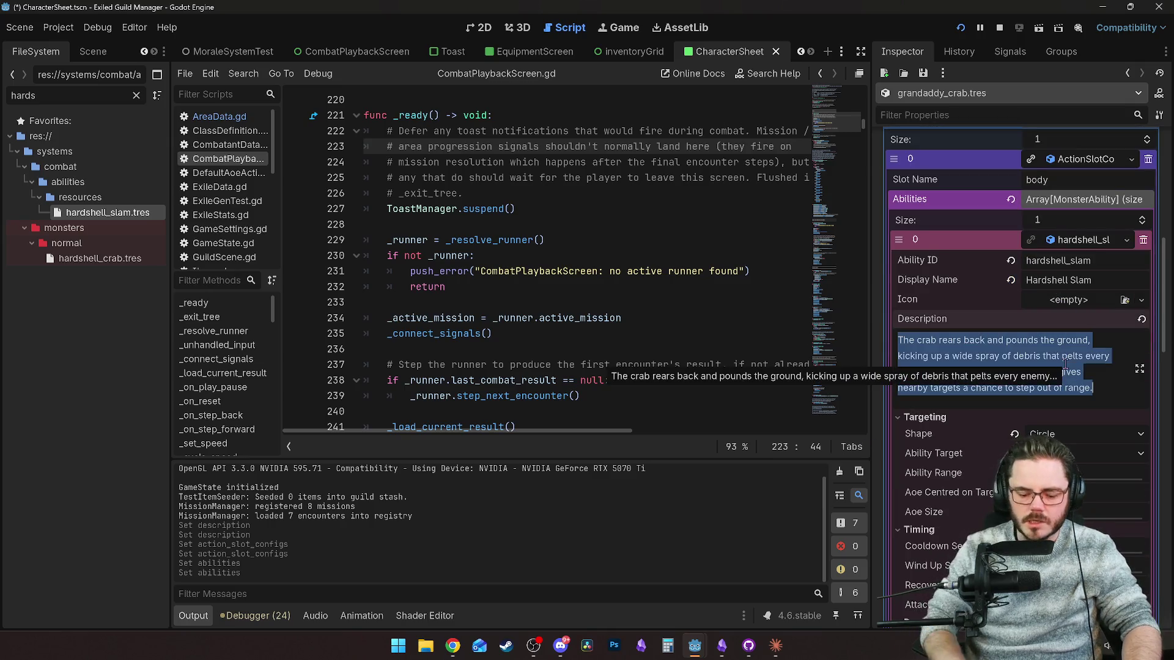
key("BackSpace")
scroll(1009, 342, "down", 3)
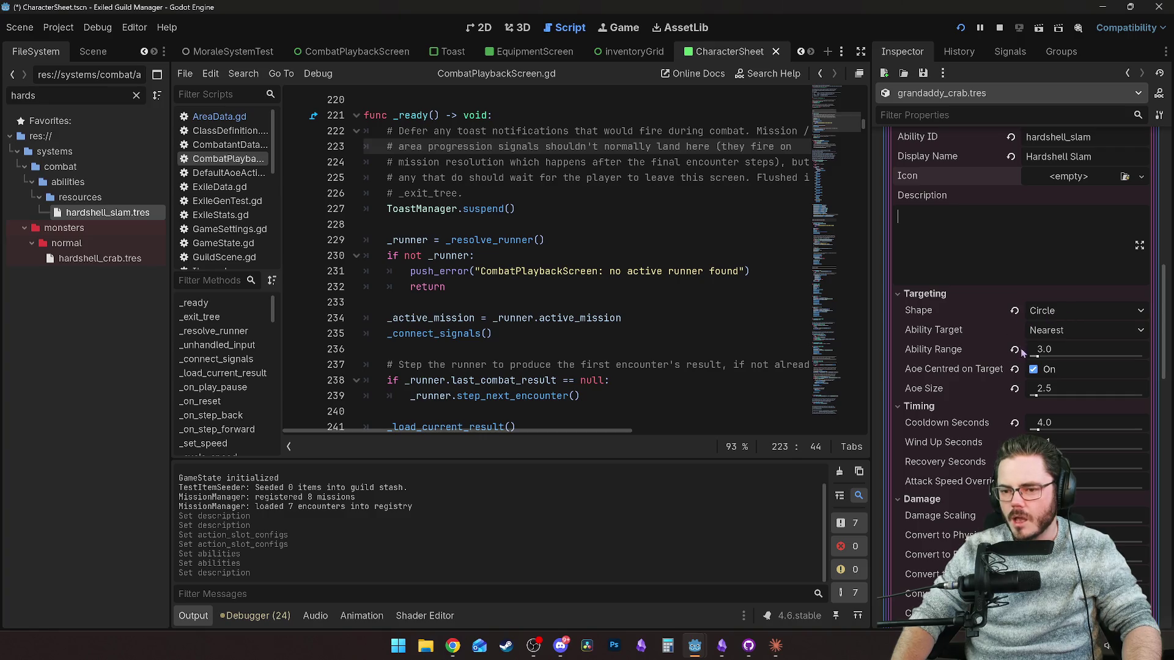
Set Ability Range to 3.5 and Aoe Size to 3.0.
mouse_move(1026, 362)
left_click(1083, 347)
type(".5")
key("Return")
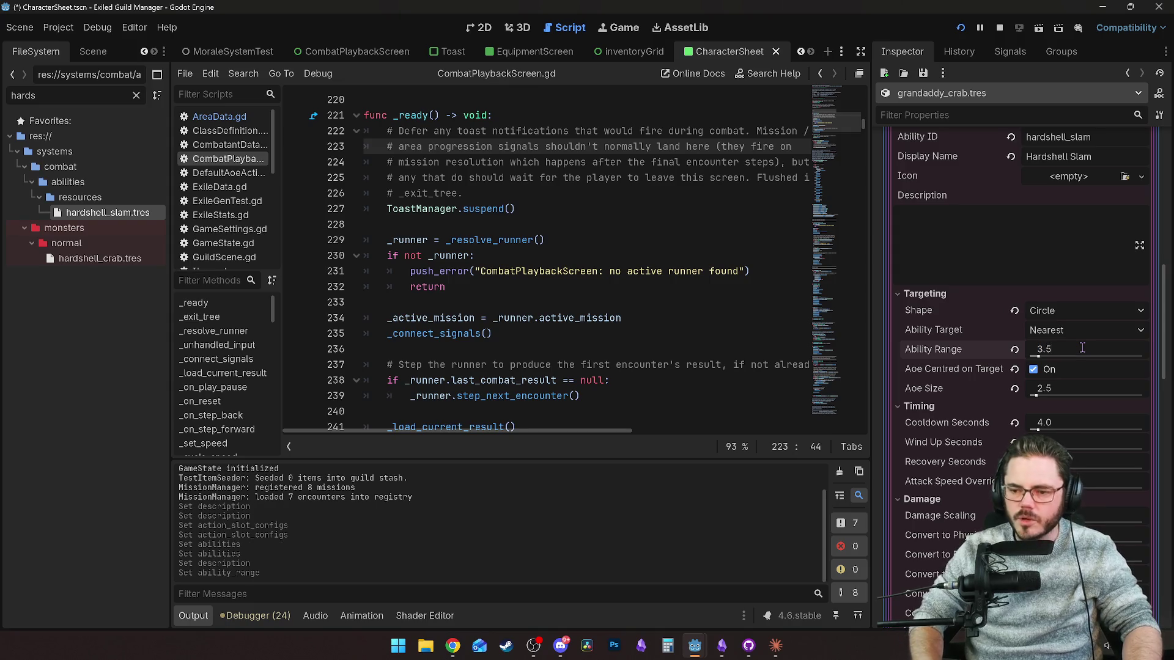
left_click(1062, 386)
type("3")
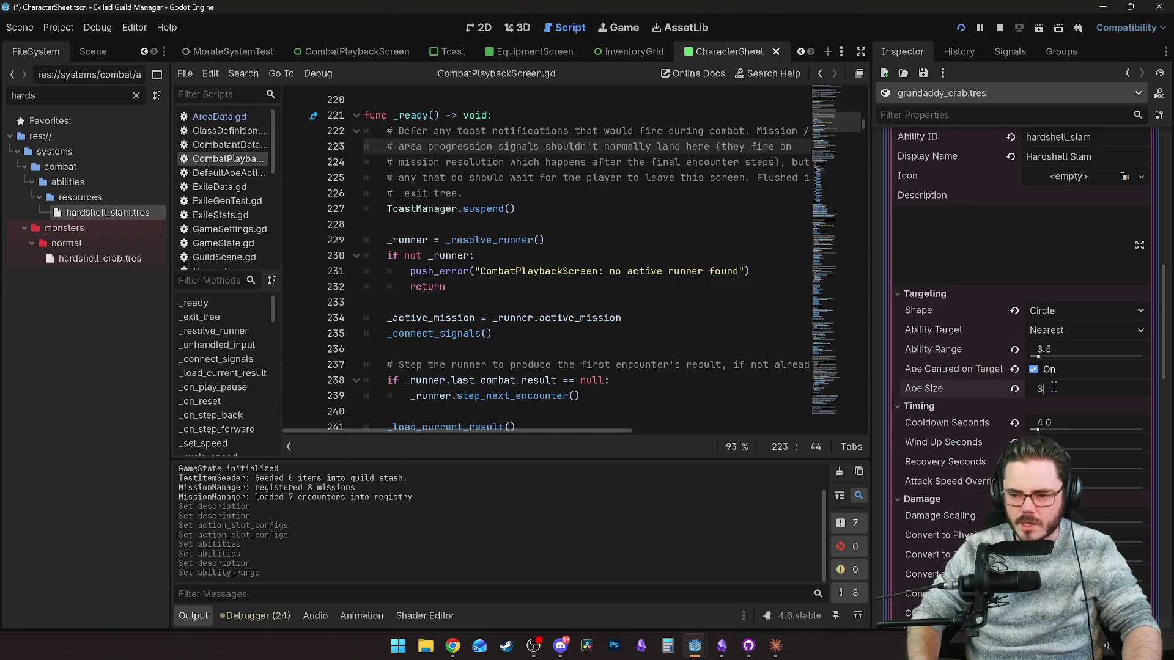
key("Return")
Check Cooldown and Wind Up Seconds, and set Recovery Seconds to 0.5.
left_click(1042, 423)
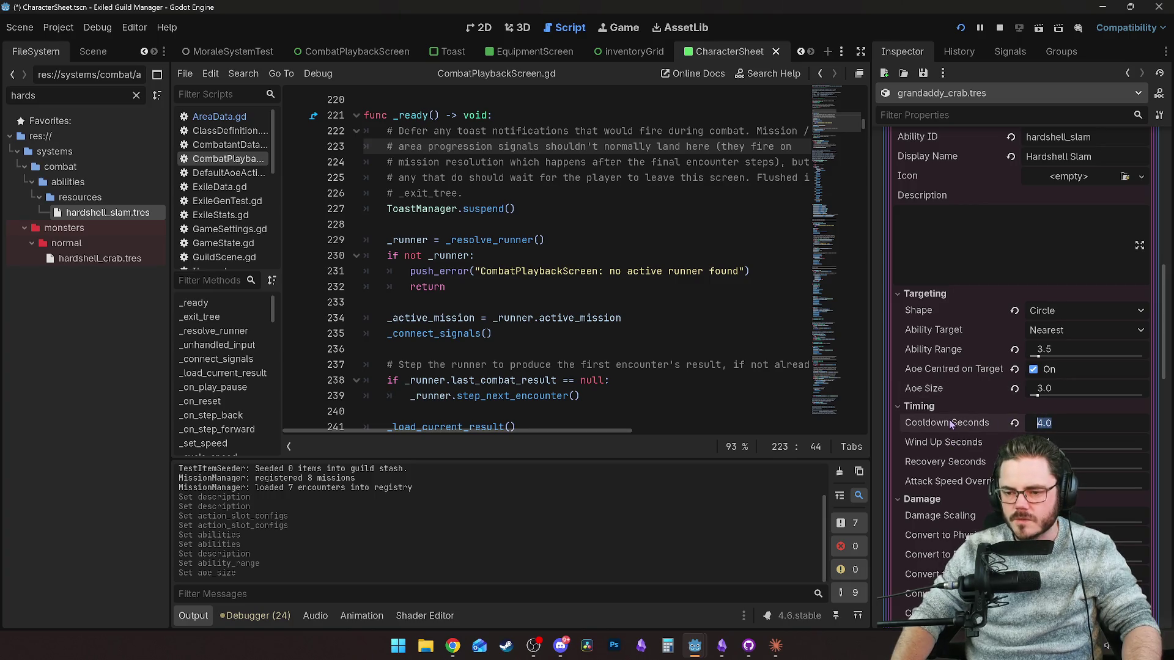
left_click(1045, 442)
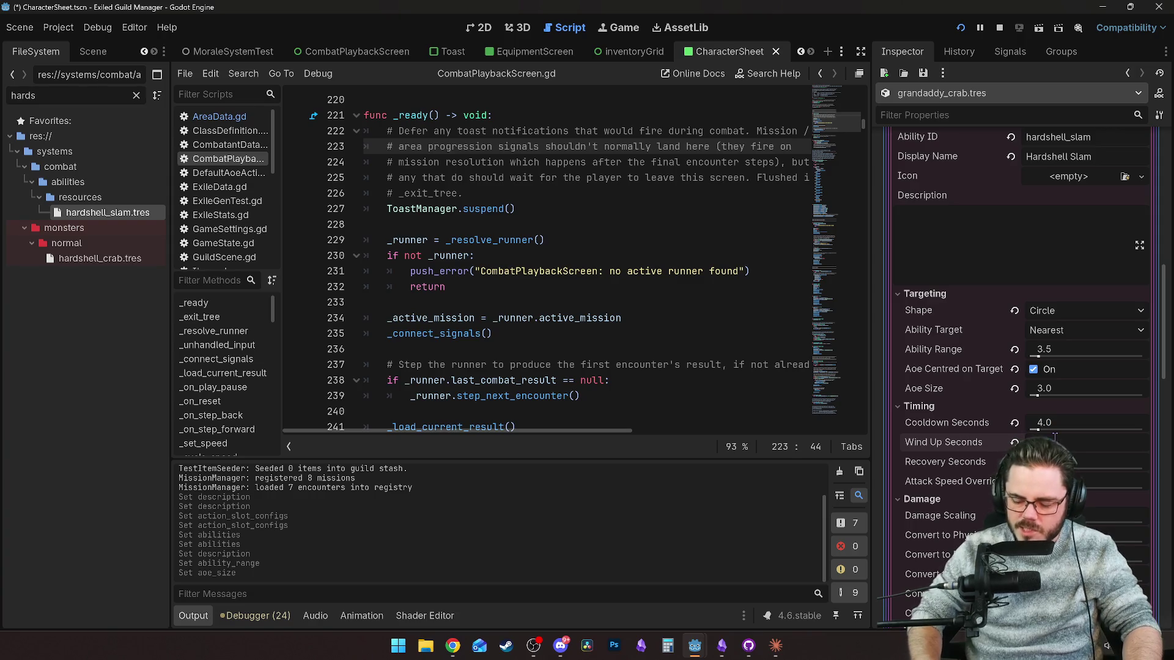
scroll(960, 406, "down", 2)
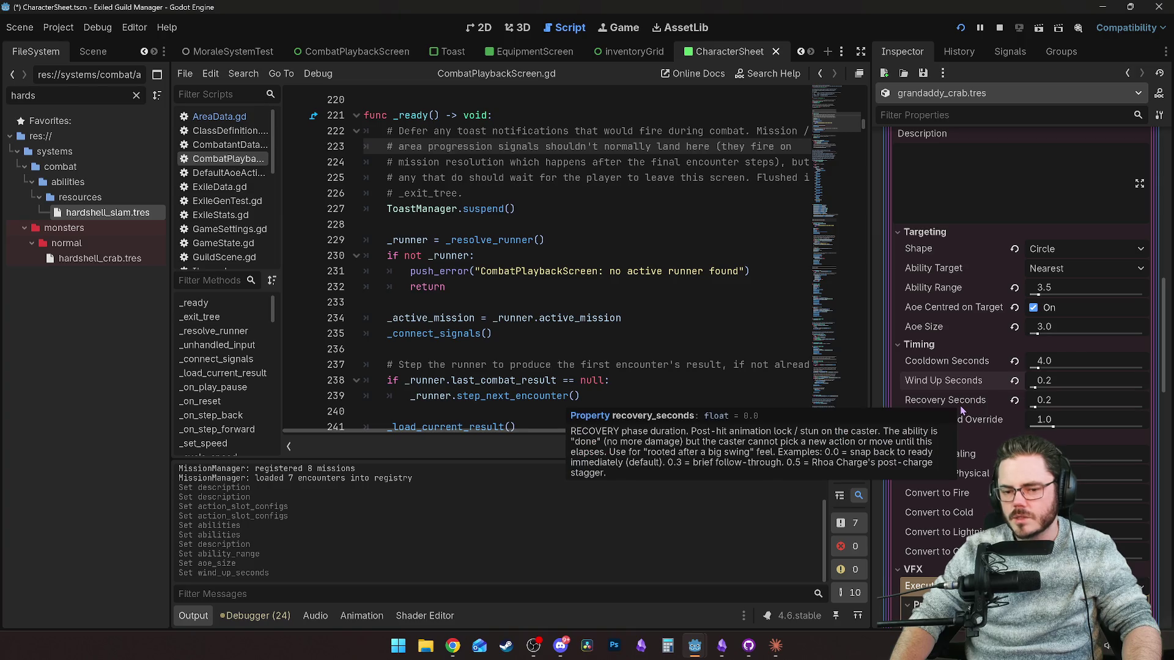
scroll(958, 413, "down", 2)
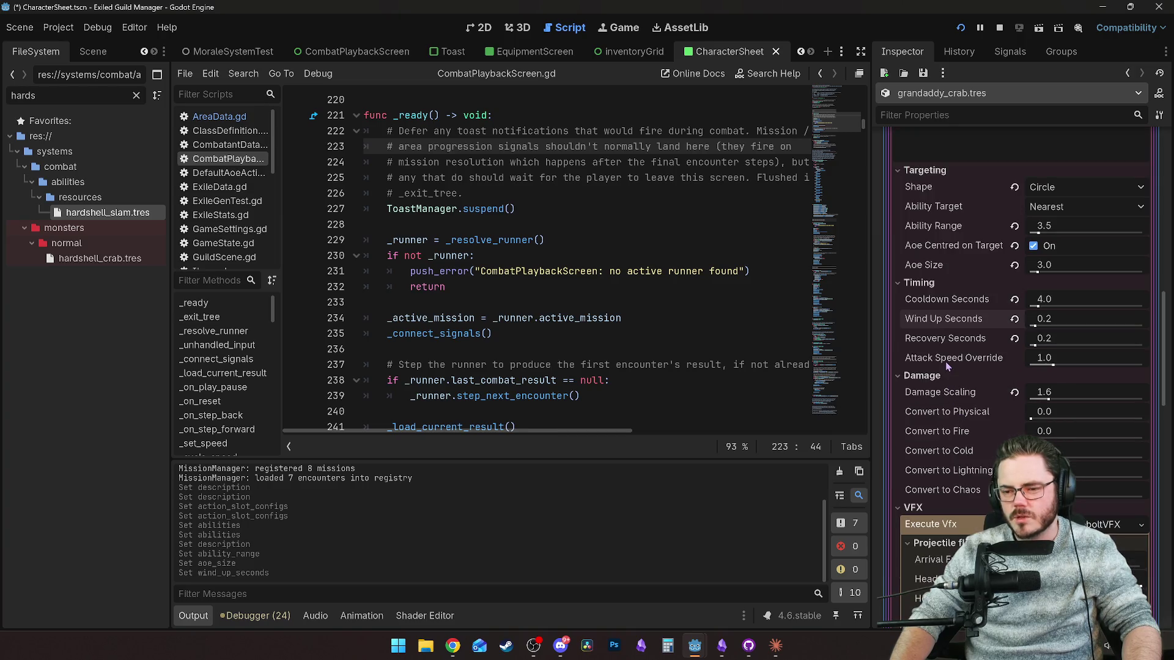
left_click(1046, 338)
type("0.5")
key("Return")
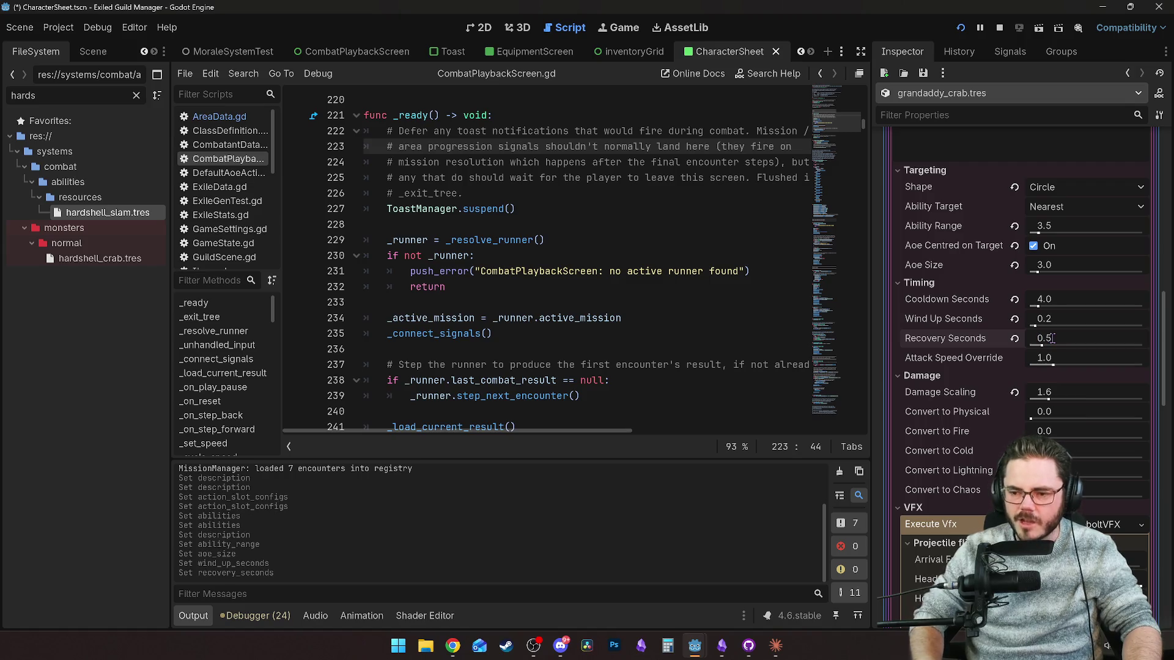
Set Damage Scaling to 1.2, correcting an initial 1.5 entry.
scroll(957, 369, "down", 2)
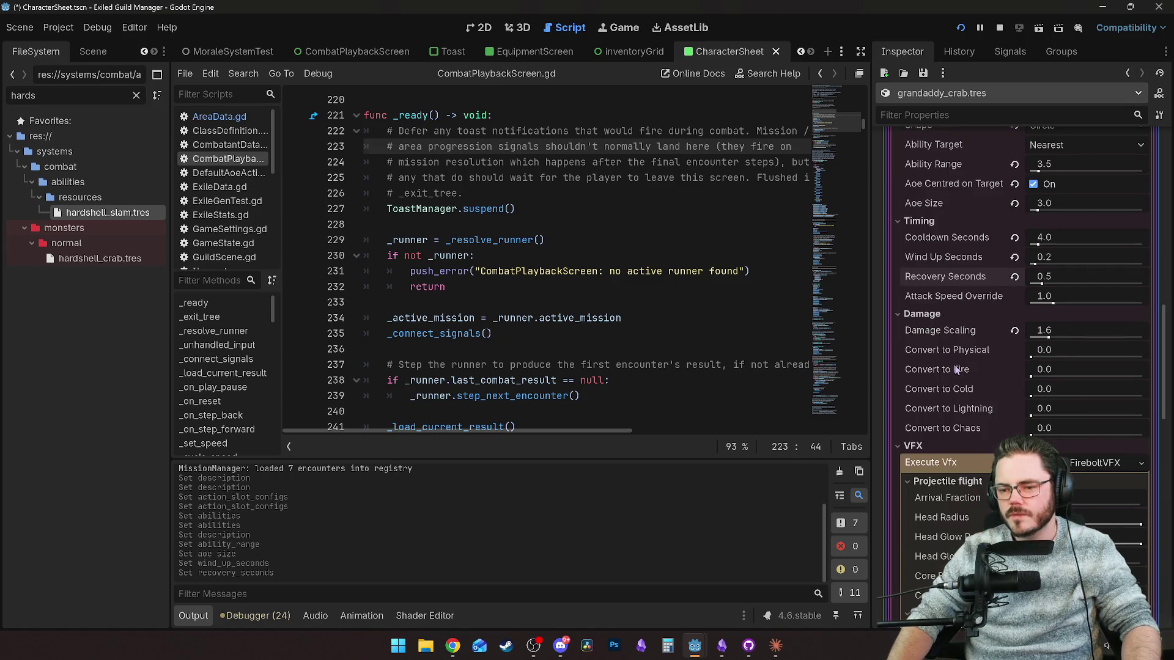
left_click(1057, 331)
type("15")
key("BackSpace")
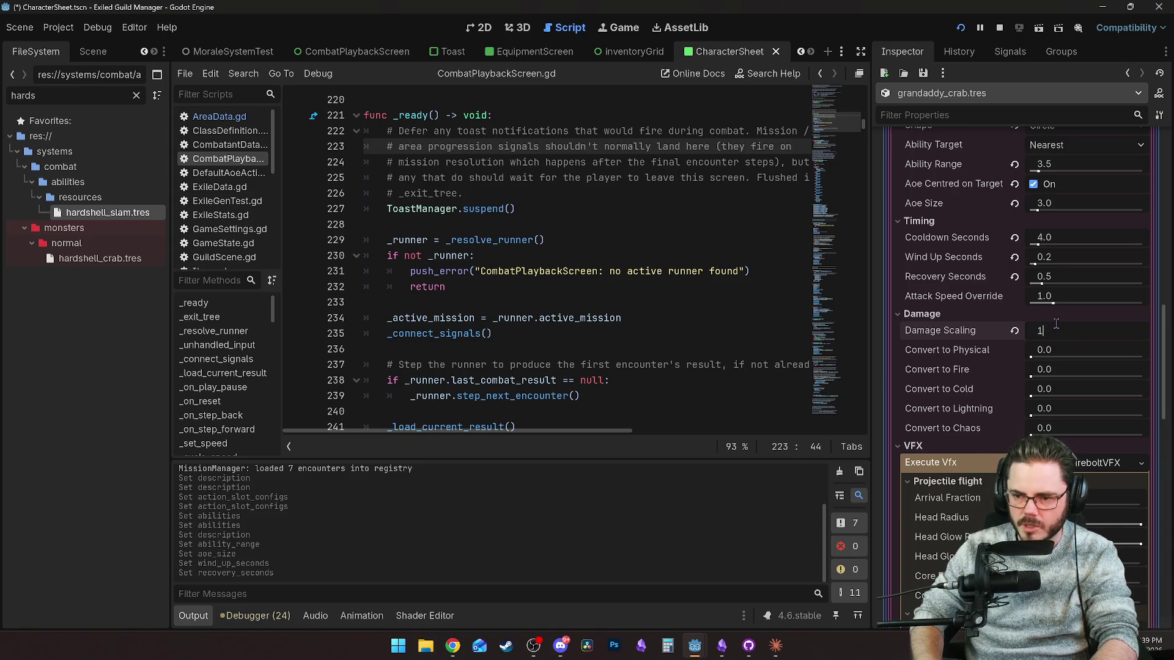
type(".5")
key("Return")
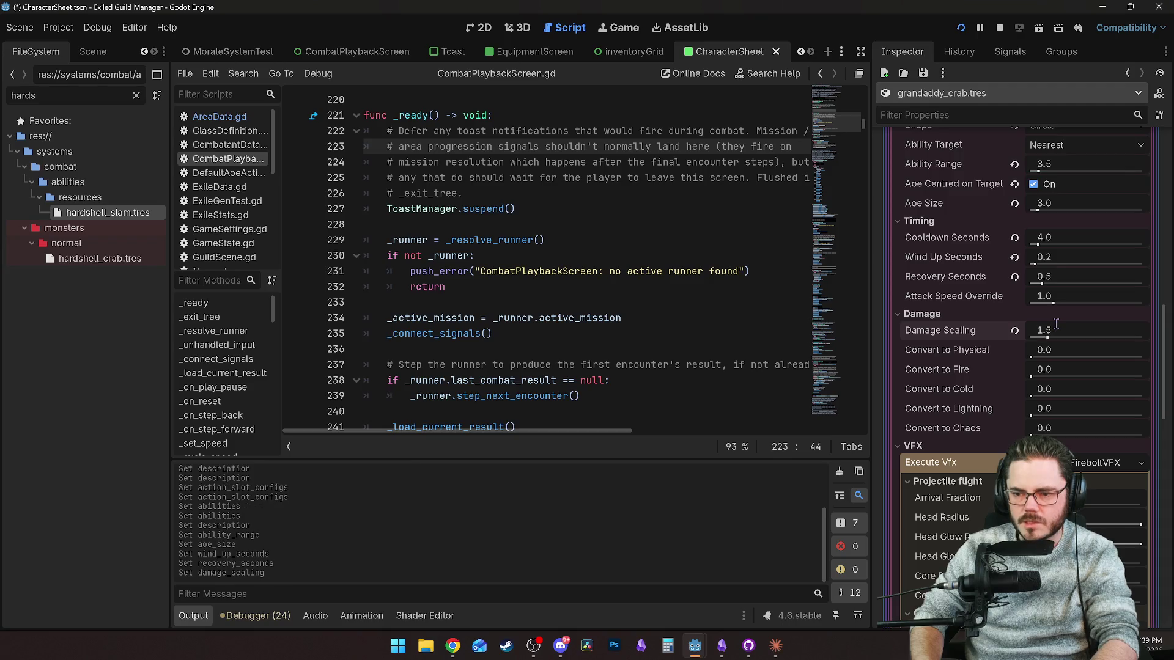
left_click(1063, 323)
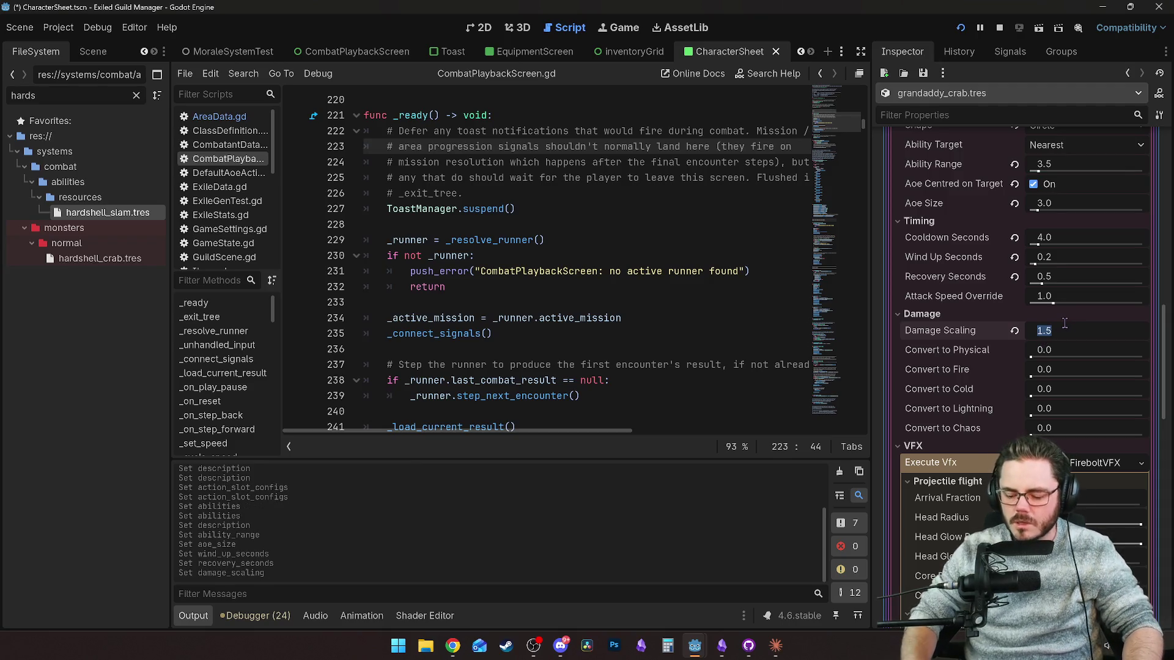
type("1.2")
key("Return")
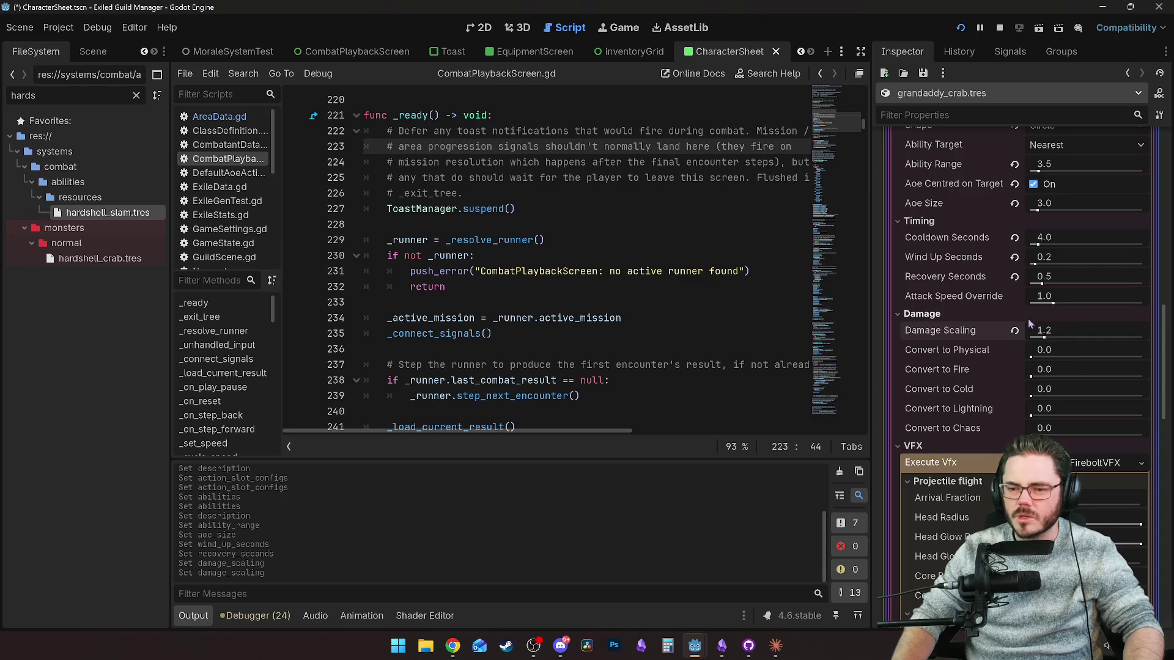
Review the remaining ability fields and save the grandaddy_crab resource.
scroll(951, 376, "down", 2)
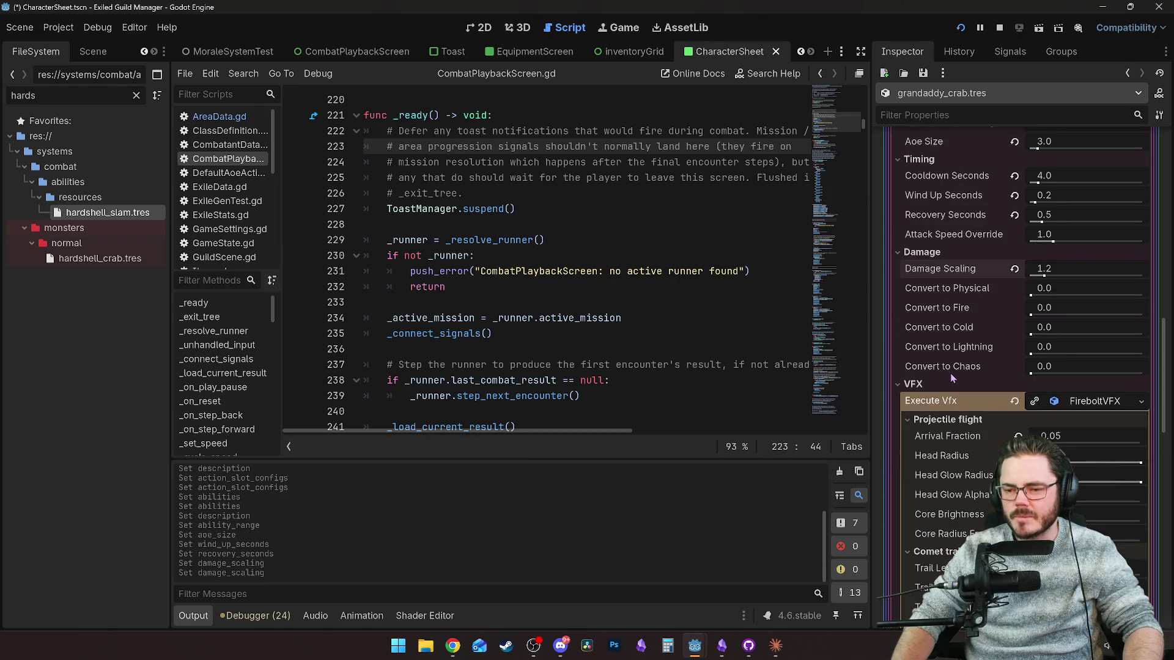
scroll(974, 306, "down", 2)
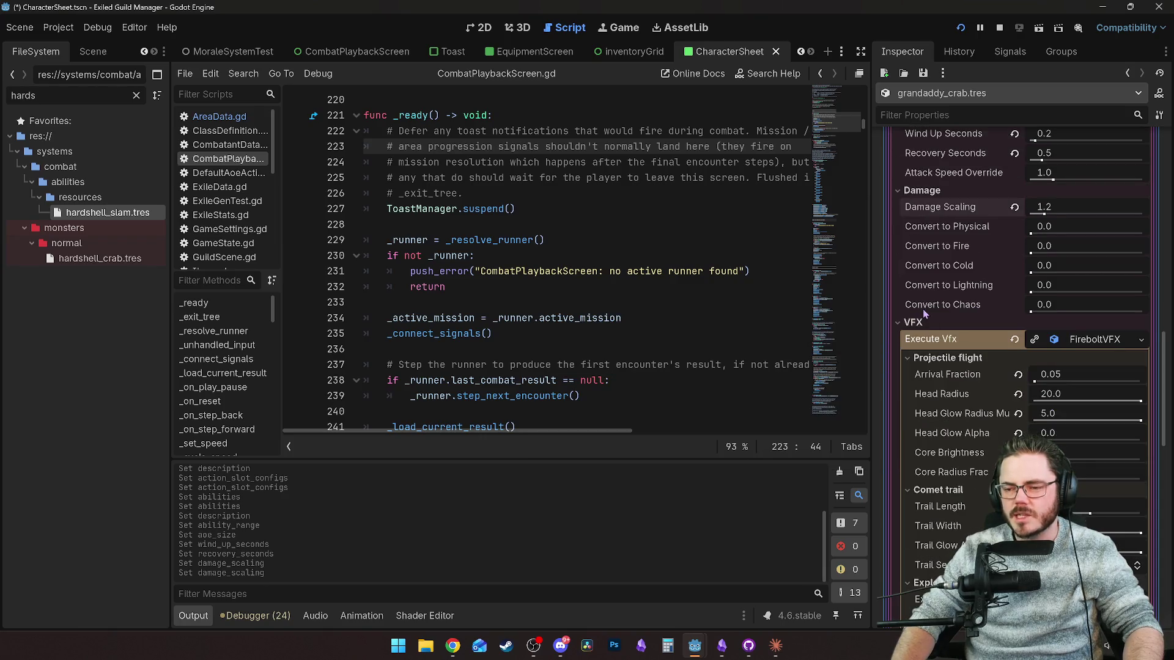
scroll(923, 308, "down", 2)
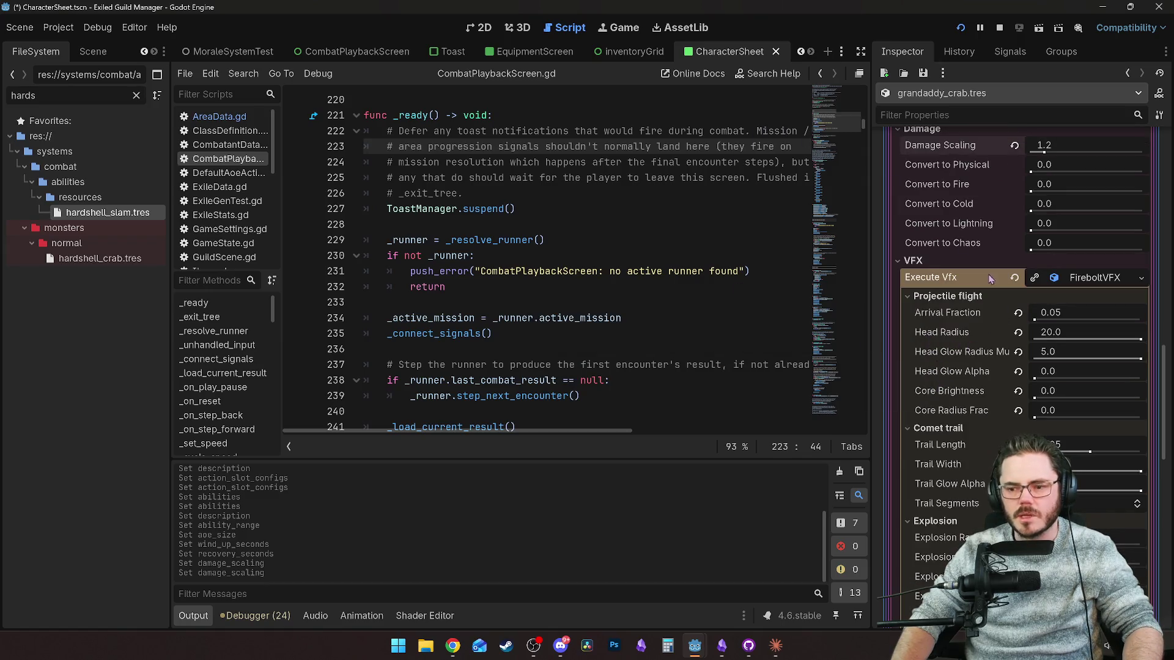
key("ctrl+s")
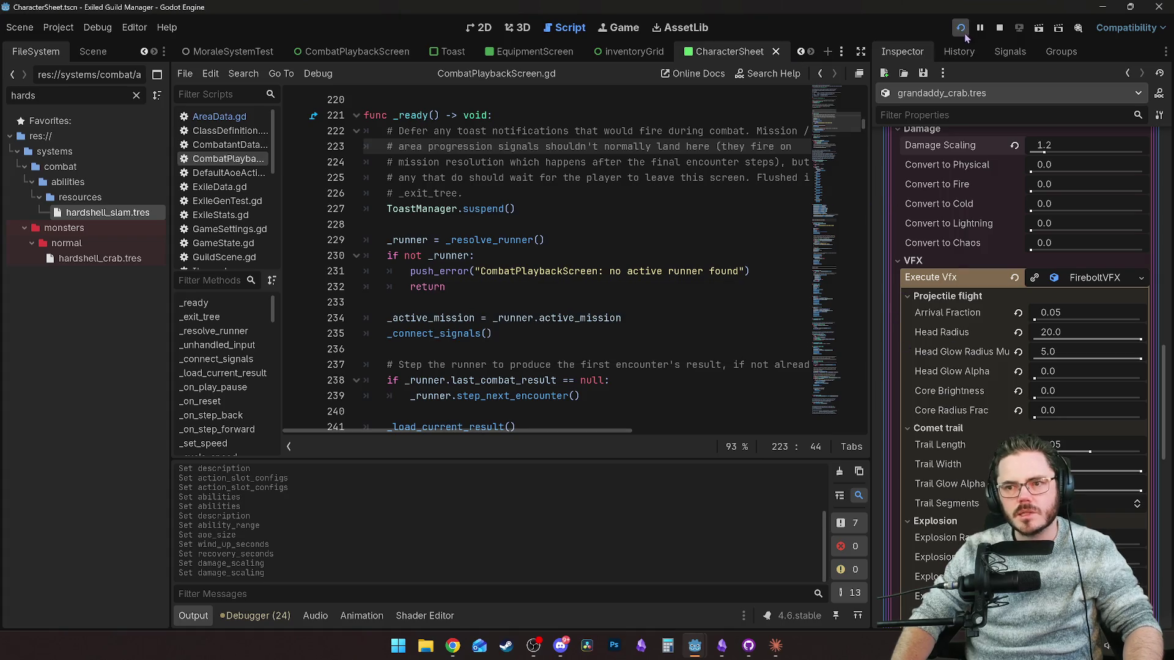
Run the project, start the game, and advance the days to Day 54.
left_click(963, 28)
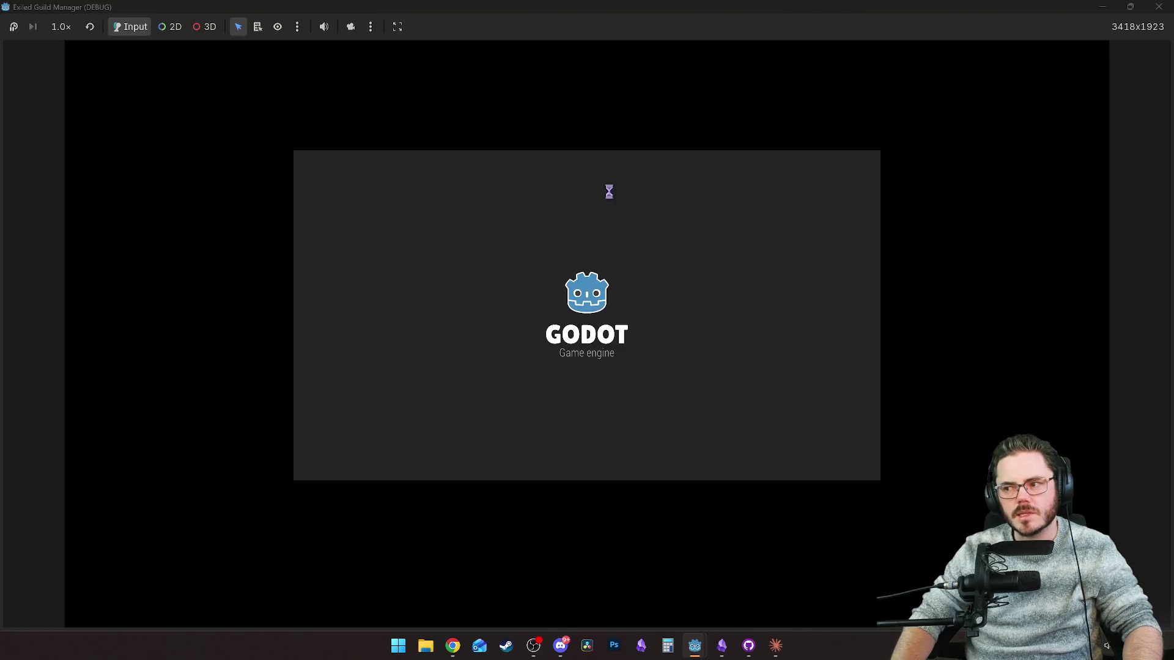
left_click(587, 353)
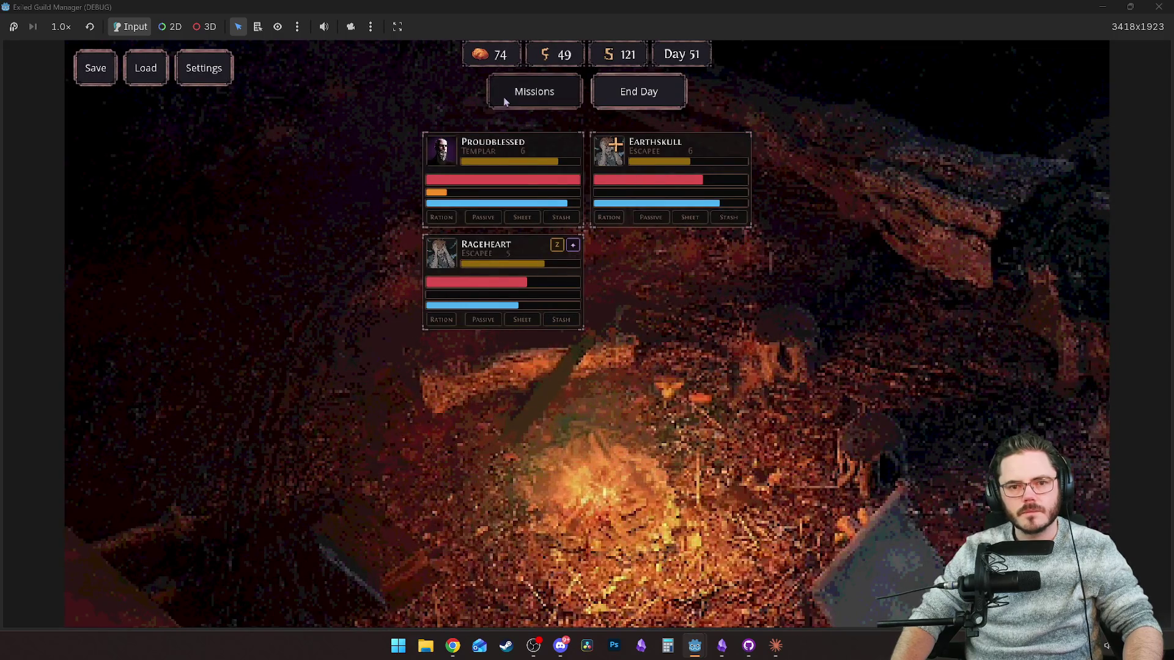
left_click(631, 93)
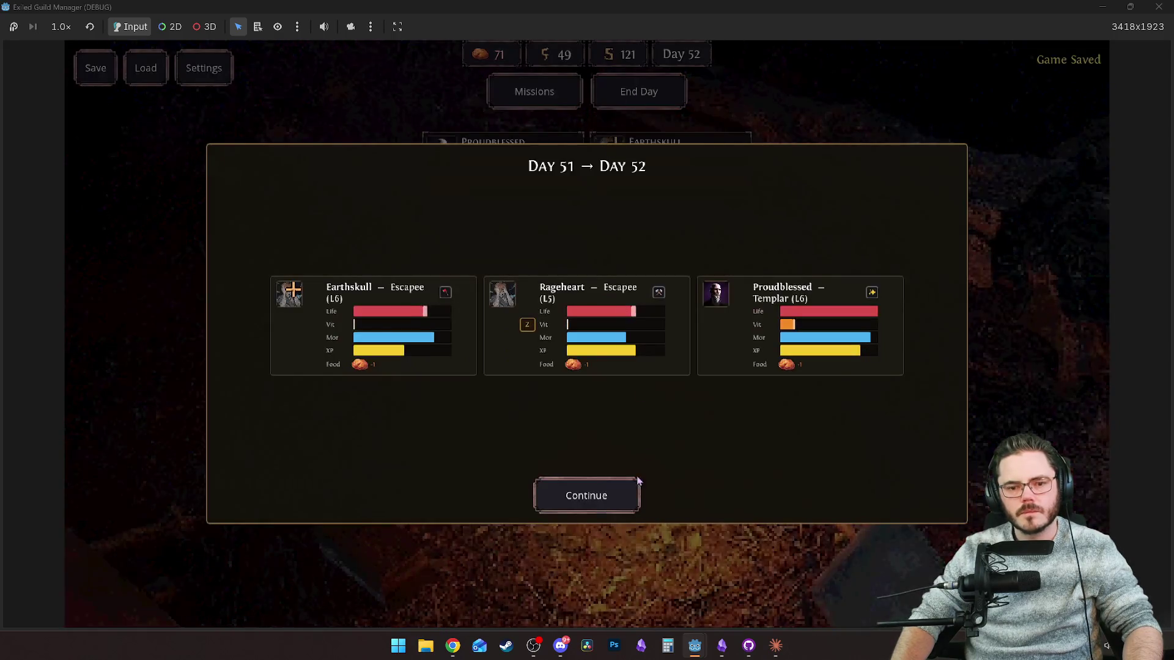
left_click(605, 495)
left_click(636, 100)
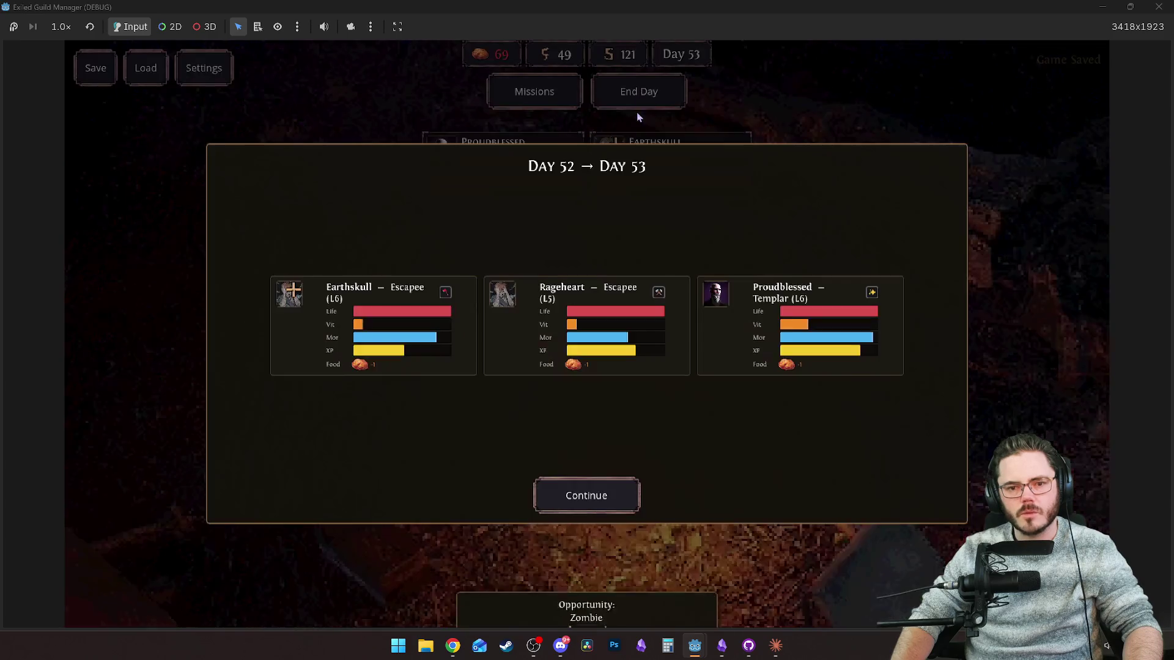
left_click(592, 492)
key("space")
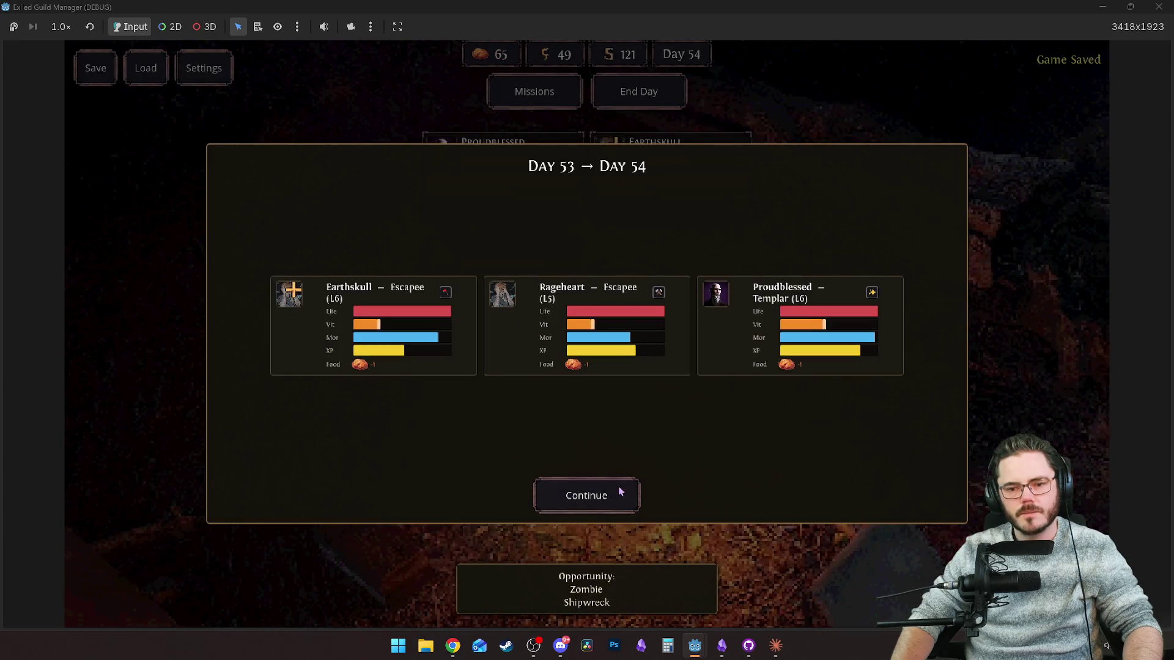
left_click(618, 487)
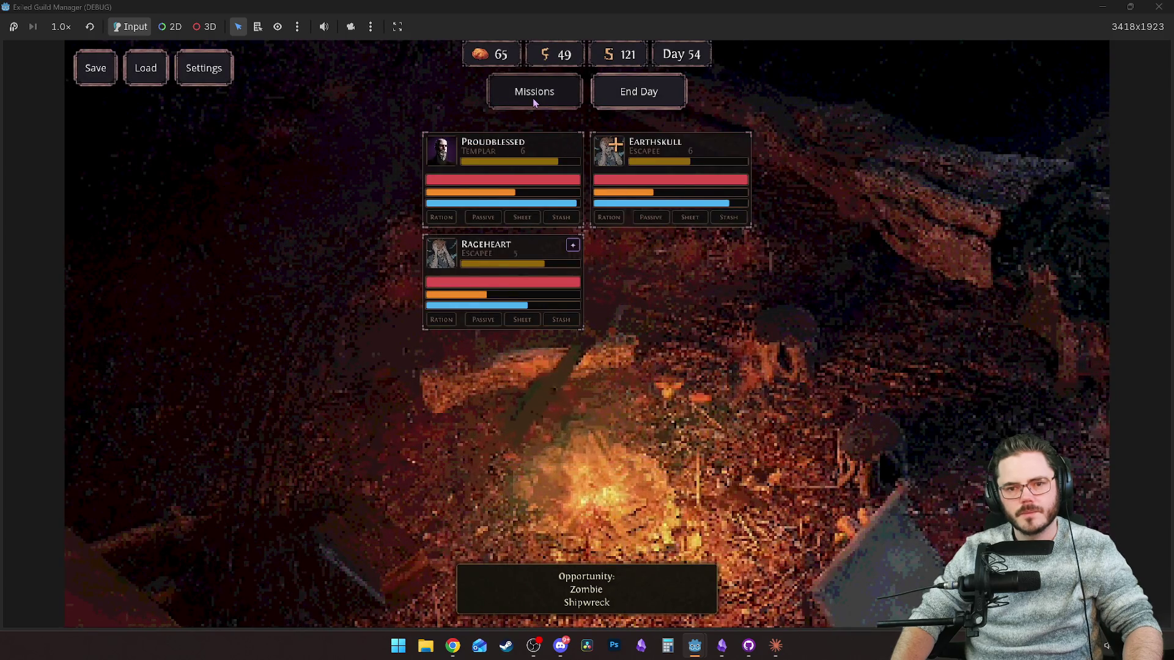
Give Earthskull the Strength passive and open the Grandaddy Crab encounter replay.
left_click(556, 109)
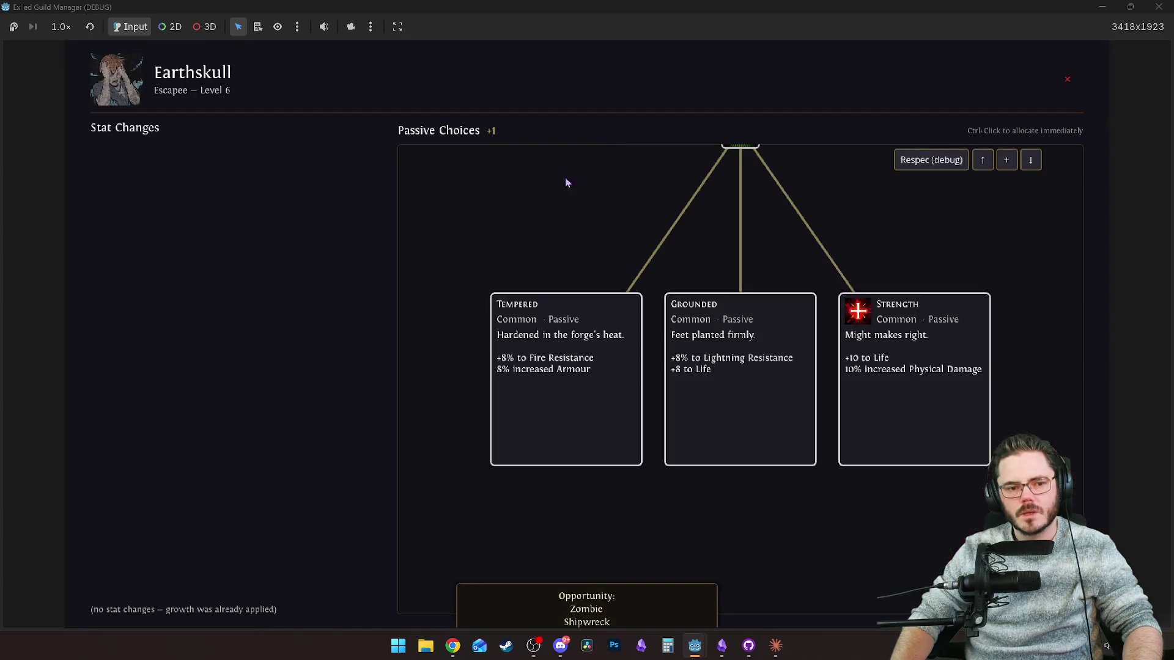
left_click(921, 423)
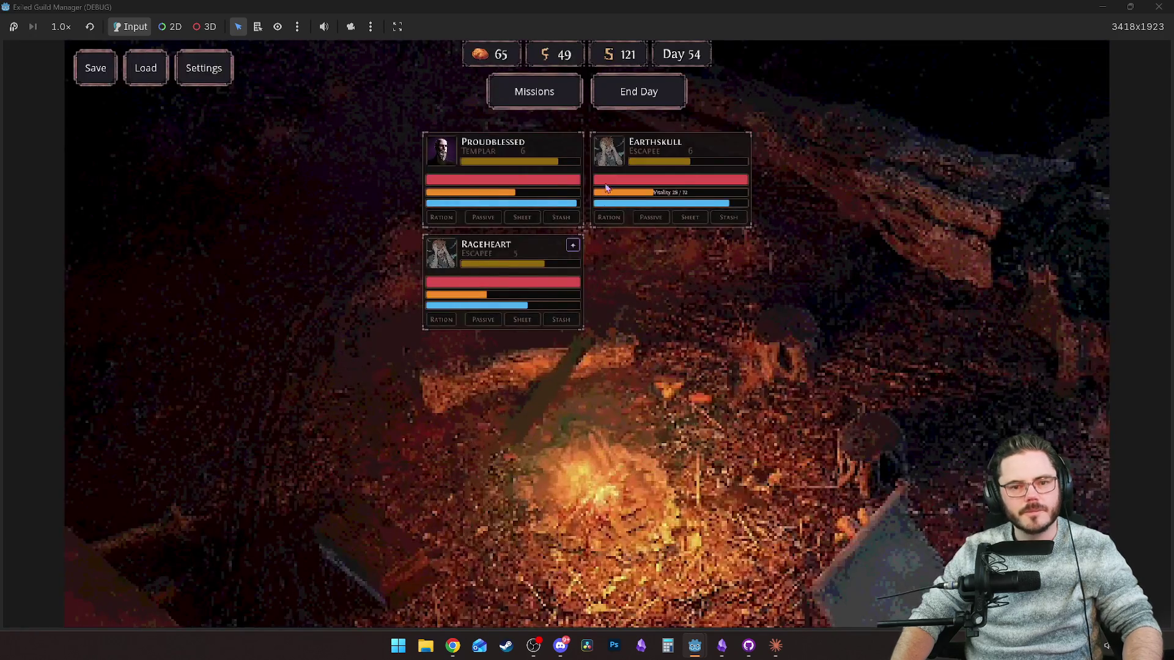
left_click(545, 96)
left_click(714, 325)
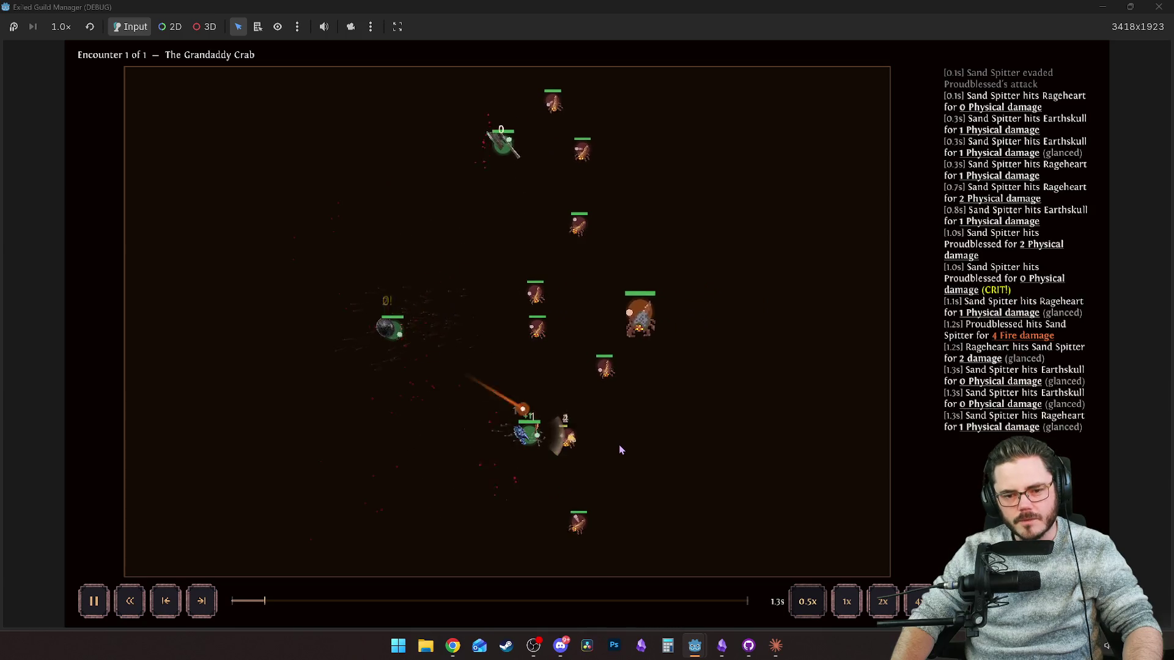
Pause the replay, rewind it to about 3.4s, and resume.
key("space")
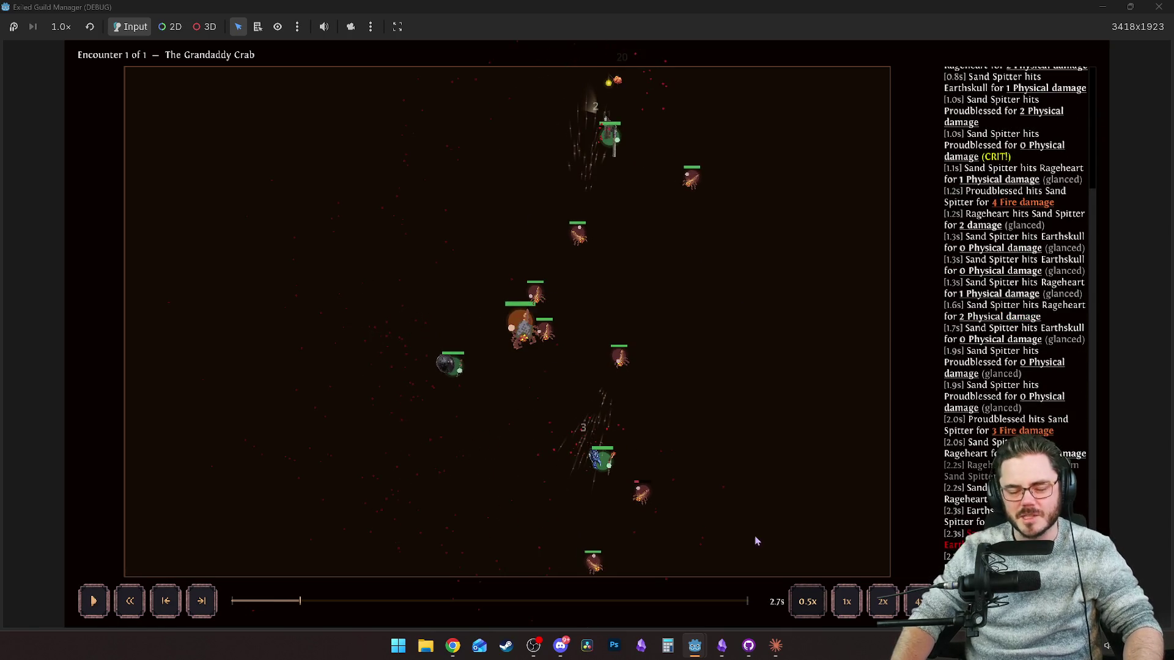
key("space")
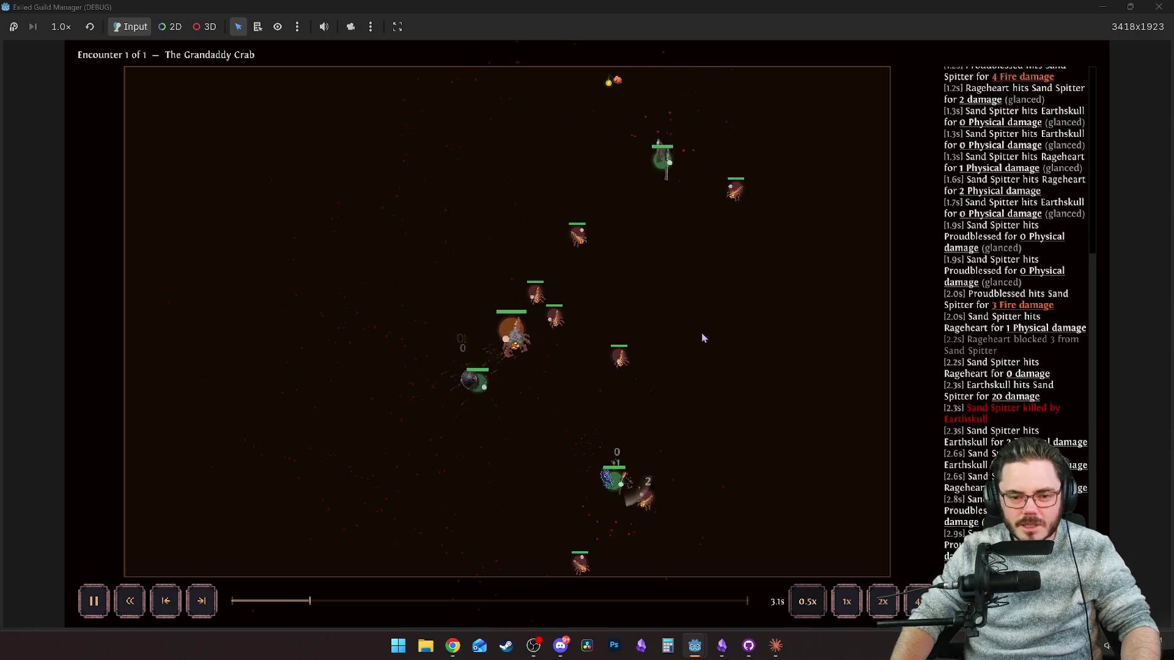
key("space")
left_click_drag(323, 601, 307, 604)
key("space")
Turn on AoE radius circles with the 'aoe on' debug console command.
key("grave")
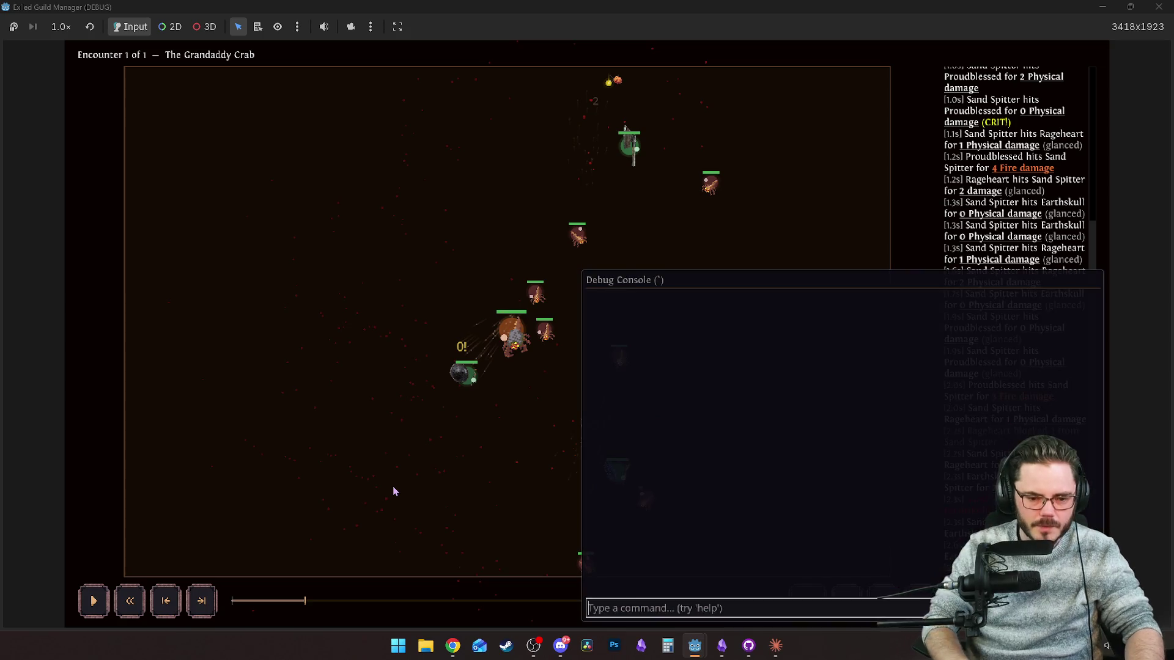
type("aoe on")
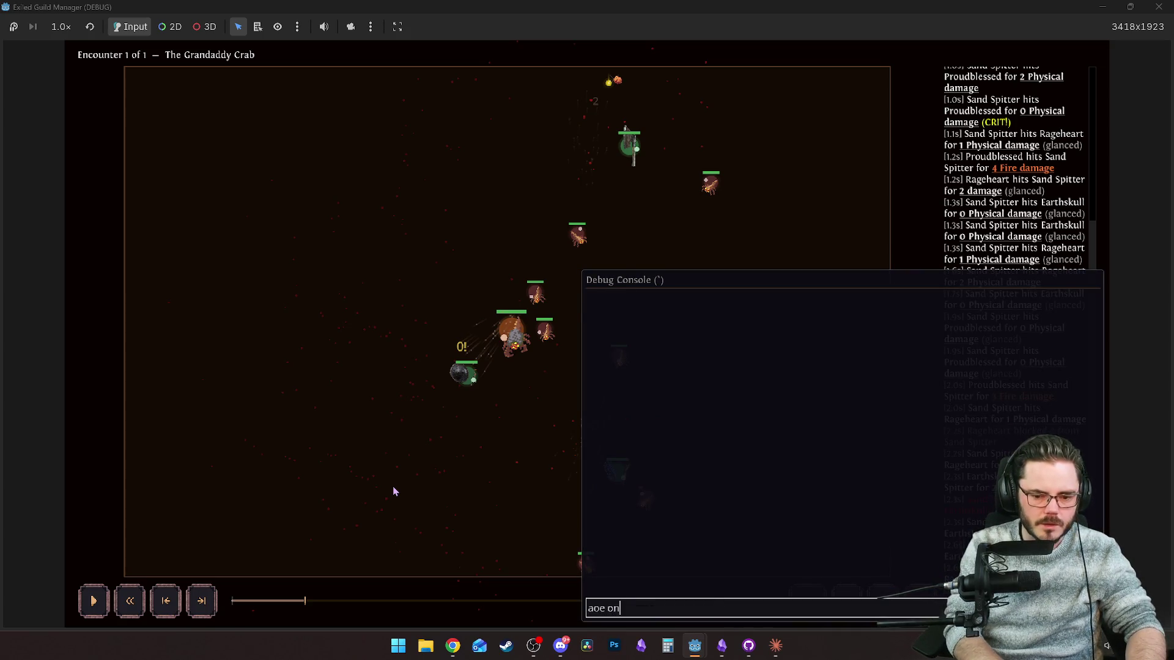
key("Return")
key("grave")
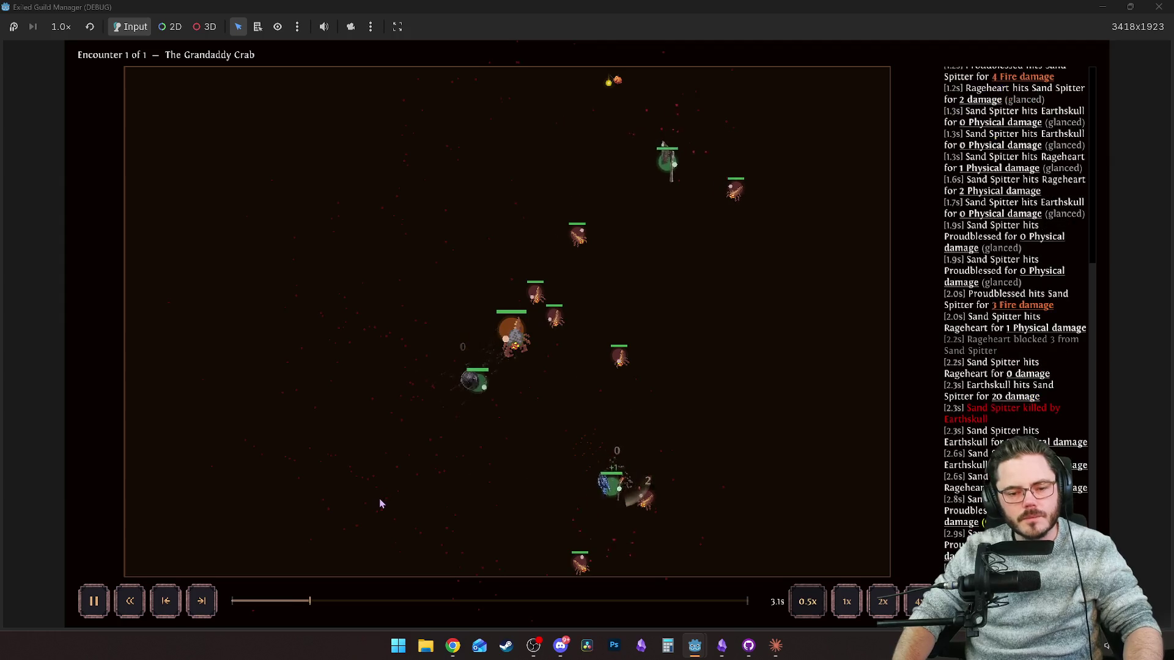
Scrub the replay from 3.3s to 3.5s, where the Hardshell Slam lands.
left_click(315, 601)
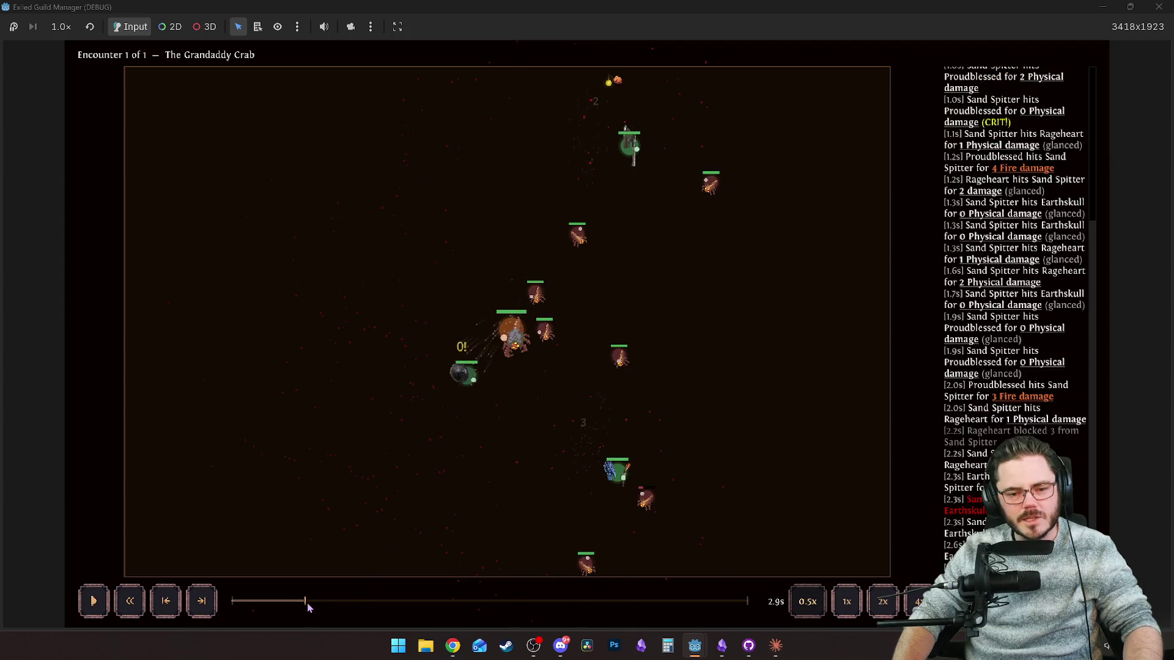
mouse_move(310, 606)
left_mouse_down()
mouse_move(324, 605)
mouse_move(314, 608)
left_mouse_up()
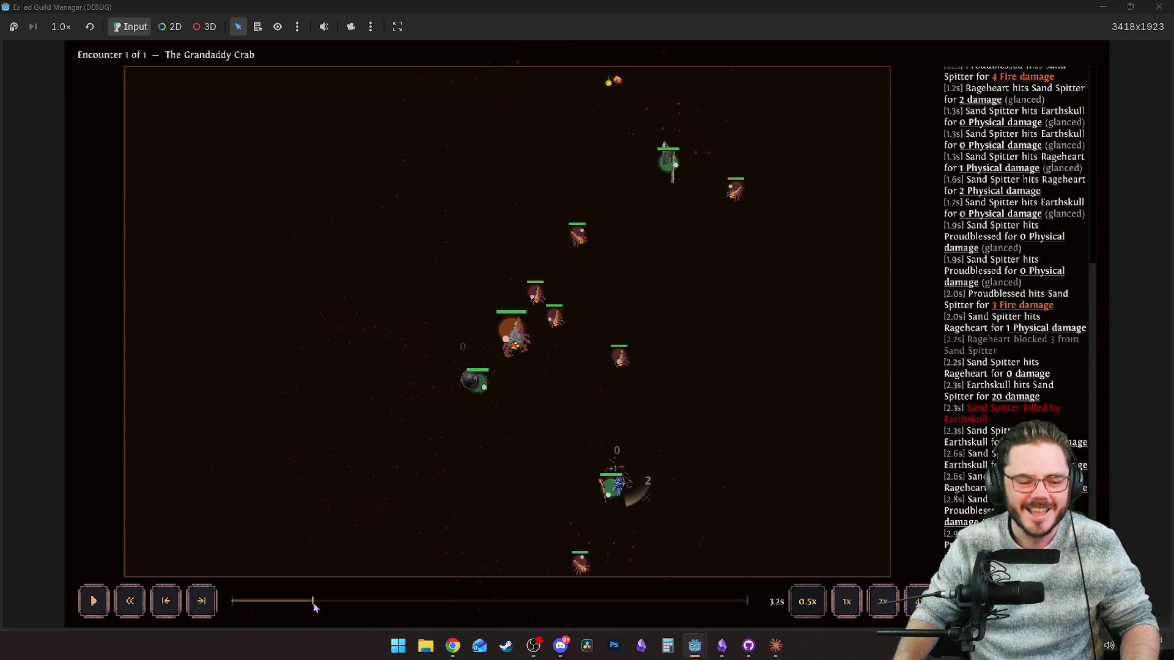
mouse_move(314, 607)
left_mouse_down()
mouse_move(302, 605)
mouse_move(314, 604)
left_mouse_up()
mouse_move(521, 333)
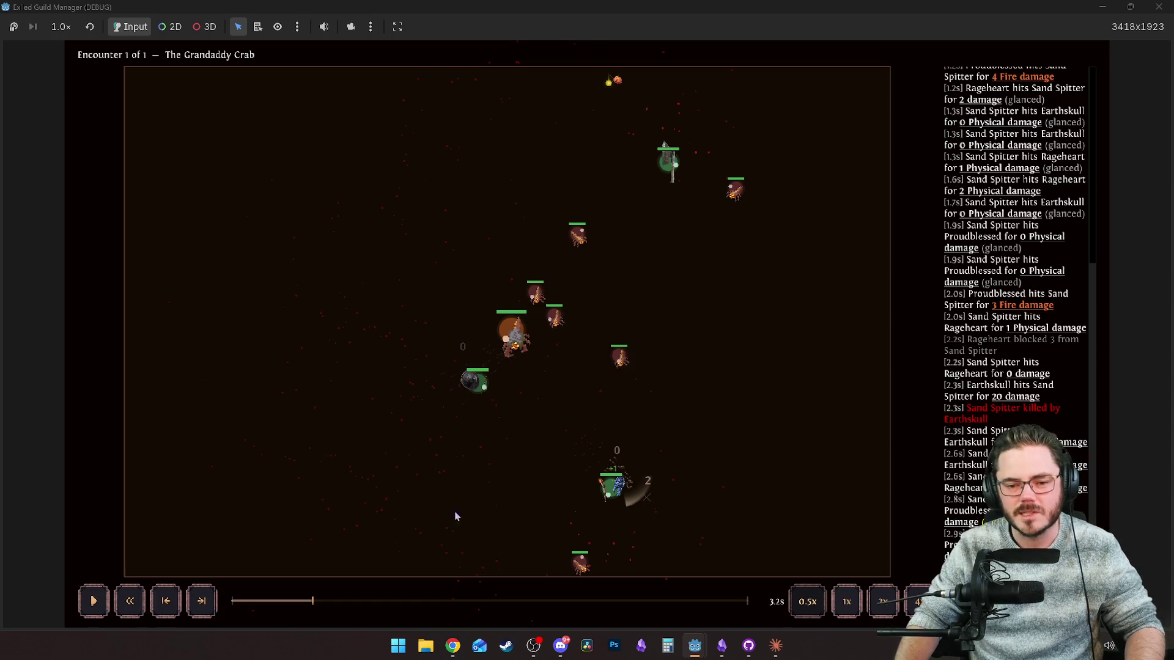
left_click_drag(313, 602, 322, 602)
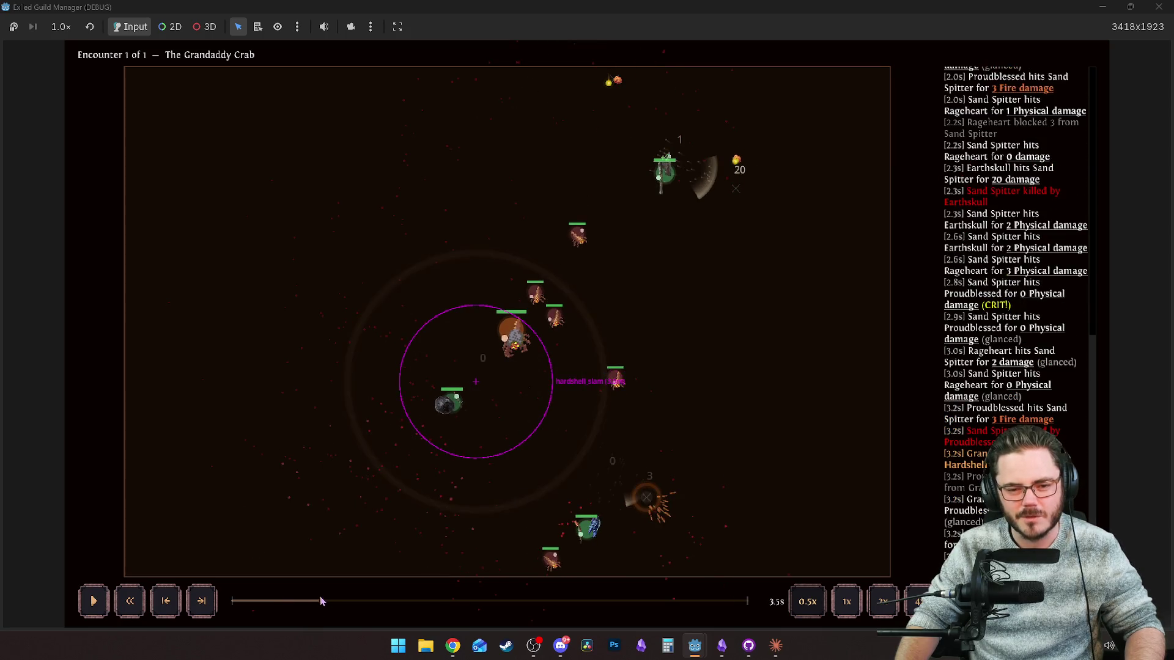
mouse_move(834, 7)
left_mouse_down()
mouse_move(477, 161)
mouse_move(454, 44)
mouse_move(424, 17)
left_mouse_up()
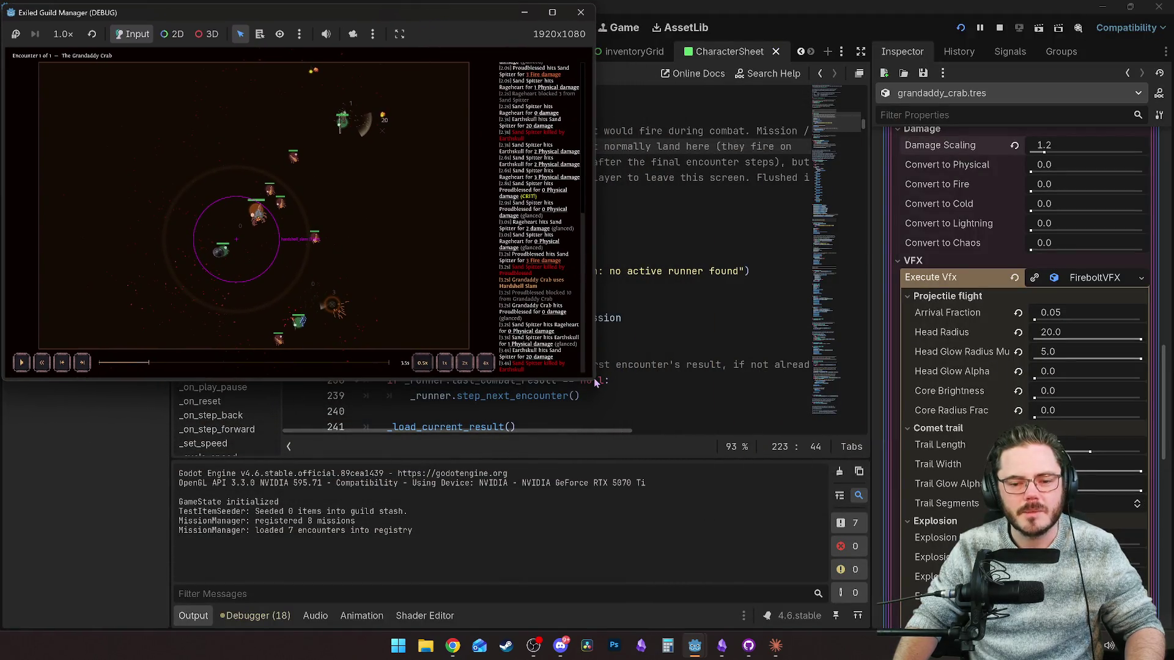
Enlarge the game window and scroll the Inspector to the VFX Explosion fields.
mouse_move(596, 380)
left_mouse_down()
mouse_move(844, 621)
mouse_move(889, 630)
left_mouse_up()
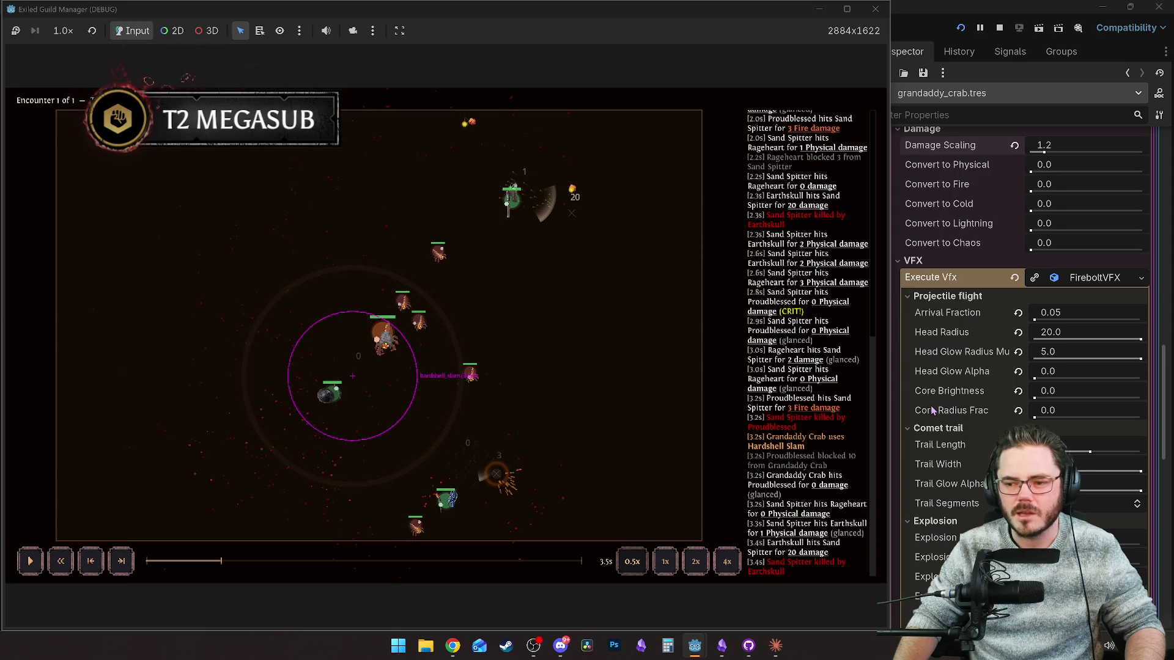
scroll(946, 388, "down", 3)
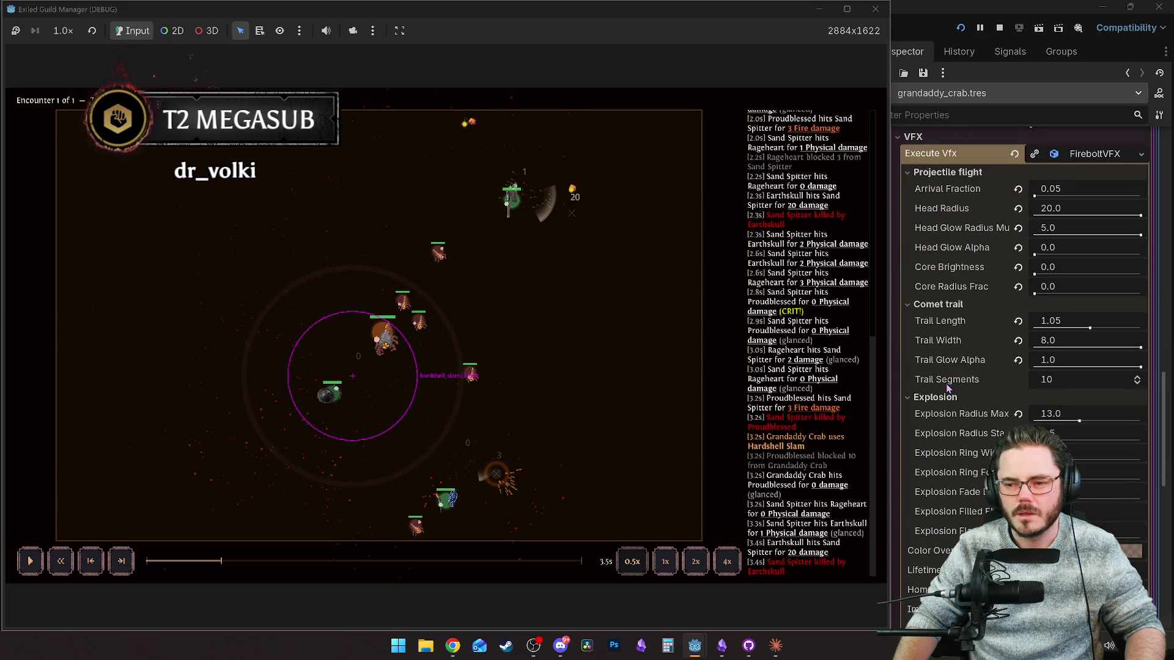
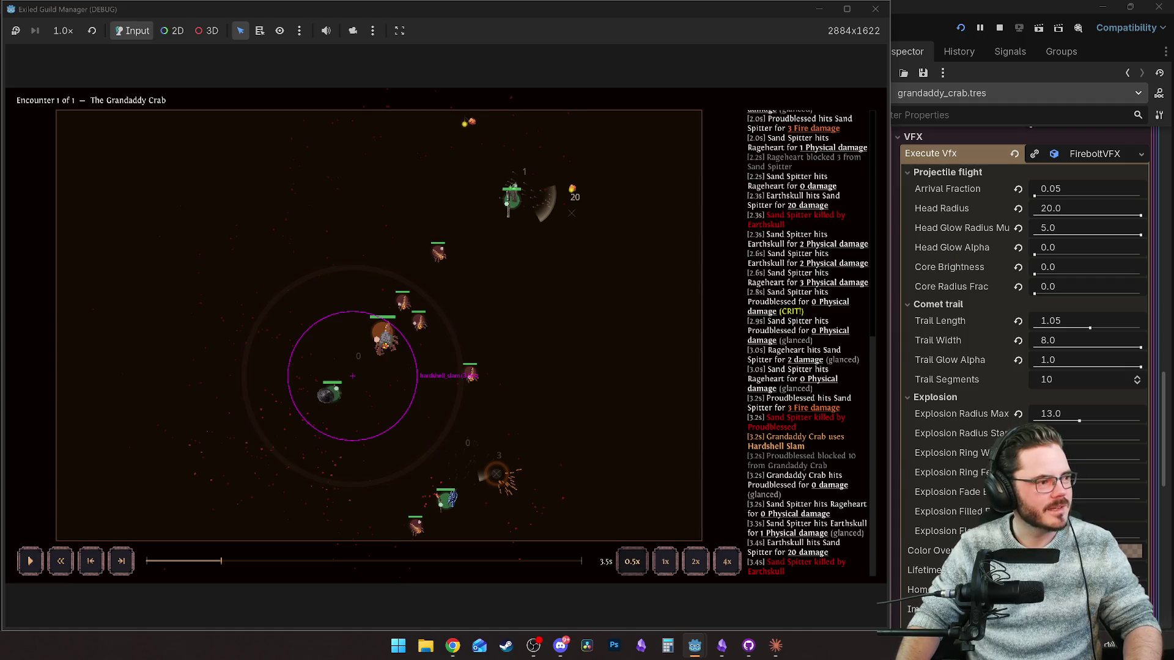
Drag Explosion Radius Max from 13.0 down to 12.2, then rewind the replay to rewatch the slam.
left_click(957, 276)
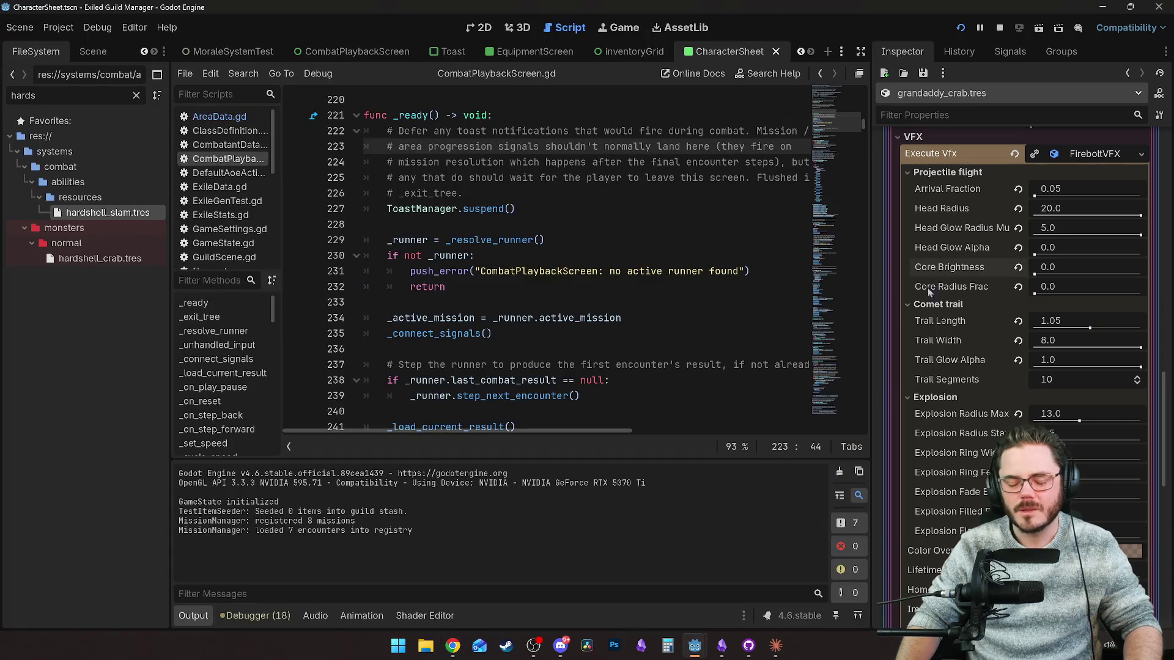
mouse_move(694, 645)
left_click(776, 581)
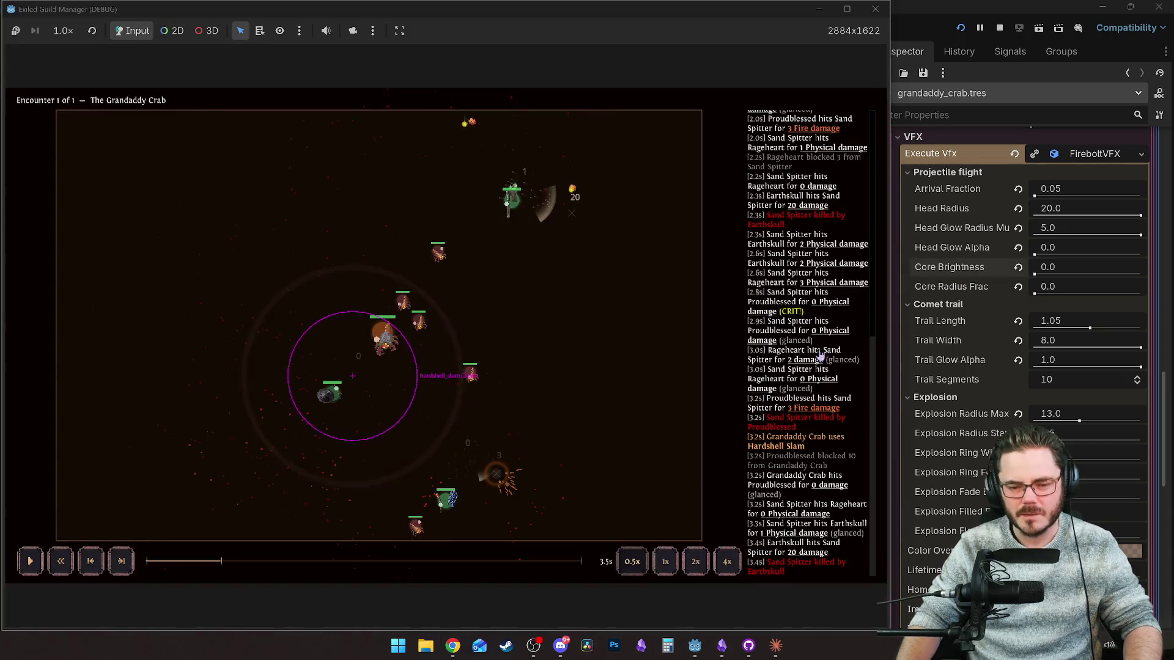
scroll(970, 294, "down", 2)
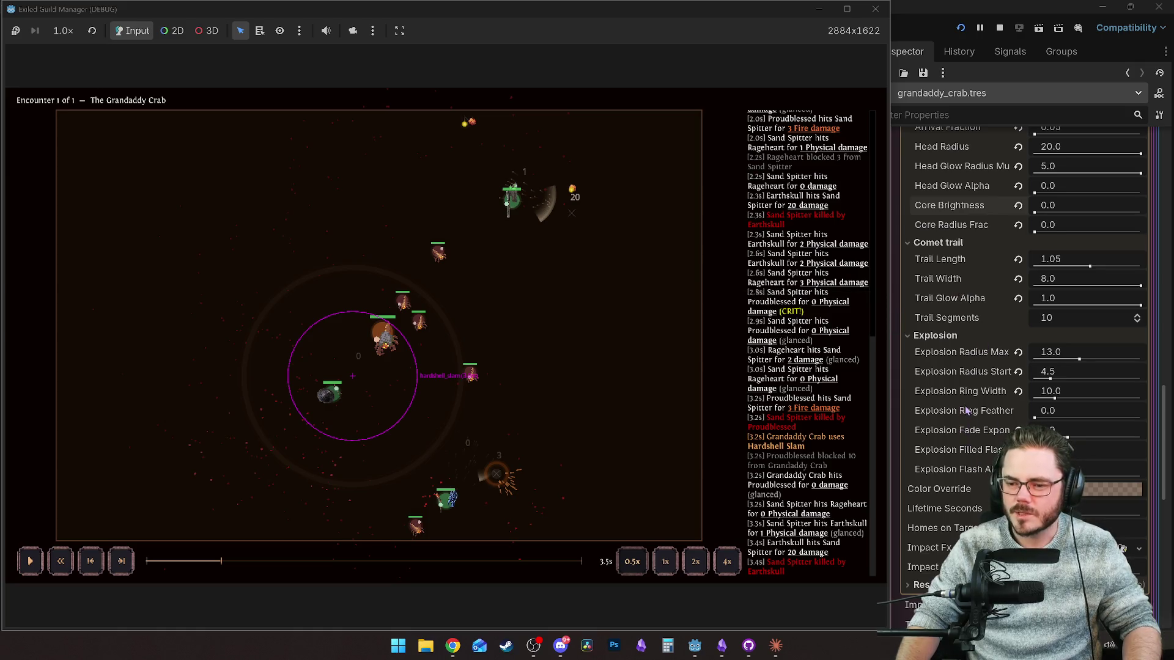
mouse_move(967, 410)
left_click(1079, 361)
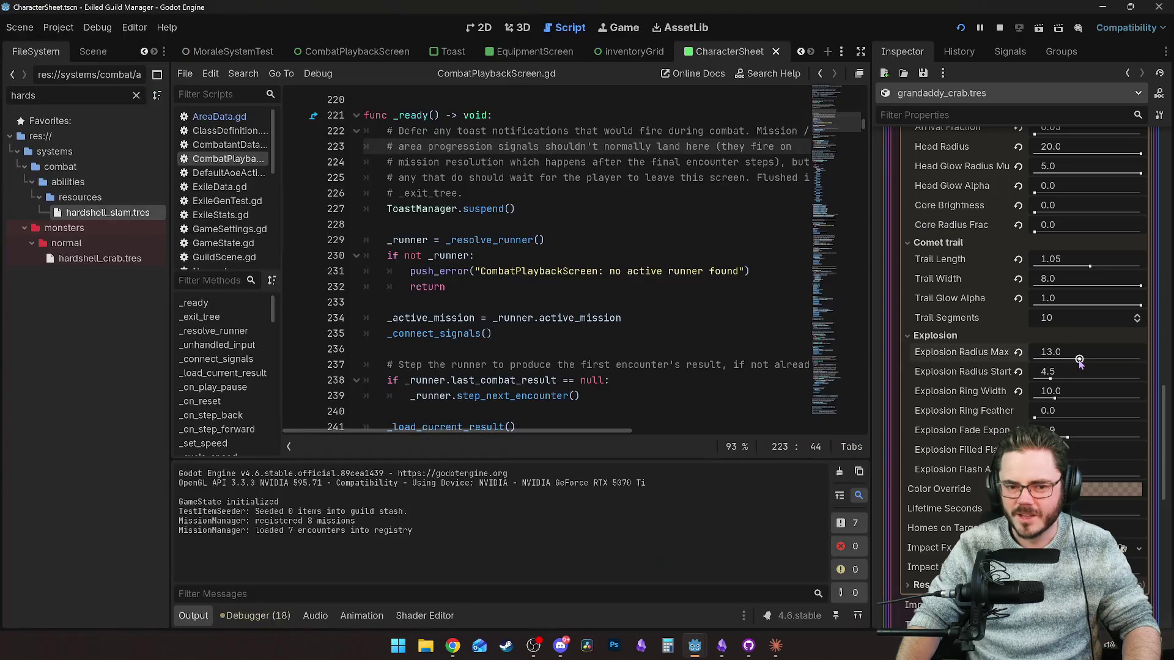
left_click_drag(1079, 360, 1076, 362)
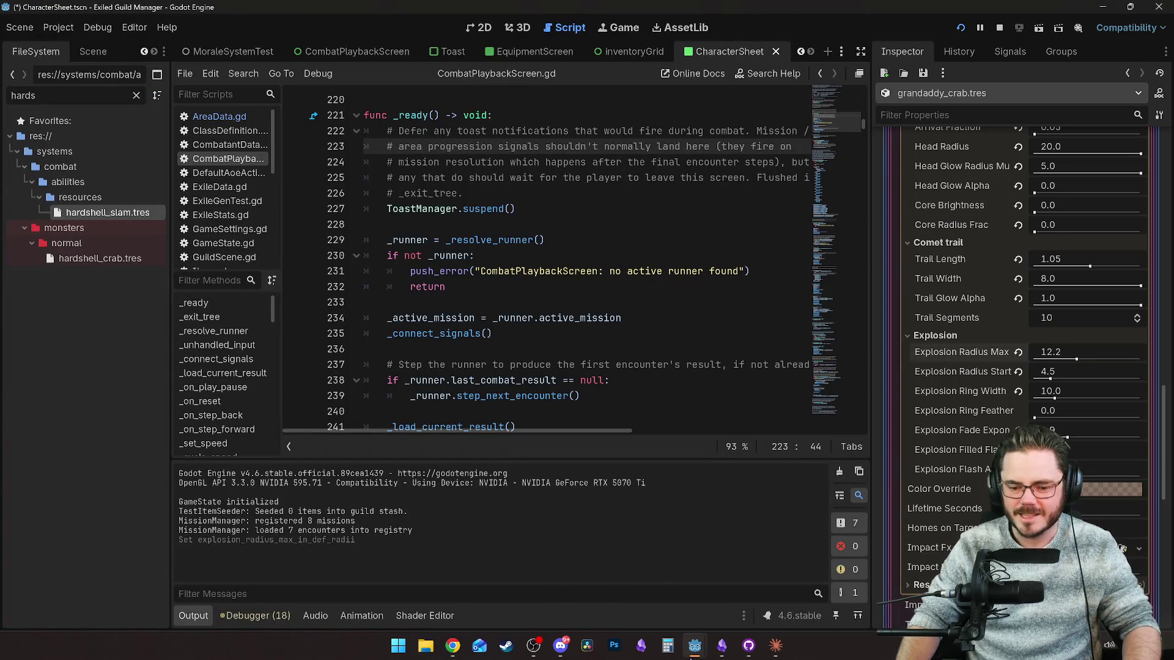
mouse_move(695, 645)
left_click(761, 574)
left_click(214, 563)
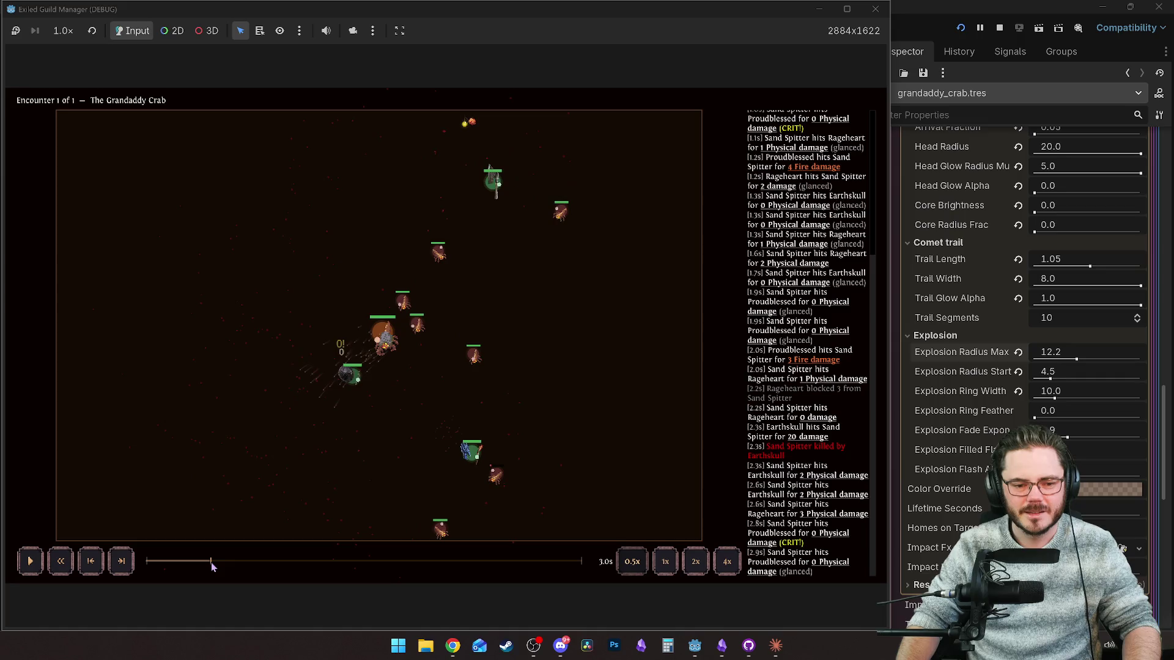
Set Explosion Radius Max to 10.0 and rewind the replay to just before the slam.
left_click(1069, 361)
left_click(1067, 360)
type("10")
key("Return")
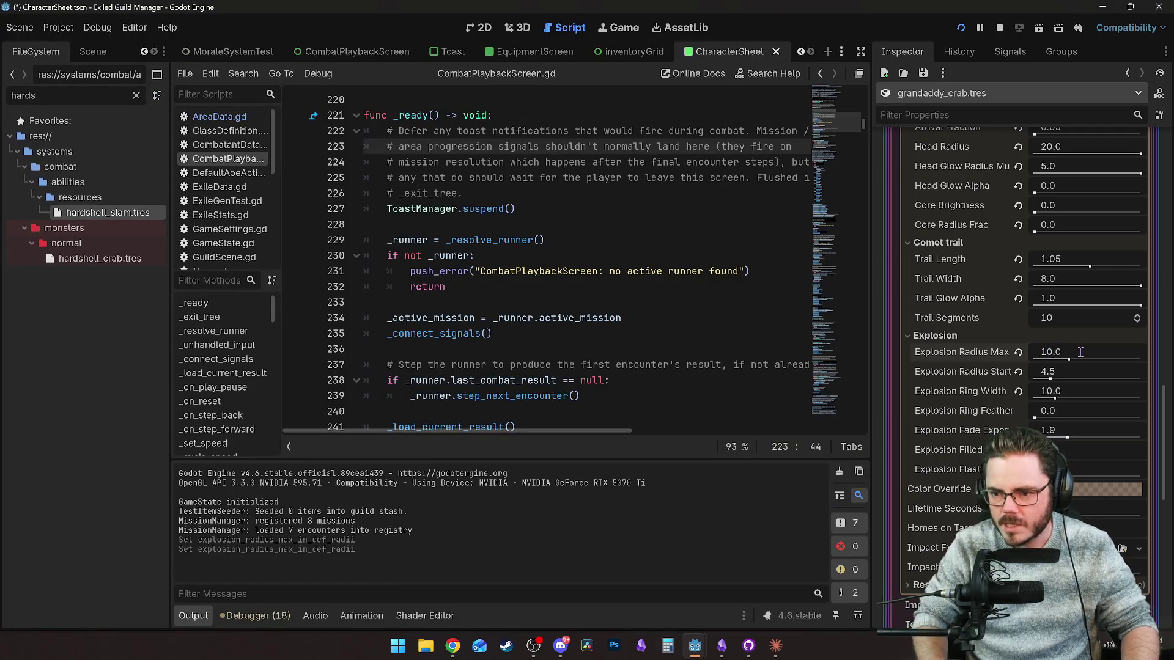
mouse_move(695, 647)
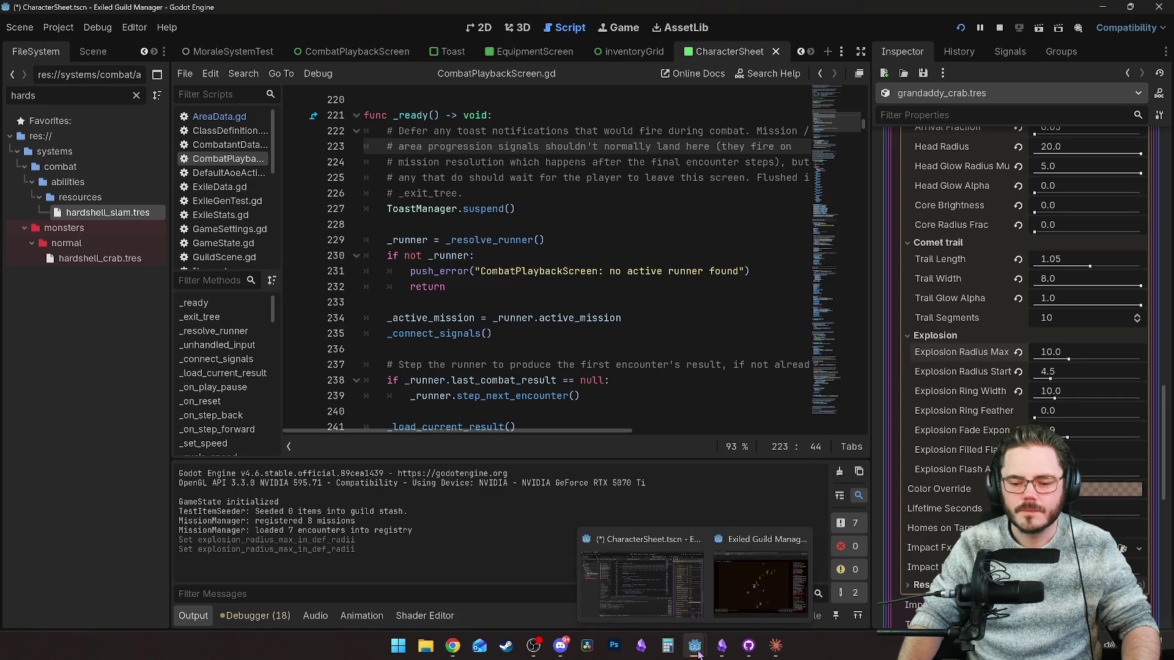
left_click(615, 539)
left_click(210, 559)
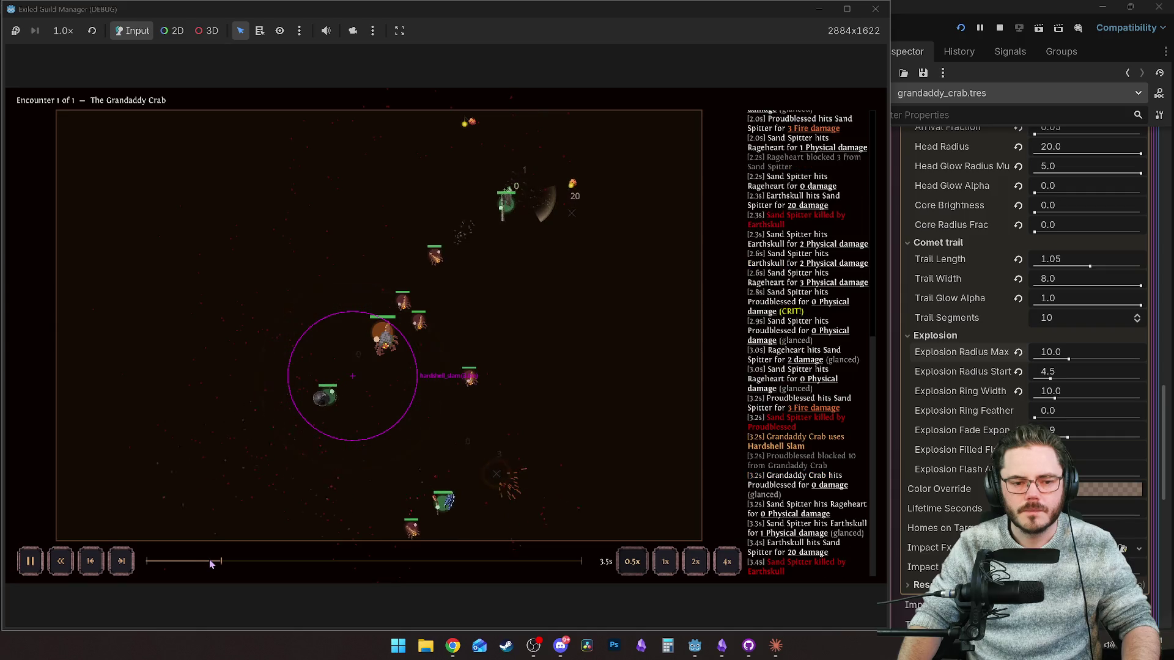
Set Explosion Radius Max to 9.0 and play the replay to check the smaller explosion.
left_click(1059, 354)
type("9")
key("Return")
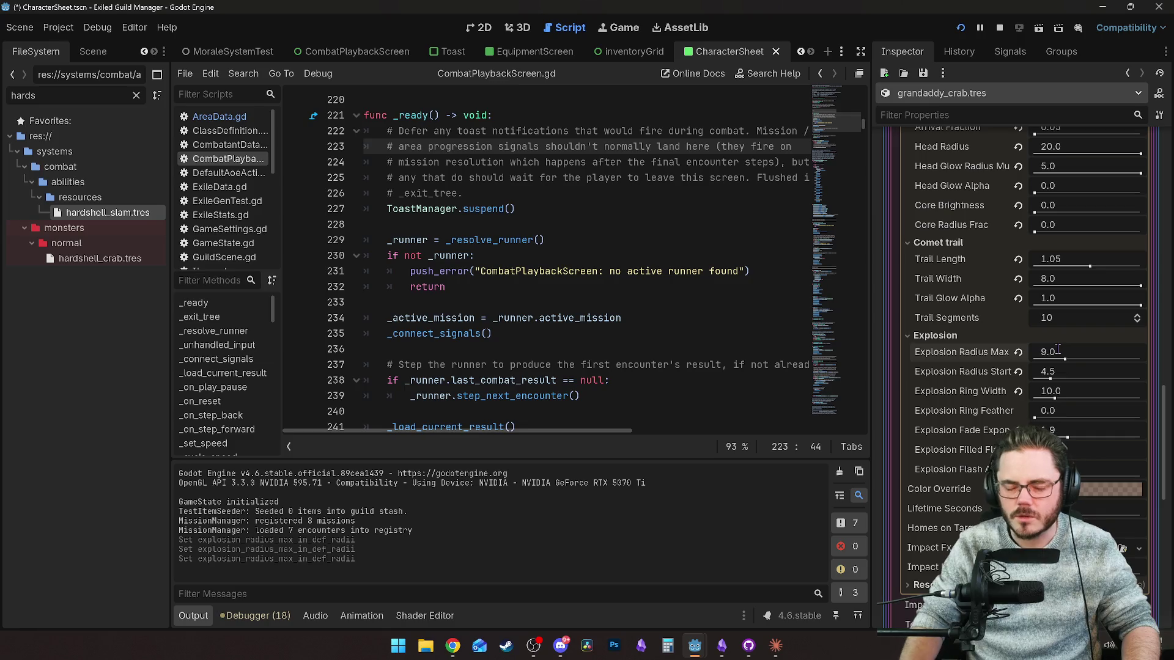
mouse_move(668, 641)
left_click(761, 584)
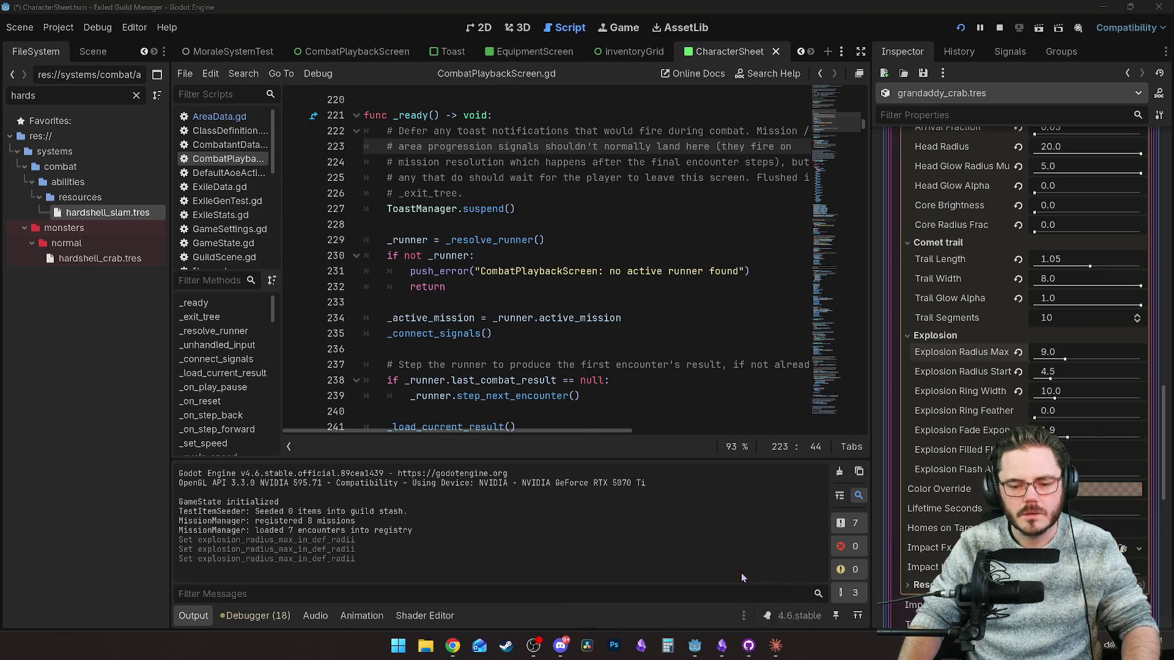
left_click(219, 562)
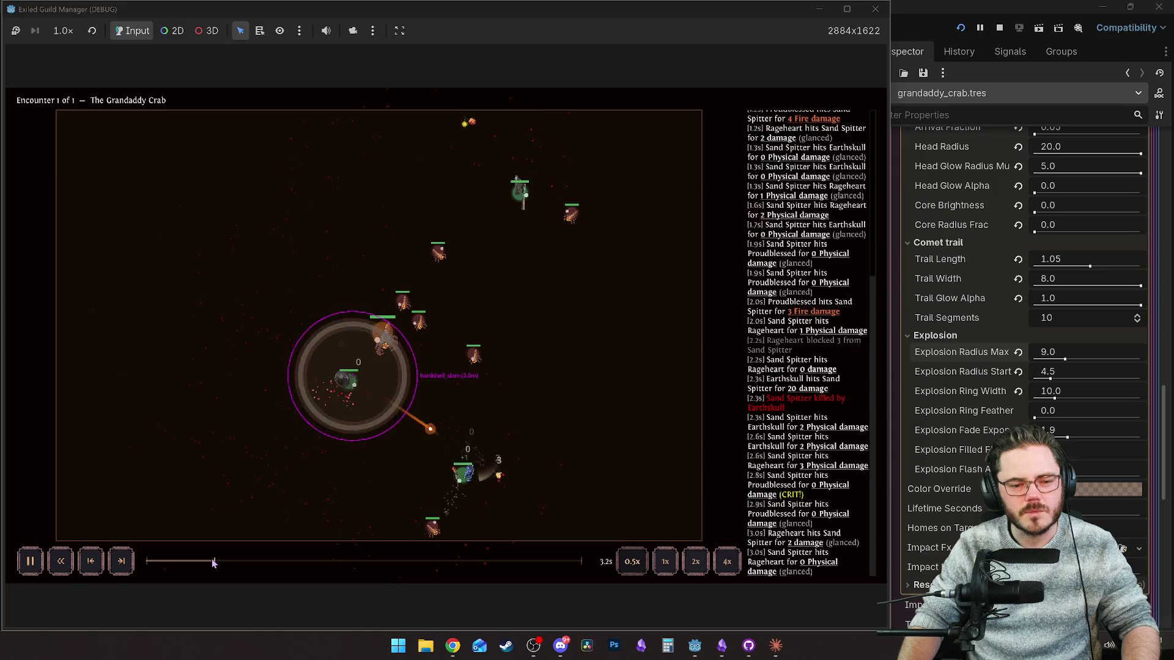
Pause the replay and run the 'aoe' console command to turn off the AoE debug overlay.
left_click(212, 563)
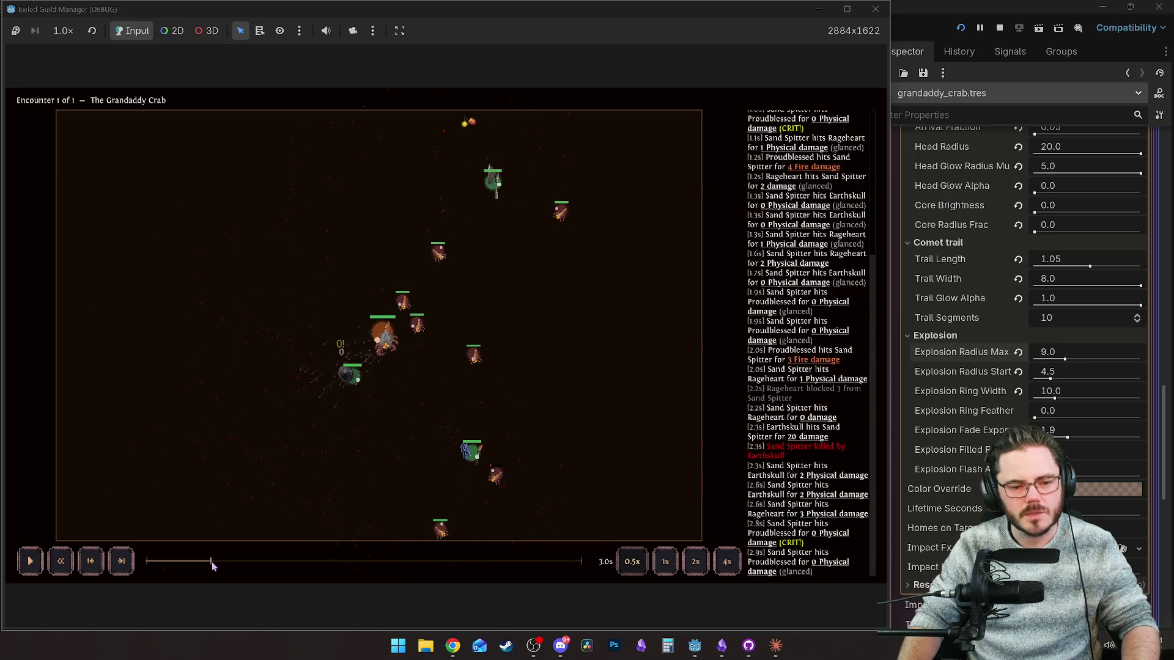
key("space")
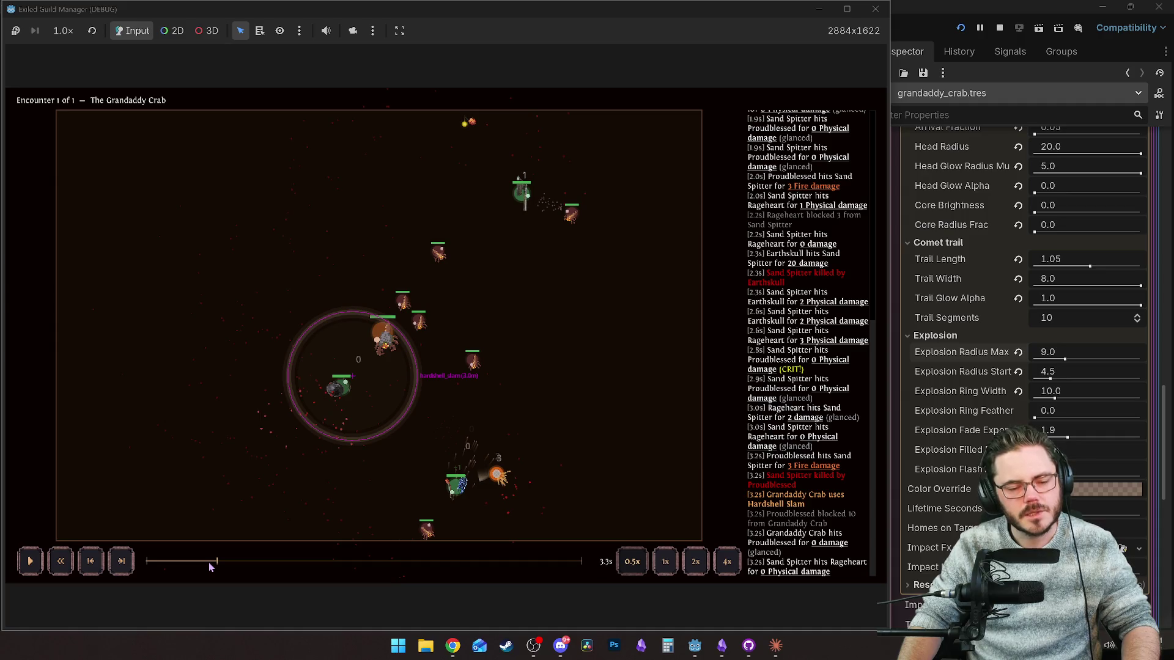
key("grave")
type("oe")
key("BackSpace")
key("BackSpace")
type("a")
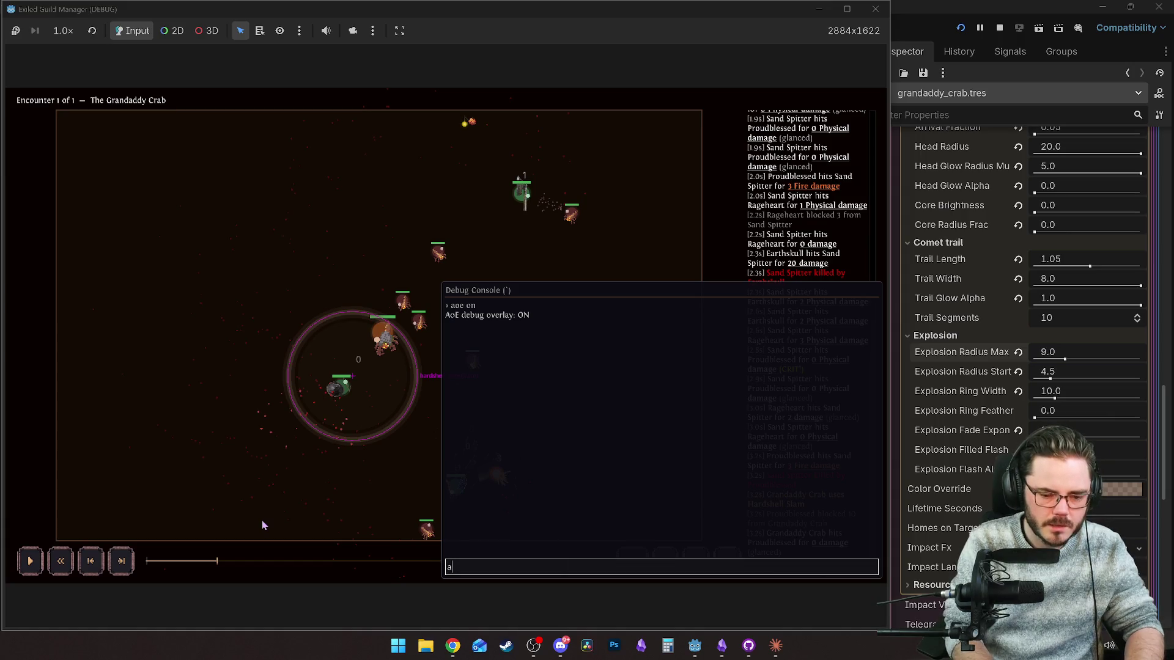
key("Return")
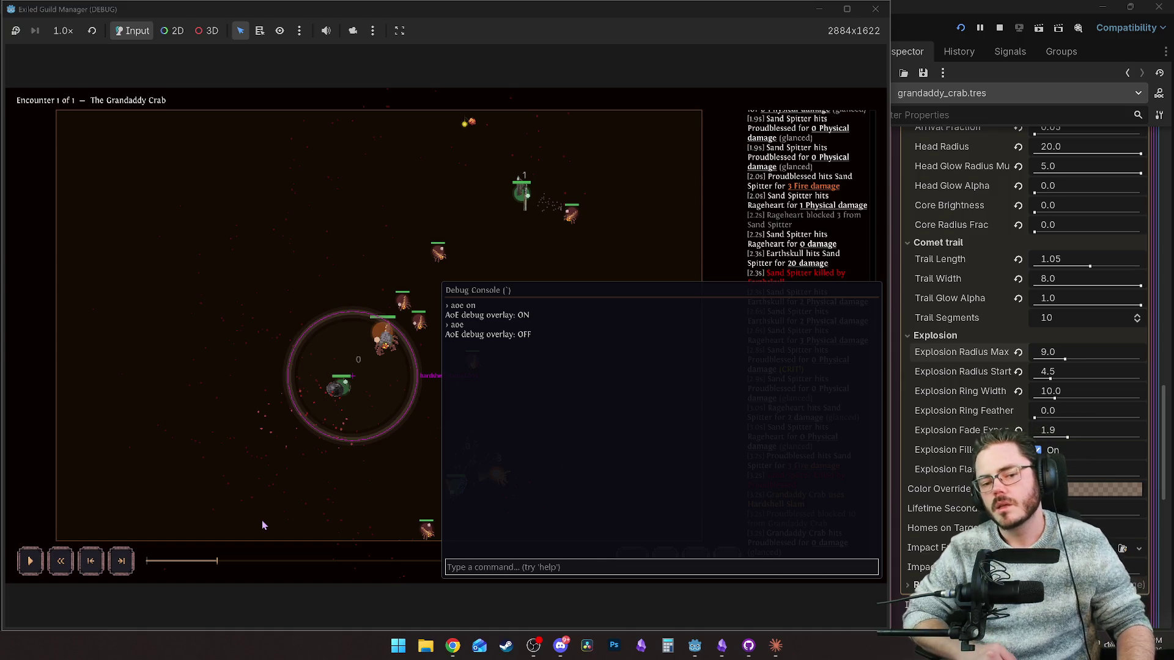
key("grave")
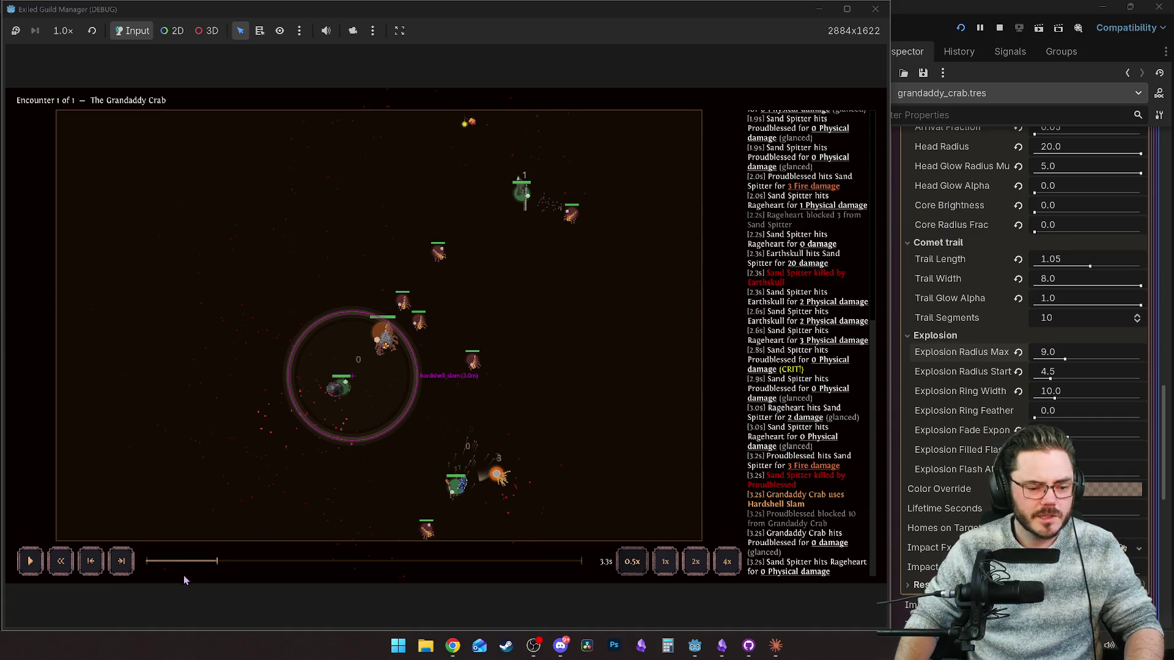
Scrub the replay between roughly 2.5 and 4.8 seconds to rewatch the slam.
left_click(202, 561)
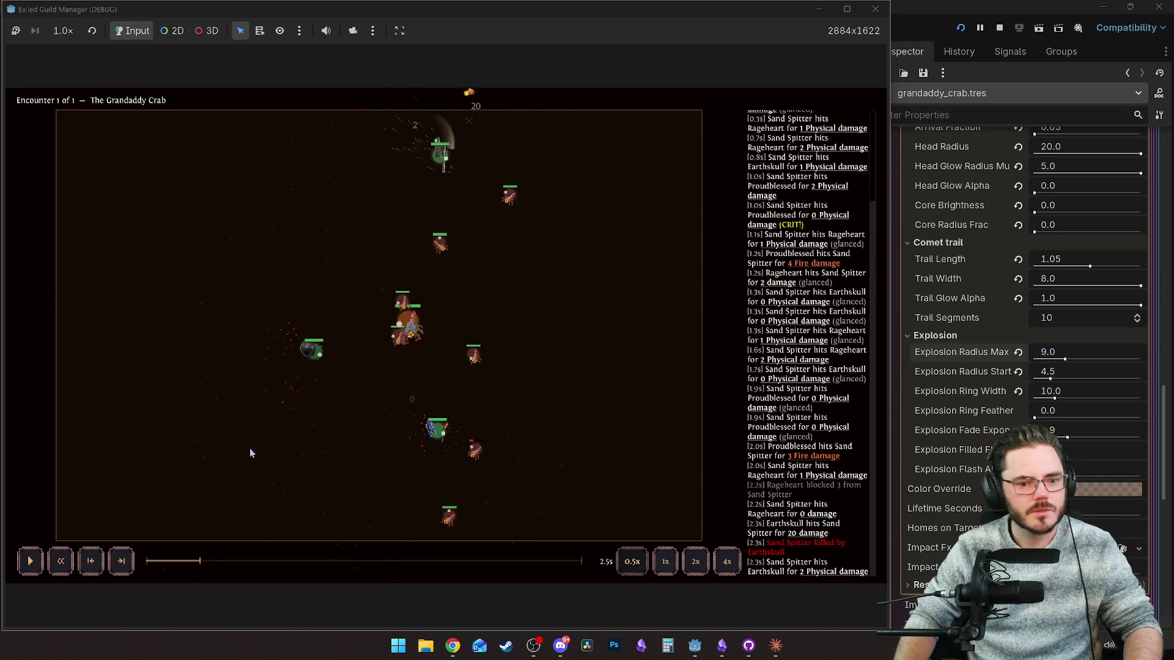
key("space")
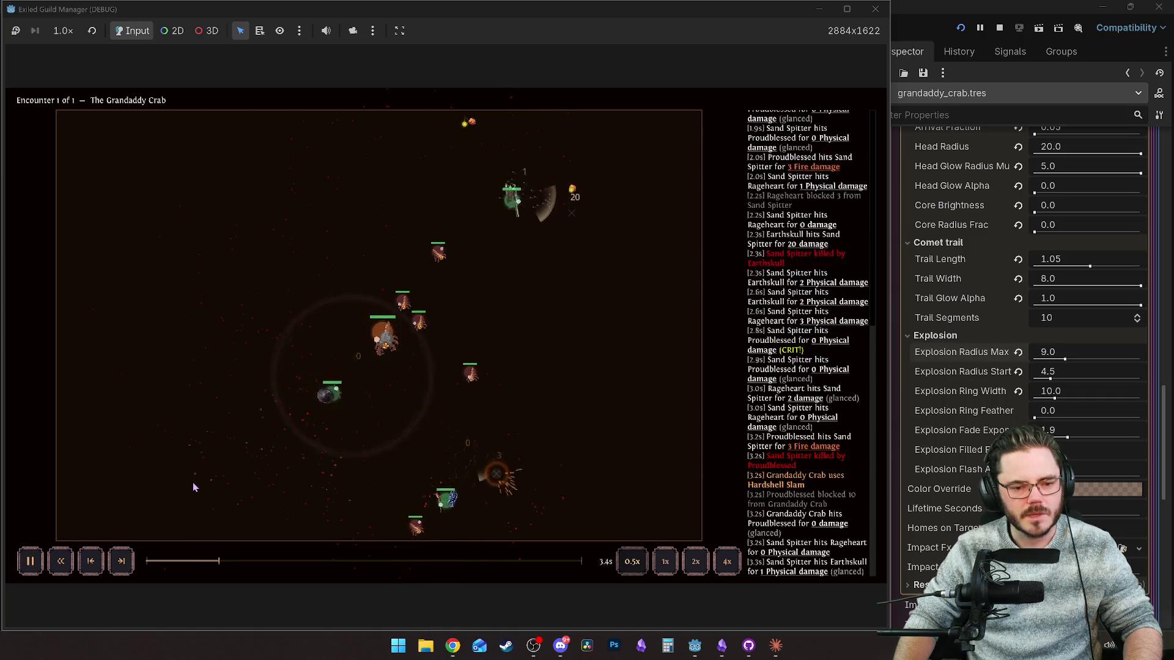
left_click(211, 561)
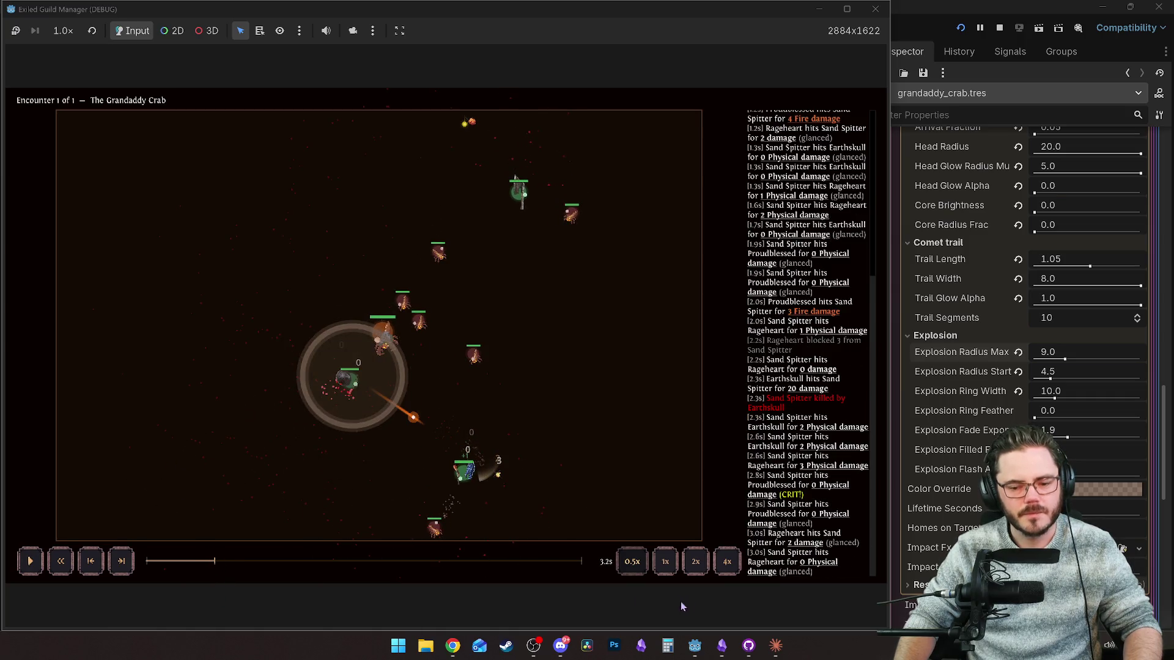
left_click(198, 562)
key("space")
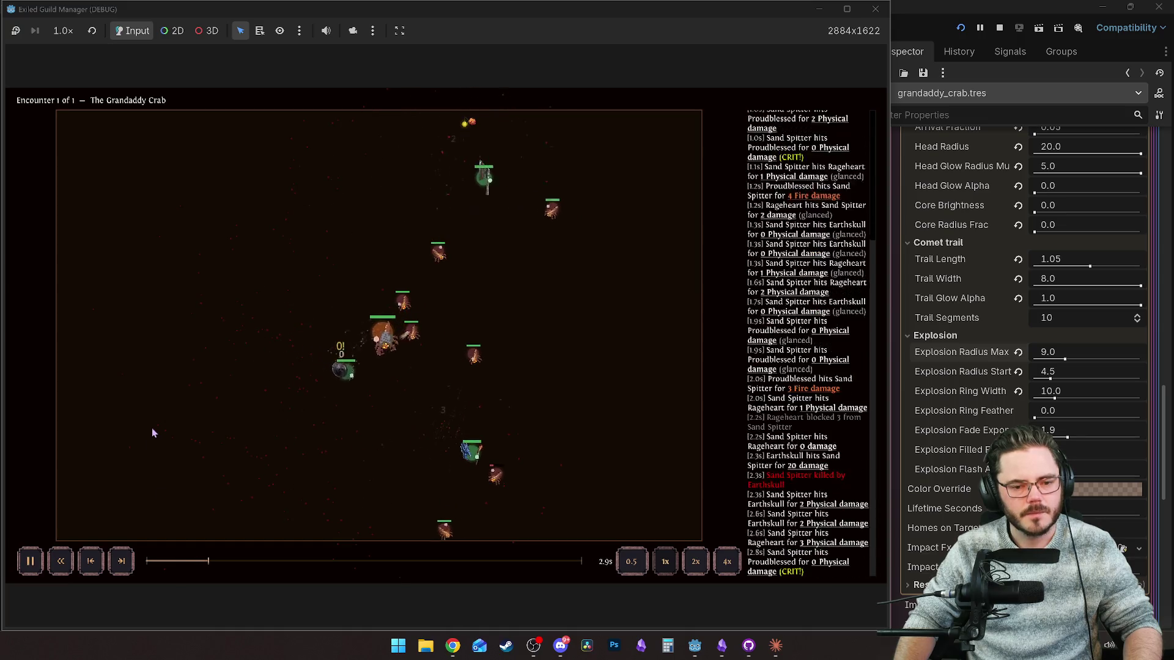
left_click(250, 561)
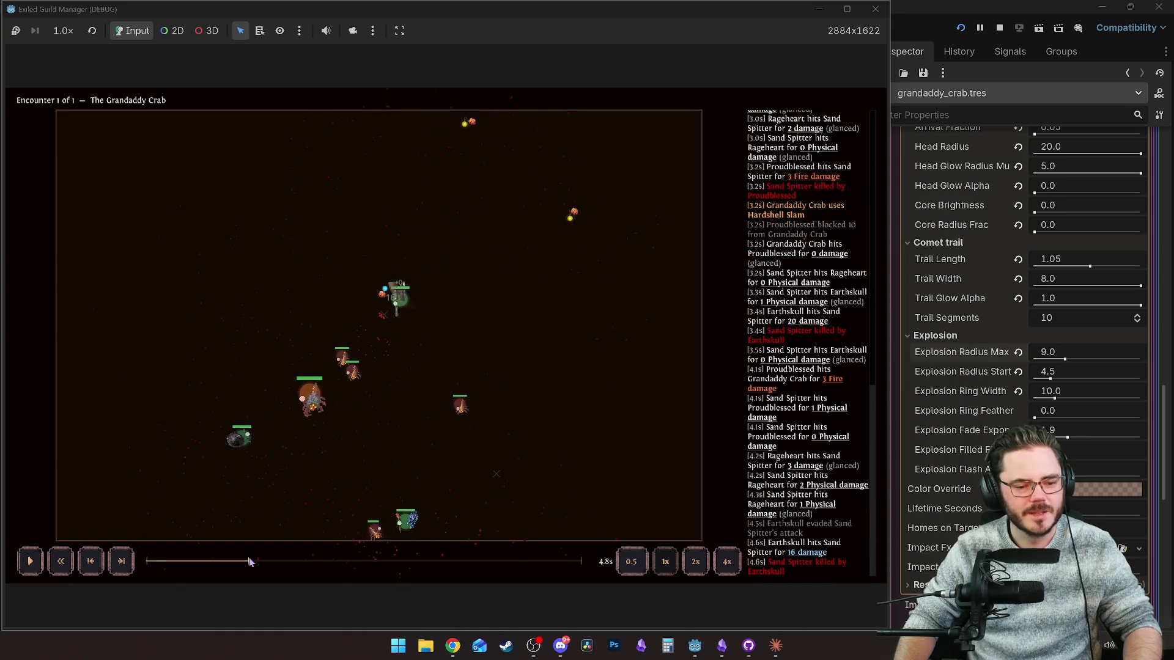
left_click(206, 561)
key("space")
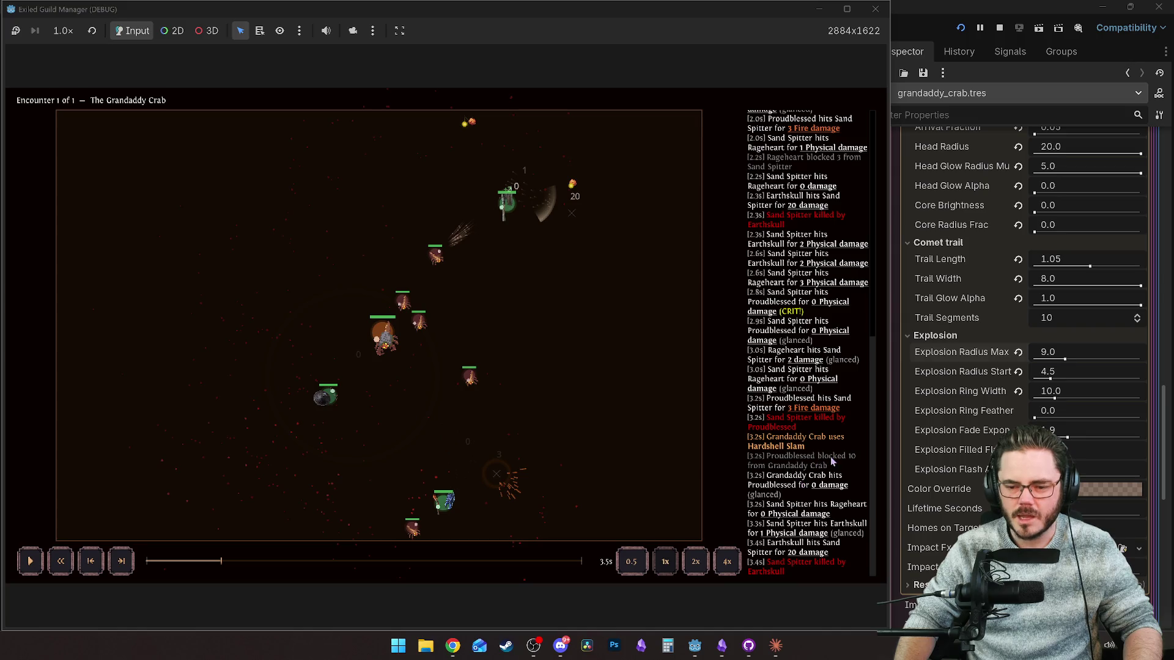
Replay the crab fight from about 3 seconds, pausing at 6.6 seconds.
mouse_move(830, 486)
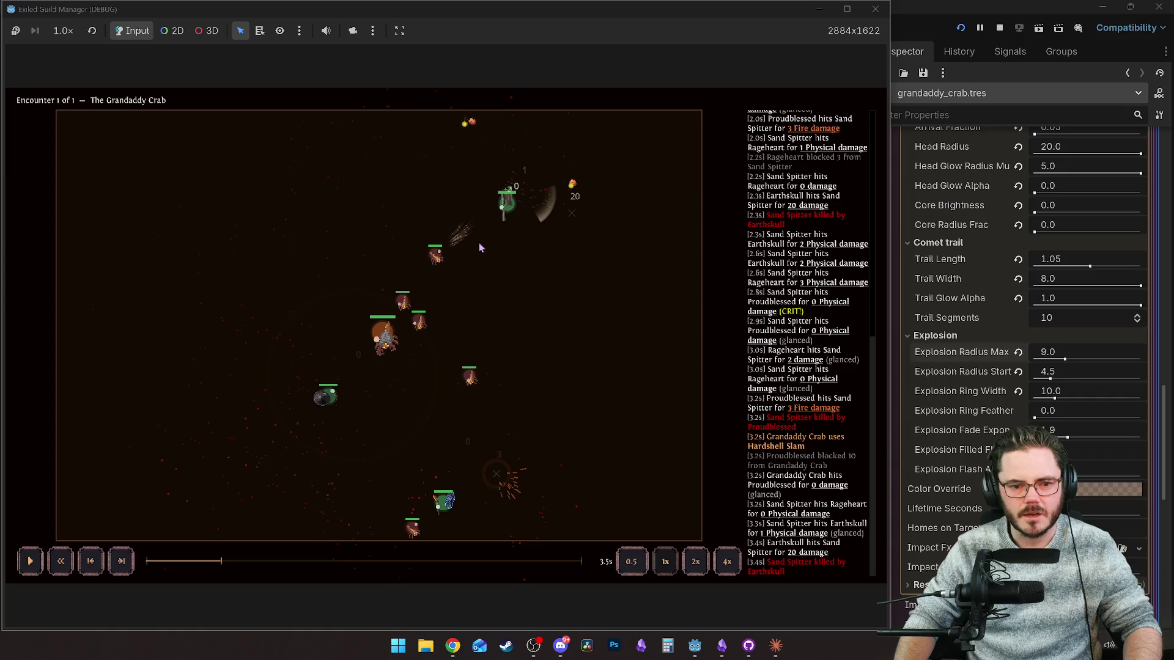
left_click(220, 561)
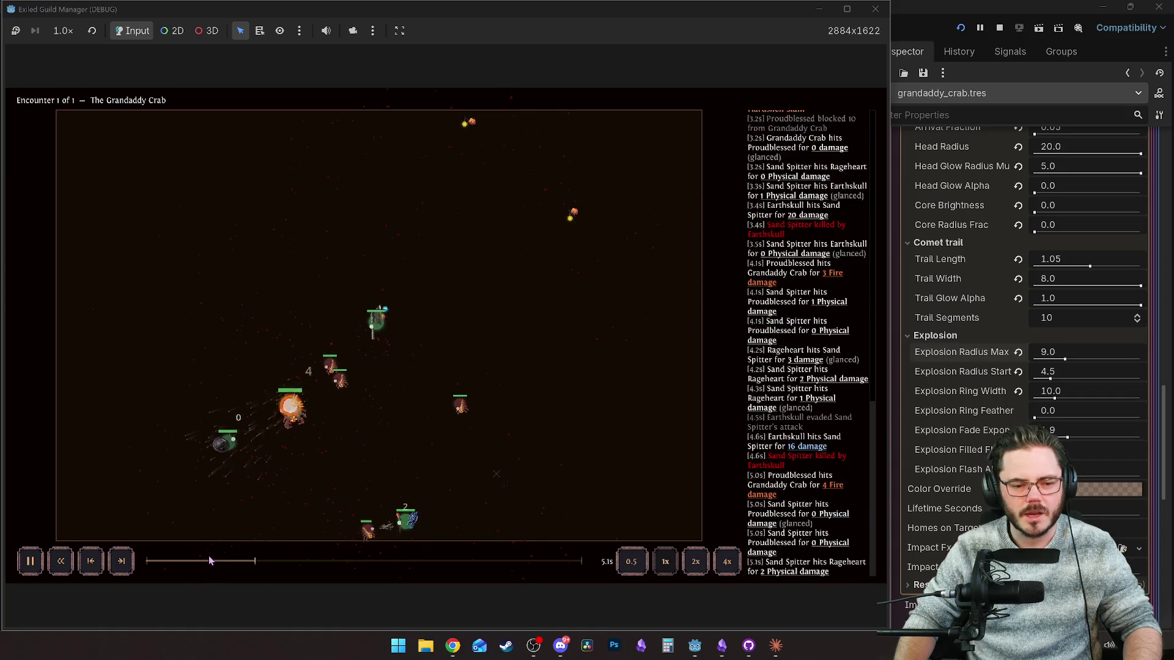
key("space")
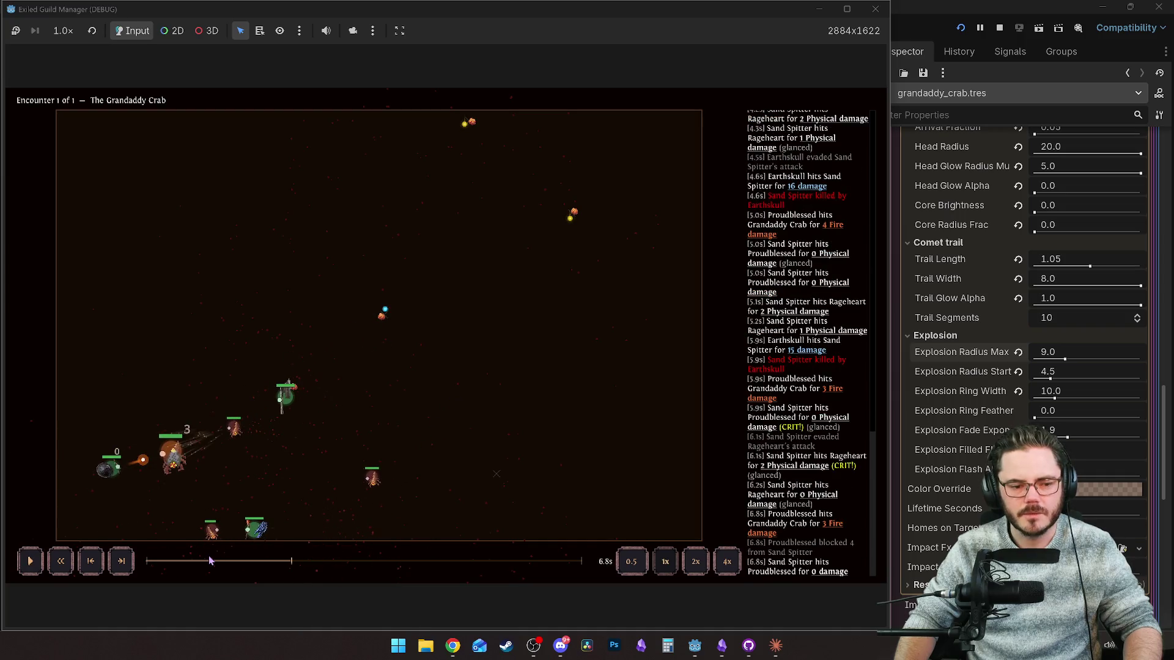
left_click(221, 564)
key("space")
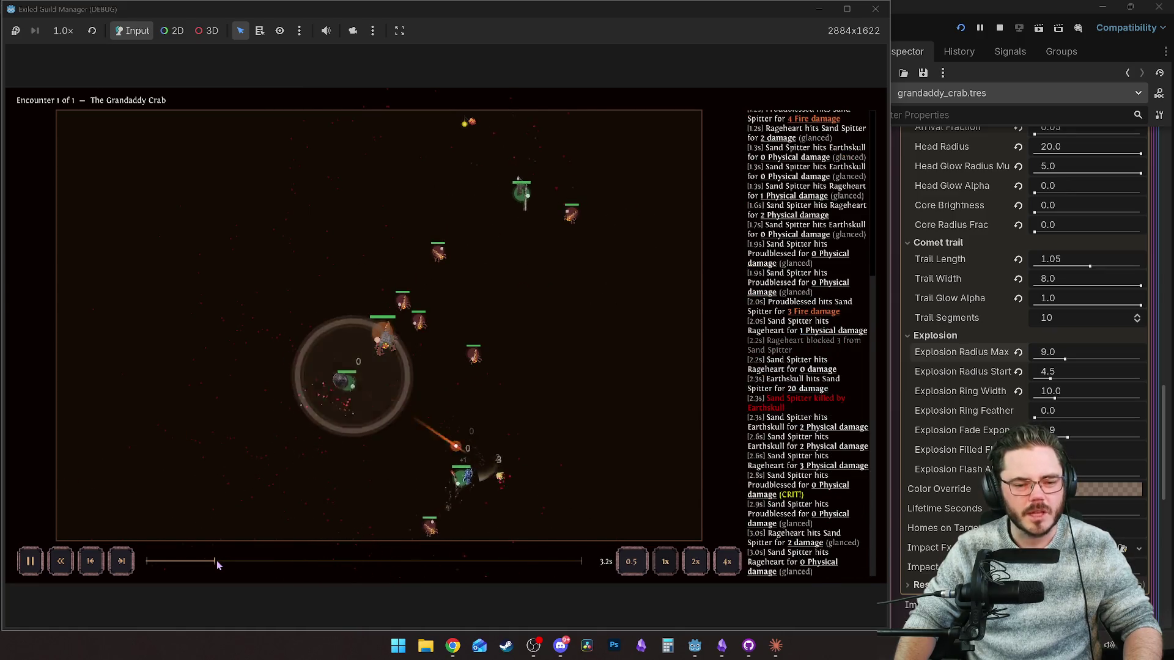
left_click(217, 561)
left_click(217, 562)
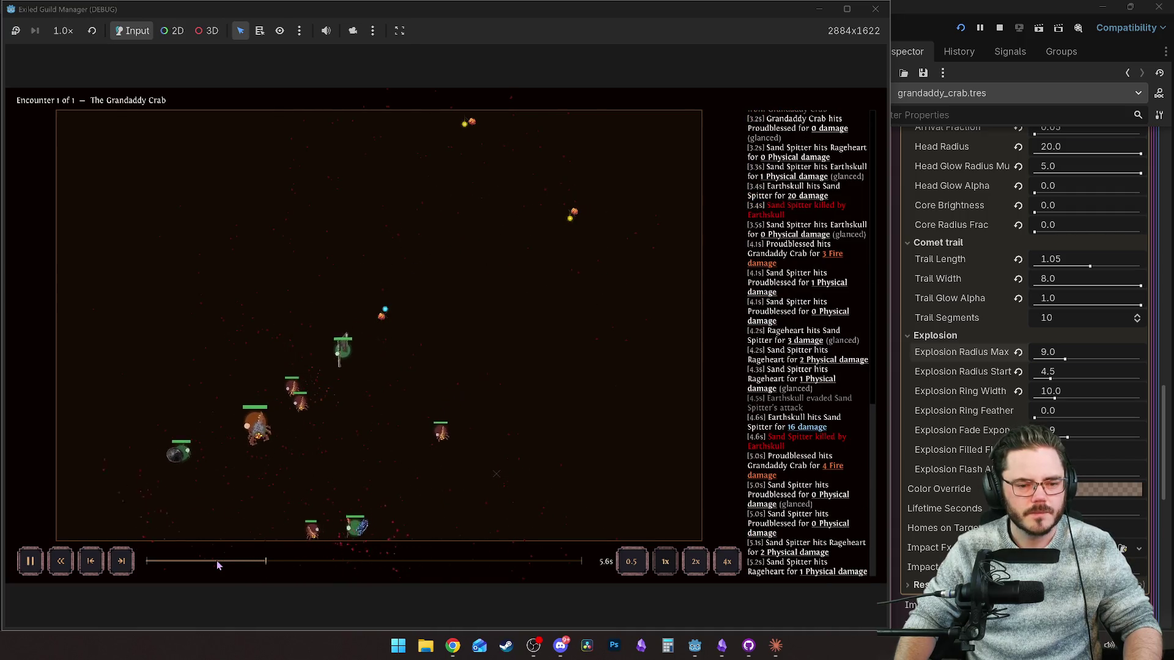
key("space")
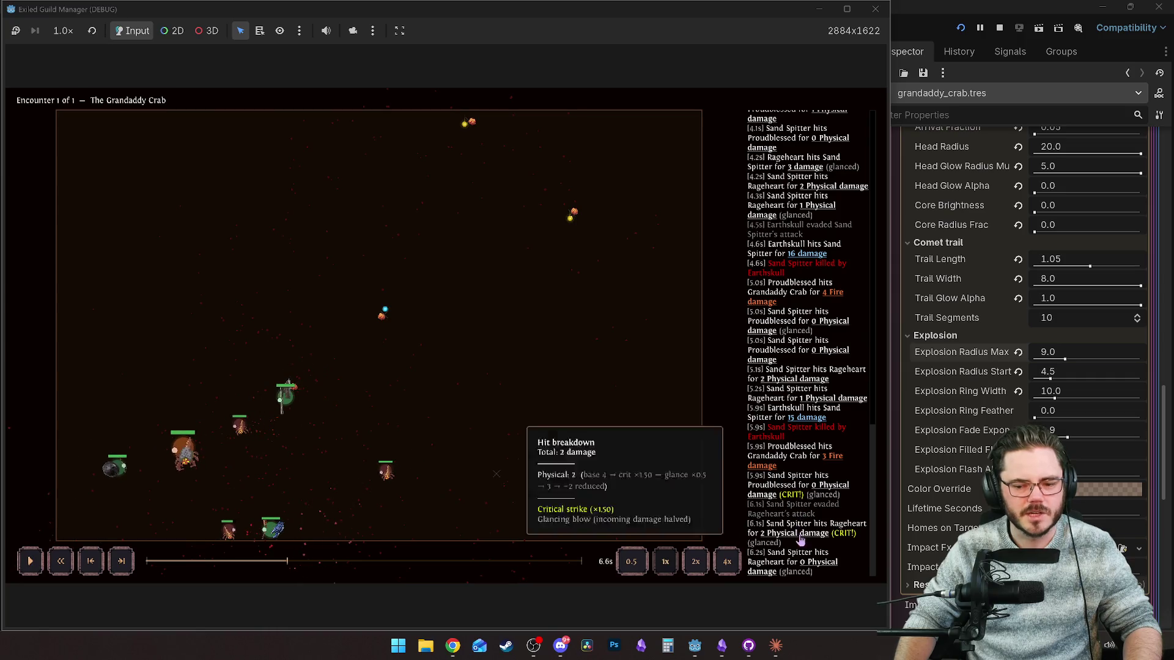
Rewind again, then let the fight play out to the VICTORY screen with seven loot items.
mouse_move(809, 569)
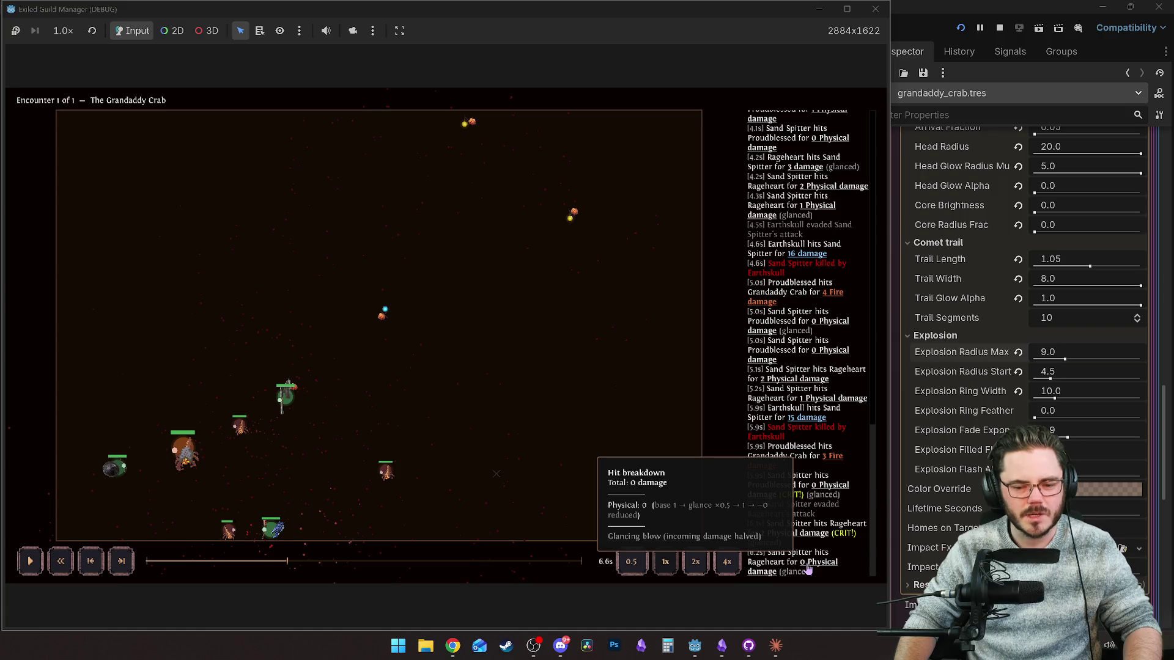
mouse_move(801, 540)
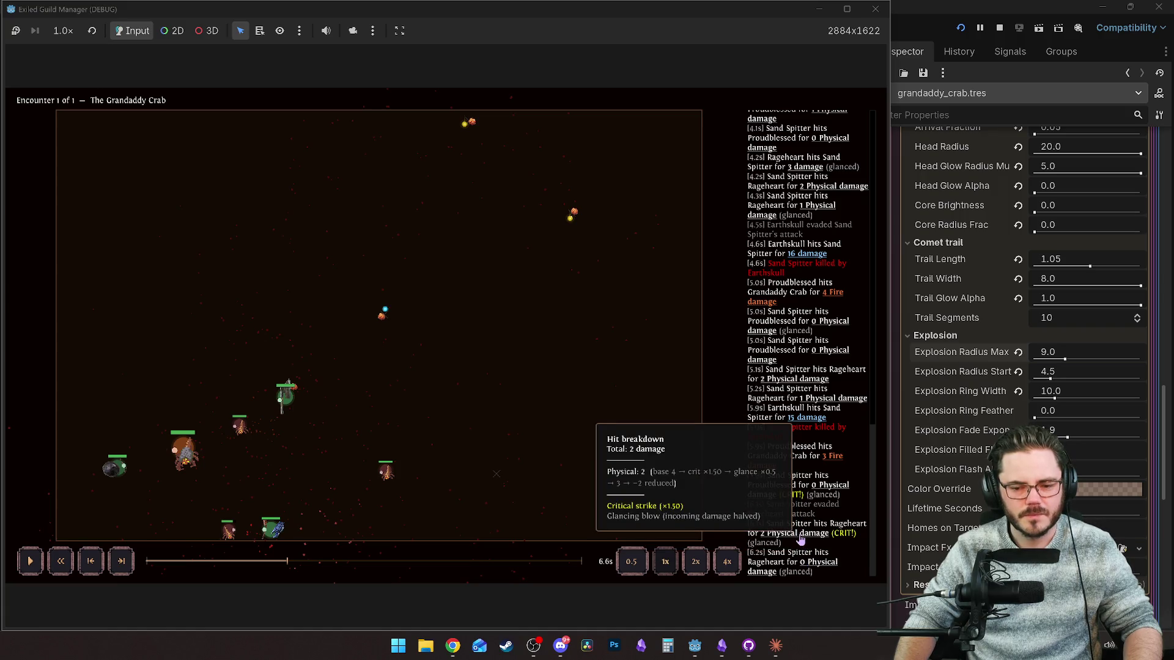
left_click(213, 560)
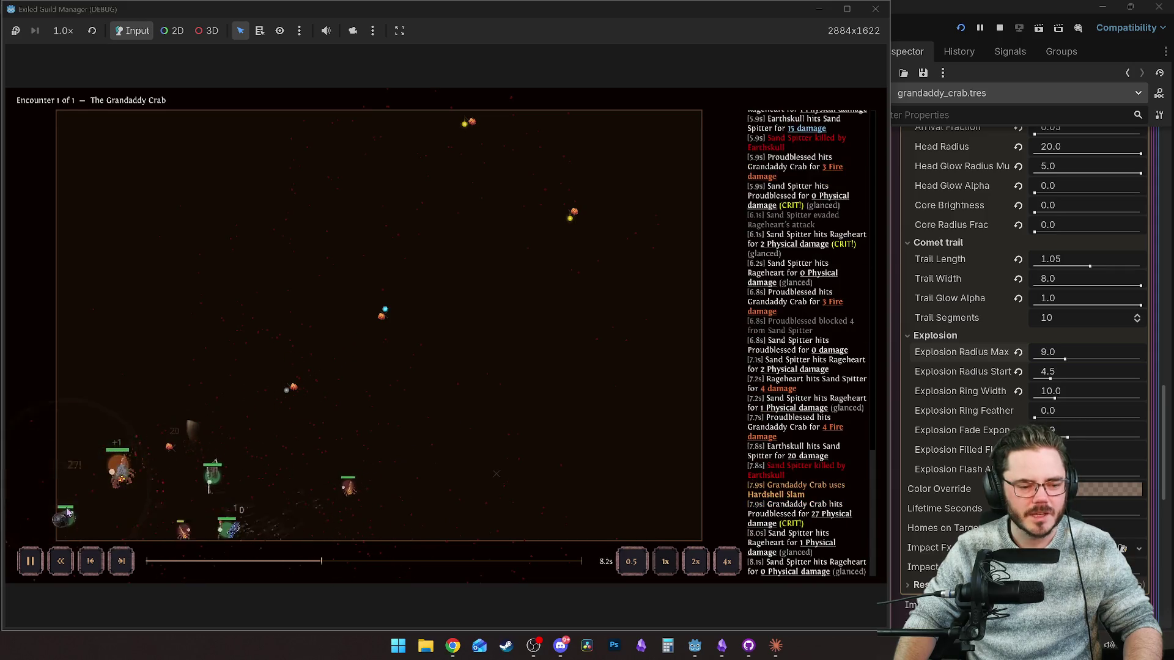
mouse_move(70, 534)
left_click(275, 561)
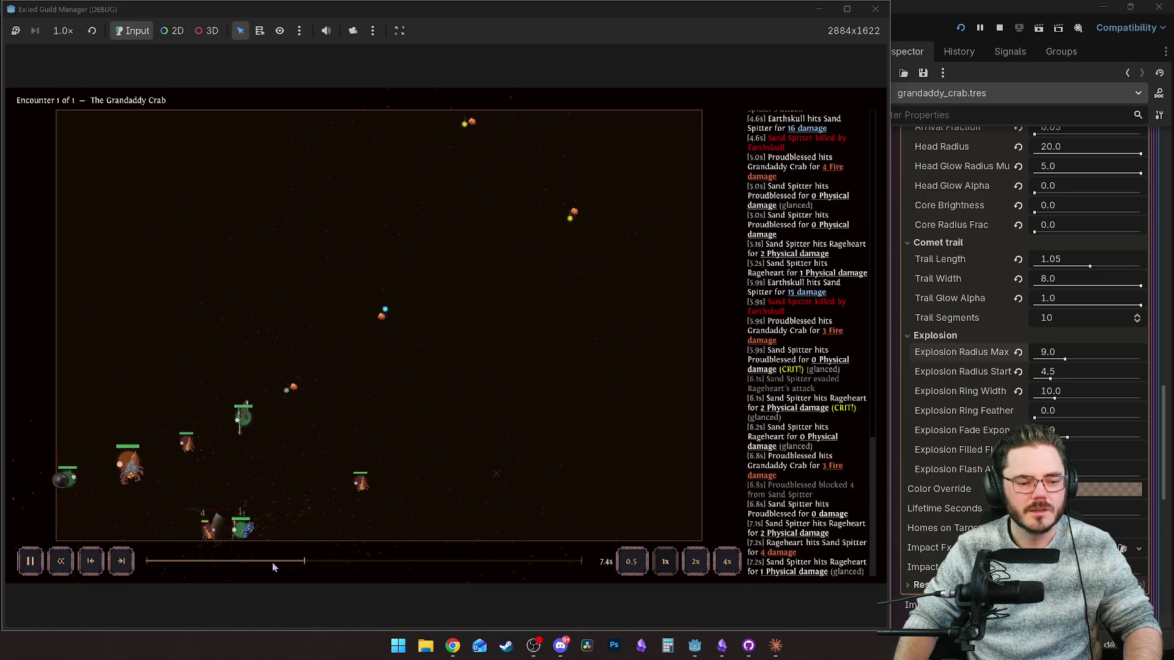
key("space")
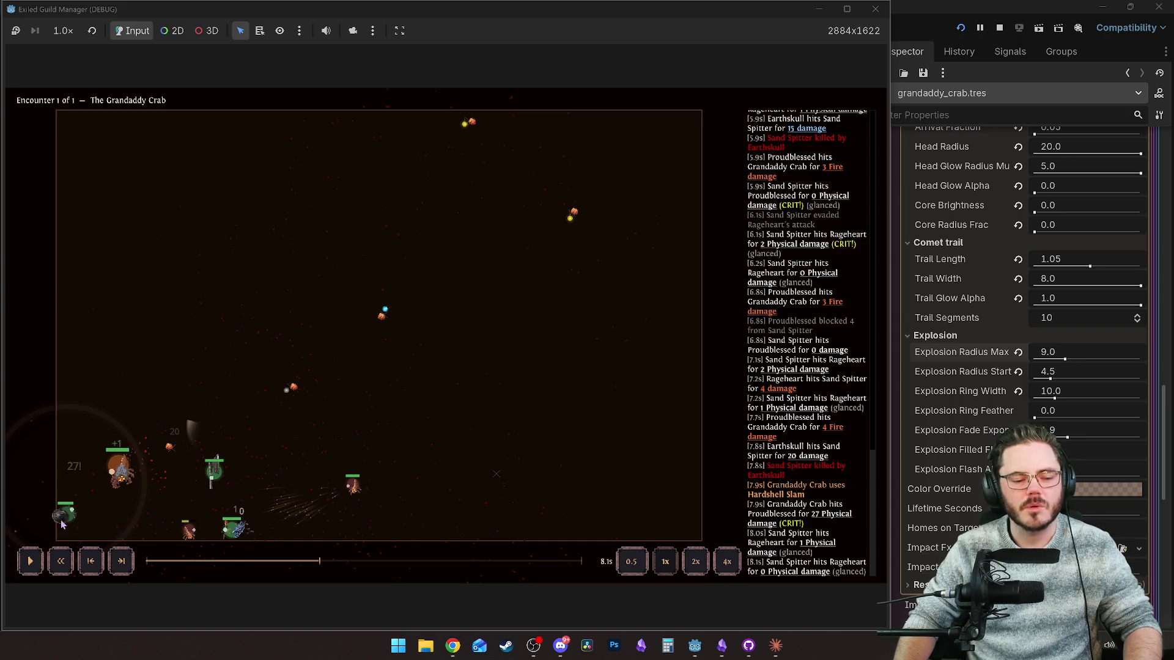
key("space")
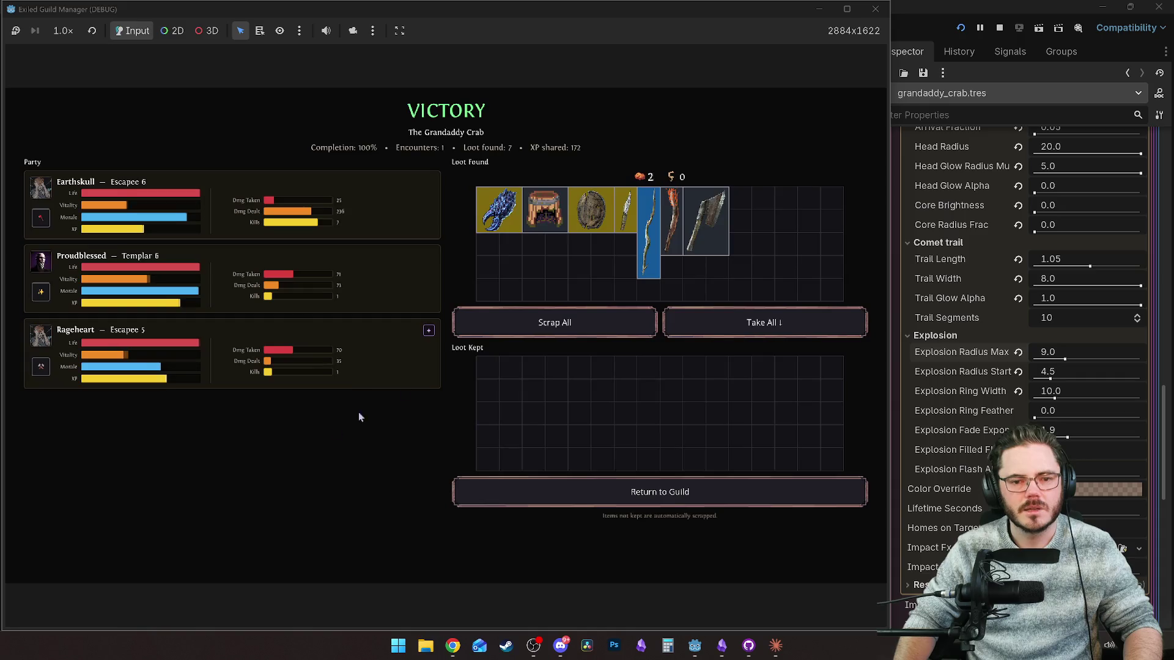
Return to the guild and open Proudblessed's character sheet and the guild stash.
left_click(581, 497)
left_click(353, 191)
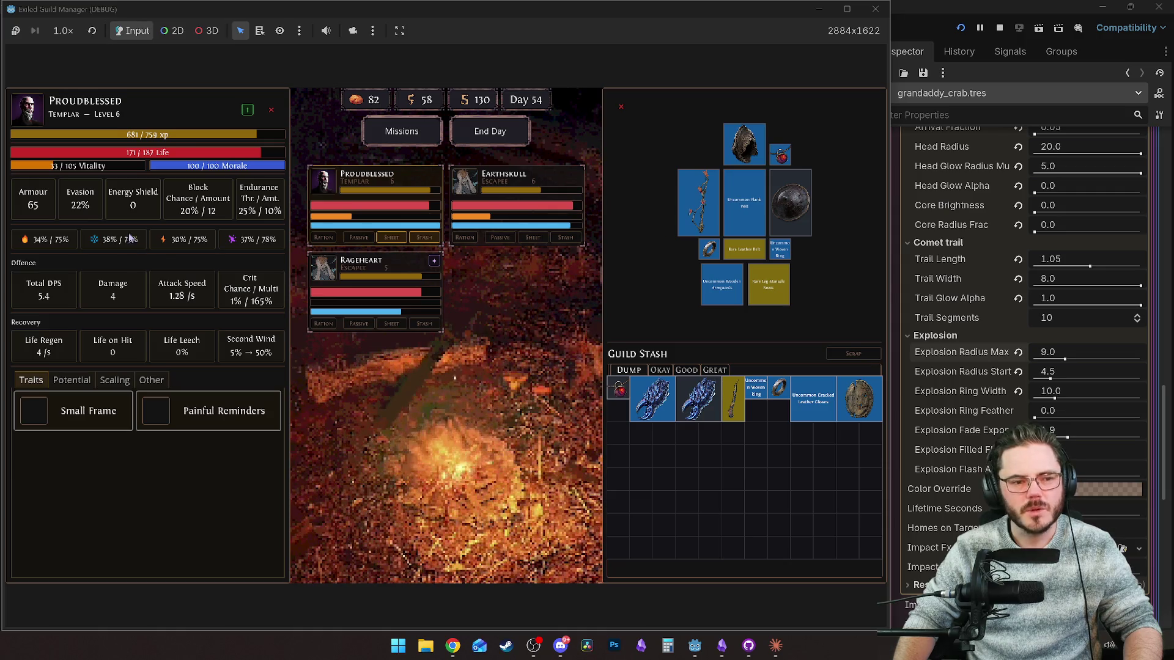
mouse_move(191, 211)
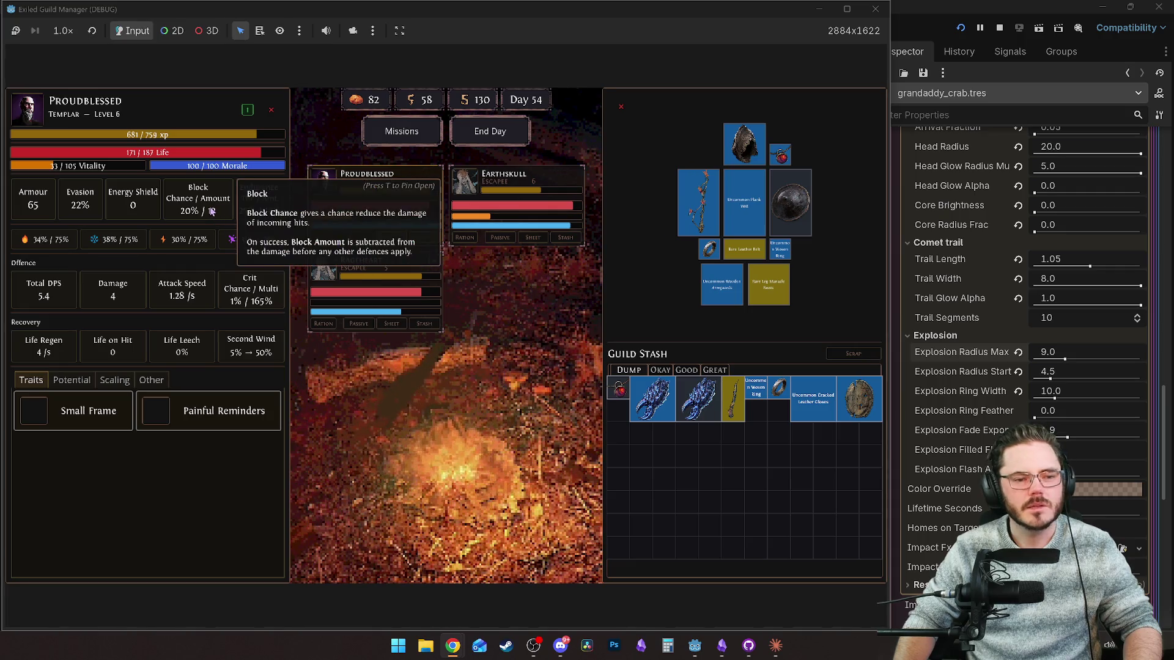
mouse_move(794, 216)
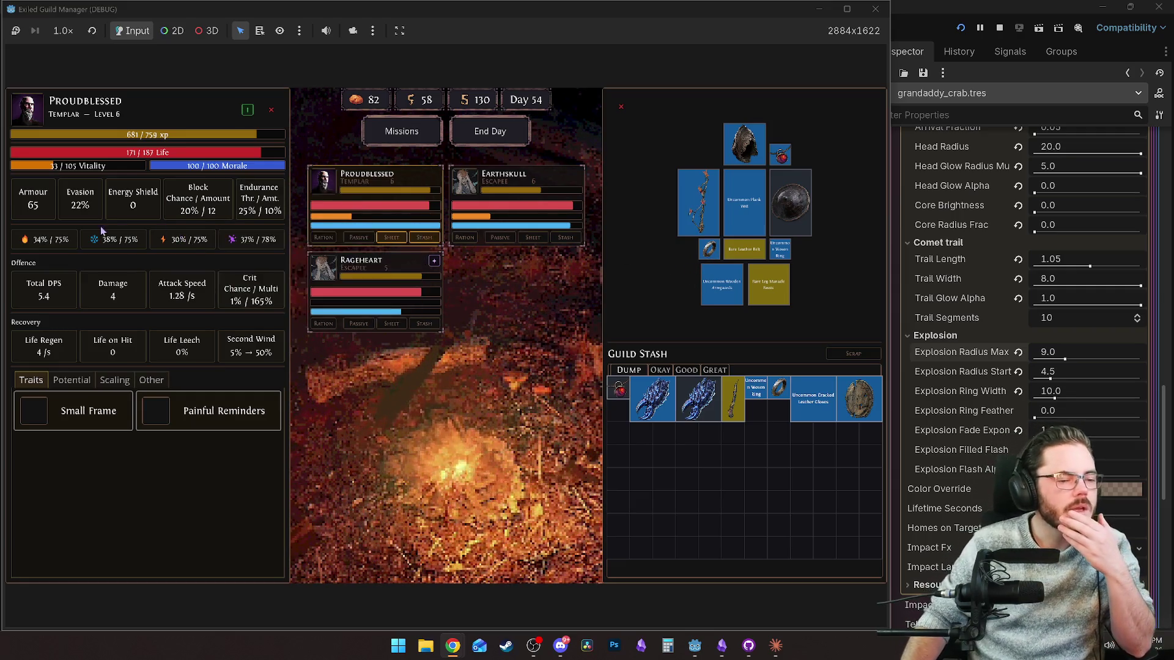
mouse_move(78, 211)
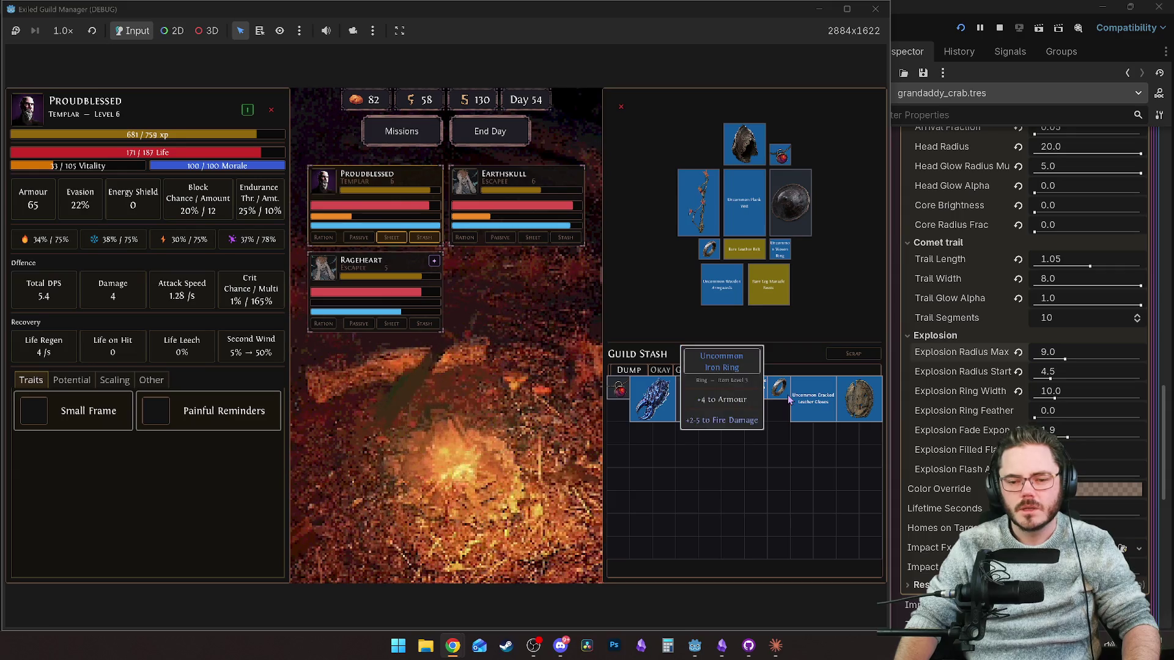
mouse_move(783, 401)
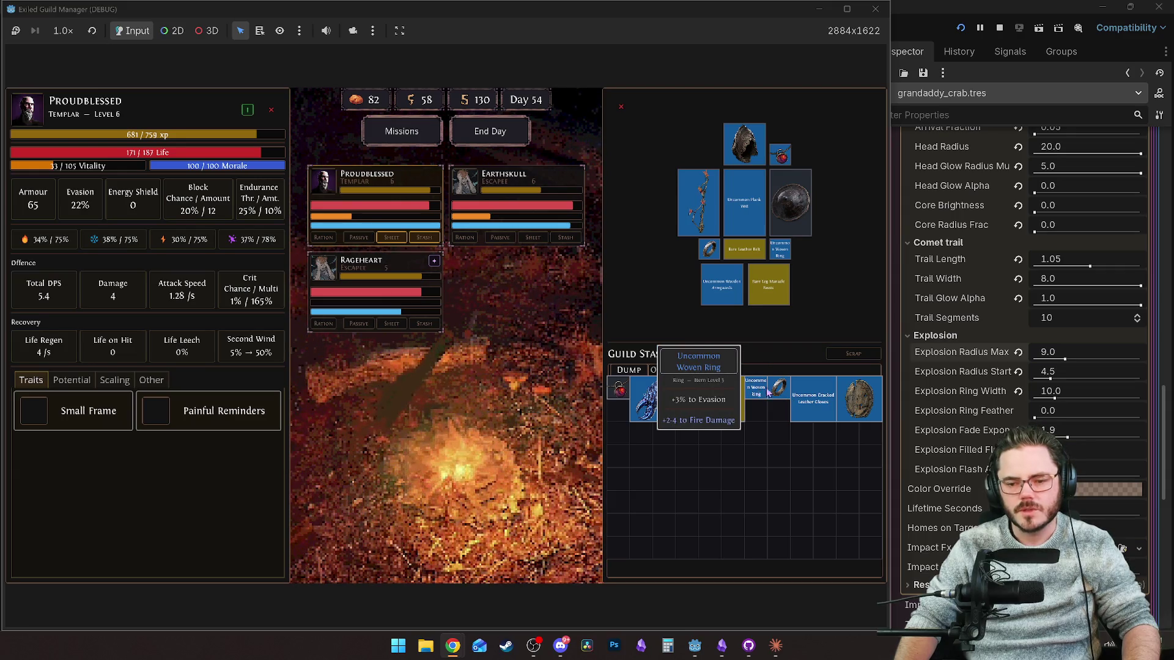
left_click(575, 223)
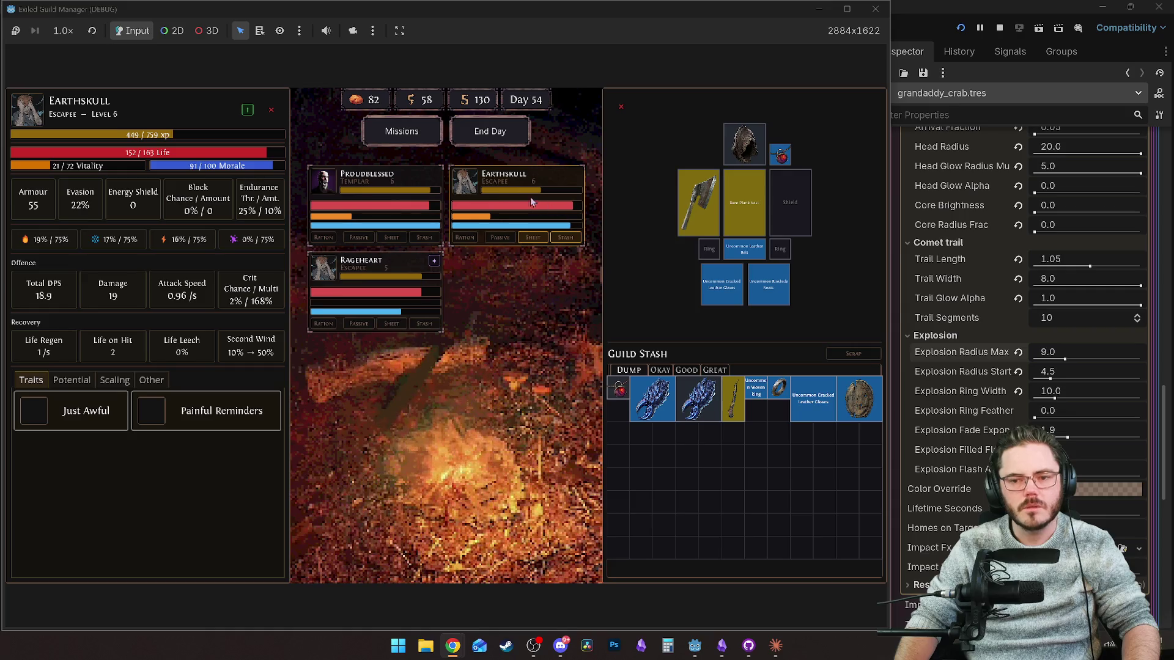
left_click(398, 193)
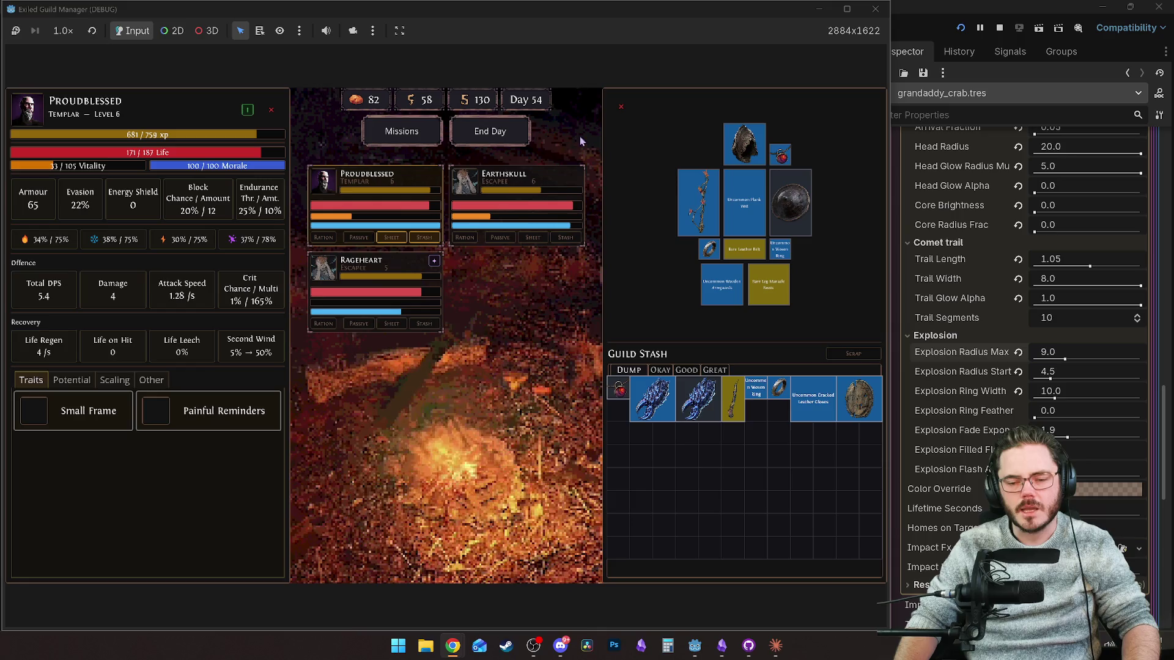
mouse_move(760, 188)
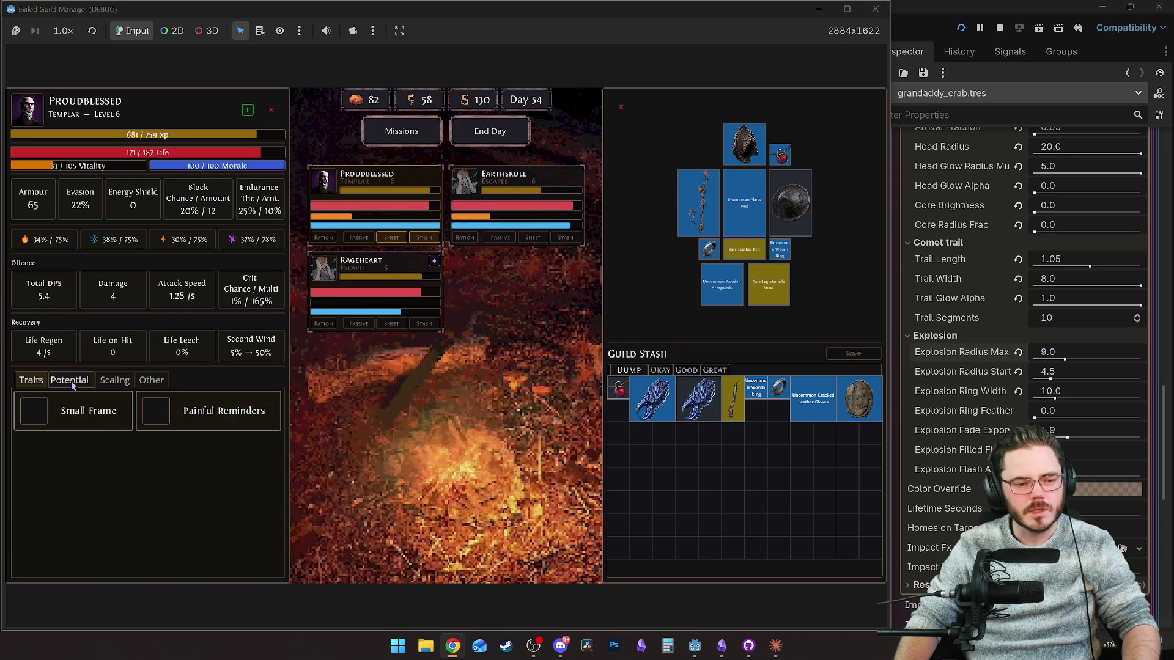
left_click(107, 382)
left_click(71, 380)
left_click(30, 379)
left_click(72, 380)
left_click(30, 380)
left_click(402, 131)
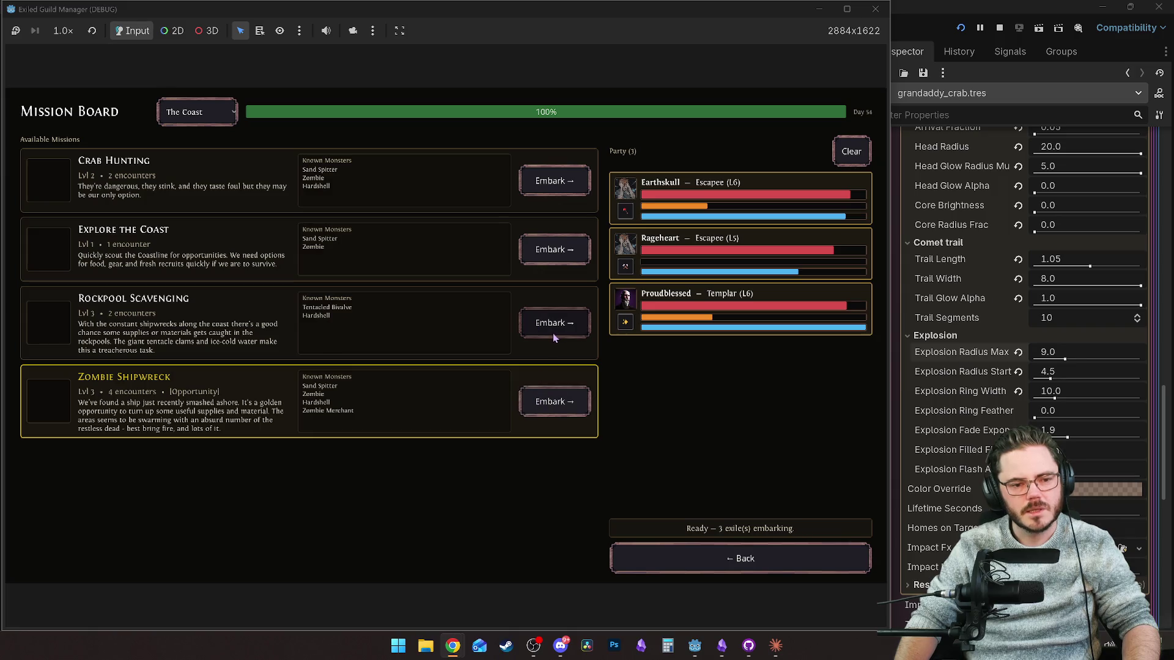
Embark on Rockpool Scavenging, continue into the Deep Rockpools encounter, and restart its replay.
left_click(553, 335)
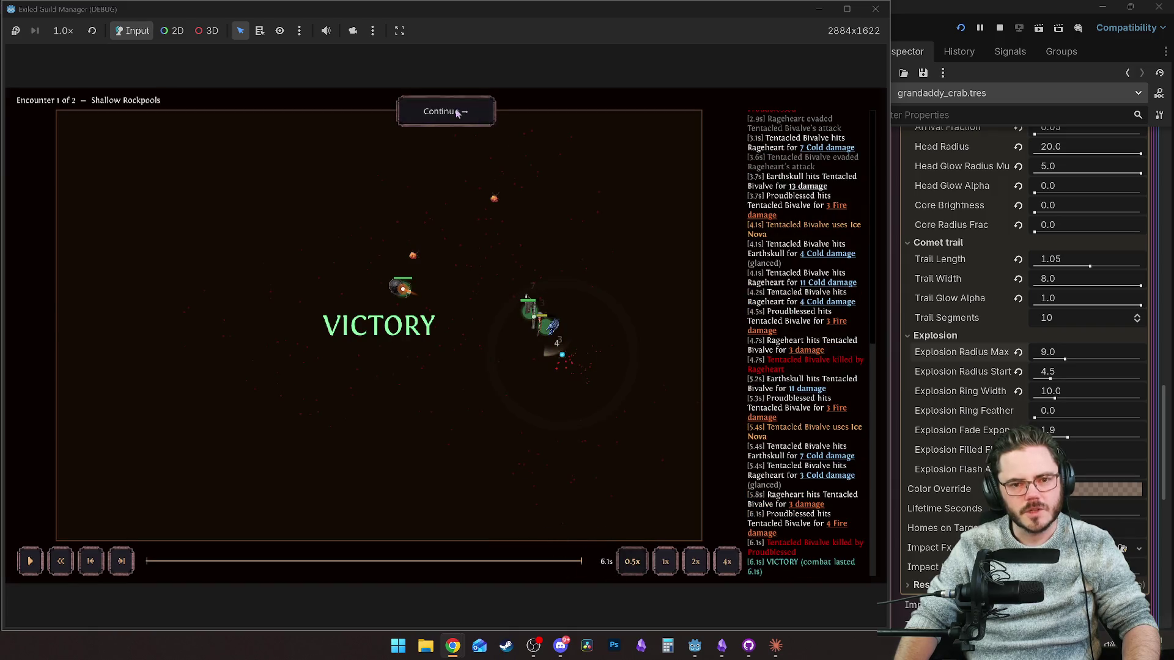
left_click(456, 111)
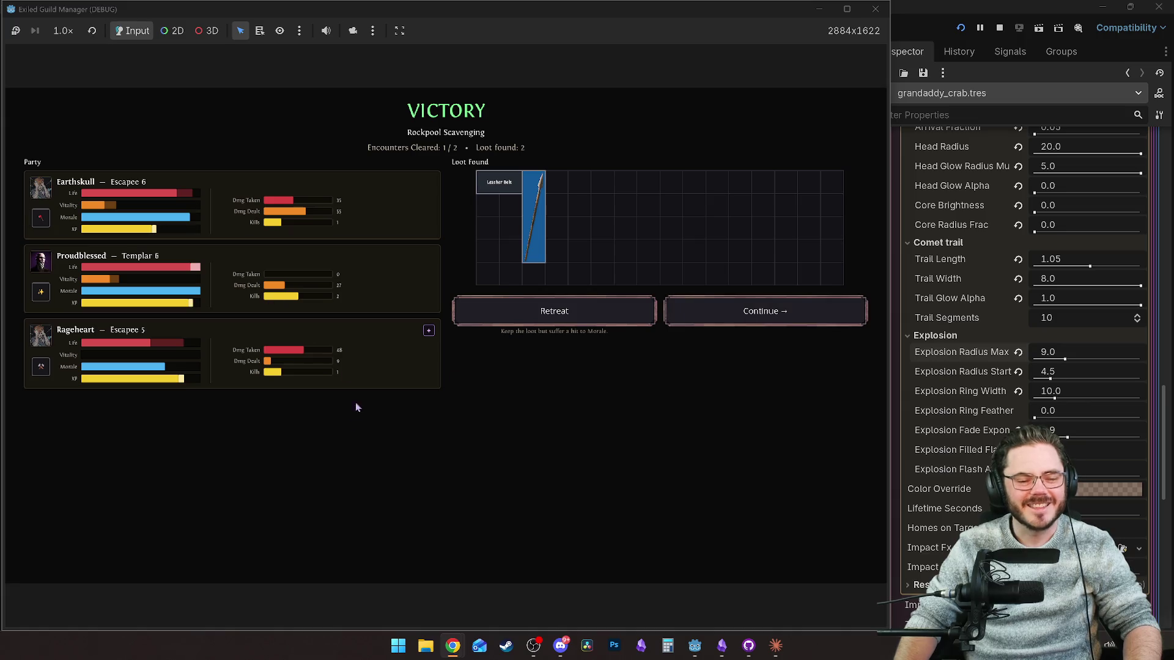
left_click(781, 311)
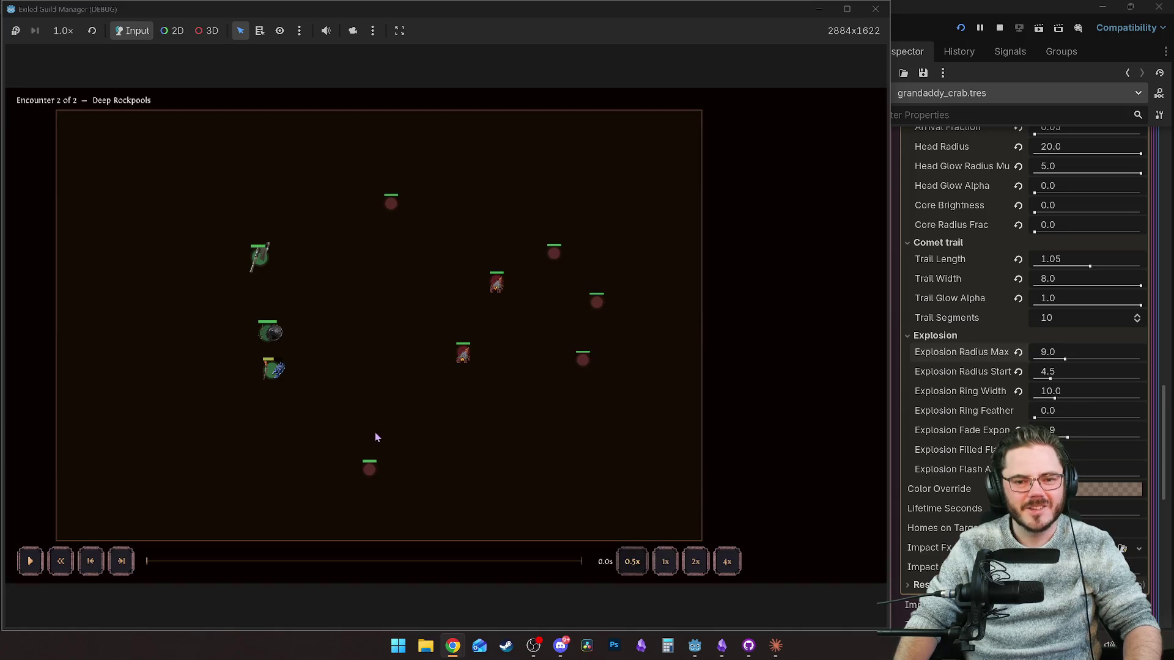
mouse_move(562, 561)
left_mouse_down()
mouse_move(446, 542)
mouse_move(377, 563)
mouse_move(262, 549)
mouse_move(269, 560)
mouse_move(157, 561)
left_mouse_up()
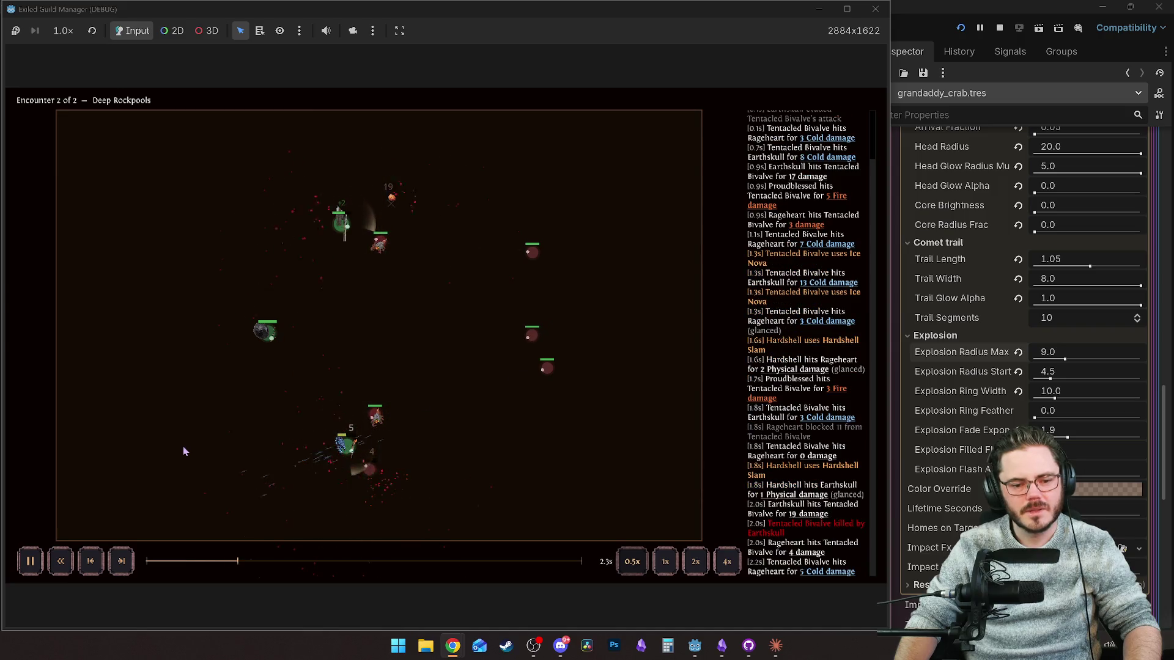
left_click(208, 563)
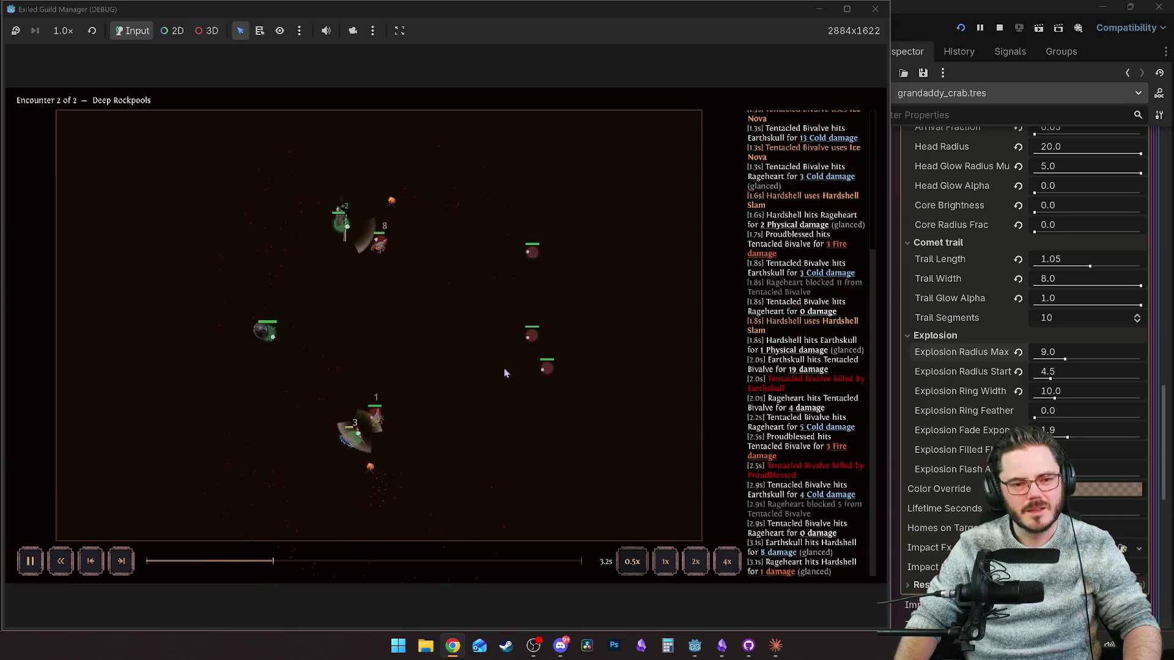
Stop the game, save the combat playback script, and run the project again.
left_click(875, 8)
left_click(689, 209)
key("ctrl+s")
left_click(961, 32)
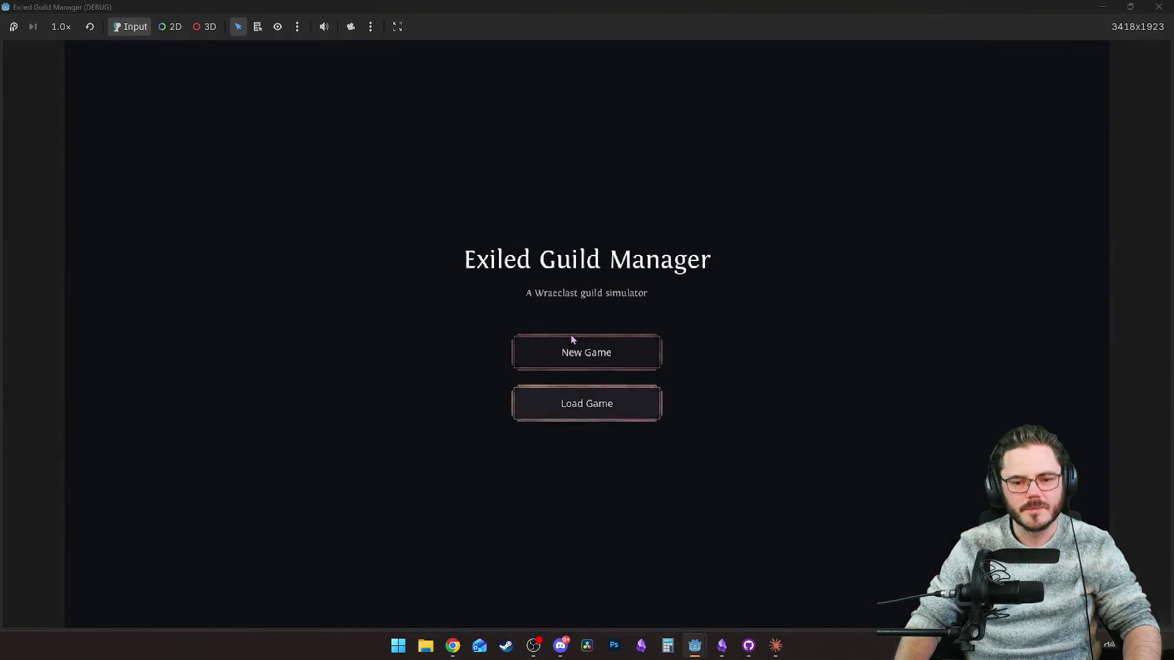
Start a New Game, rerun the project, and bring up the 'How to toggle fullscreen from code?' thread.
left_click(574, 337)
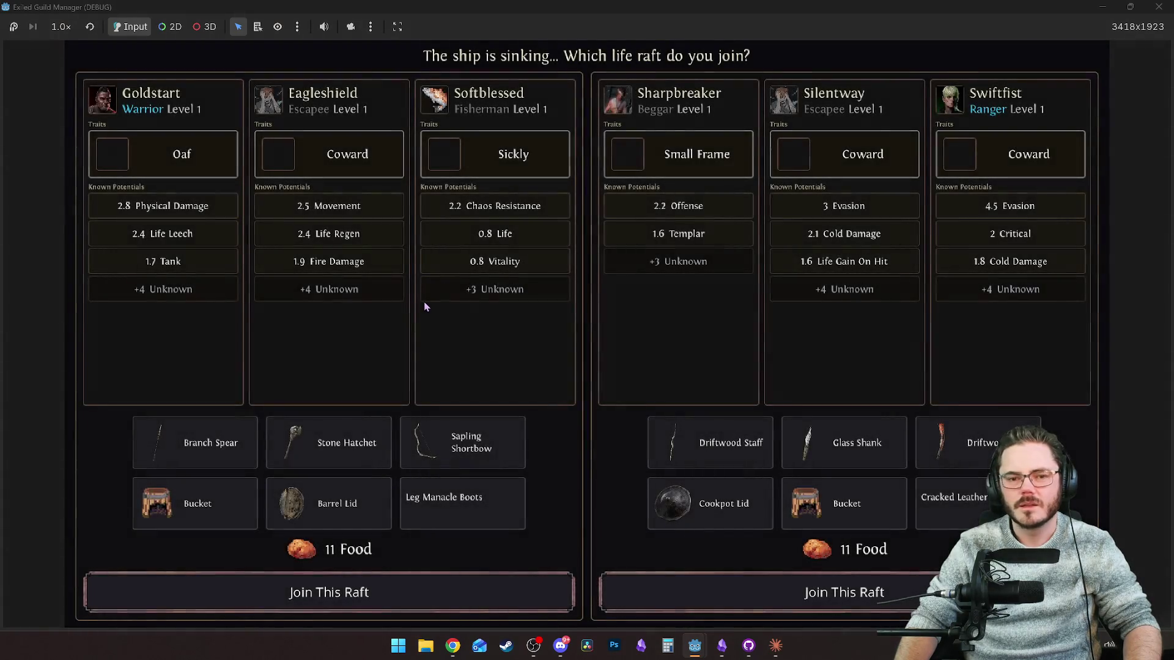
left_click(1159, 7)
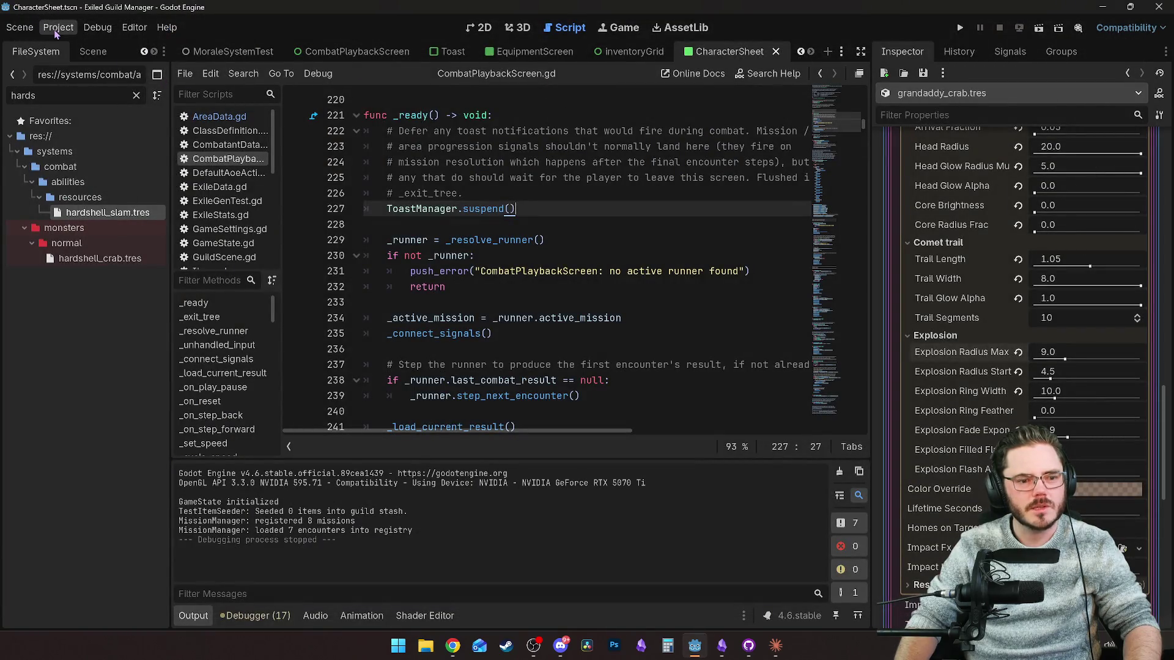
key("alt+Tab")
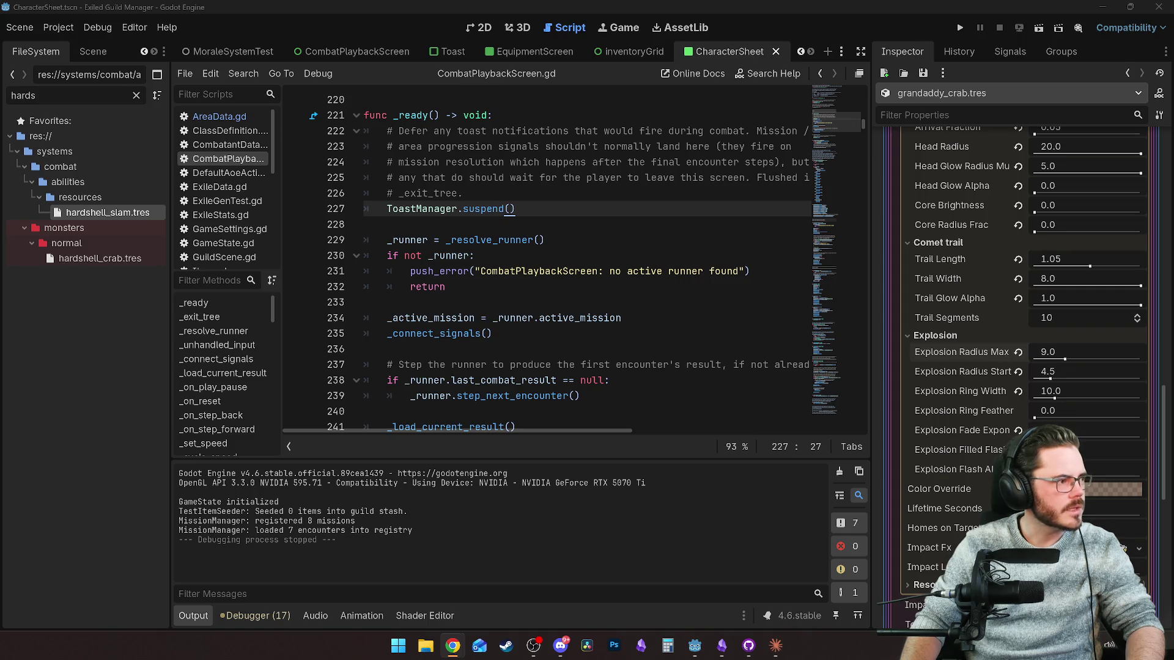
left_click(960, 28)
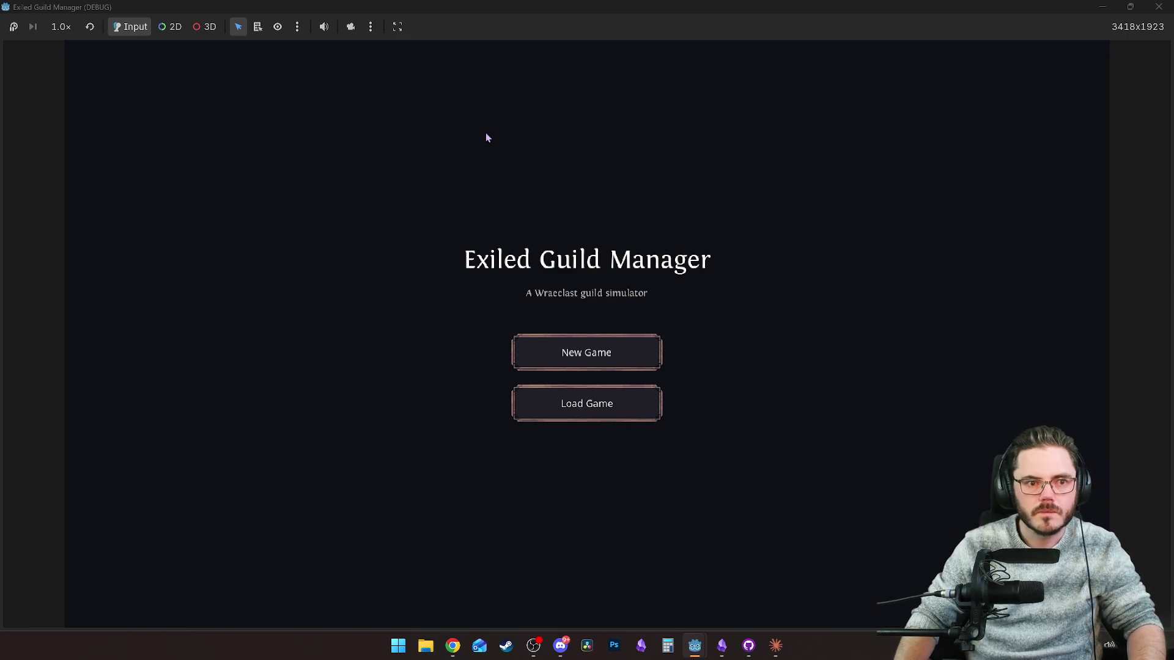
key("alt+Tab")
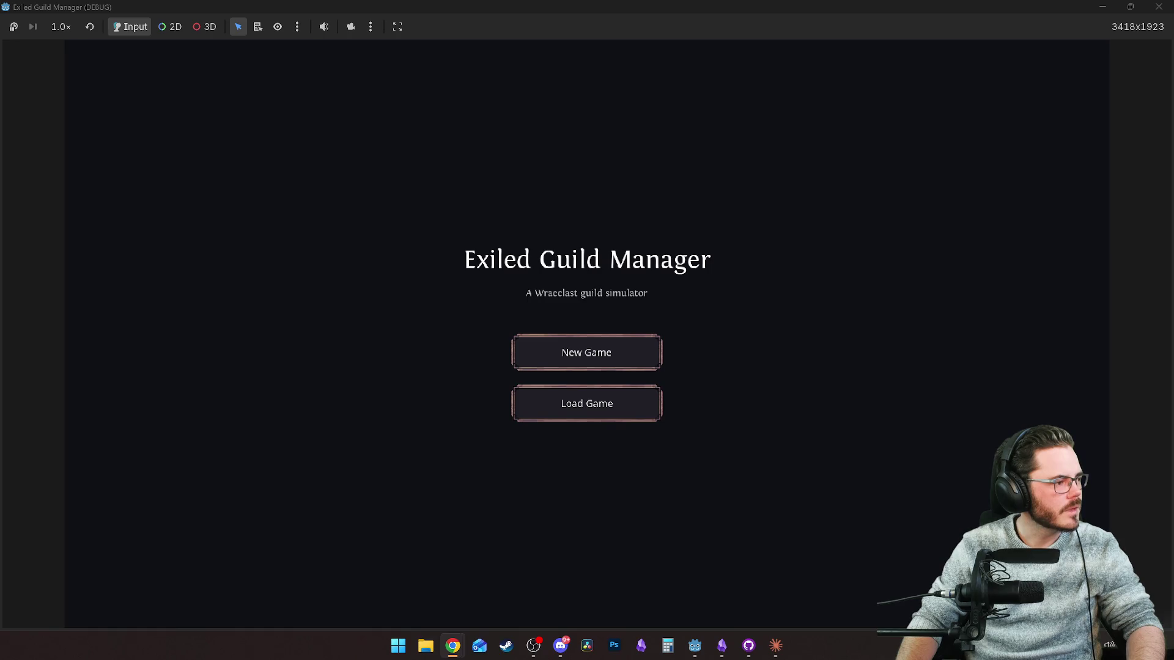
left_click(556, 68)
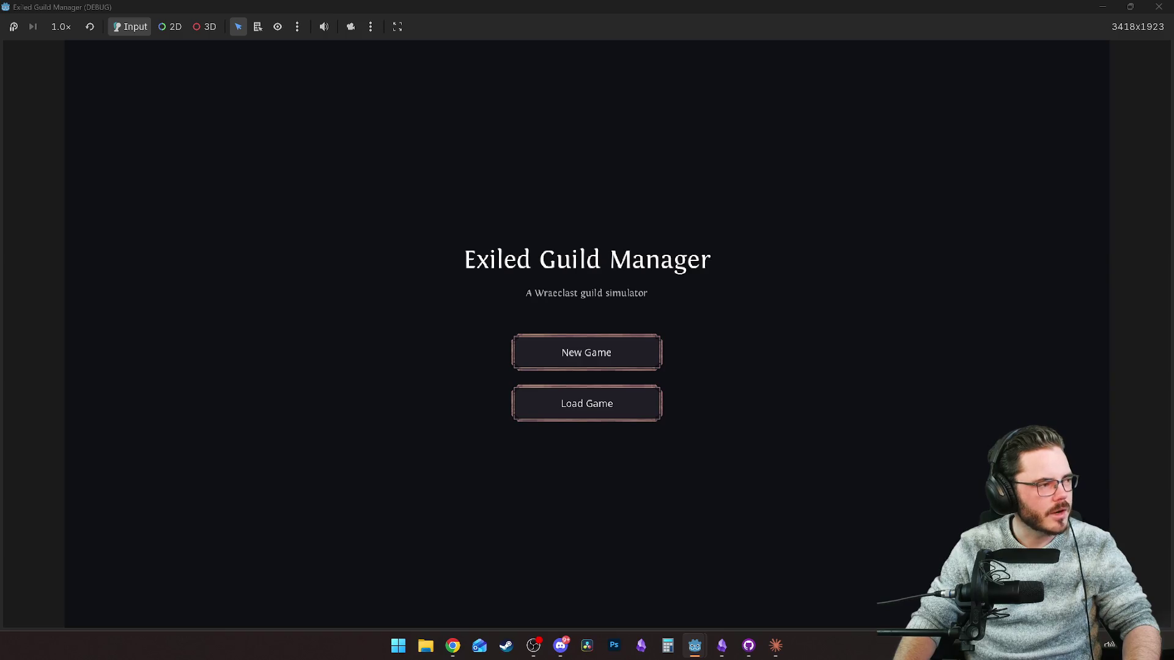
key("alt+Tab")
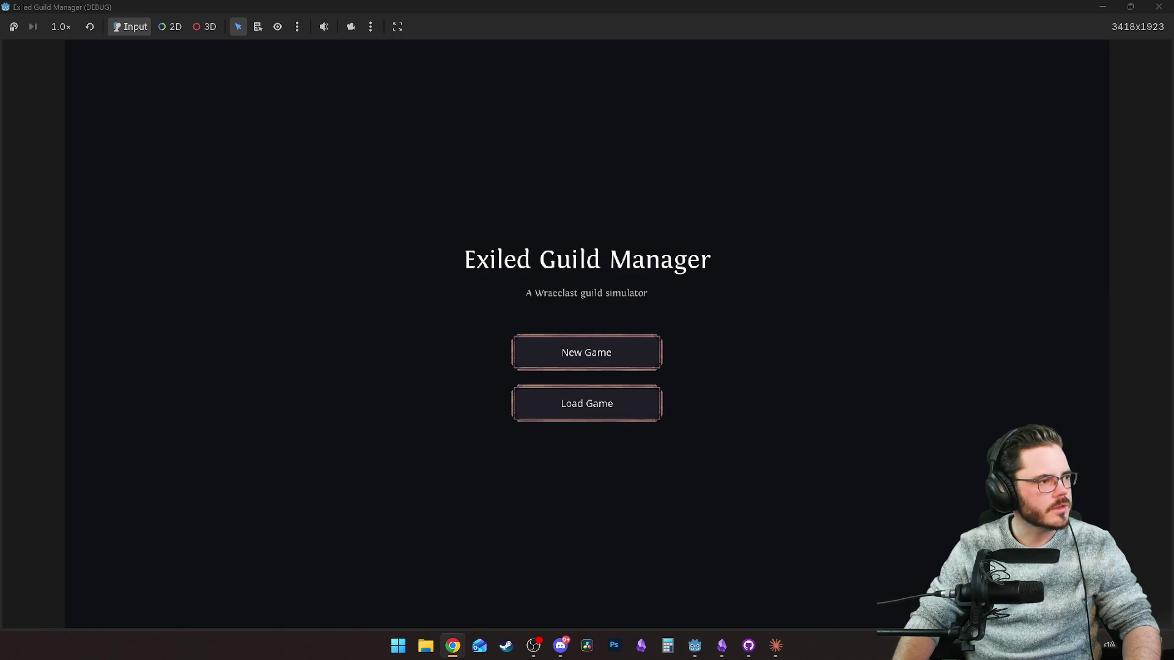
key("alt+Tab")
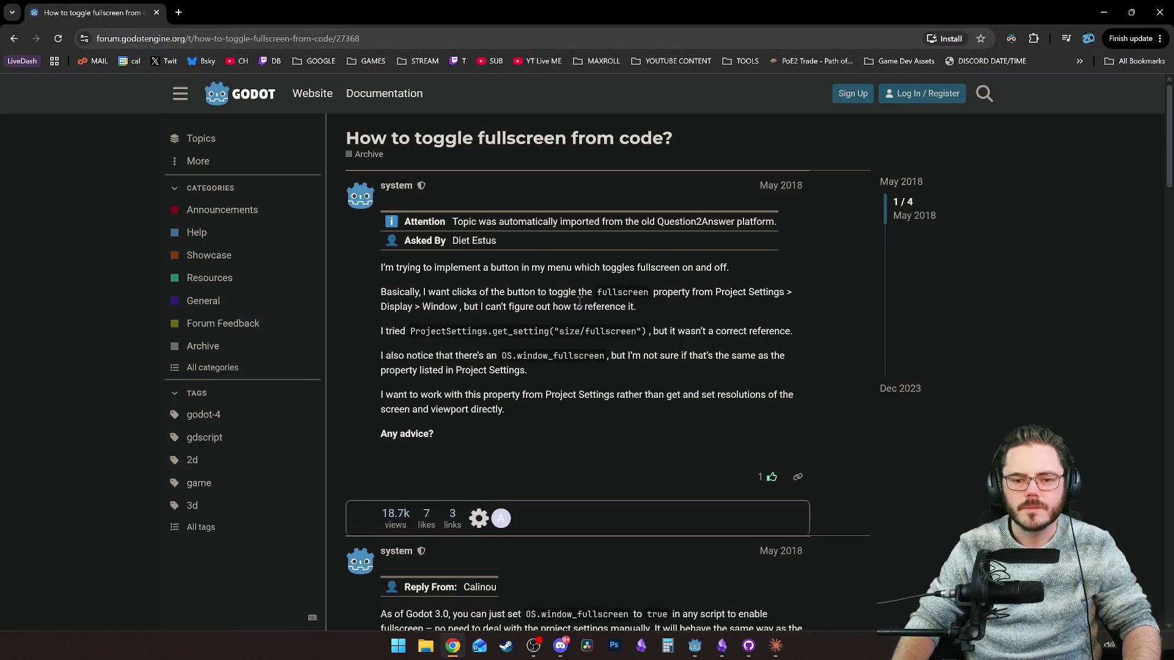
Scroll through the fullscreen answer, then switch to the game and close it.
scroll(566, 354, "down", 4)
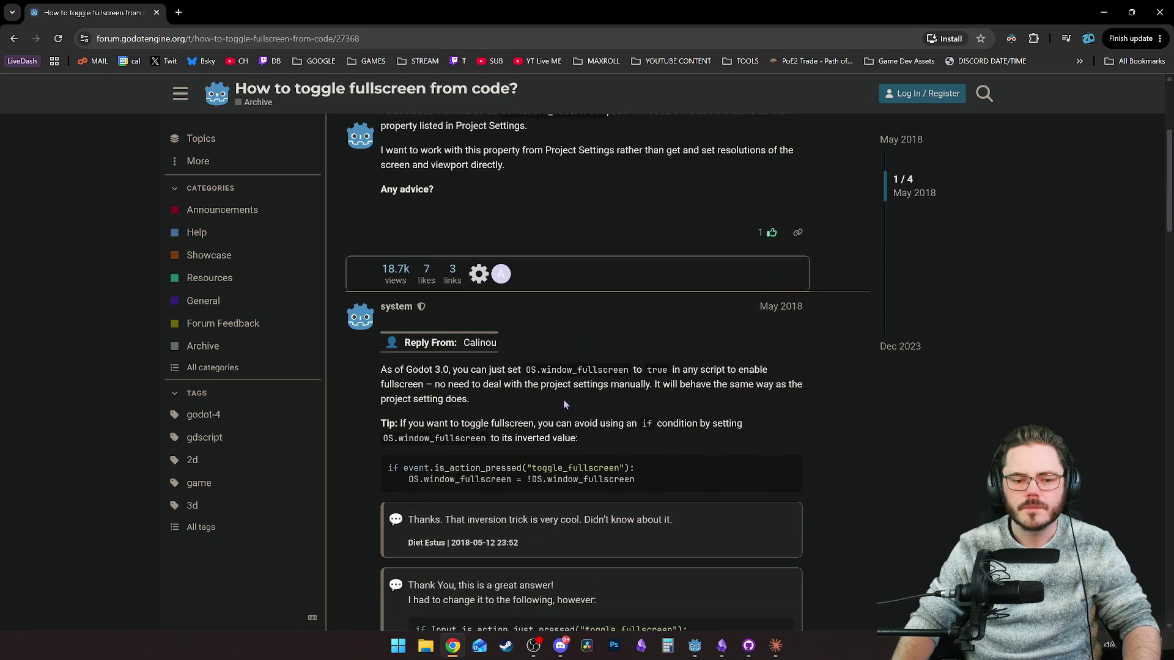
key("alt+Tab")
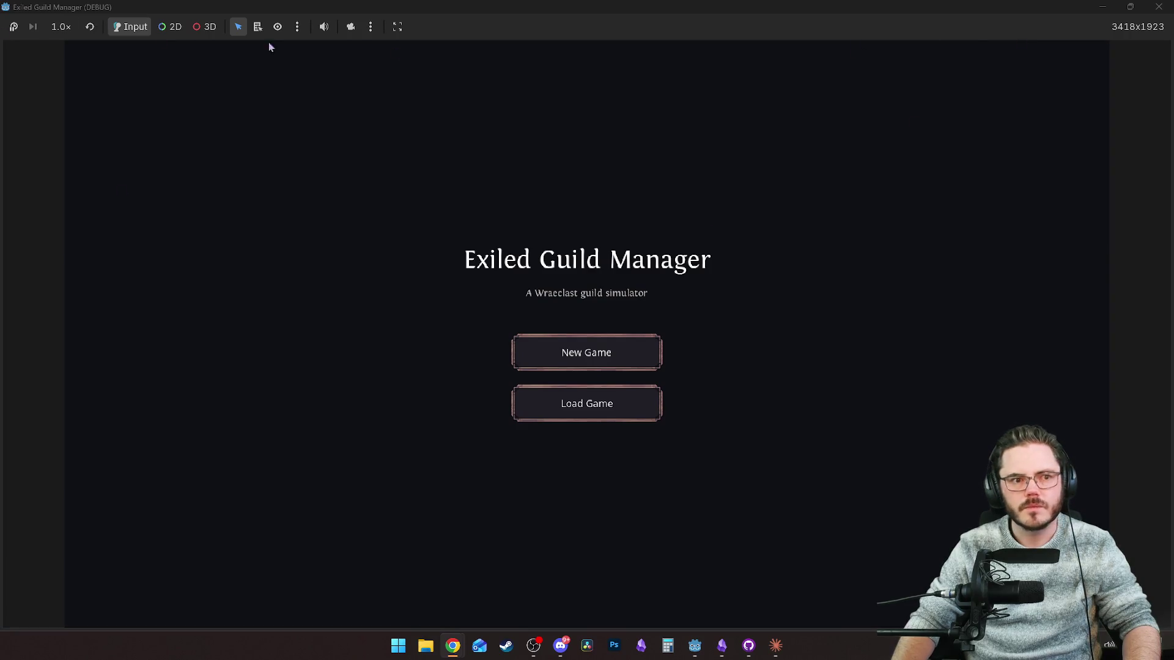
left_click(1159, 7)
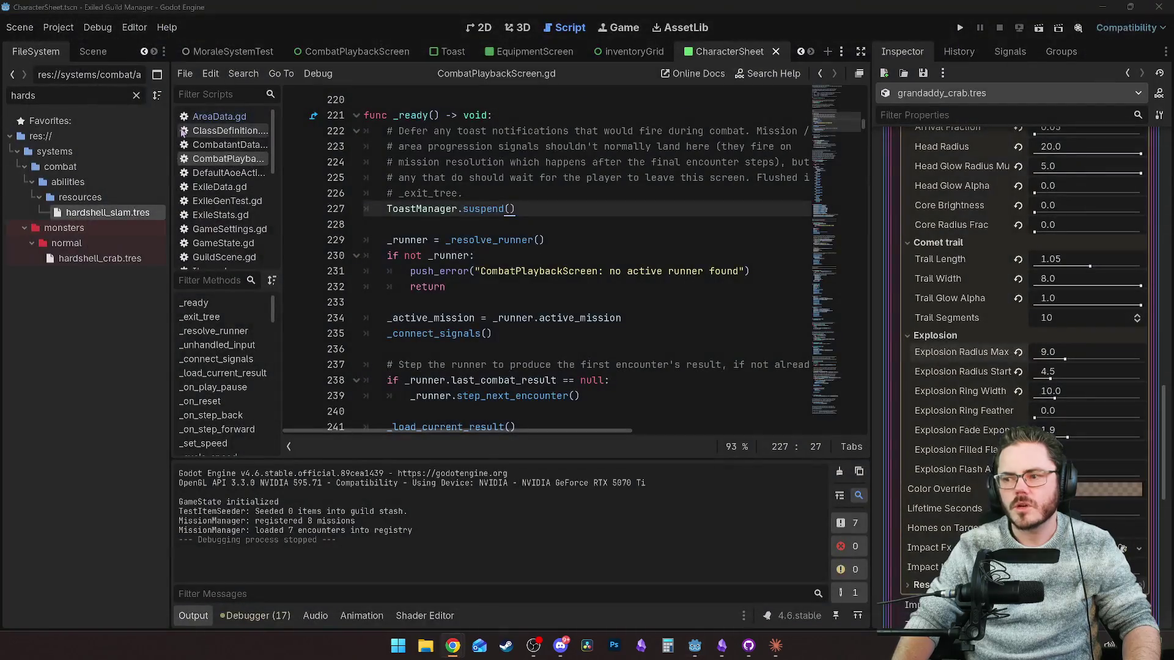
Review Editor Settings' Run > Window Placement Rect, keep it Centered, and run the project.
left_click(50, 28)
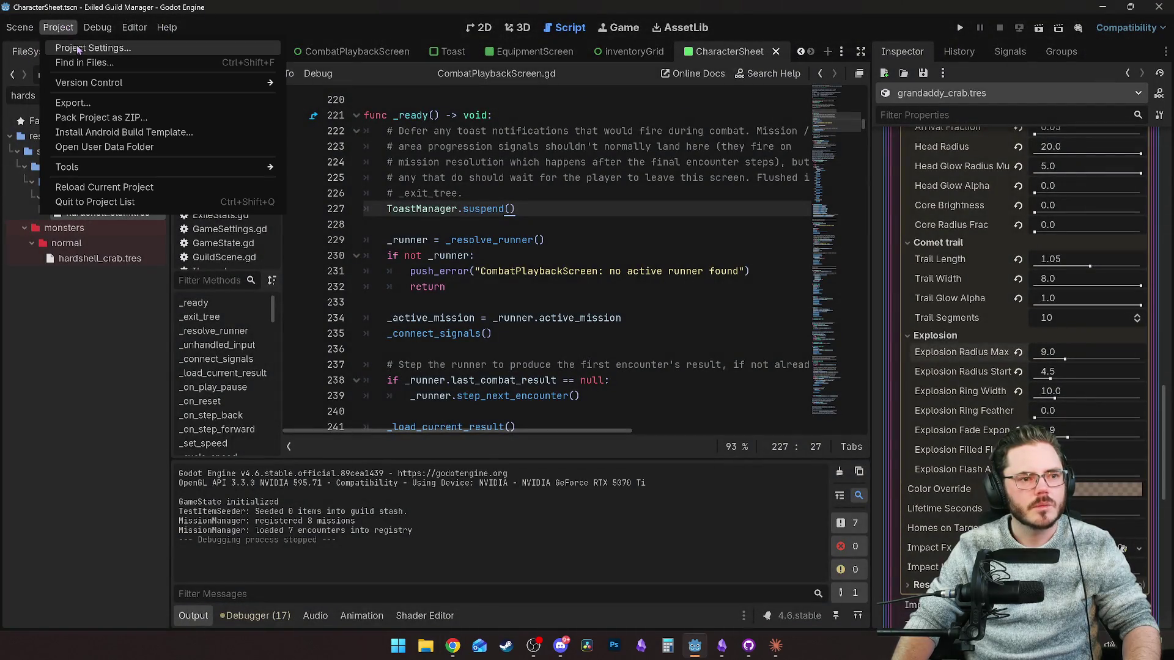
left_click(160, 49)
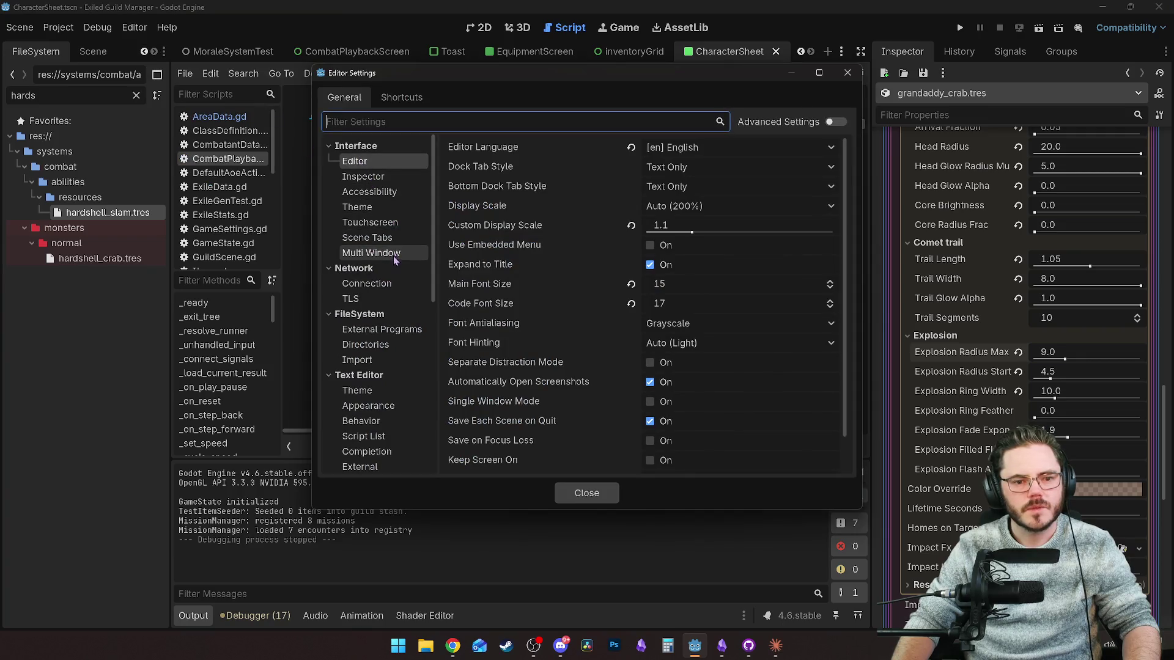
scroll(394, 309, "down", 8)
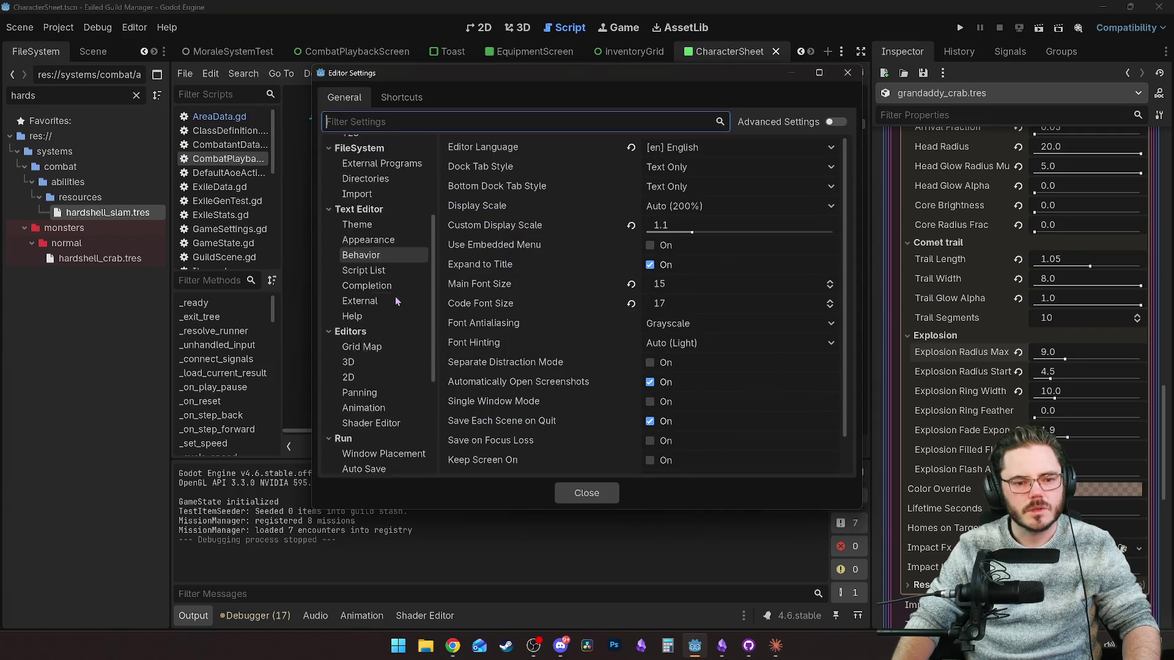
scroll(398, 302, "down", 1)
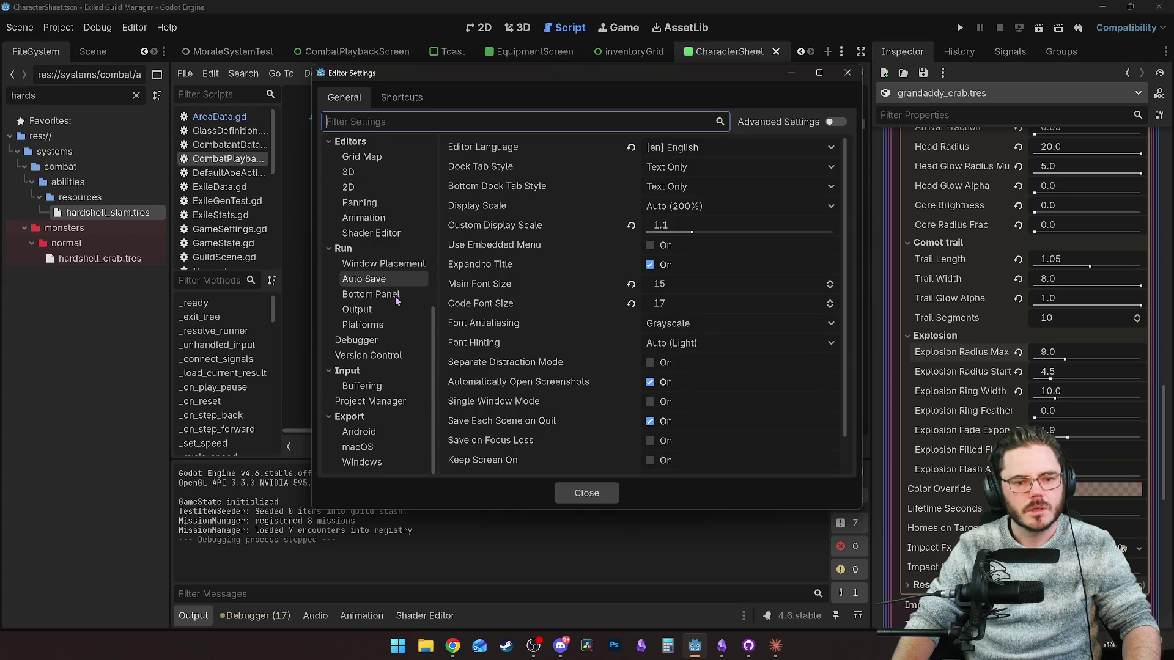
left_click(398, 267)
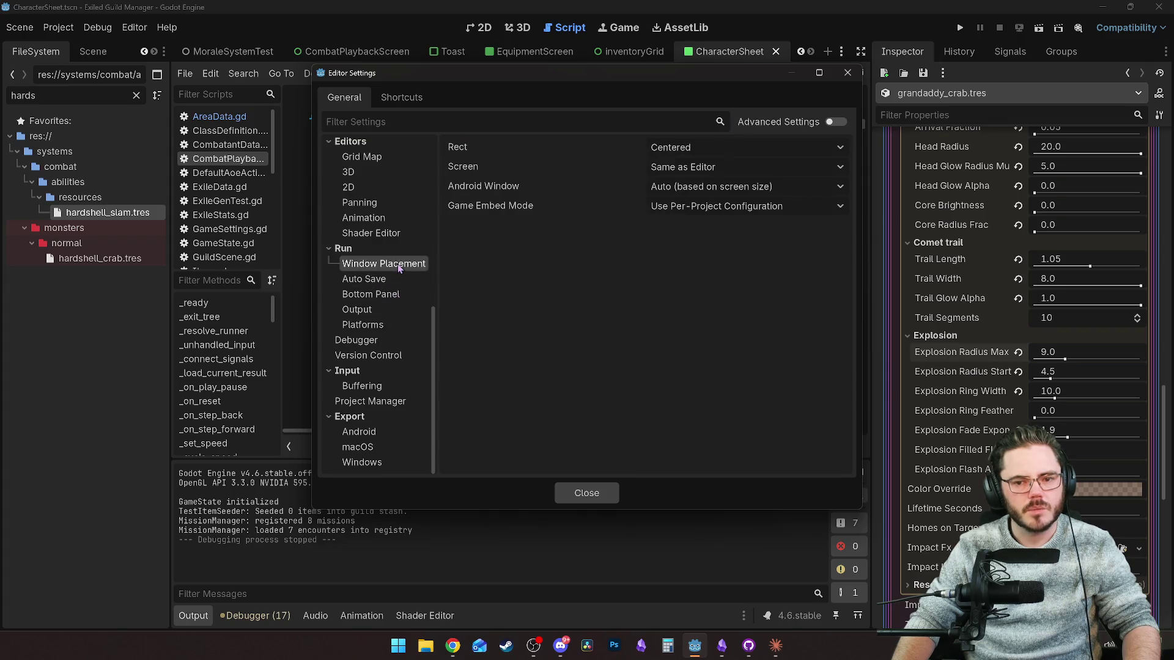
left_click(746, 149)
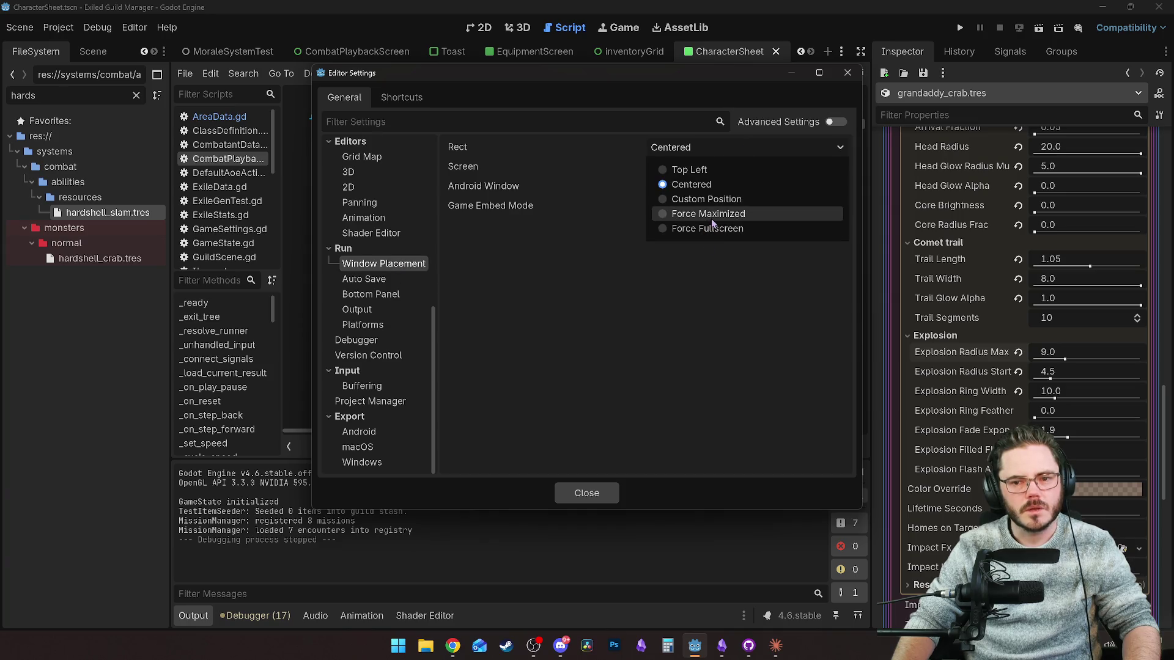
left_click(507, 259)
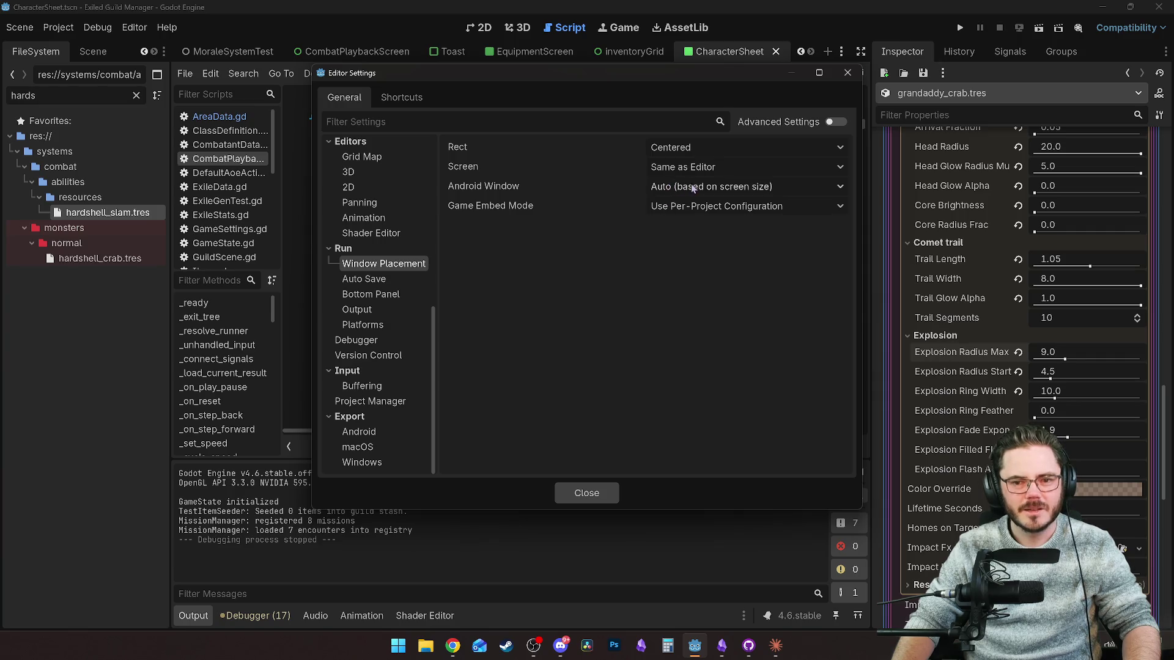
left_click(680, 159)
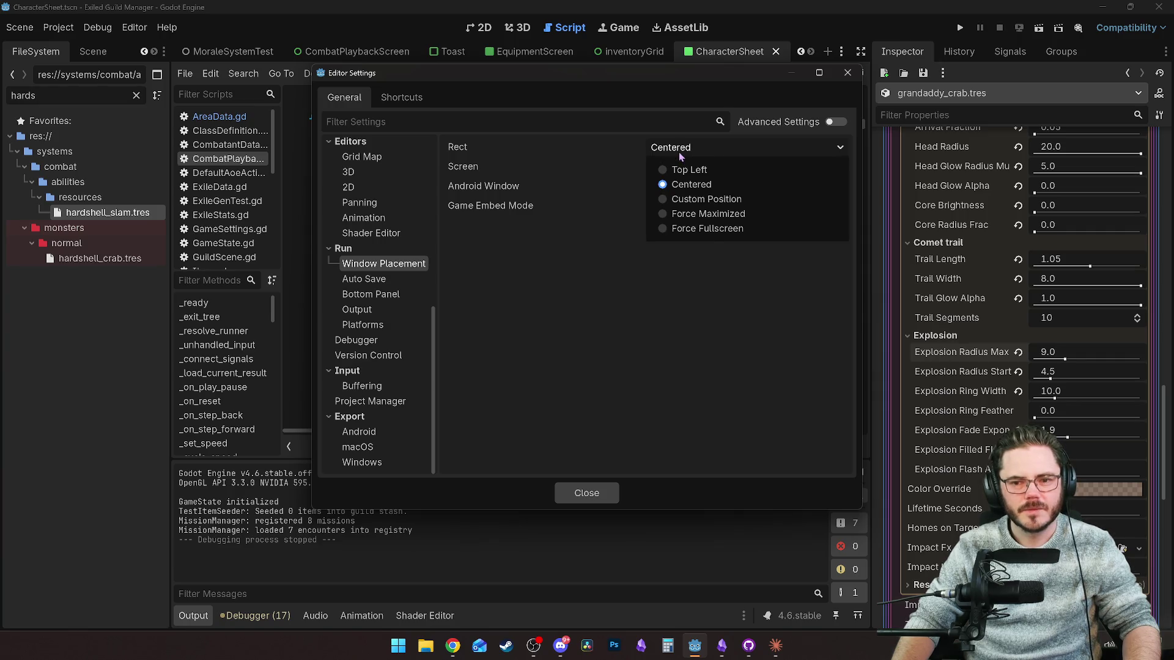
left_click(682, 181)
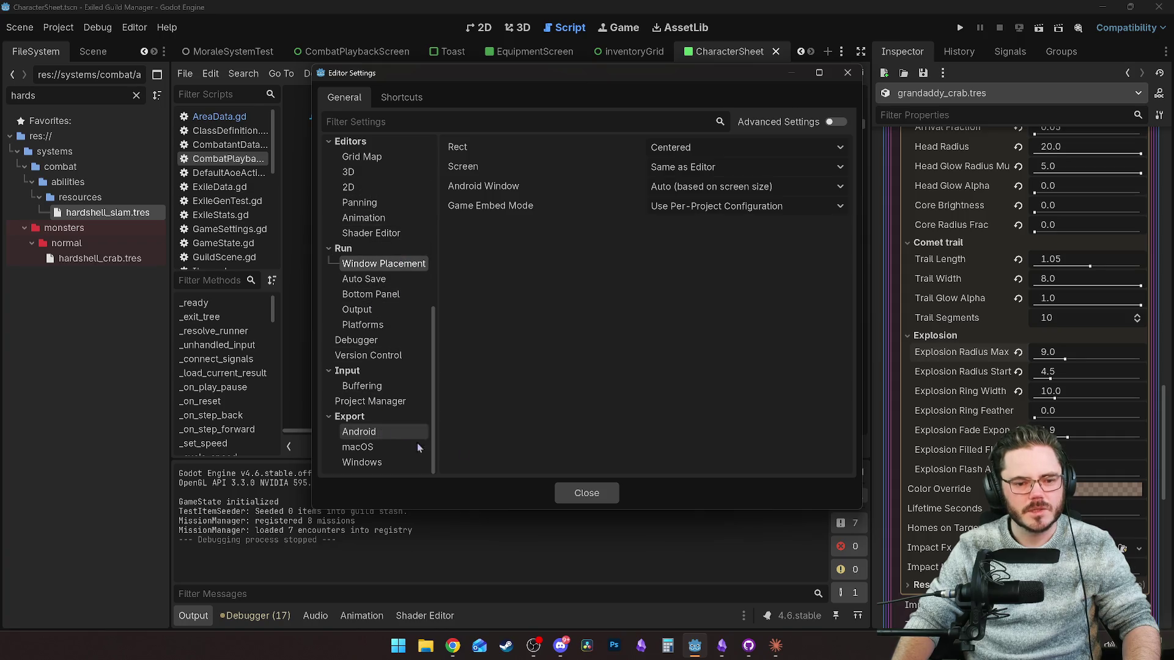
left_click(592, 489)
left_click(1018, 29)
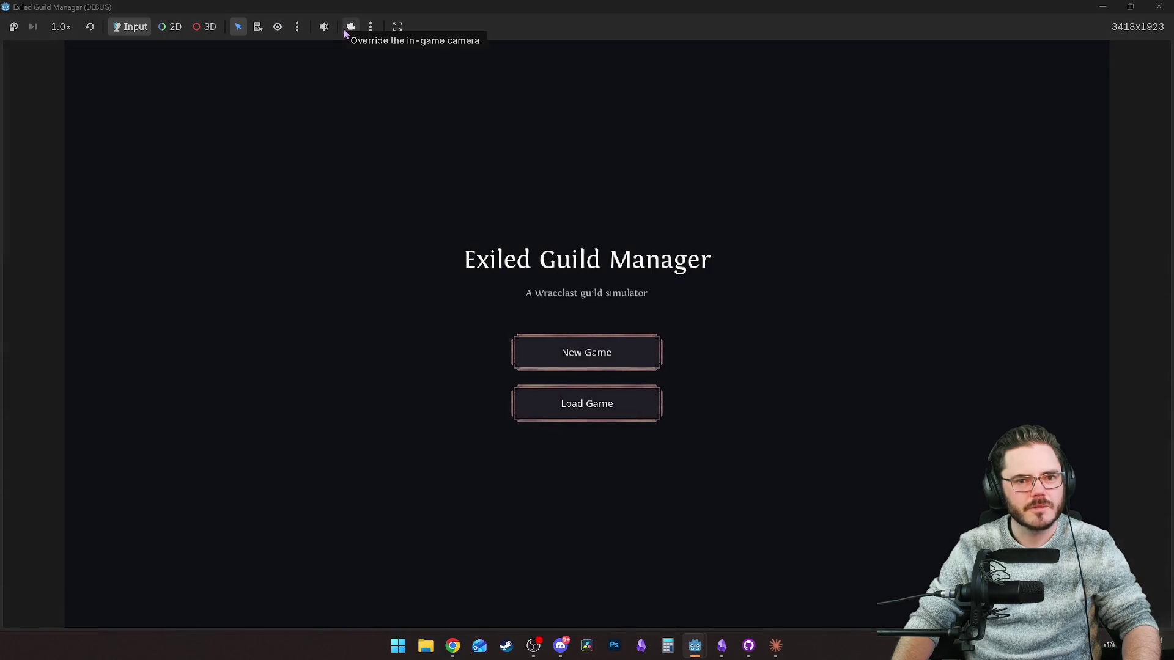
Look through the running game's toolbar menus for embedding and camera options.
left_click(370, 27)
left_click(371, 26)
left_click(397, 27)
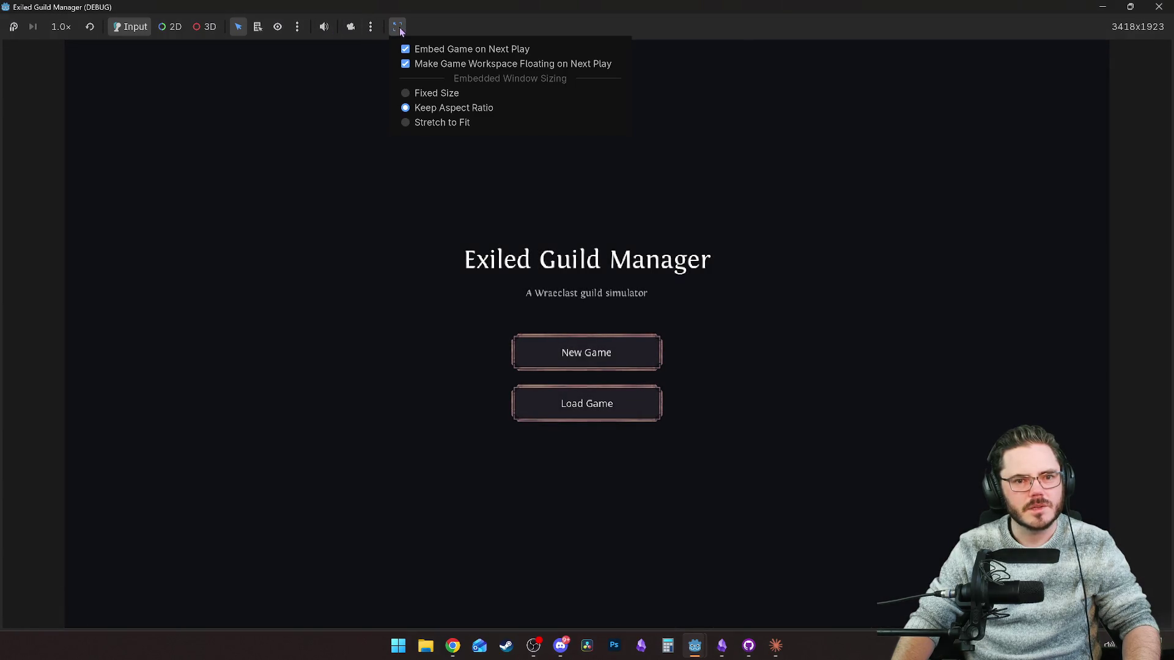
left_click(398, 27)
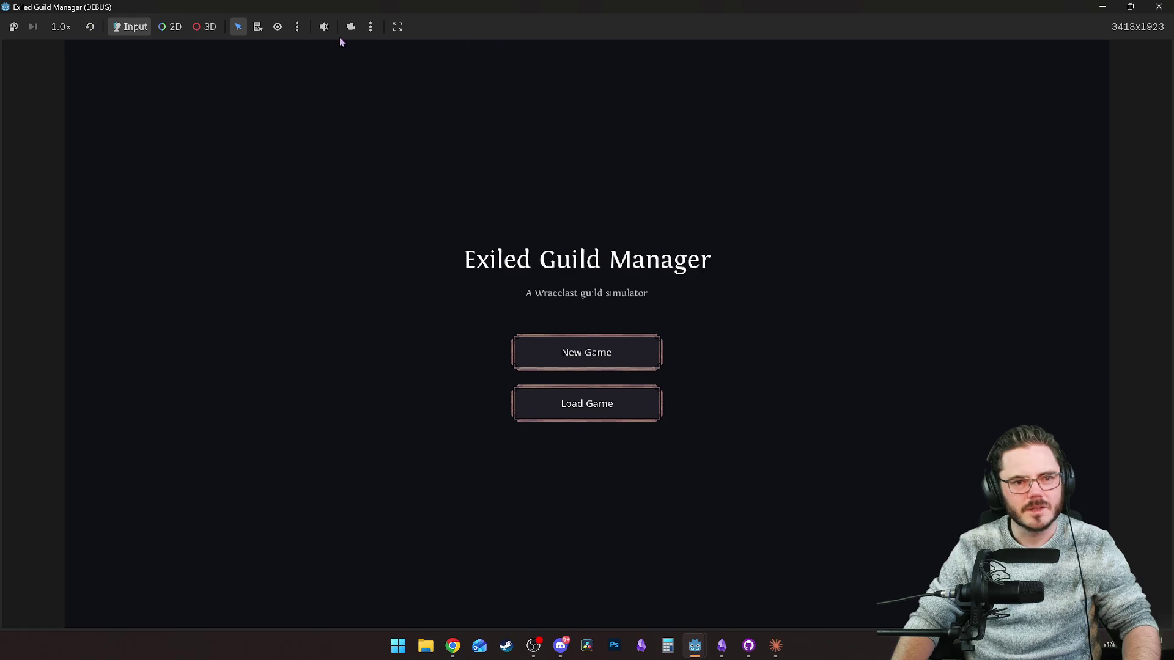
left_click(367, 27)
left_click(297, 28)
left_click(297, 27)
left_click(247, 31)
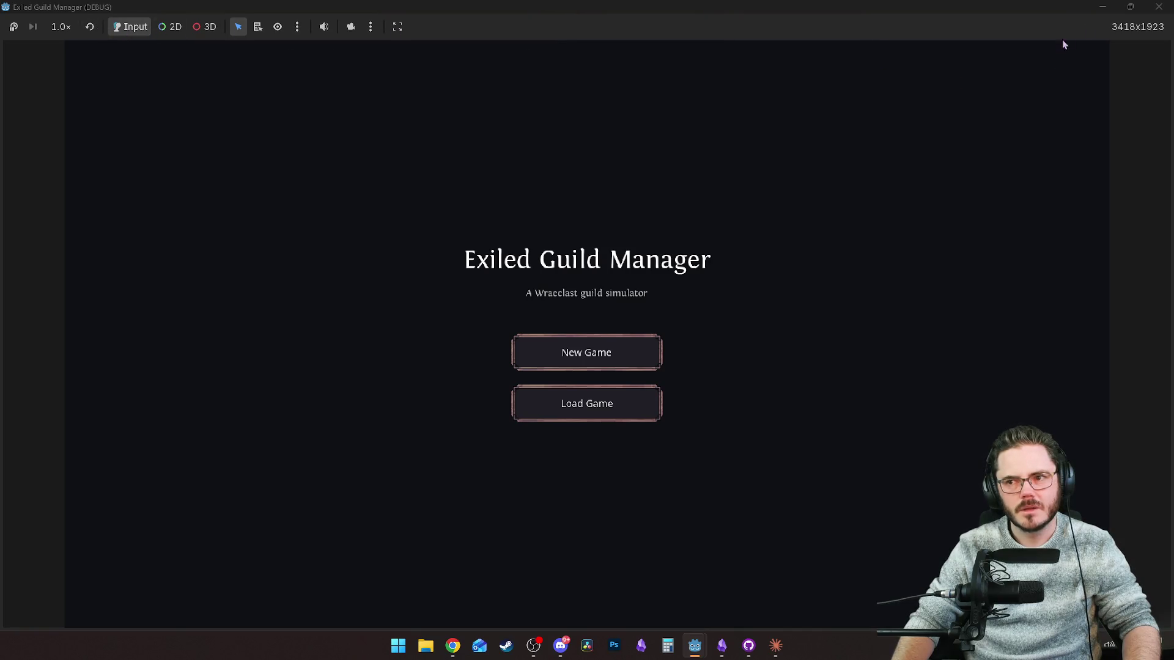
Restore and re-maximize the game window, close it, and open Project Settings.
double_click(945, 12)
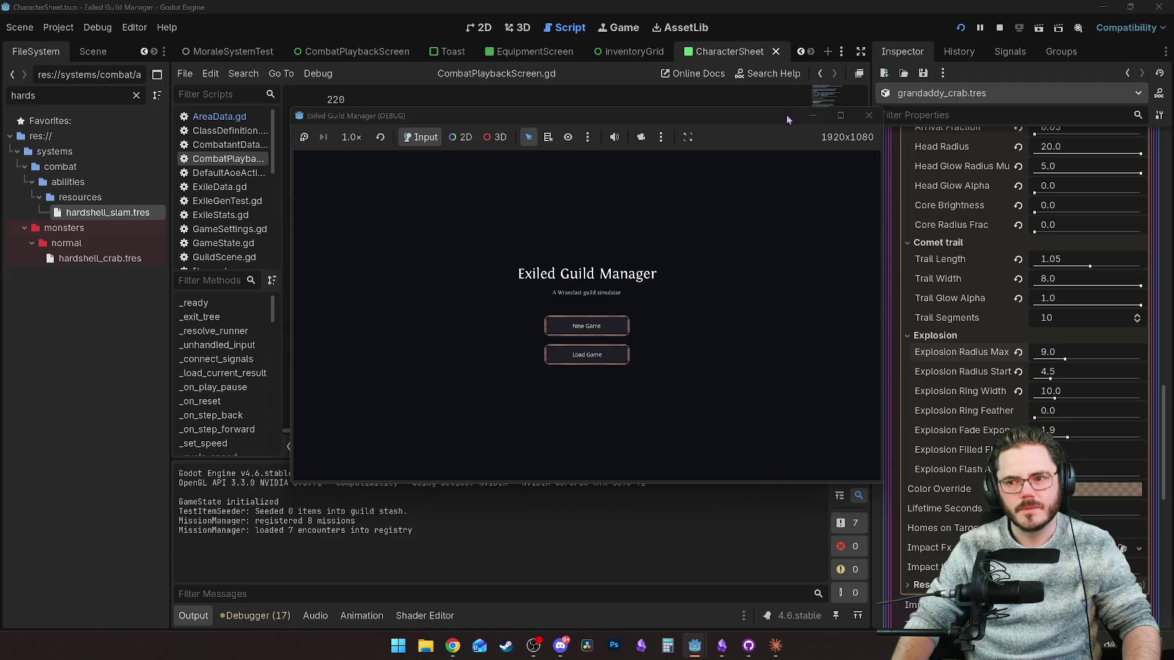
double_click(783, 116)
left_click(1159, 7)
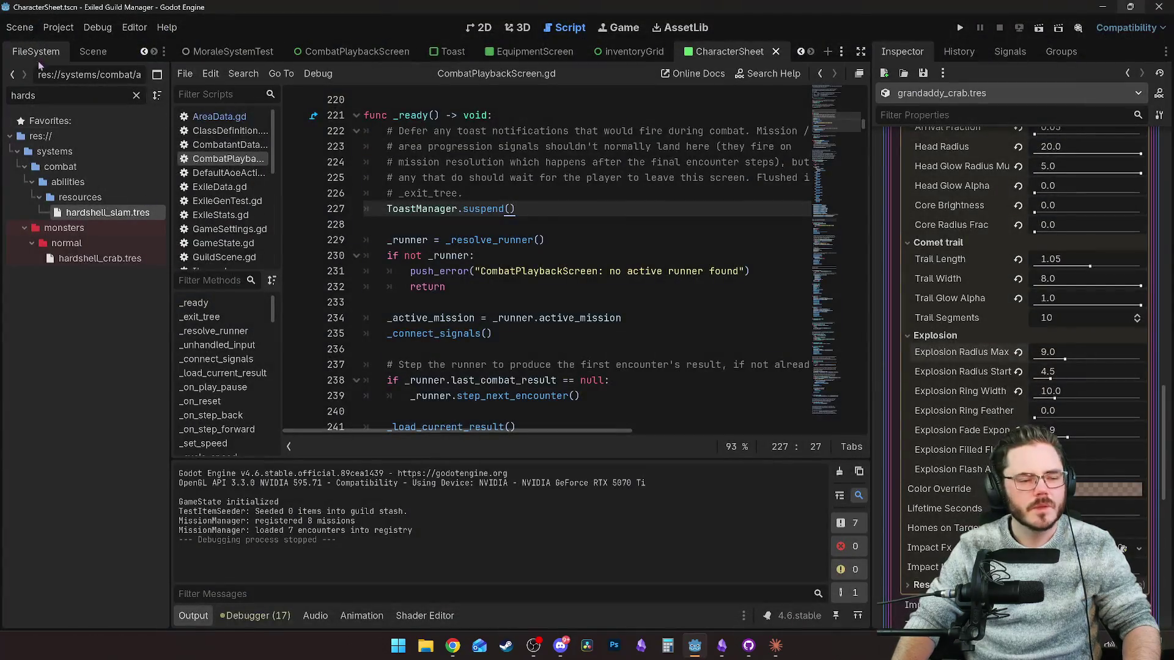
left_click(19, 26)
left_click(91, 48)
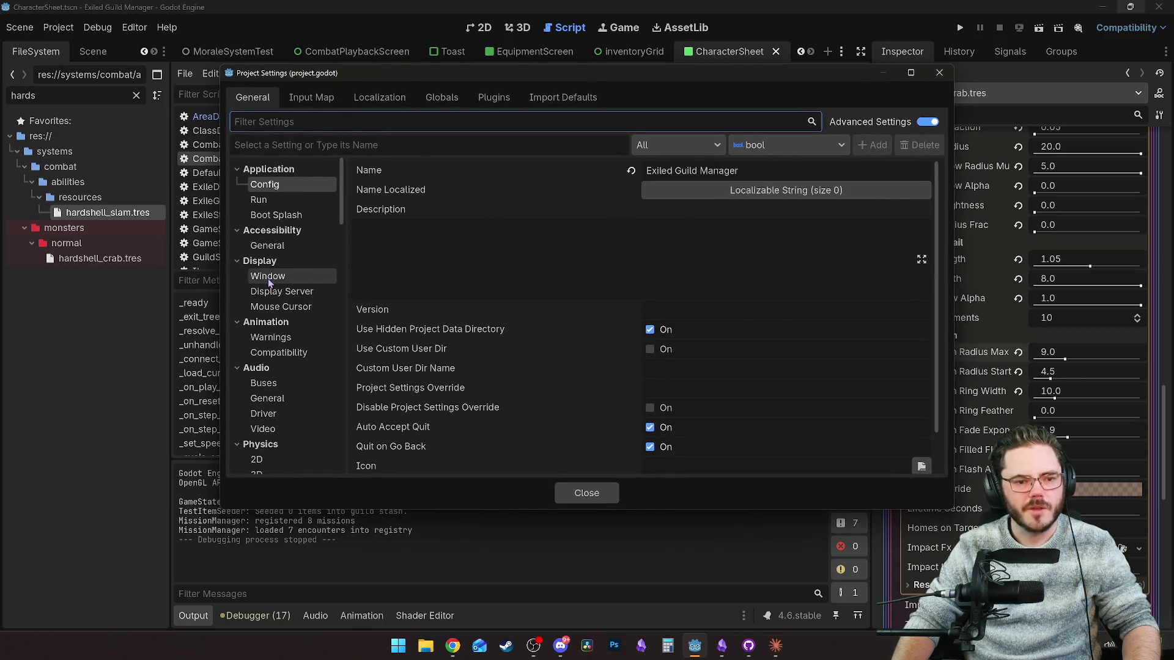
Check Display > Window's Initial Position Type, leave it Center of Primary Screen, and close Project Settings.
left_click(268, 276)
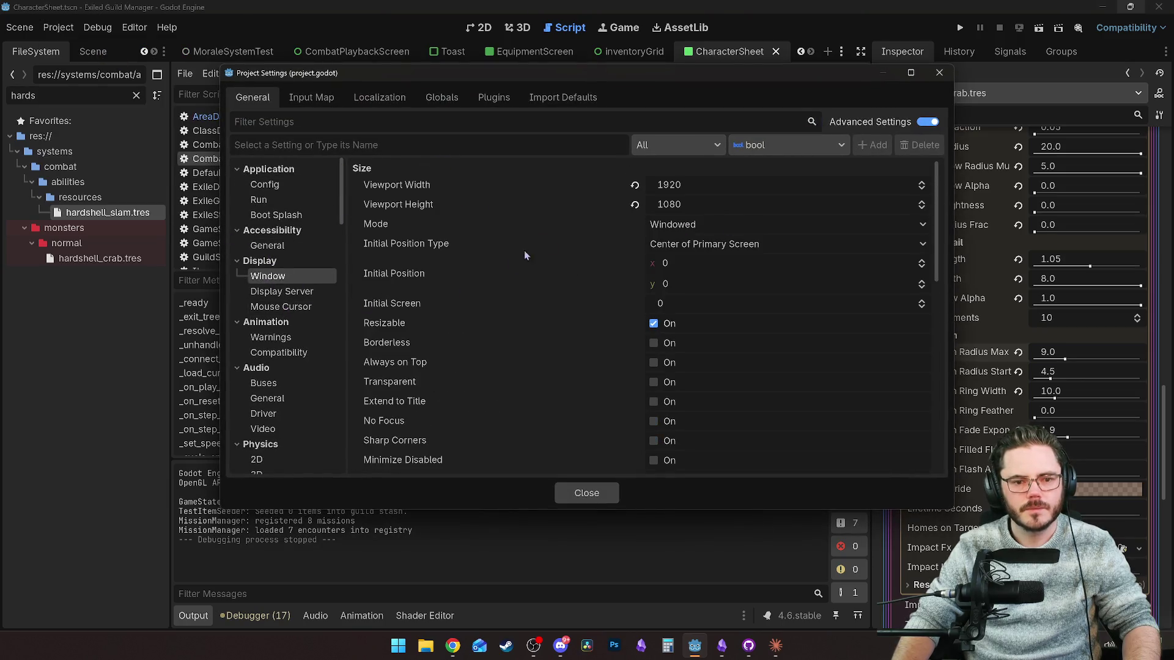
left_click(720, 244)
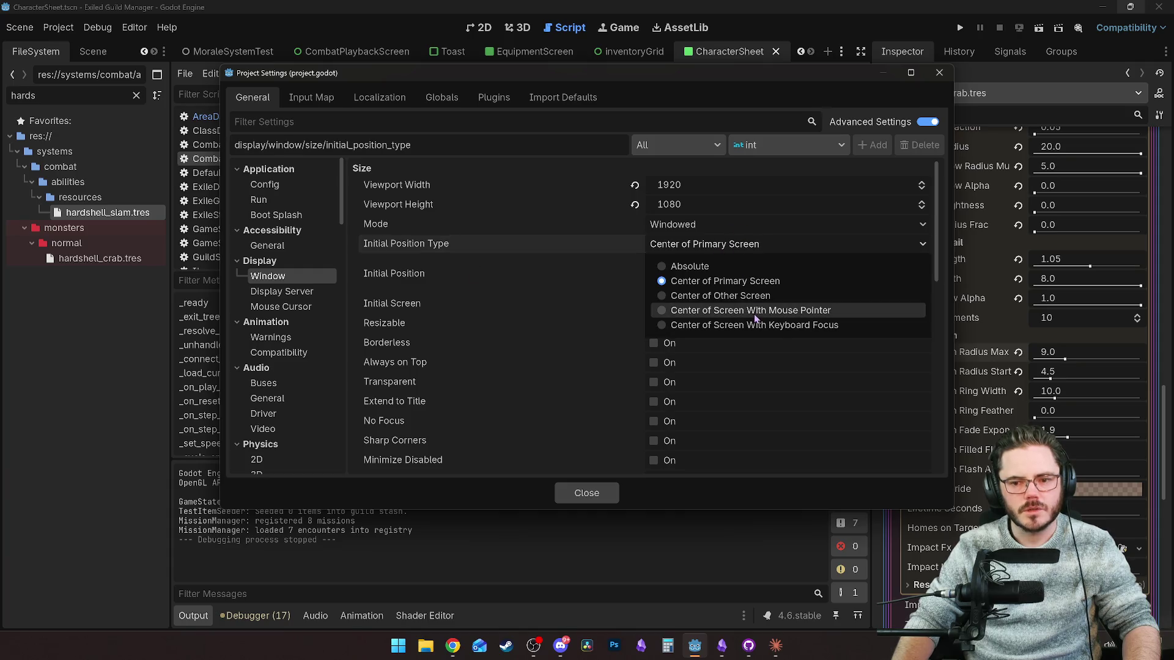
left_click(472, 264)
scroll(279, 376, "down", 10)
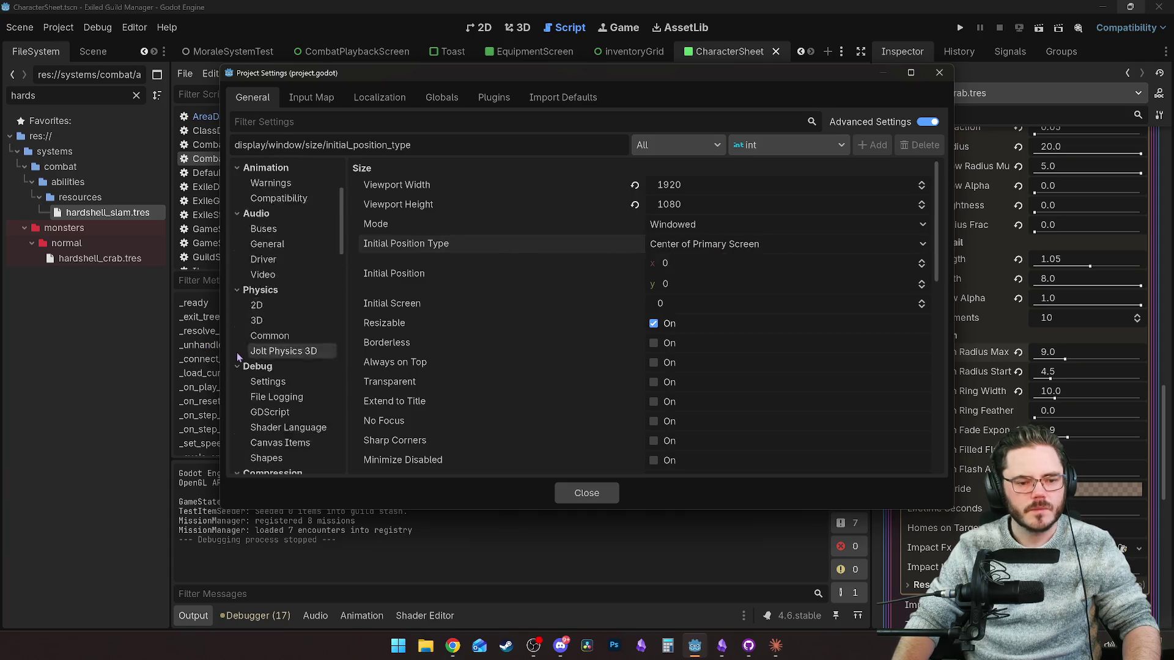
scroll(278, 376, "down", 5)
left_click(586, 493)
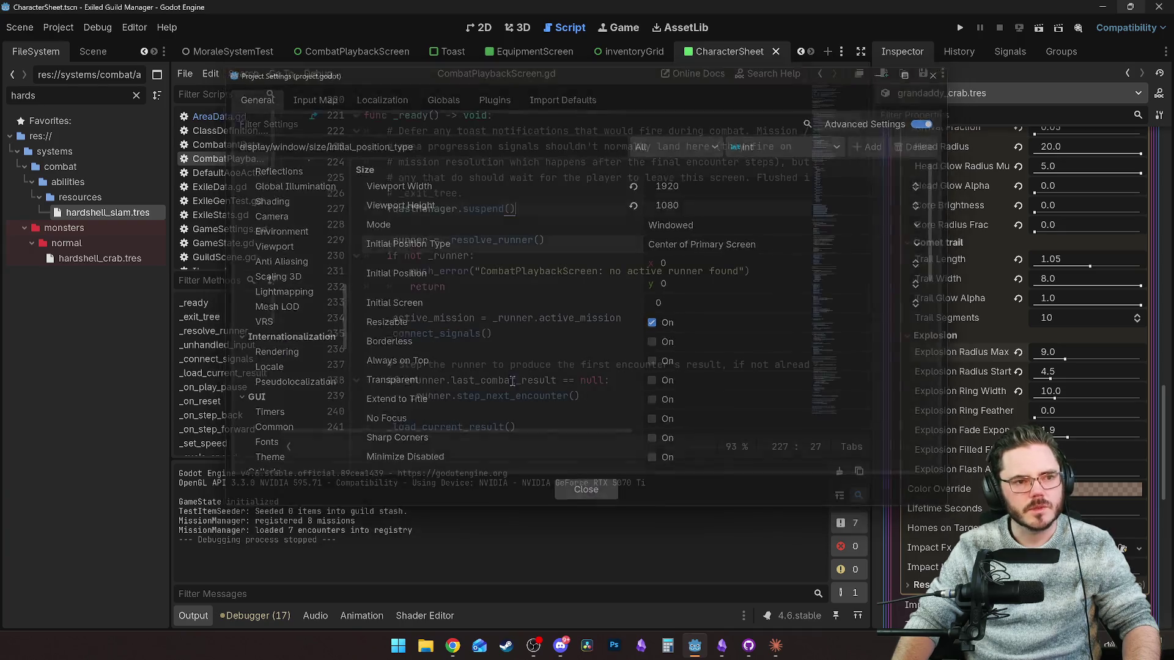
left_click(91, 28)
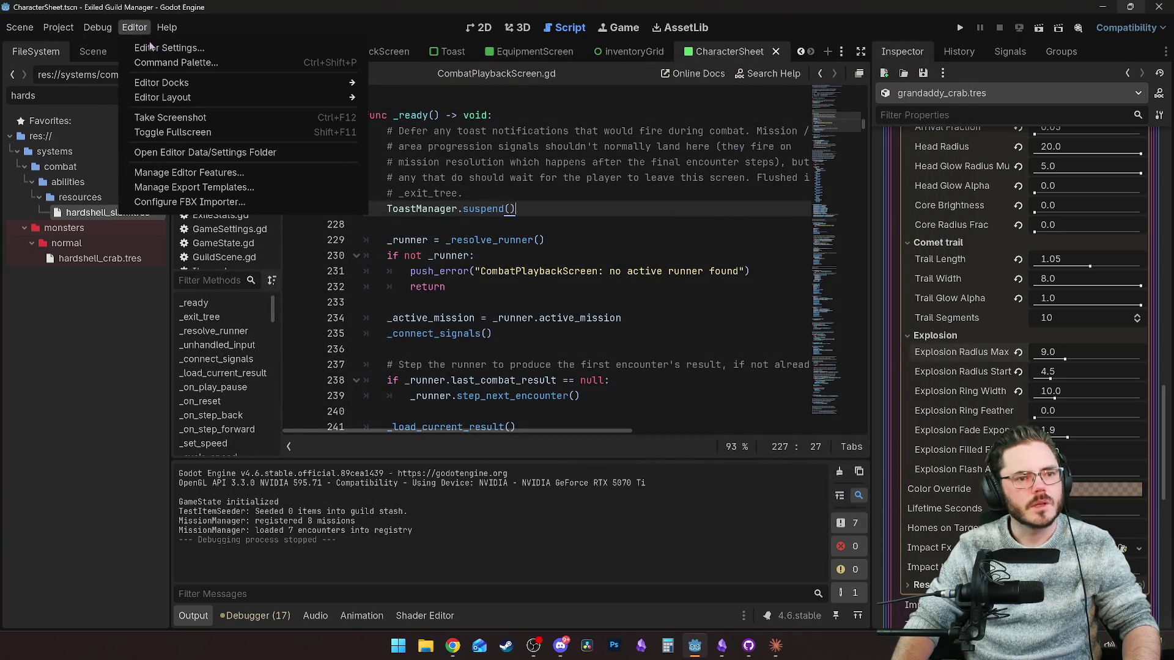
Set the run window placement to Force Maximized, then test-run the game and quit it.
left_click(153, 47)
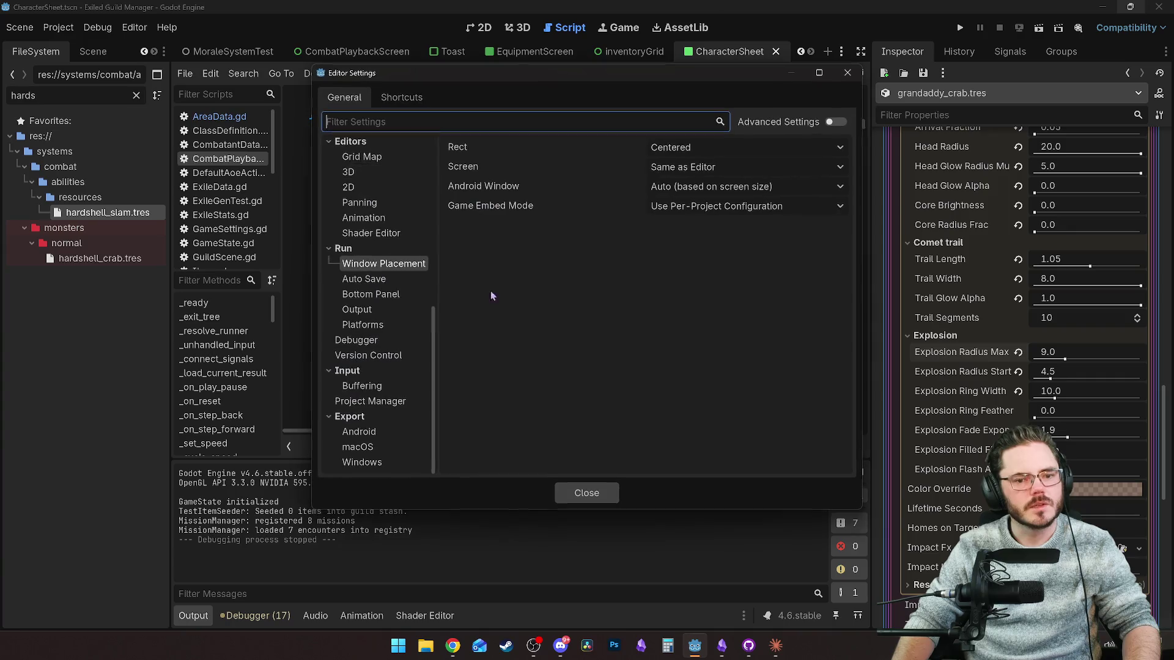
left_click(710, 149)
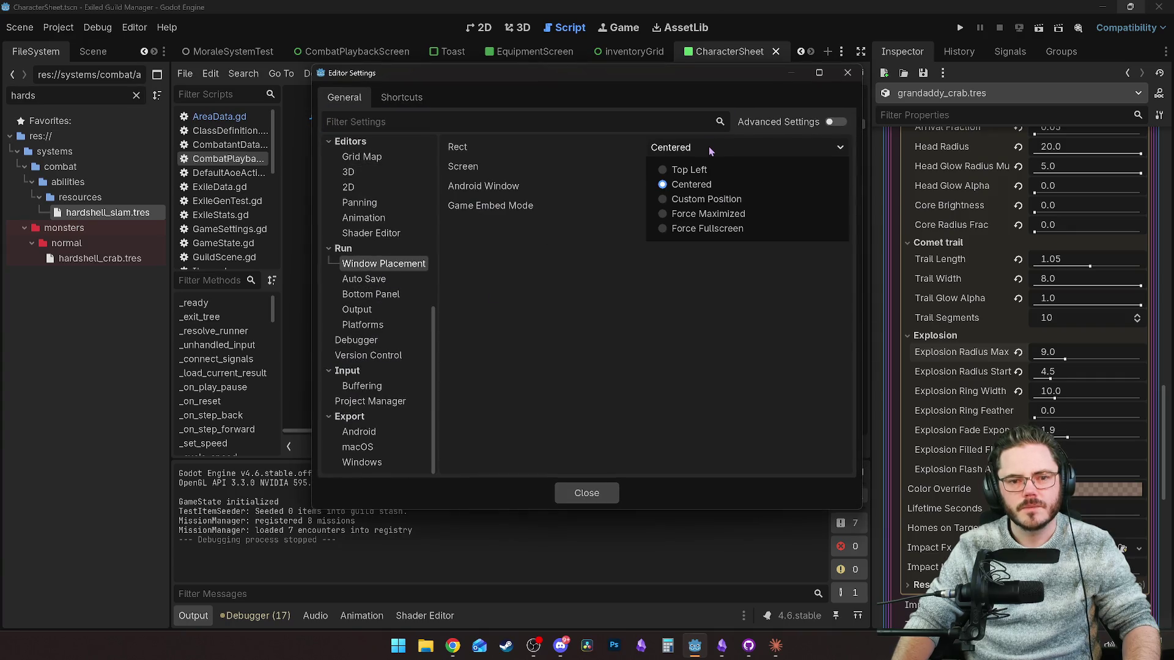
left_click(698, 214)
left_click(604, 498)
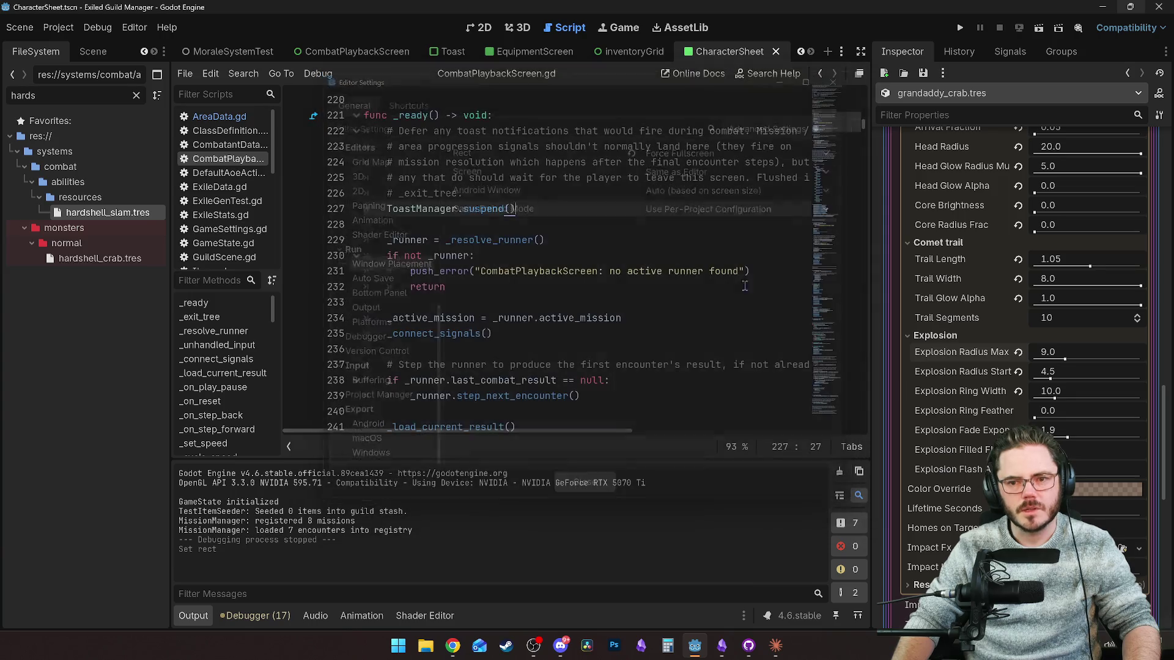
left_click(961, 28)
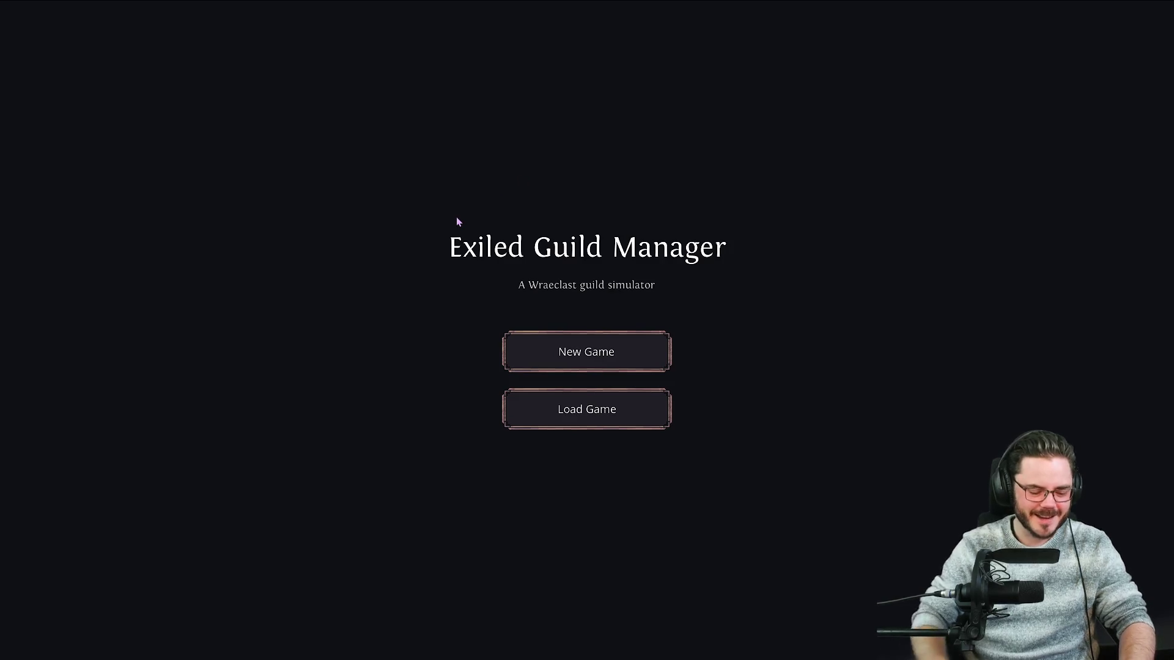
key("alt+F4")
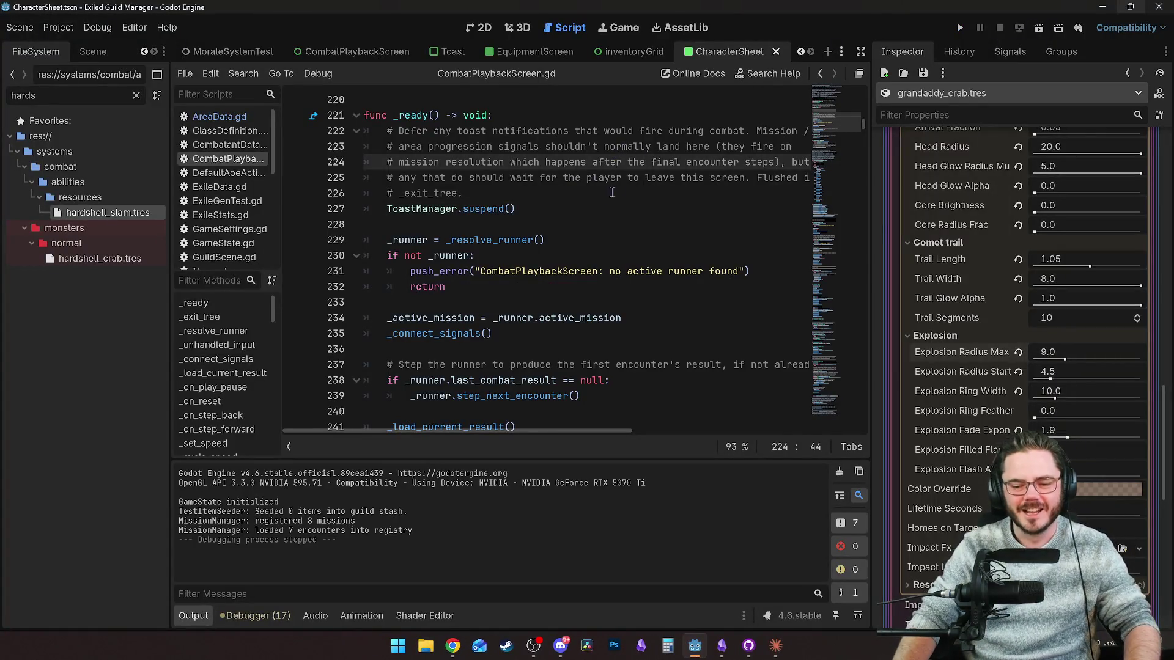
Relaunch the game from the editor and play through to the life-raft choice.
left_click(564, 177)
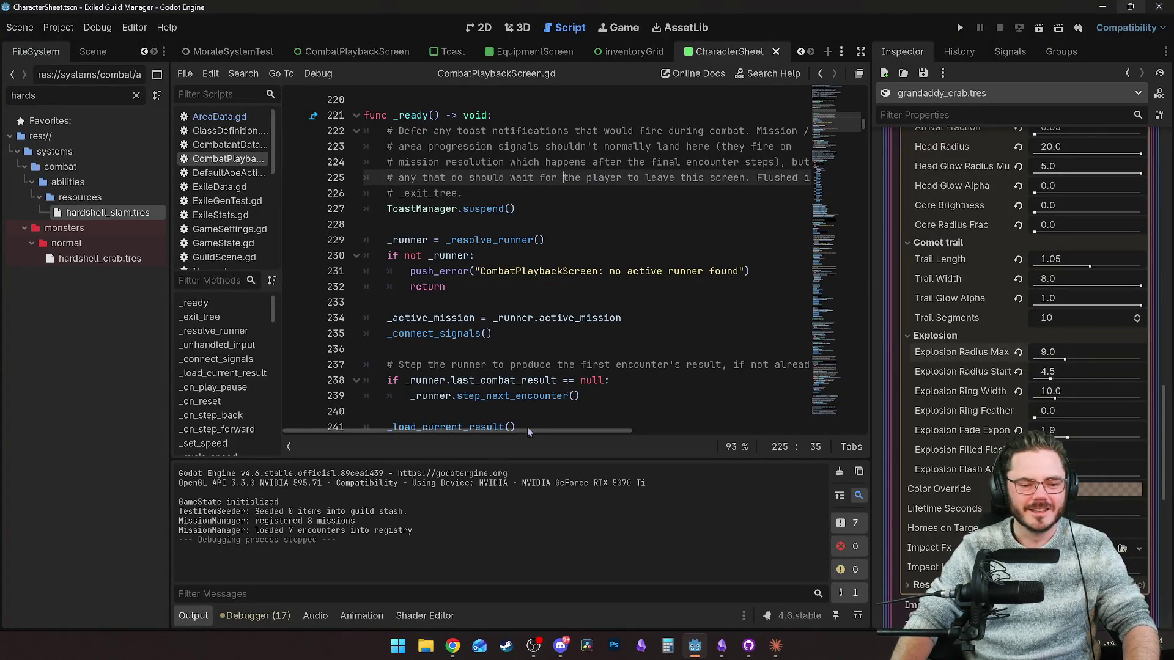
left_click(960, 27)
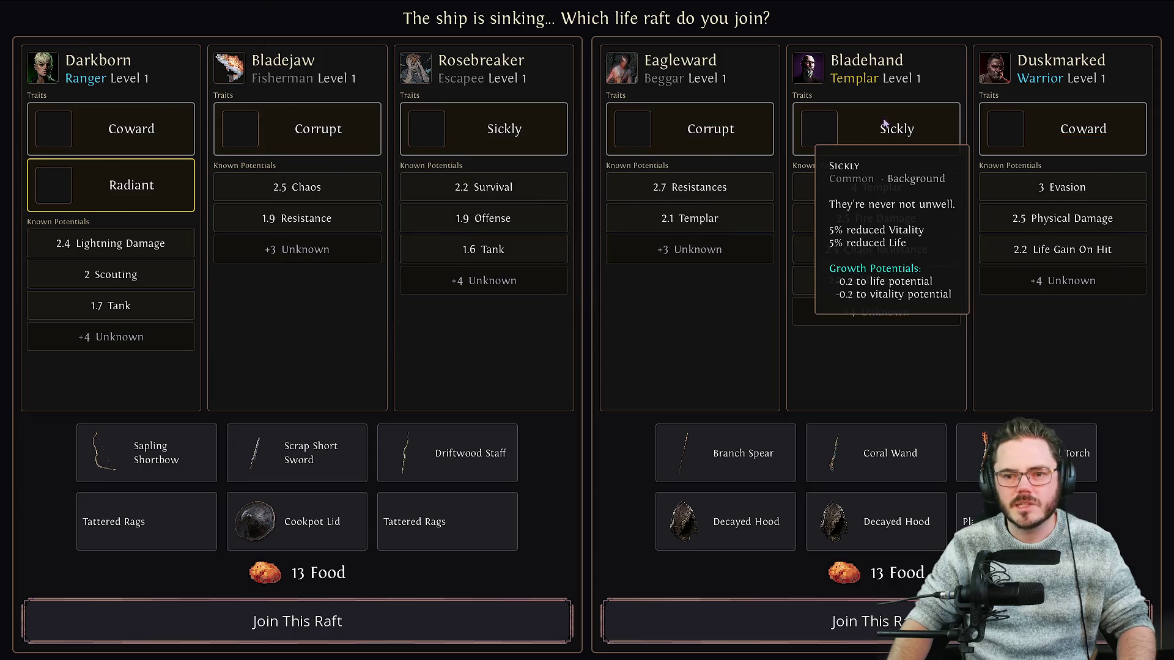
Check the trait tooltips, then join and confirm the Eagleward, Bladehand and Duskmarked raft.
mouse_move(59, 132)
mouse_move(89, 201)
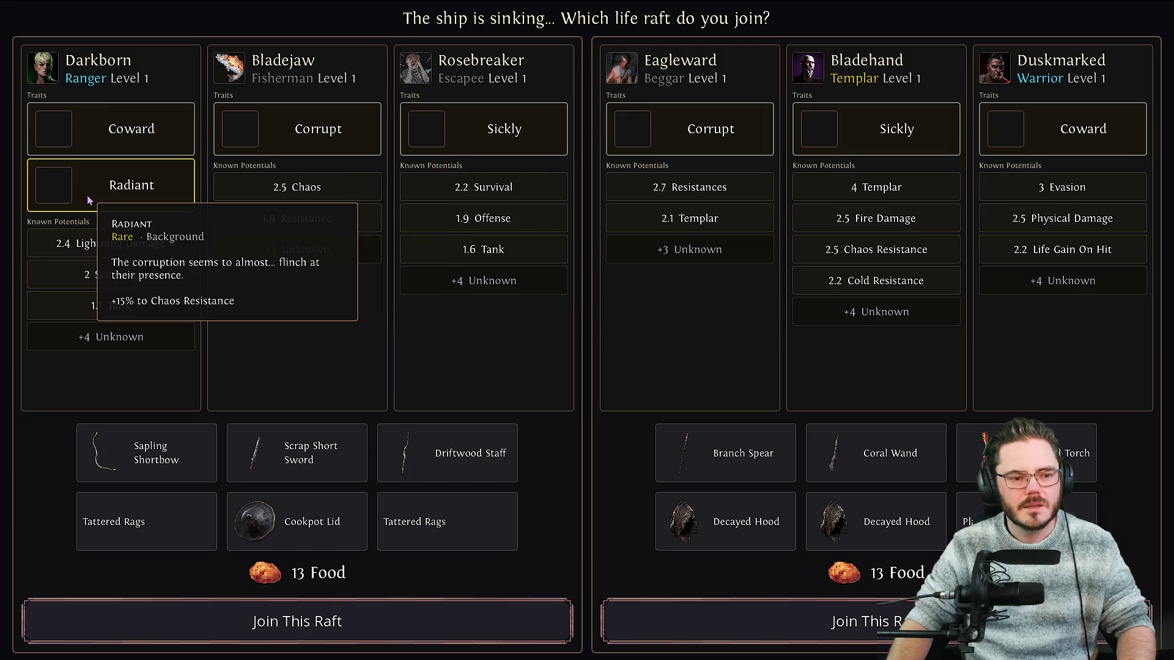
mouse_move(95, 75)
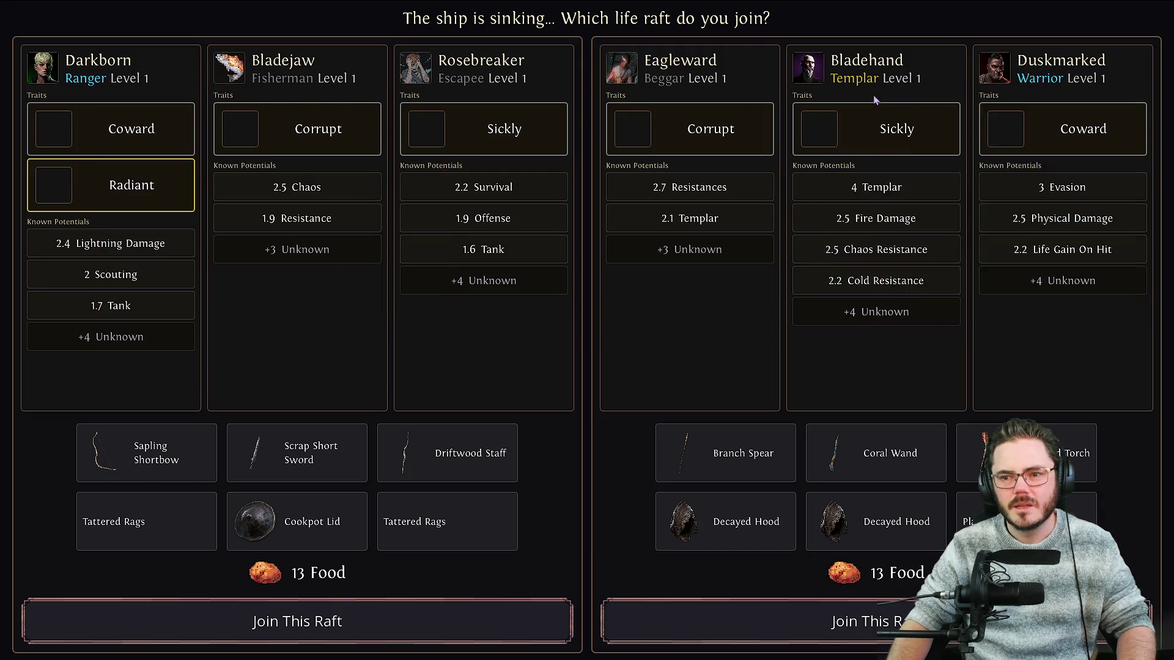
mouse_move(881, 126)
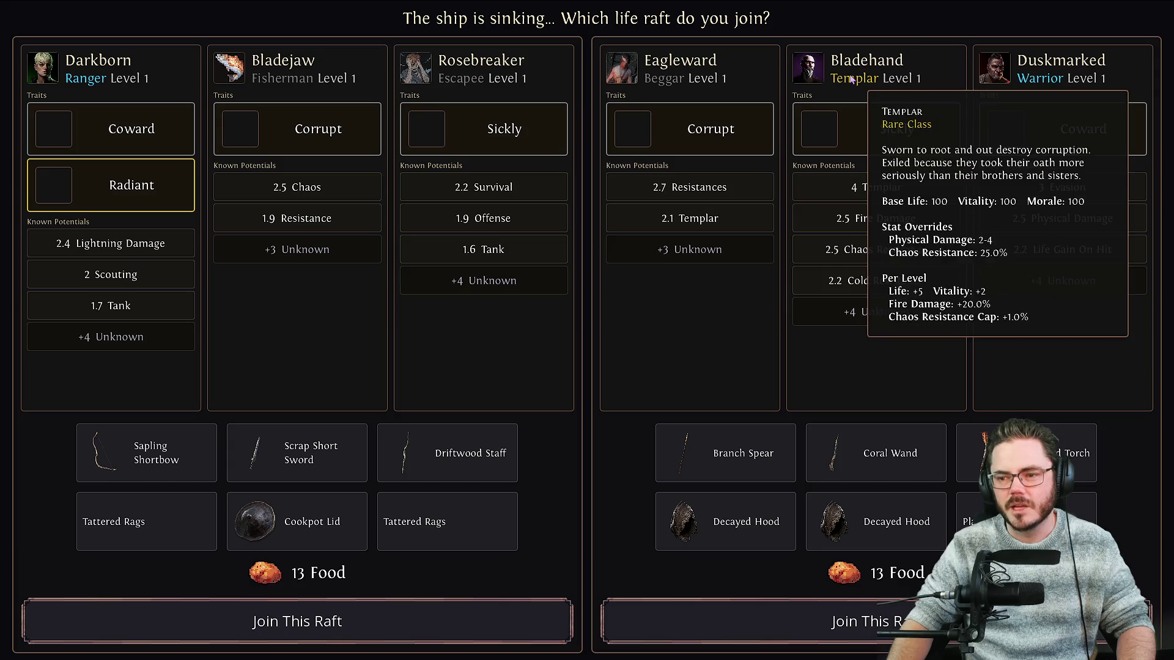
left_click(848, 613)
left_click(849, 613)
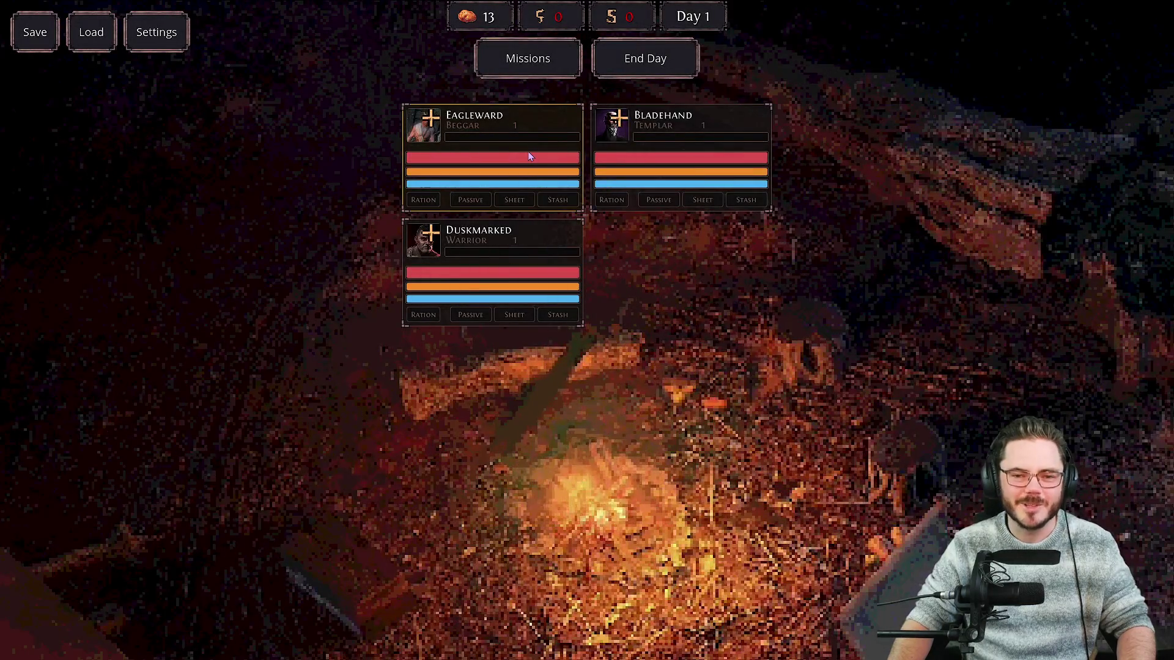
Open the stash and review Eagleward's, Bladehand's and Duskmarked's character sheets.
left_click(514, 199)
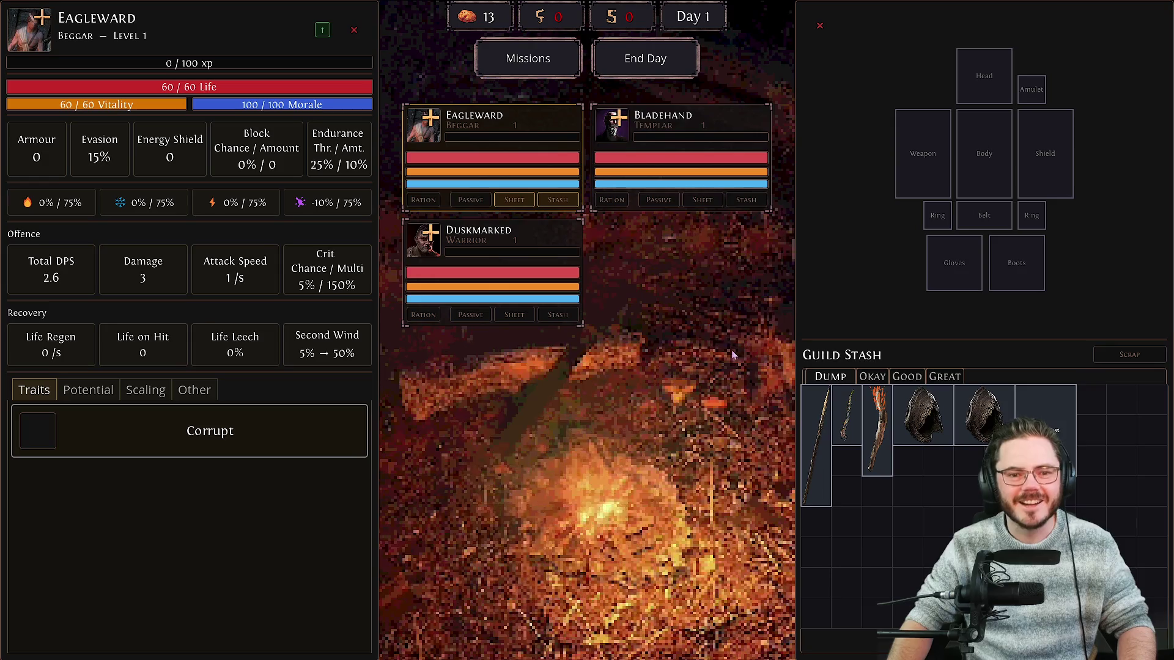
left_click(702, 147)
mouse_move(1046, 416)
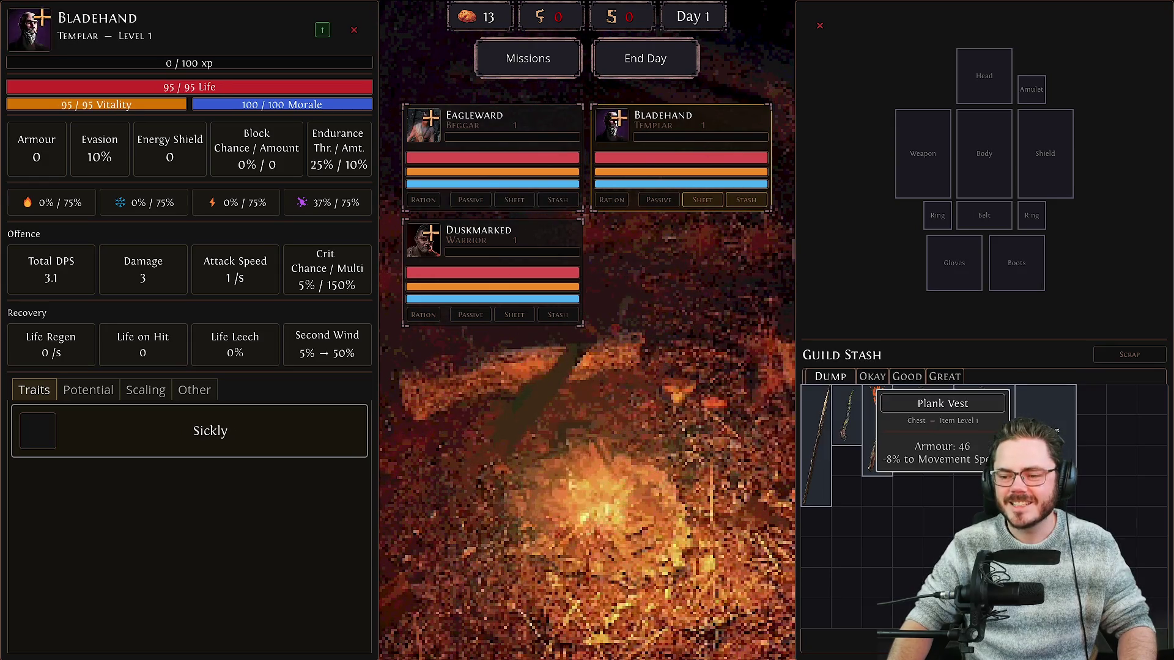
left_click(561, 239)
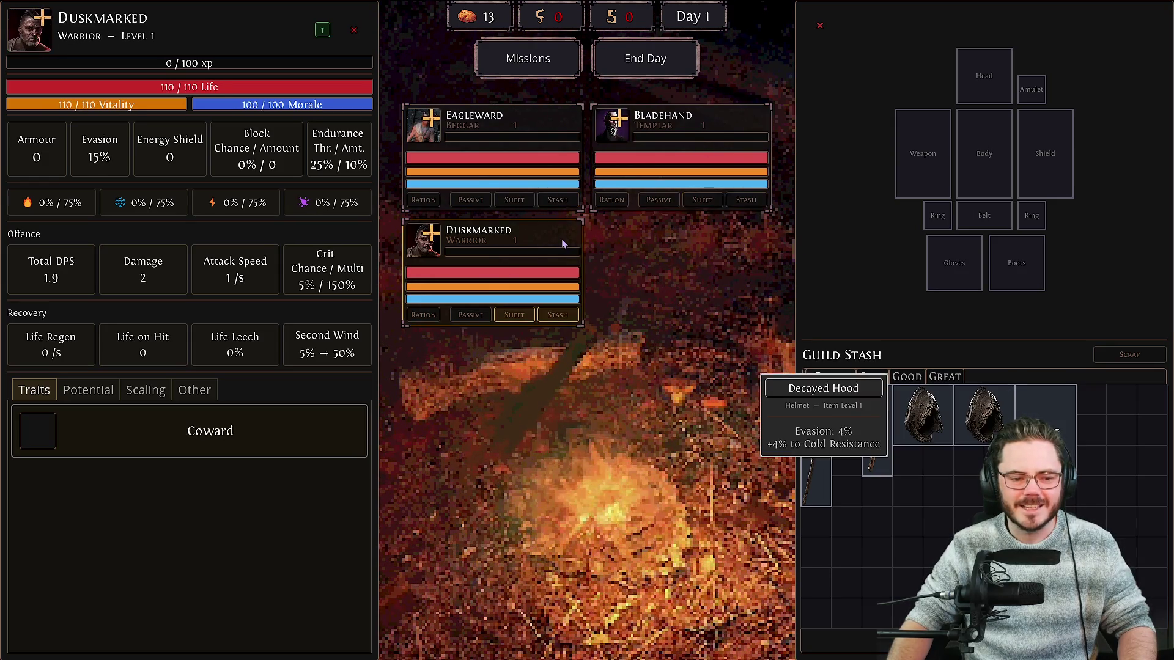
left_click(511, 123)
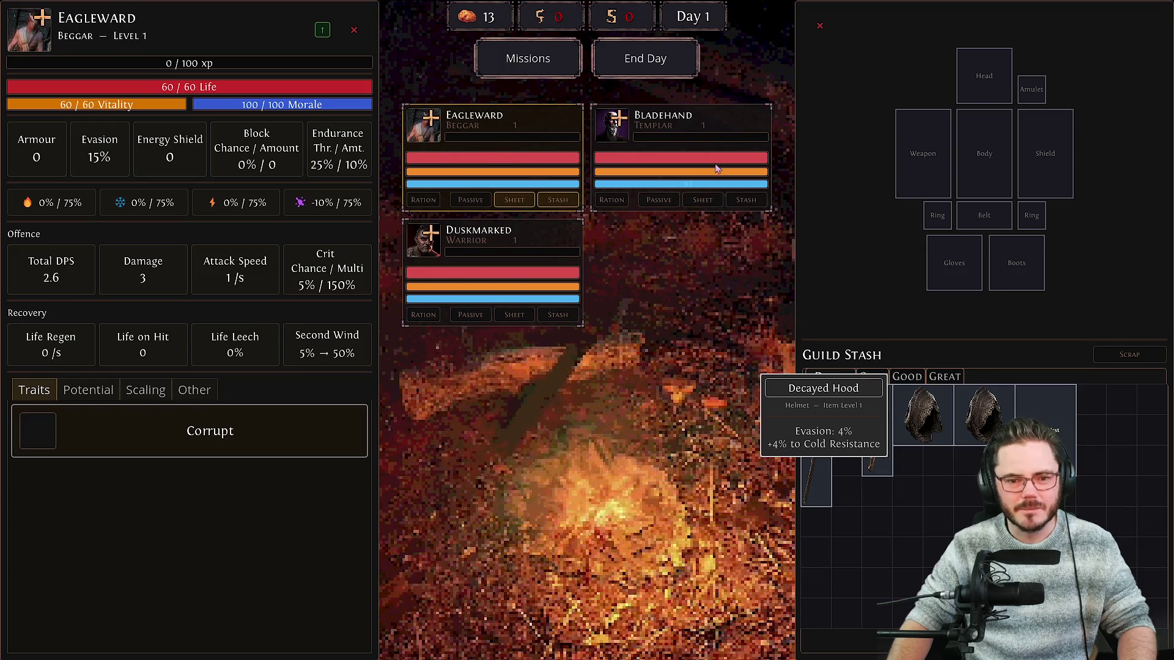
left_click(524, 244)
mouse_move(242, 434)
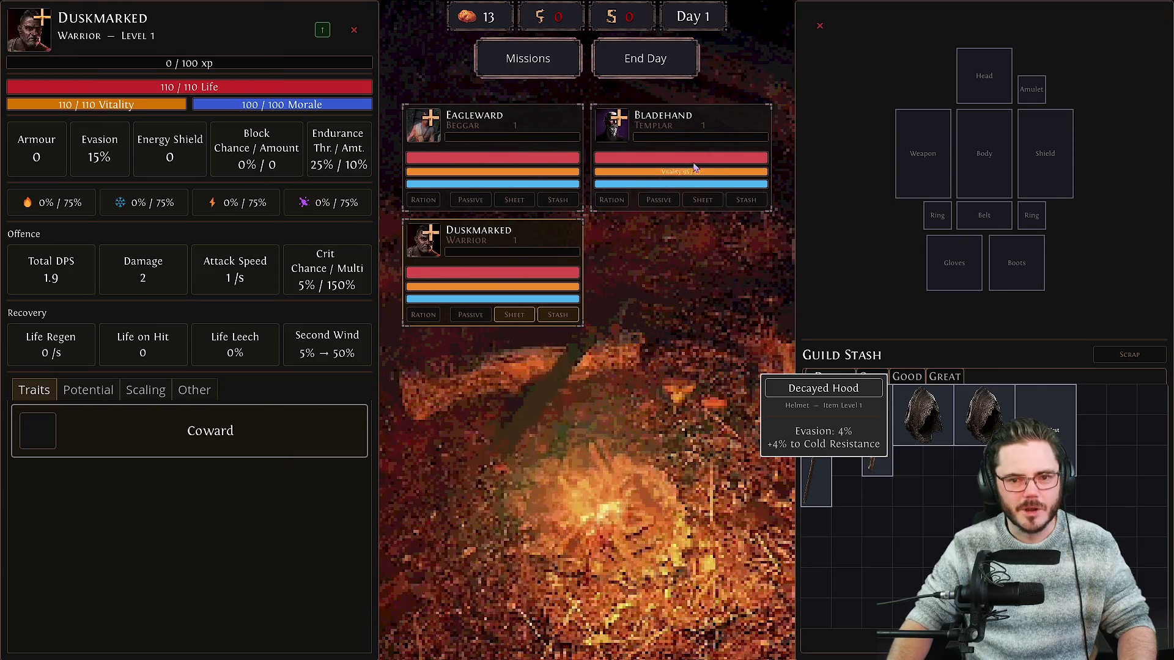
left_click(702, 200)
left_click(514, 314)
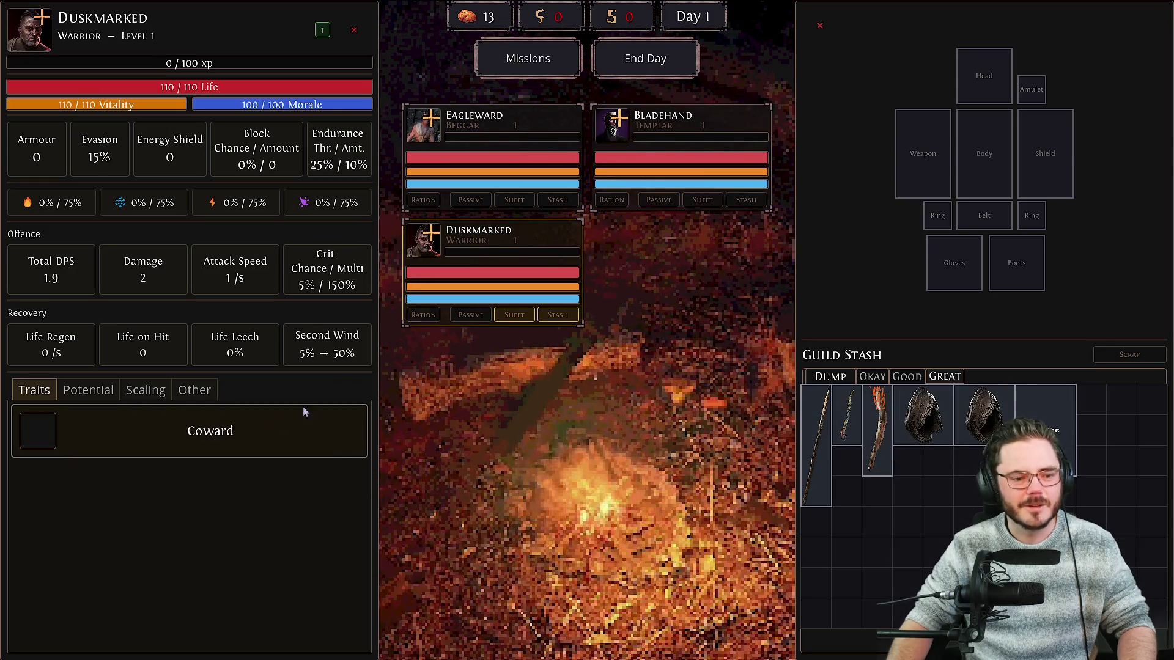
mouse_move(257, 446)
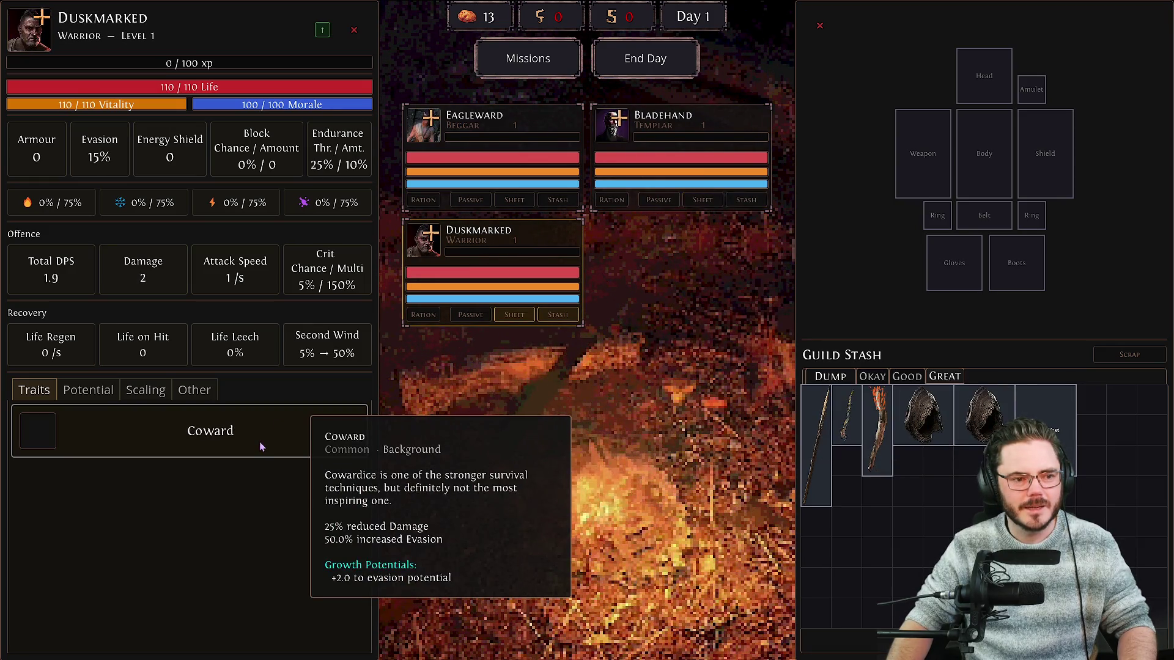
Give Duskmarked and Eagleward Decayed Hoods and Bladehand the Plank Vest.
left_click_drag(985, 416, 985, 86)
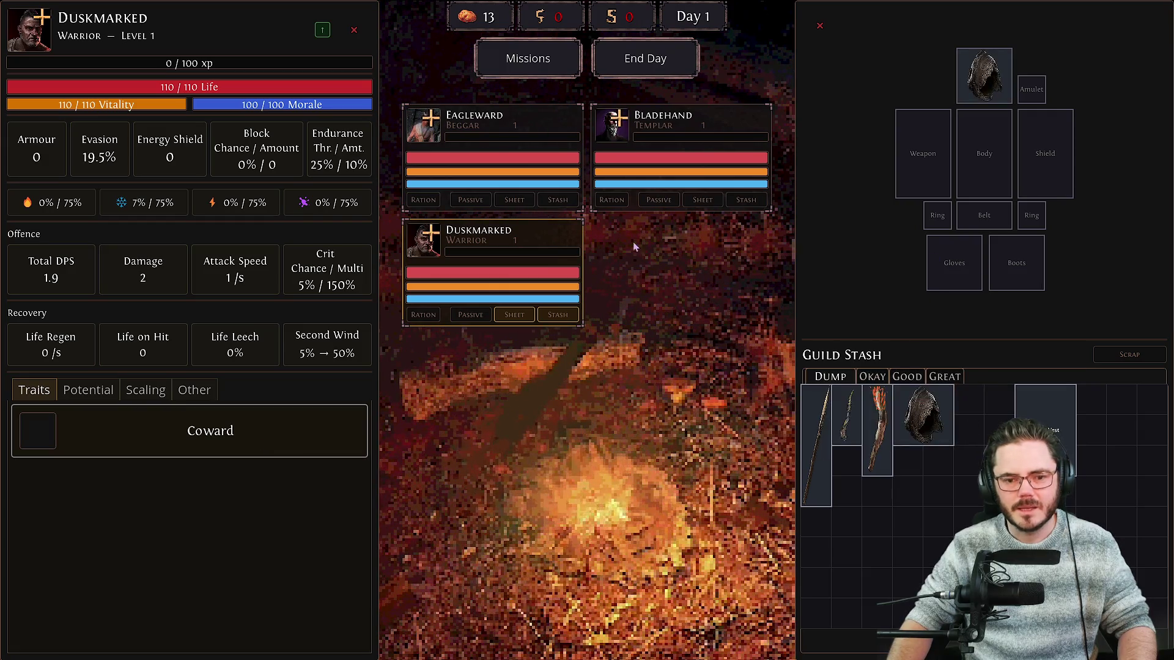
left_click(703, 200)
right_click(1058, 439)
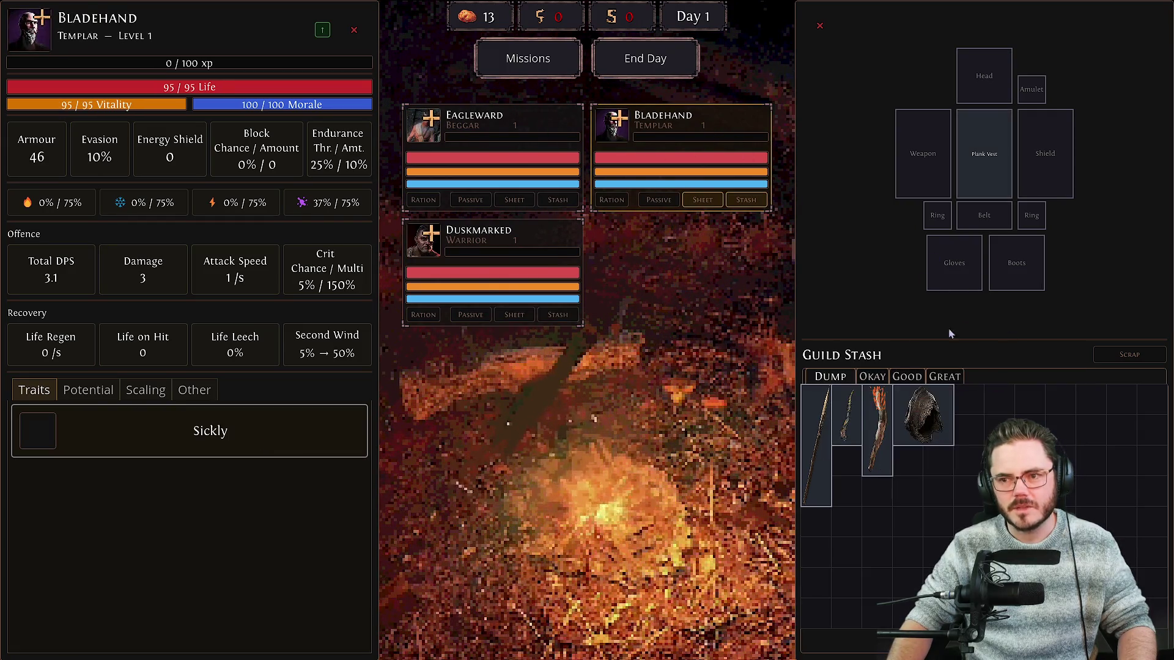
mouse_move(923, 431)
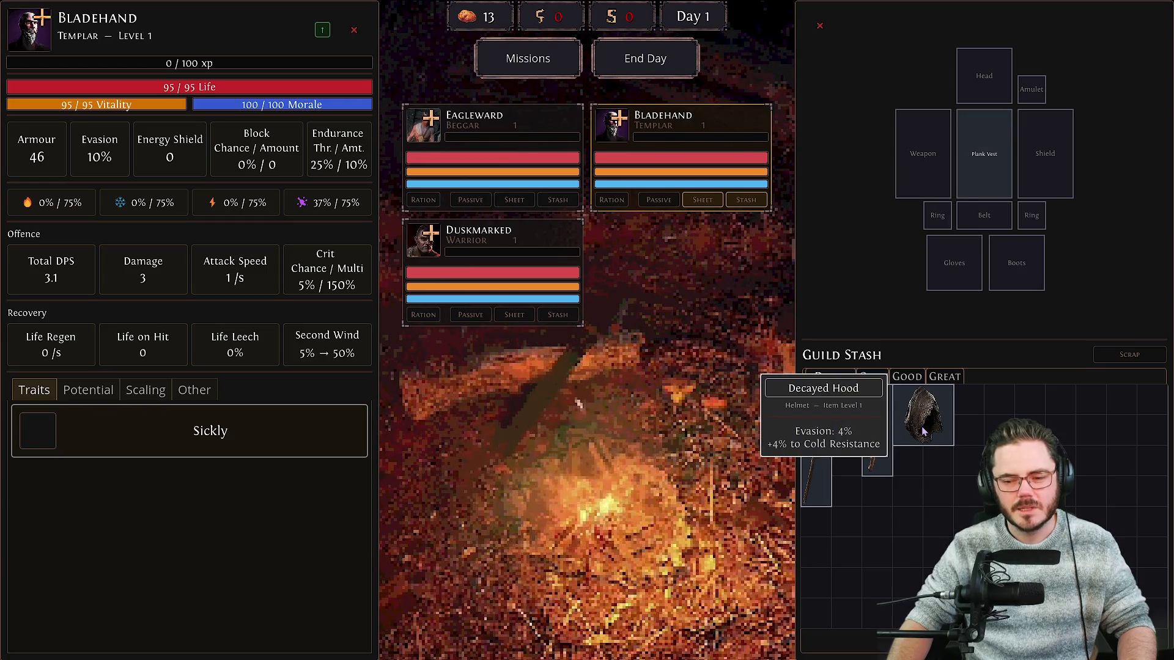
left_click(514, 200)
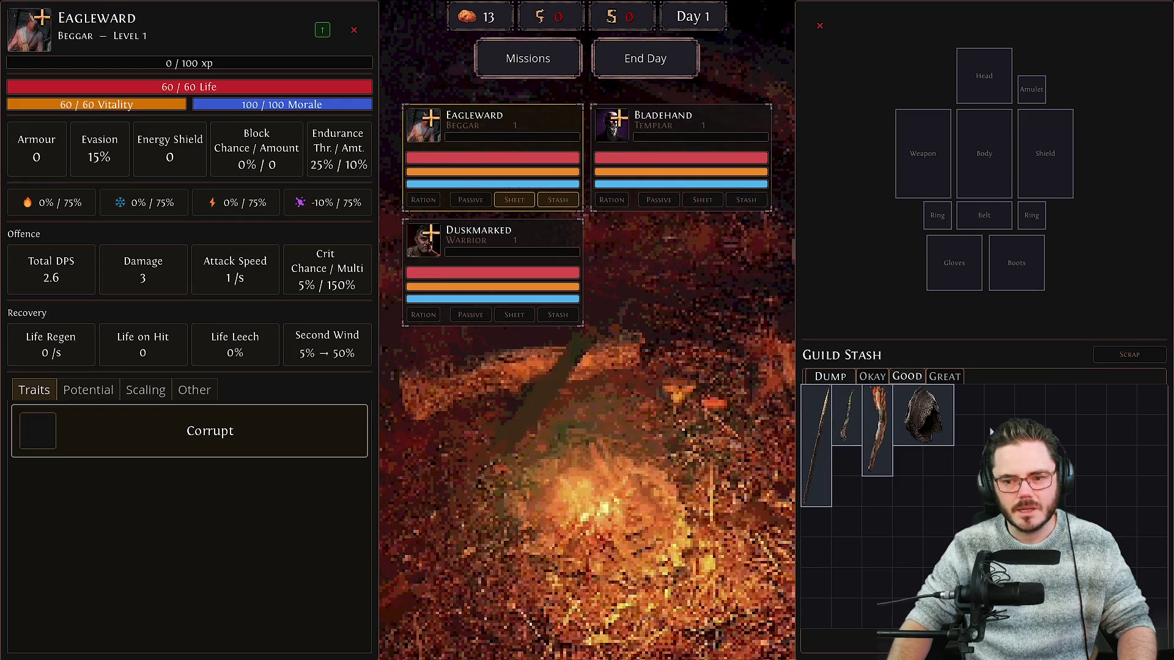
right_click(923, 422)
left_click(514, 257)
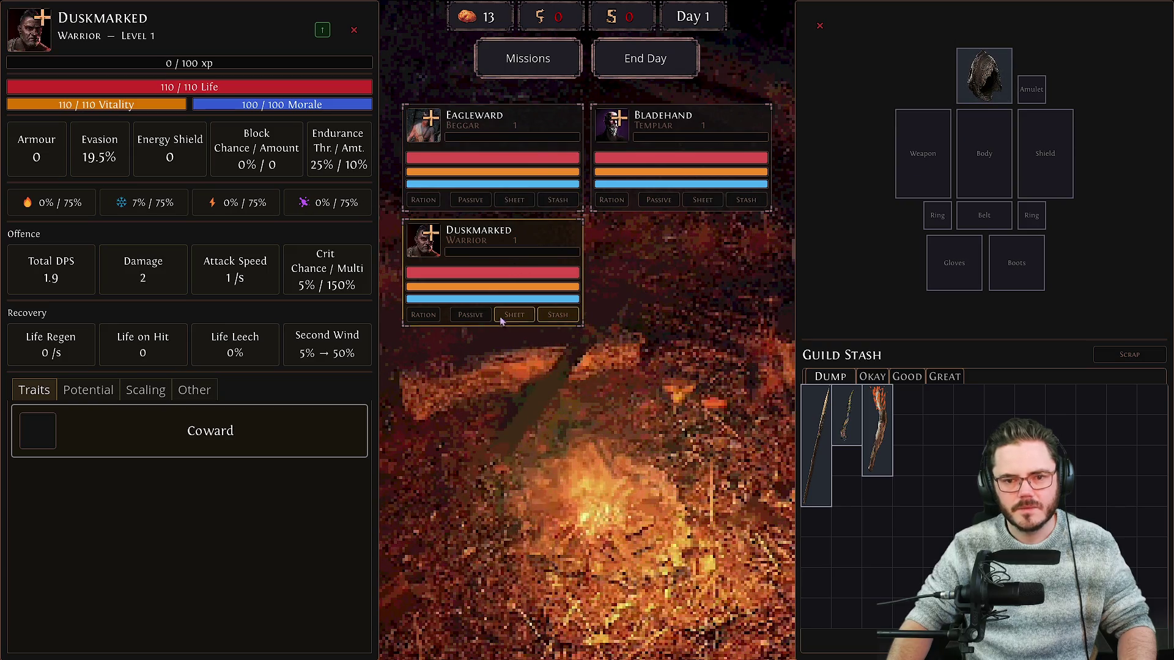
left_click(573, 138)
Equip the Driftwood Torch on Bladehand, Coral Wand on Eagleward, Branch Spear on Duskmarked, then open Eagleward's passives.
left_click(703, 200)
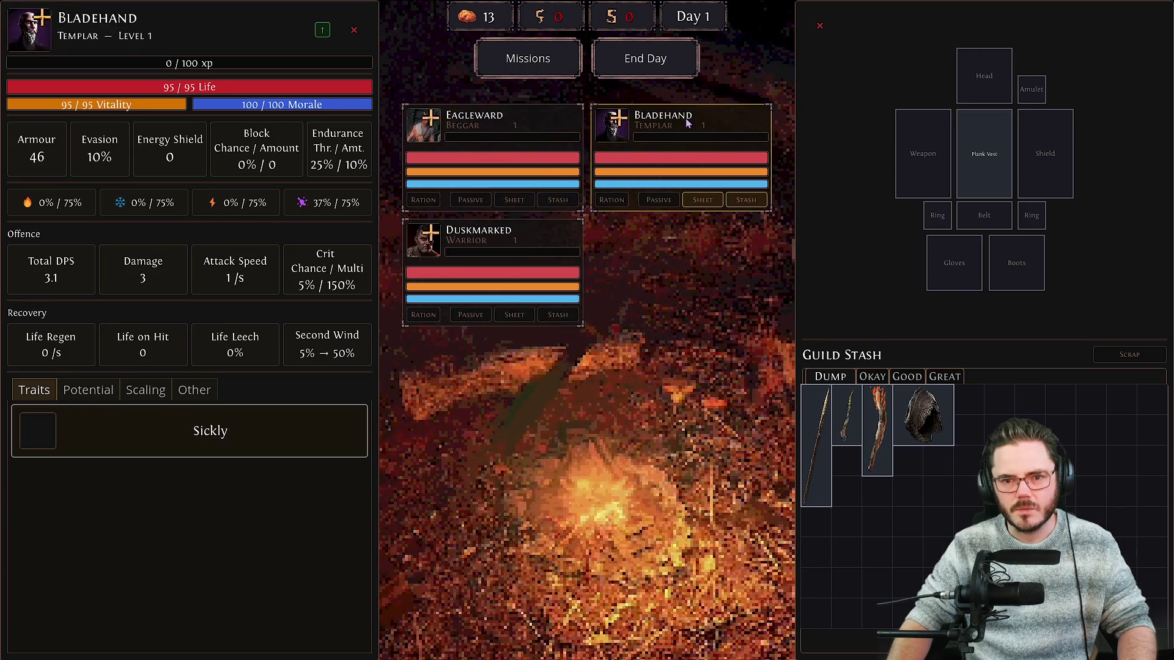
right_click(882, 419)
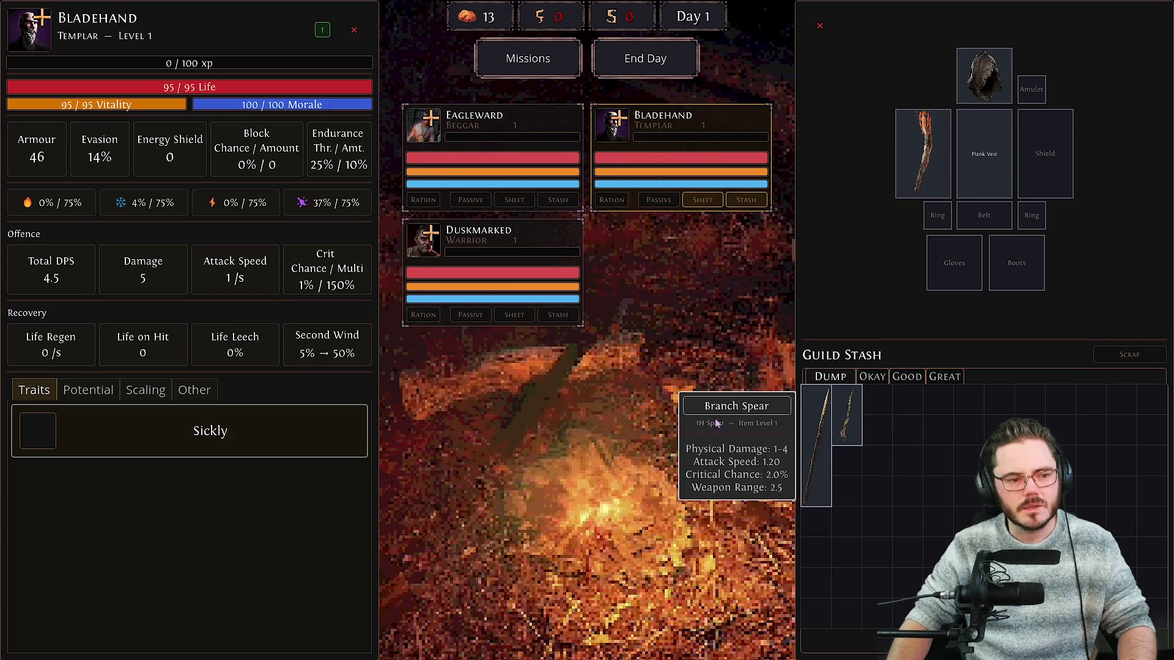
left_click(515, 315)
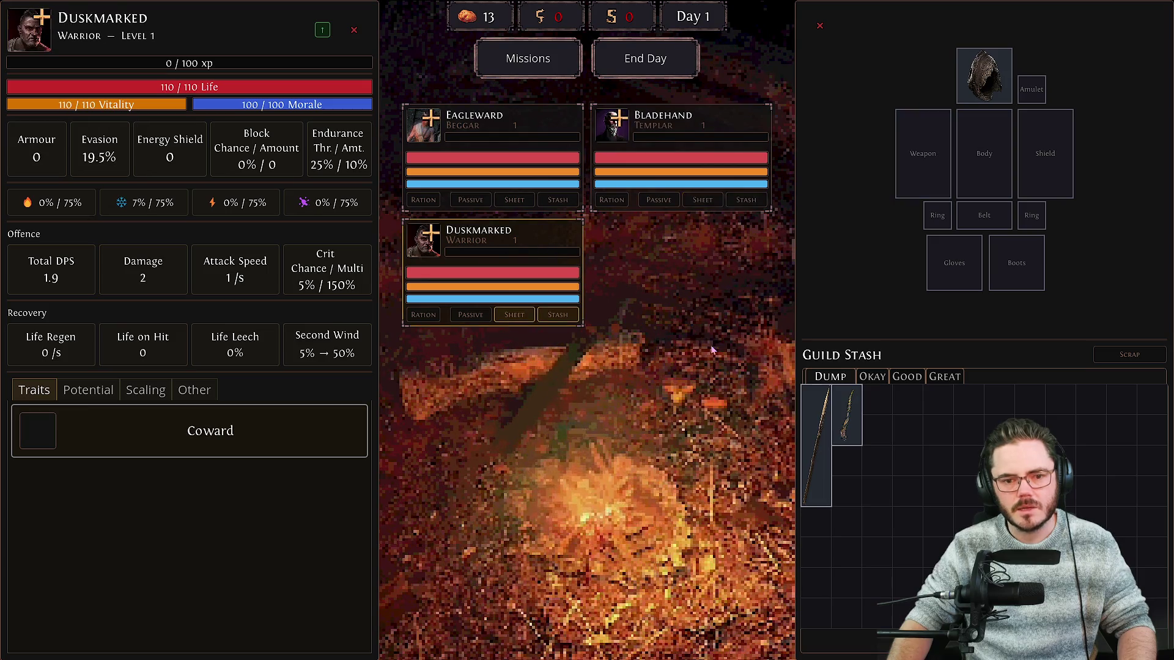
left_click(515, 200)
right_click(847, 416)
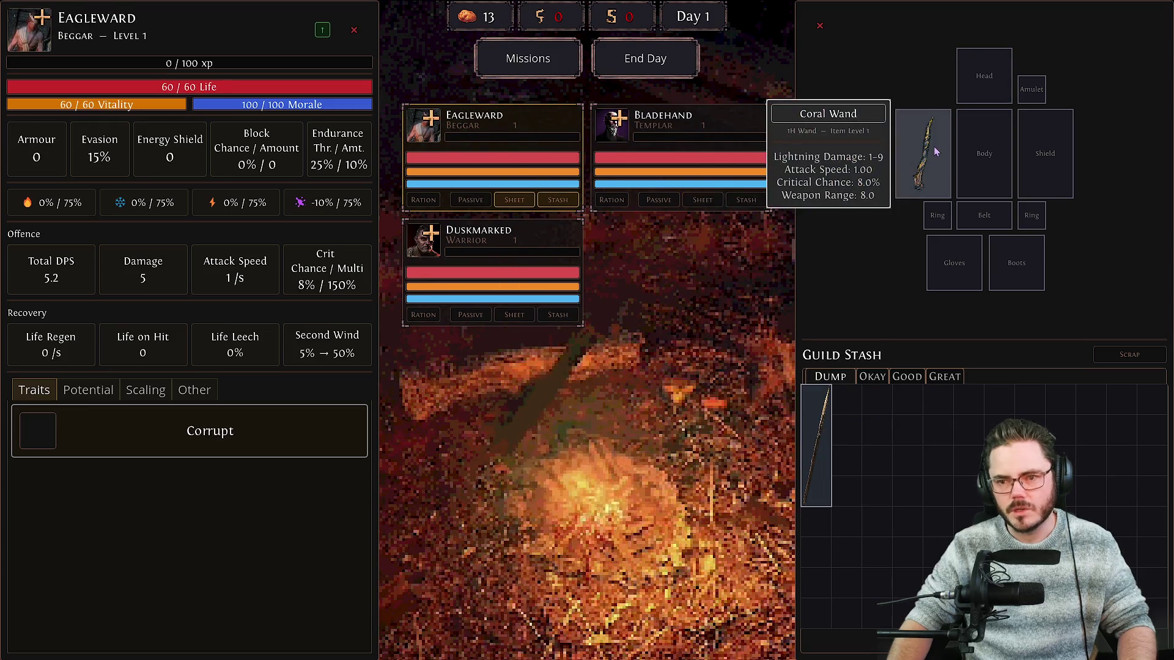
left_click(514, 315)
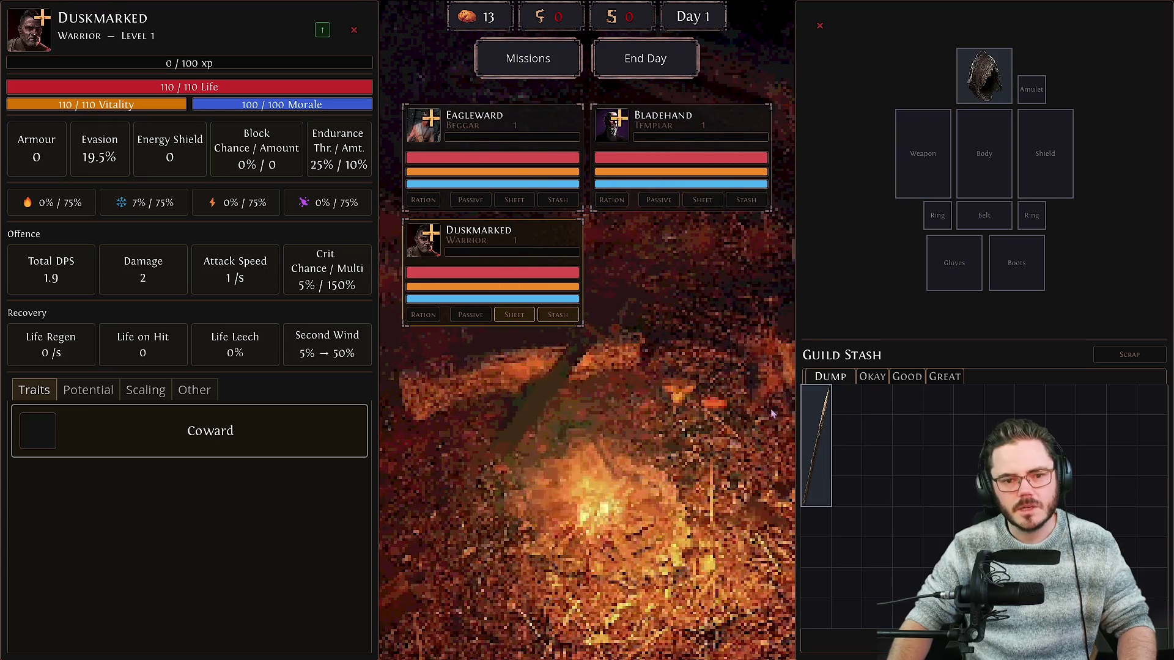
right_click(818, 446)
left_click(470, 200)
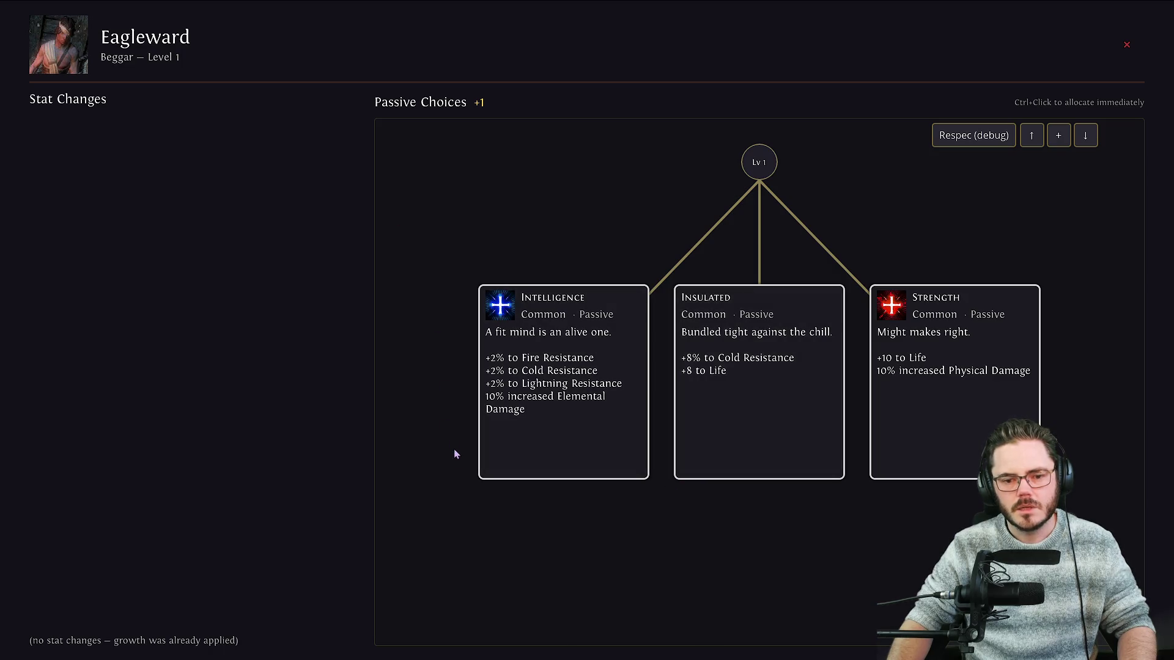
Give Eagleward the Intelligence passive and Bladehand the Sturdy passive.
left_click(557, 406)
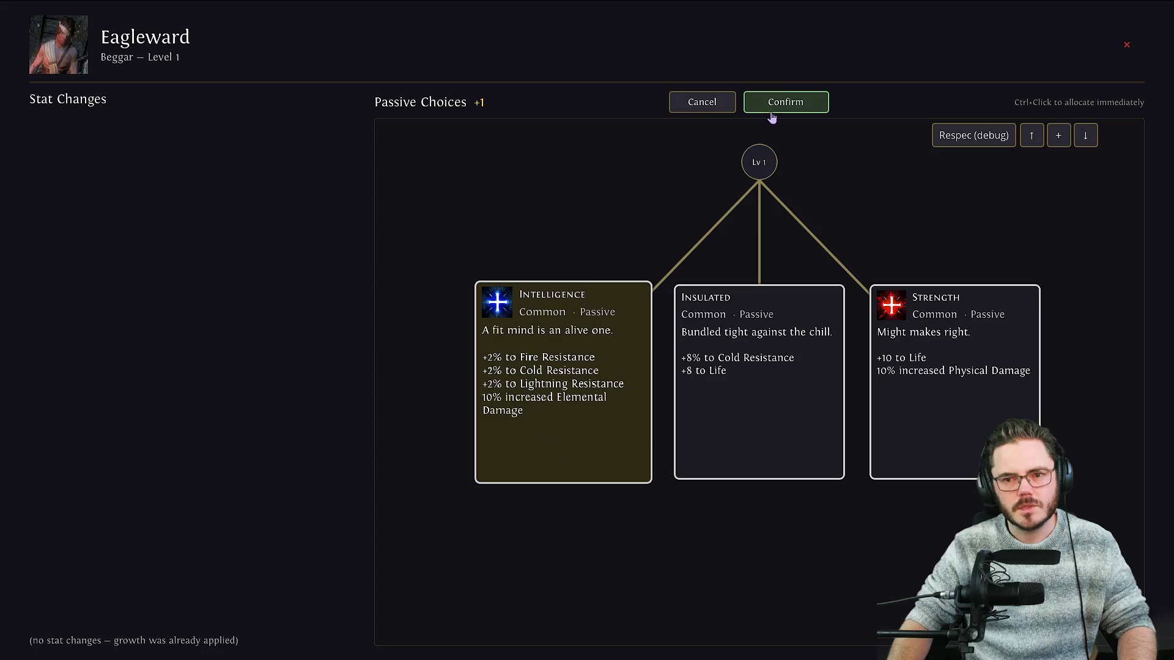
left_click(771, 113)
key("Escape")
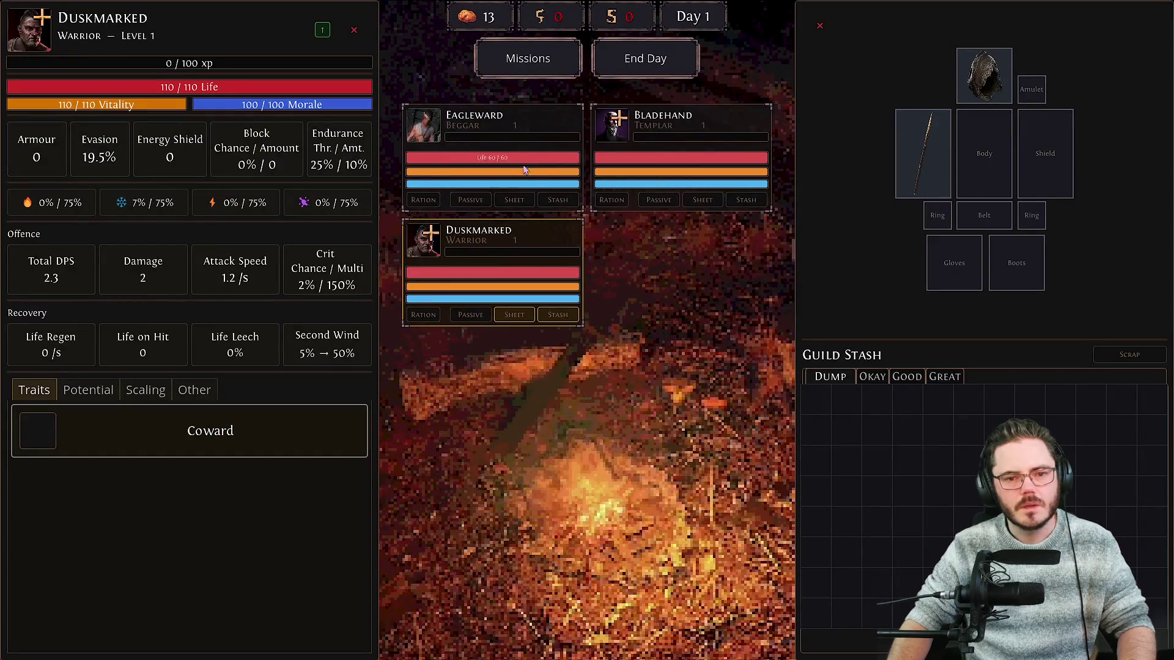
left_click(667, 184)
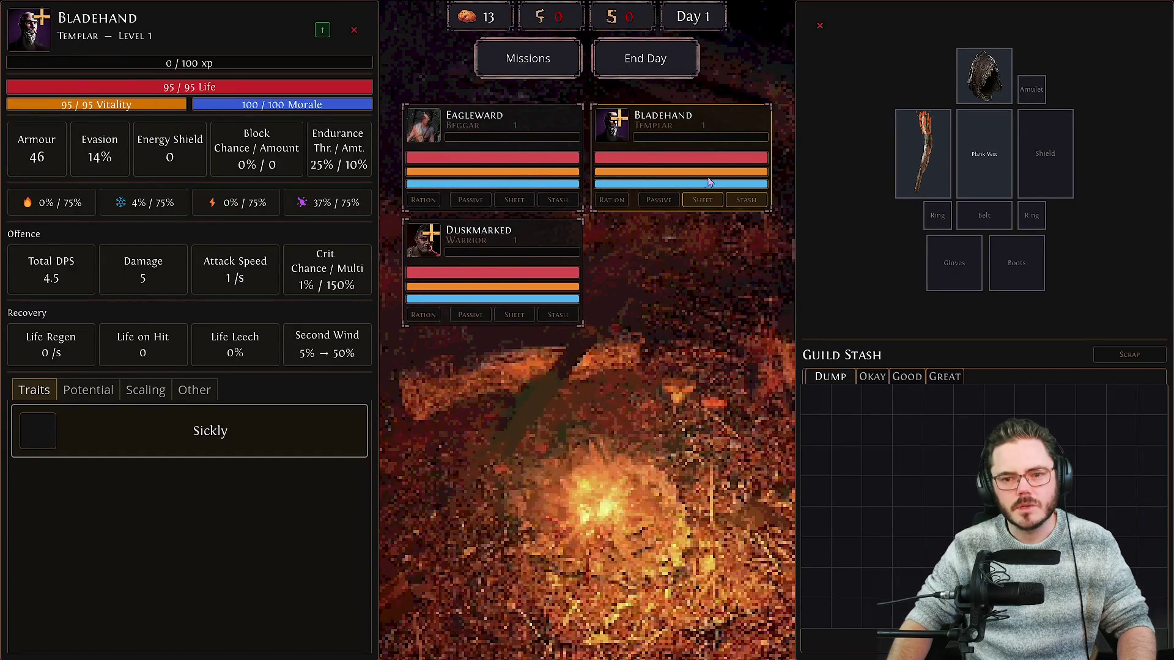
left_click(659, 199)
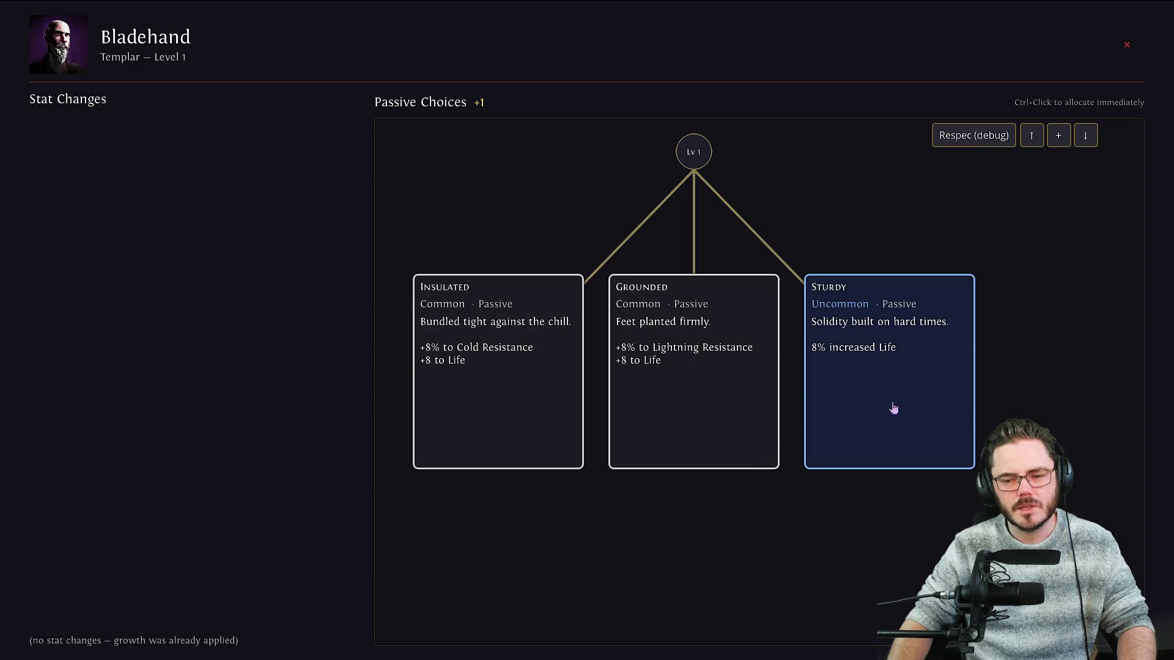
left_click(917, 367)
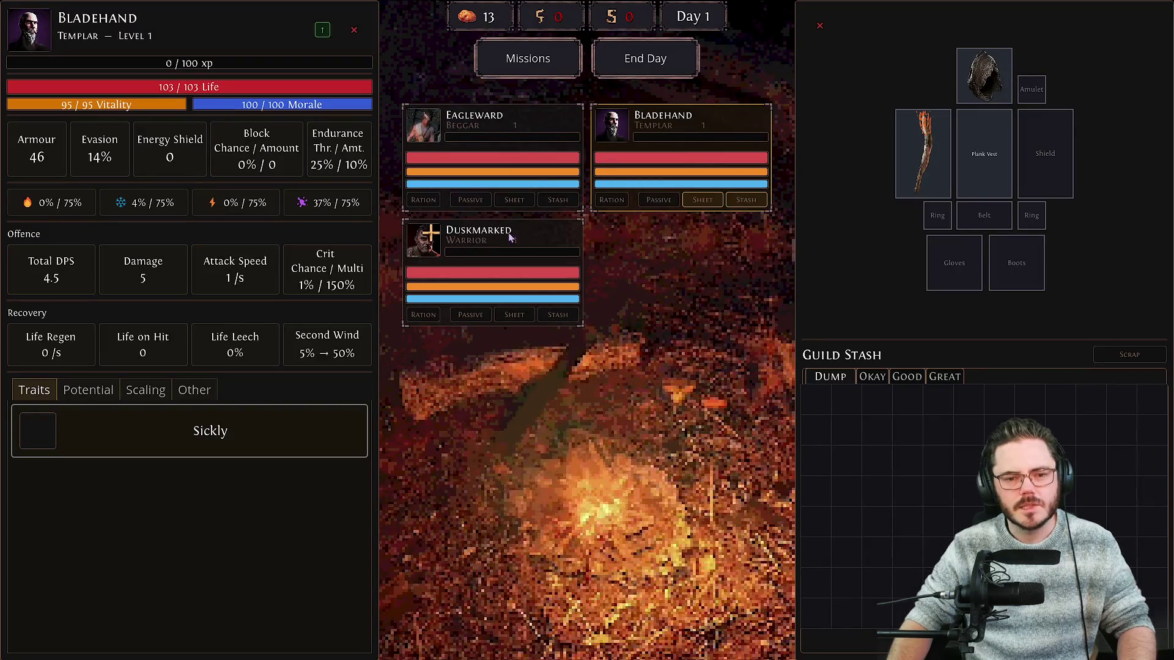
Pick the Strength passive for Duskmarked and return to the camp.
left_click(436, 237)
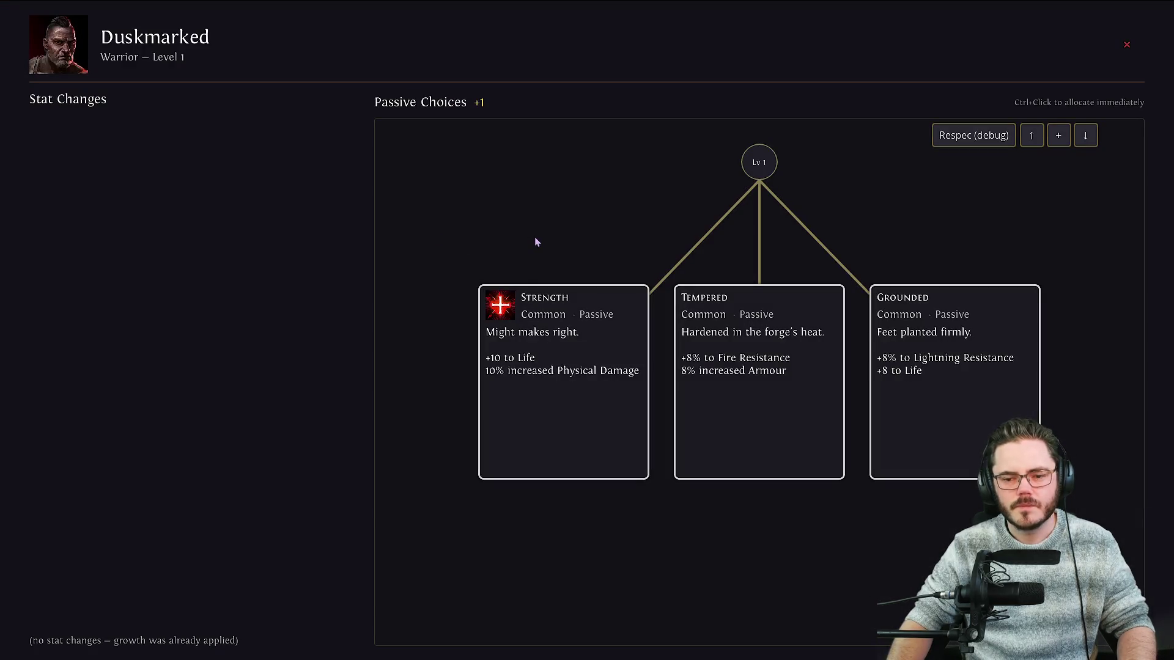
key("Escape")
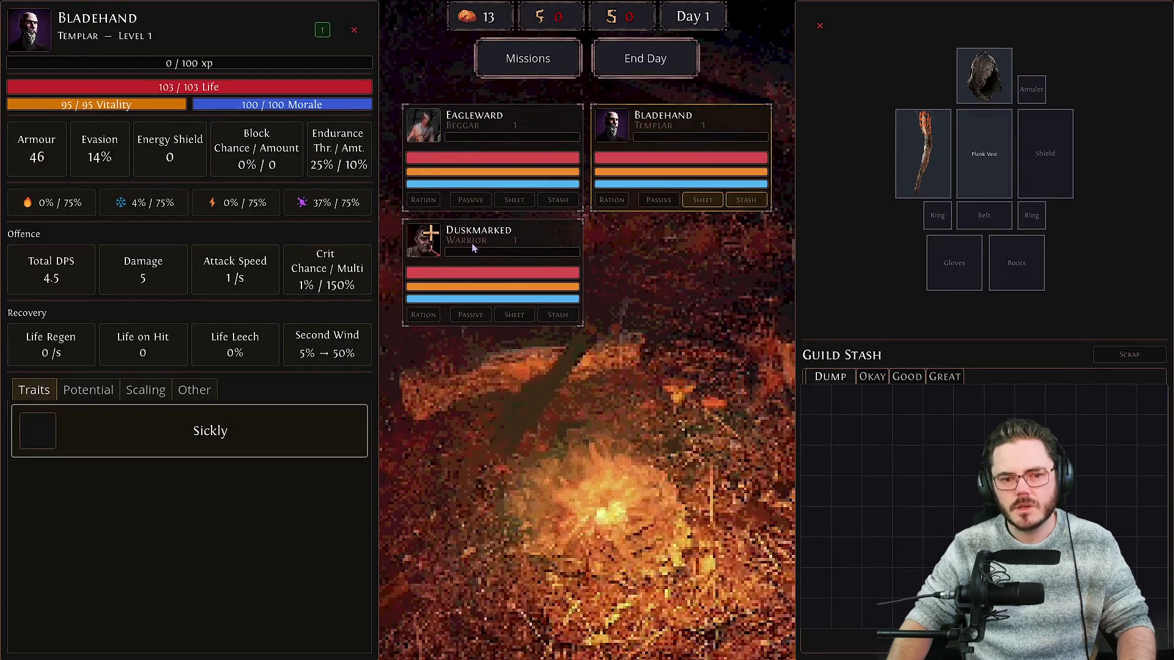
left_click(462, 241)
left_click(433, 237)
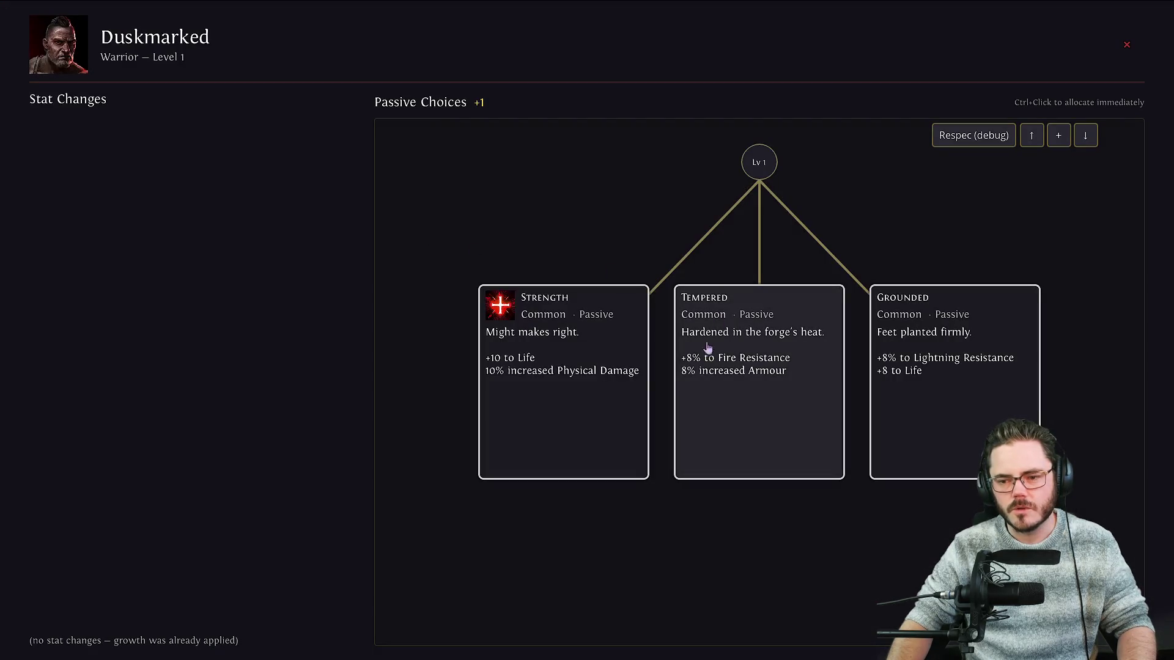
left_click(552, 377)
key("Escape")
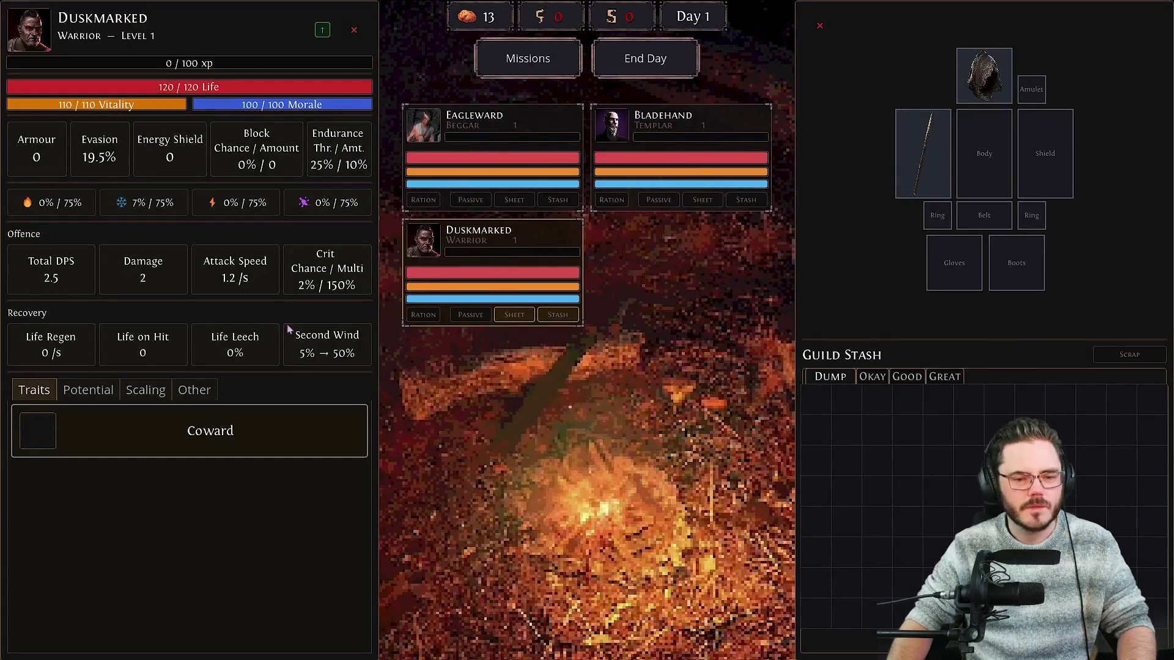
Glance at the mission board, then open Eagleward's character sheet.
left_click(489, 67)
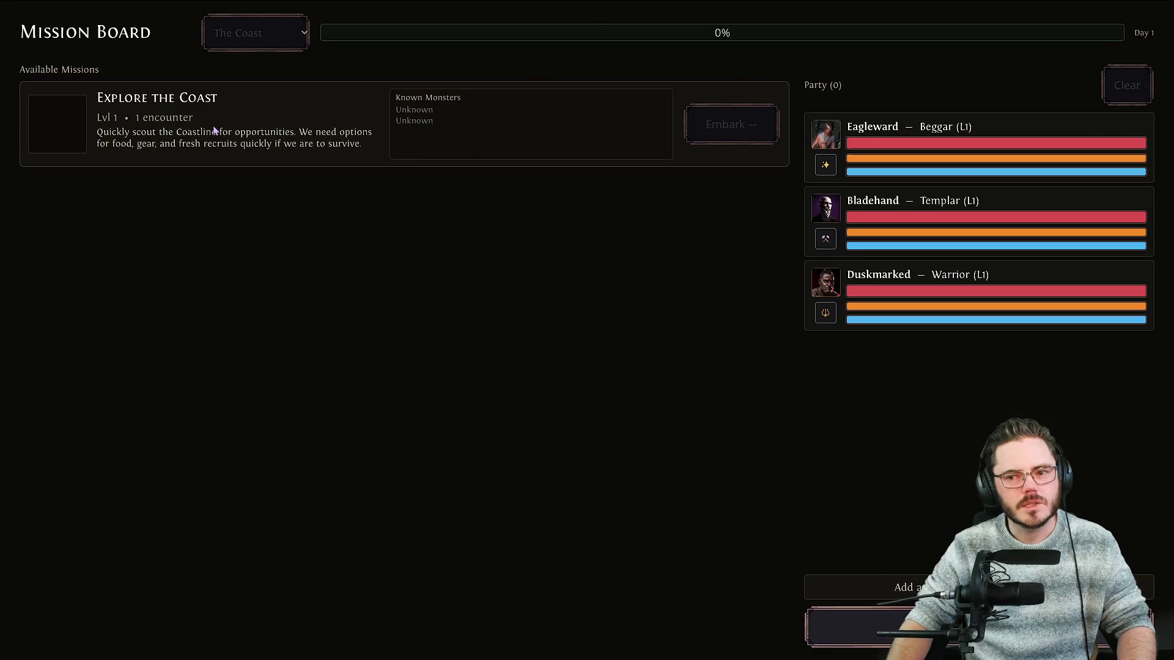
key("Escape")
left_click(470, 140)
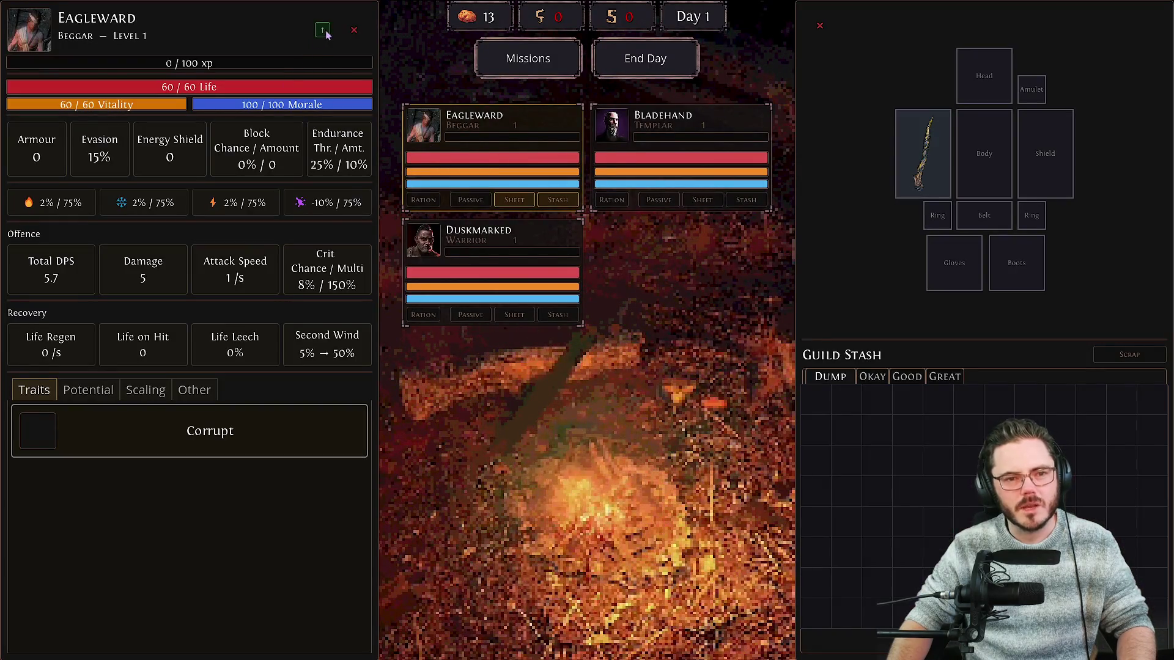
mouse_move(326, 35)
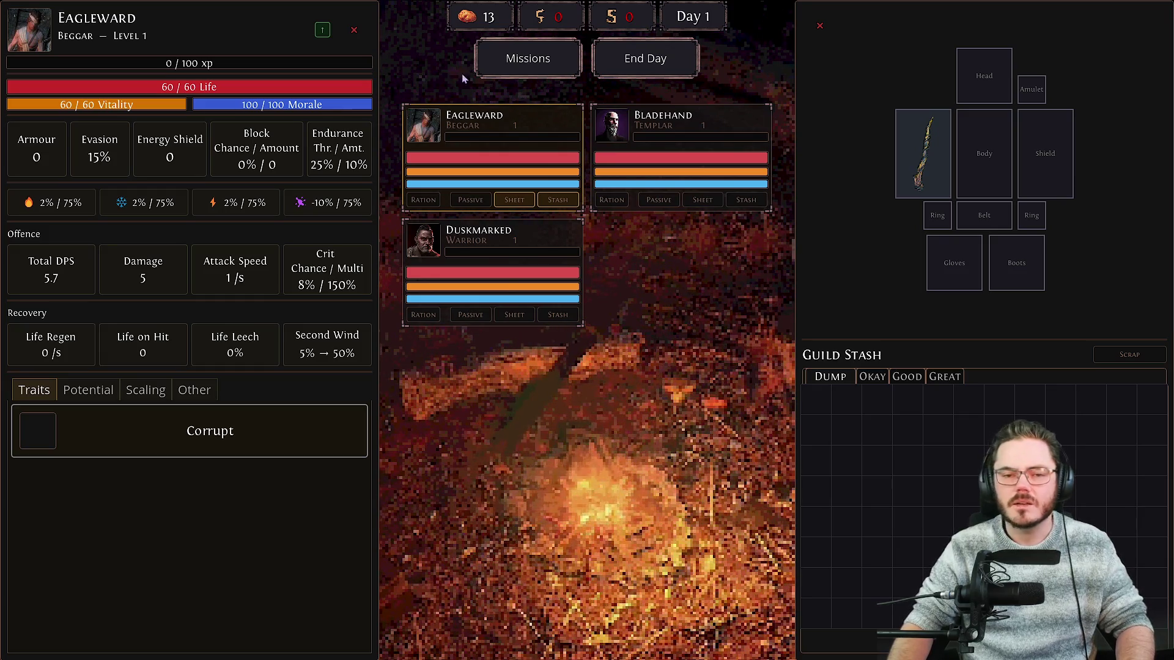
Add Eagleward, Bladehand and Duskmarked to the party and embark on Explore the Coast.
left_click(530, 61)
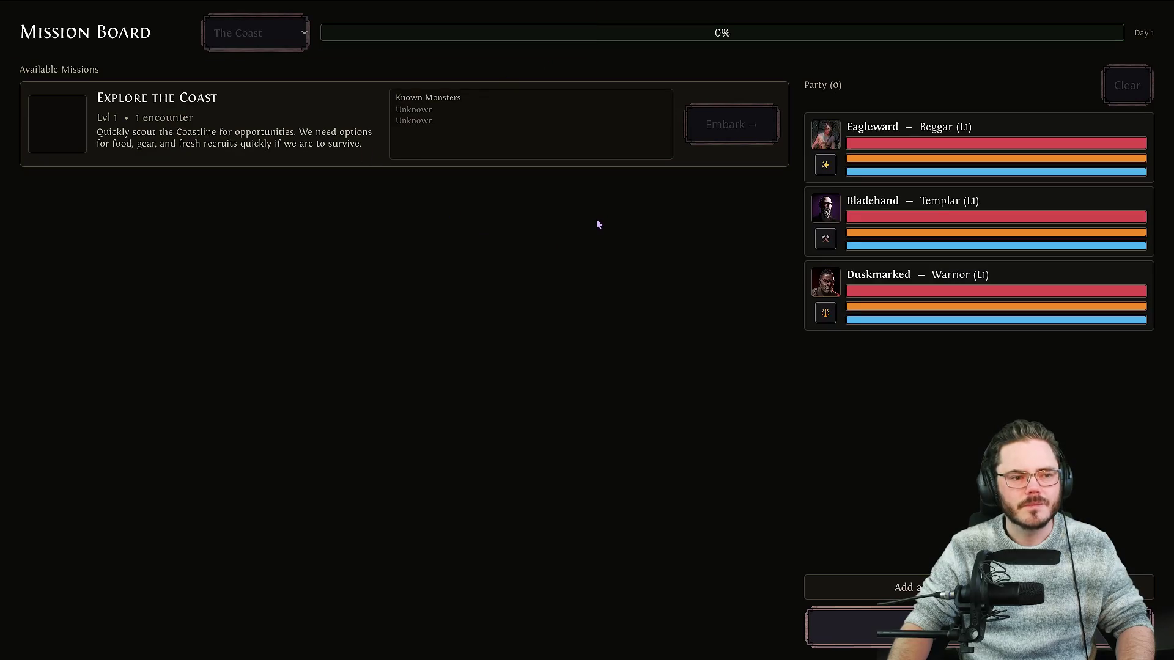
left_click(869, 153)
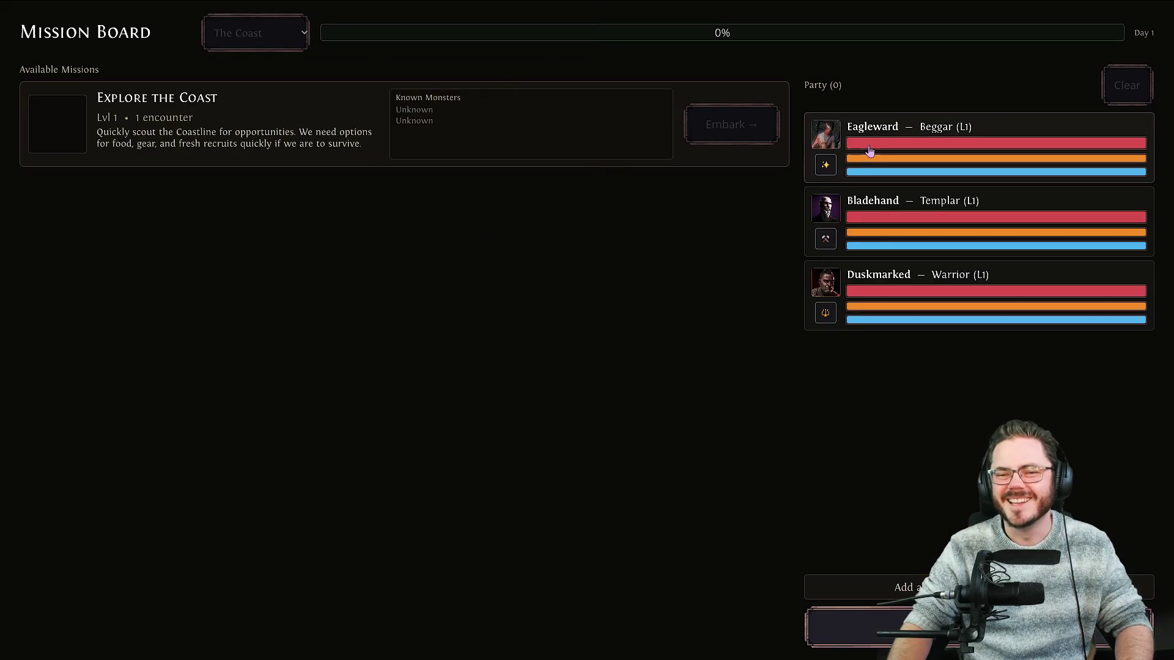
left_click(880, 229)
left_click(886, 302)
left_click(704, 122)
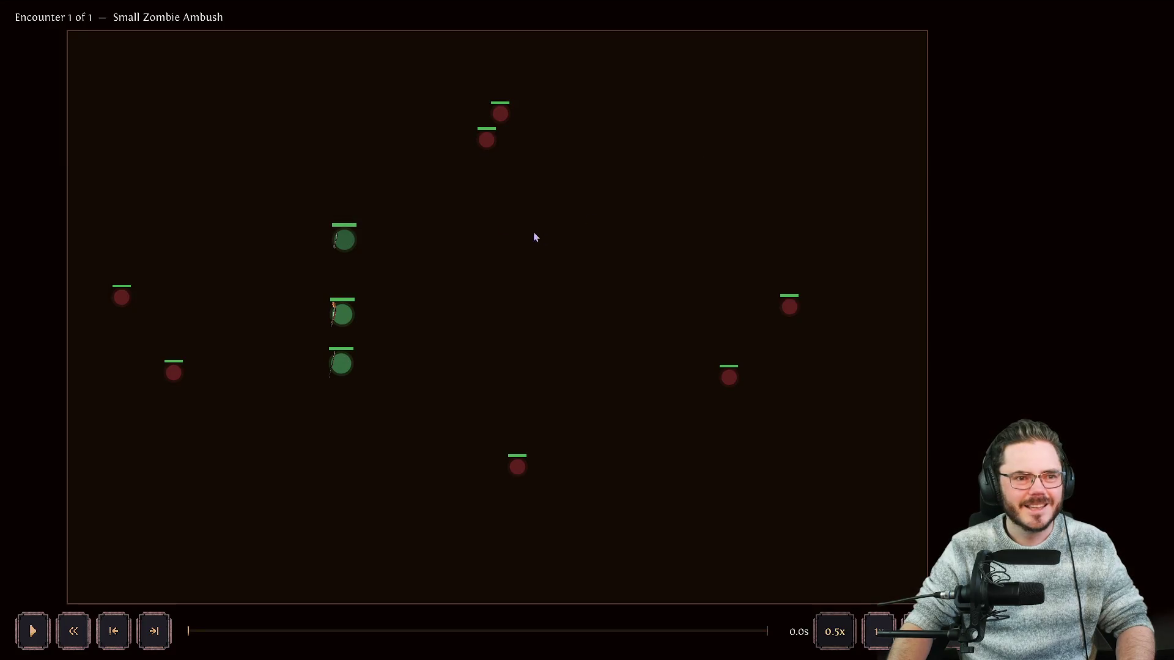
Play the Small Zombie Ambush to victory, open the mission report, and switch back to Godot.
key("space")
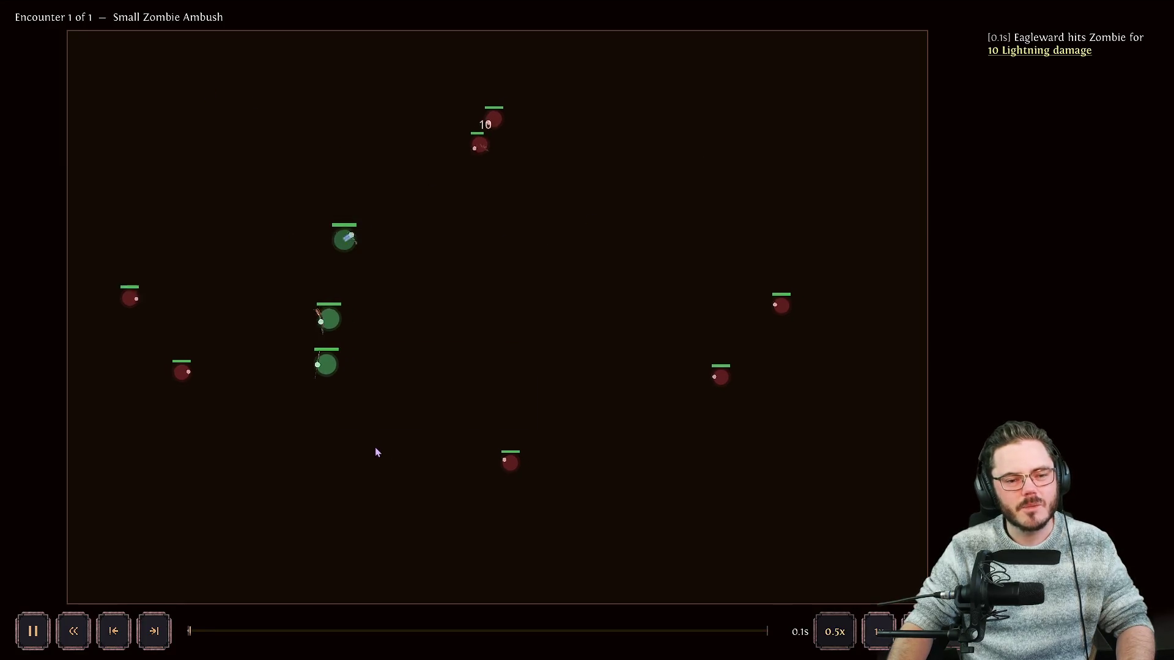
key("space")
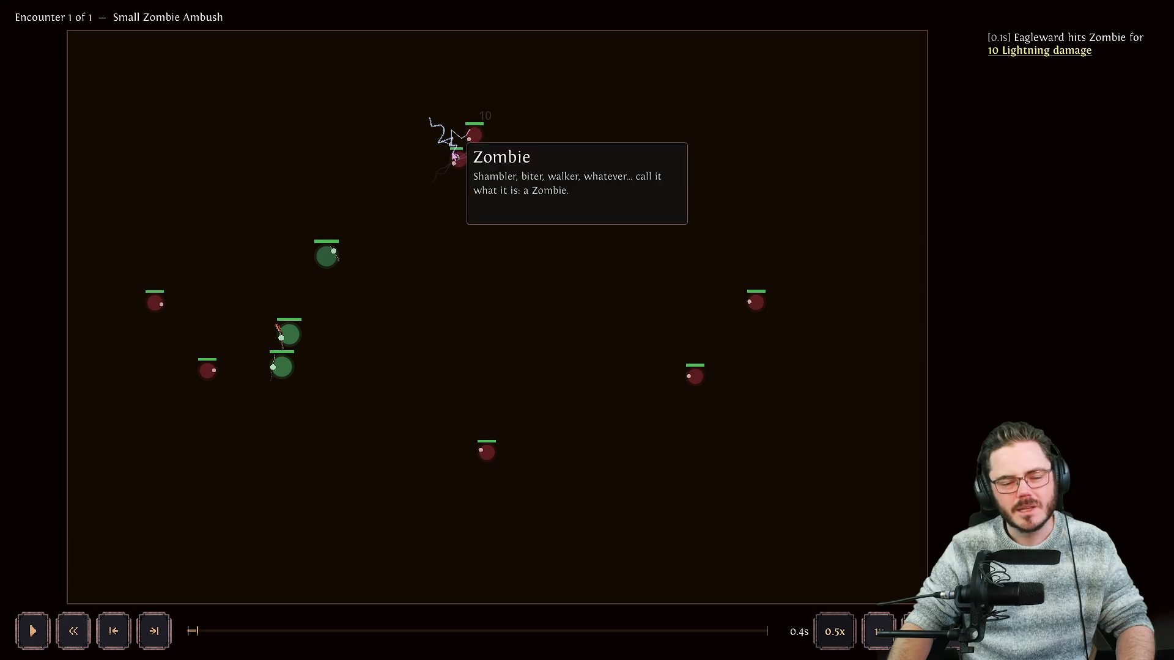
key("space")
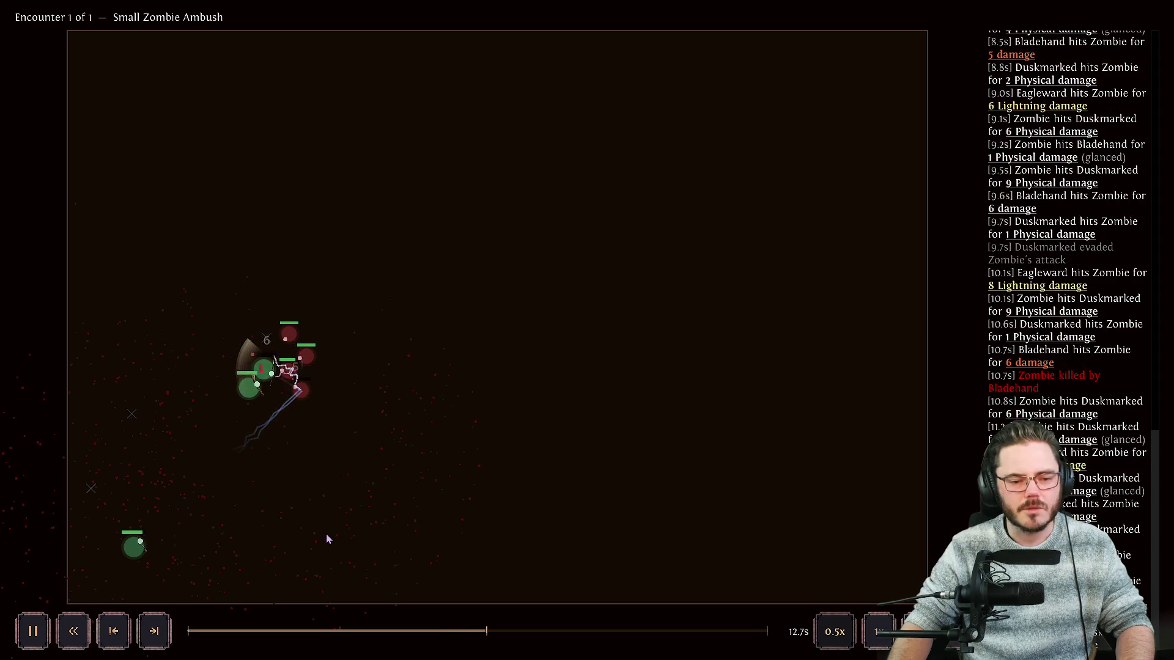
key("space")
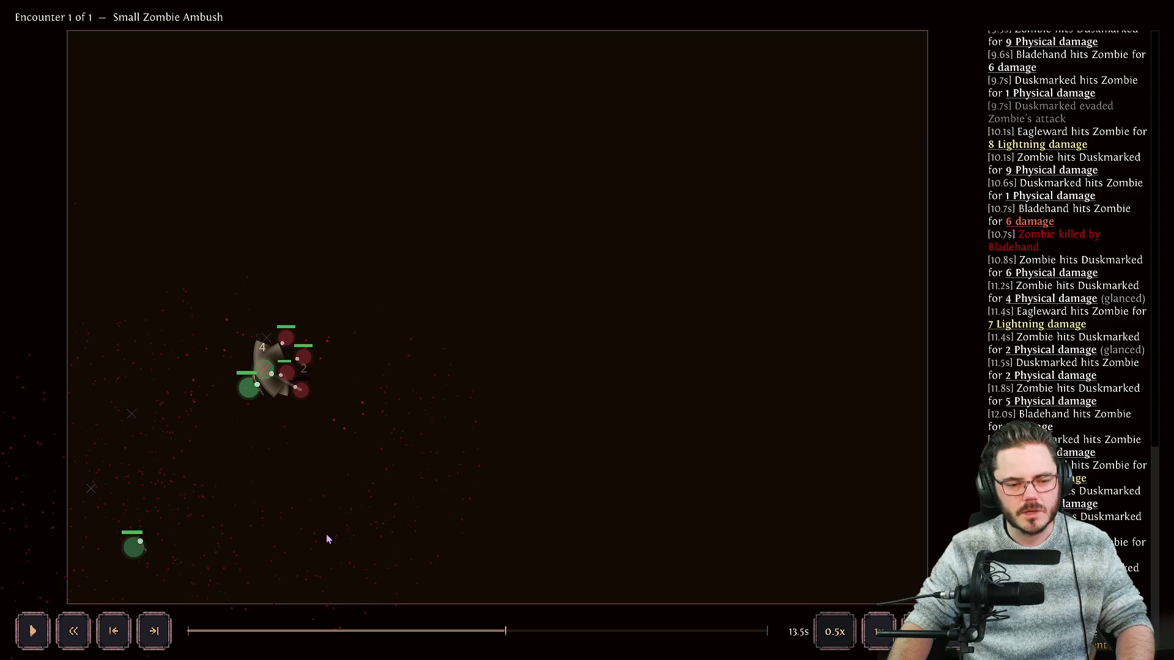
key("space")
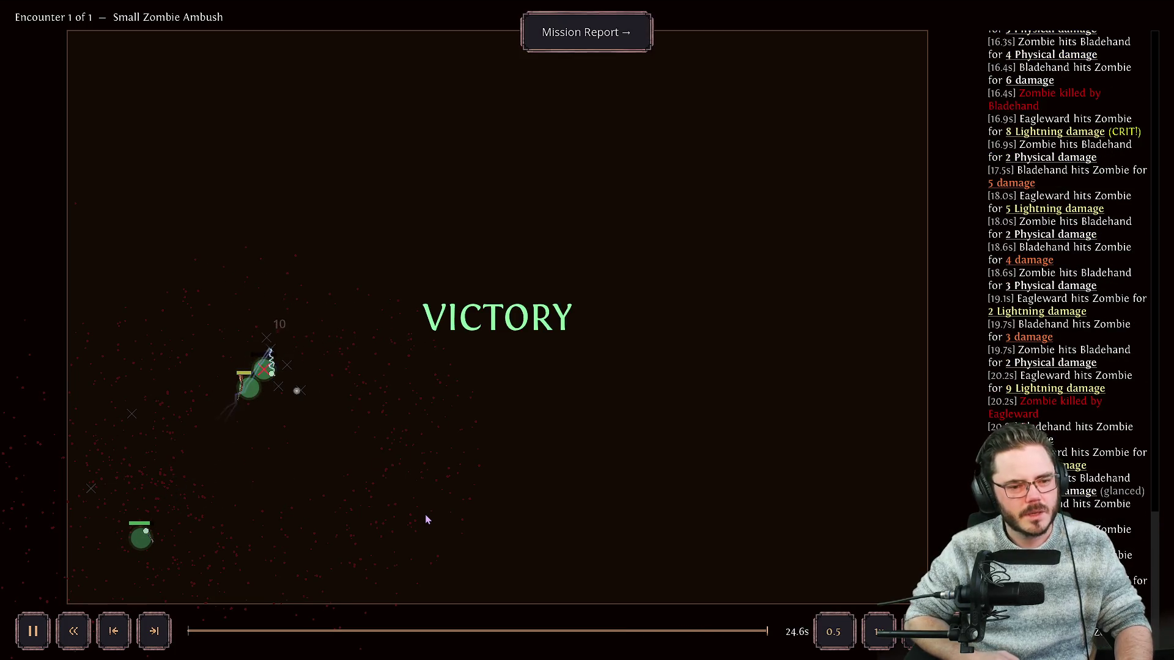
left_click(526, 47)
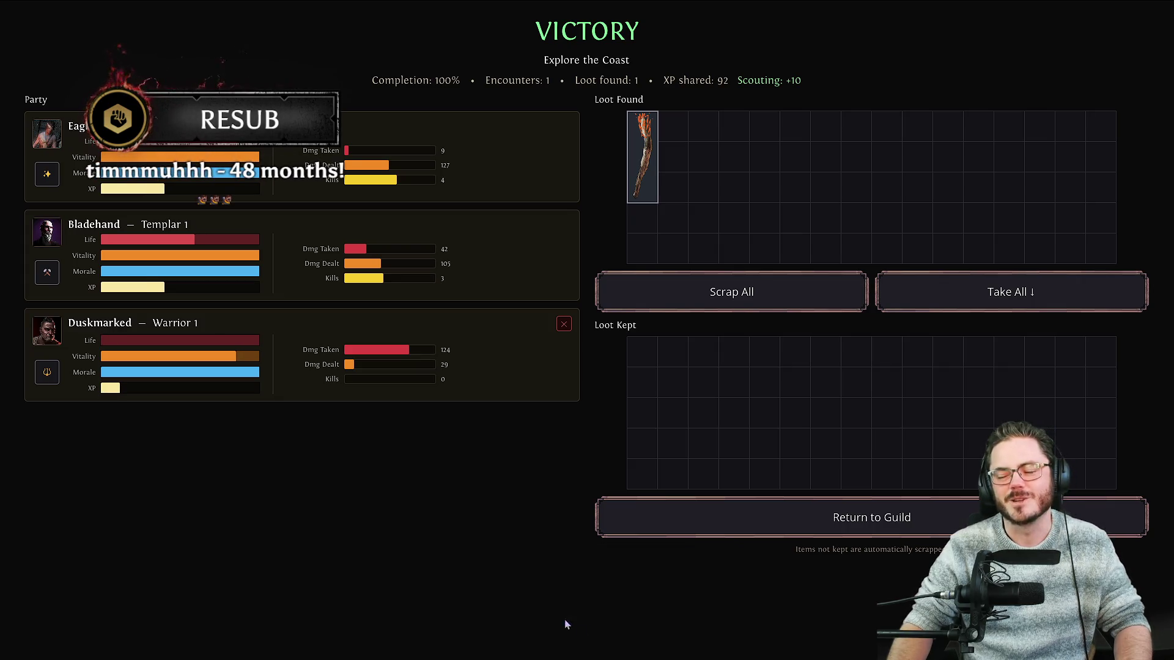
key("alt+Tab")
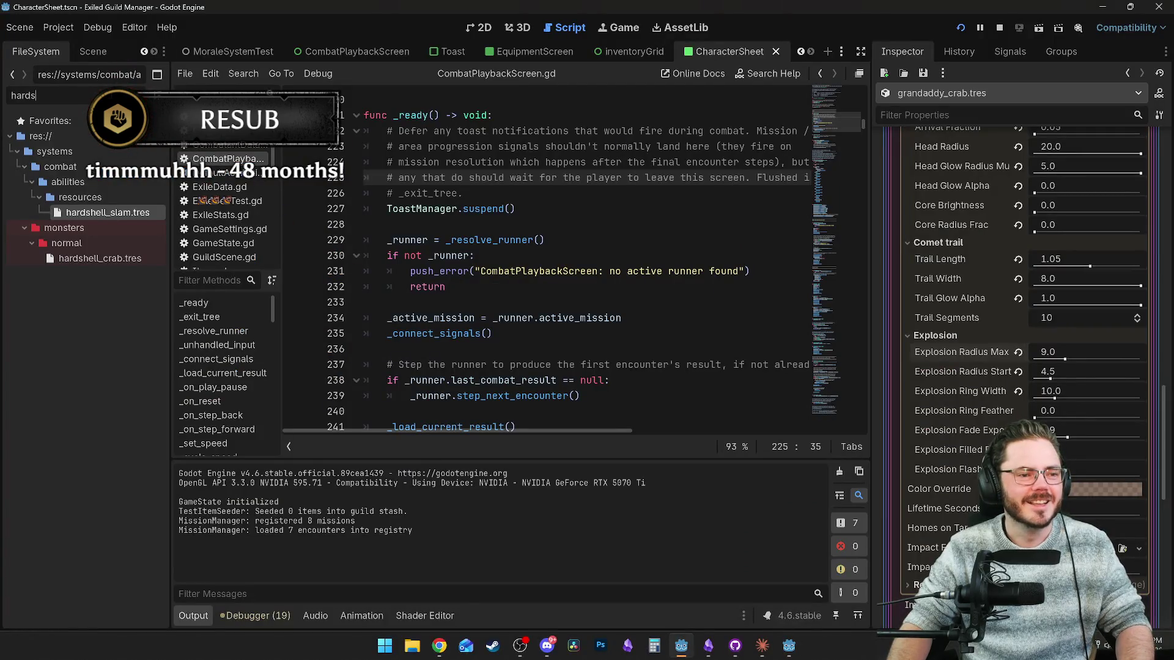
Filter the FileSystem for 'toast' and open Toast.tscn in the 2D view.
left_click(123, 96)
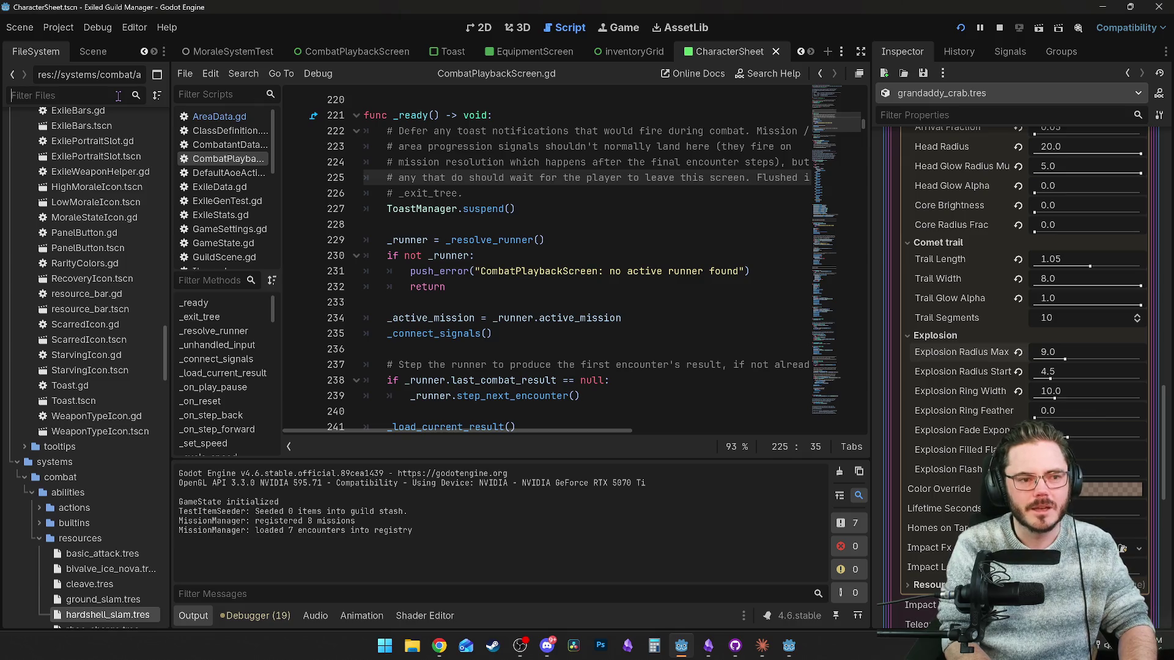
type("toast")
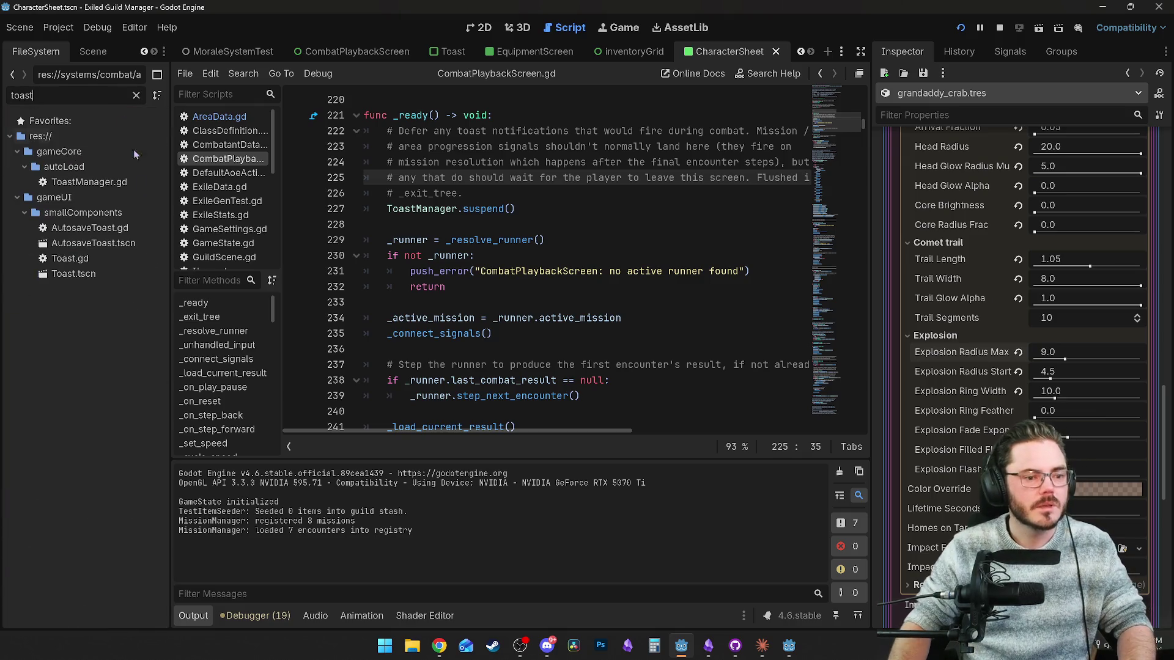
double_click(107, 272)
left_click(492, 29)
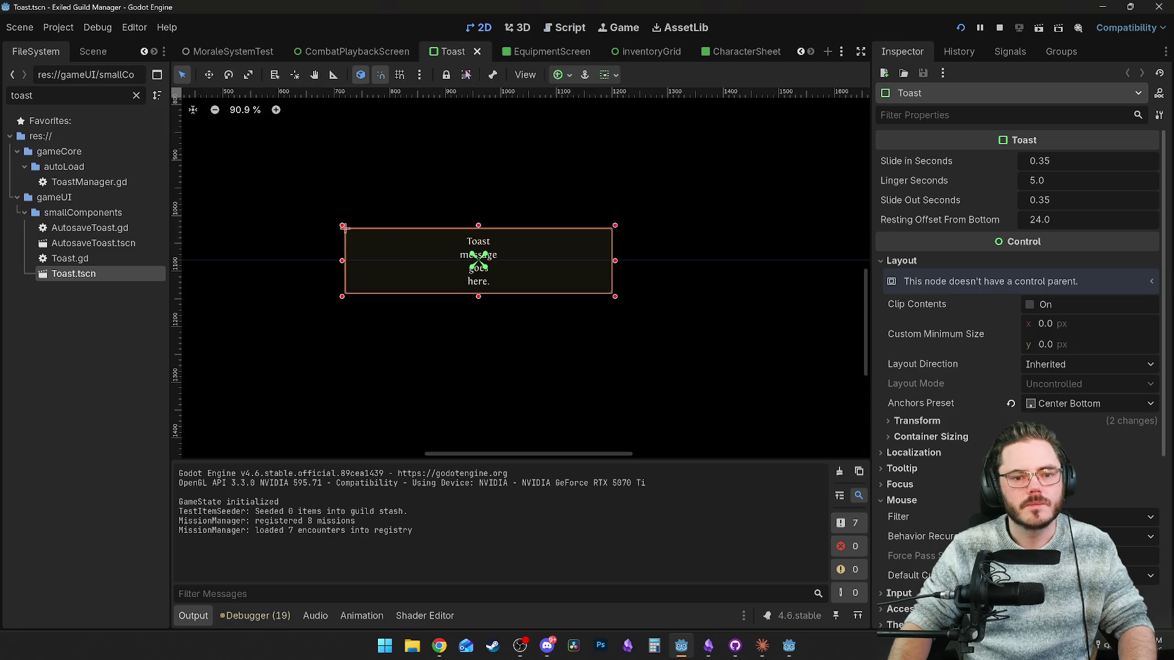
left_click(93, 52)
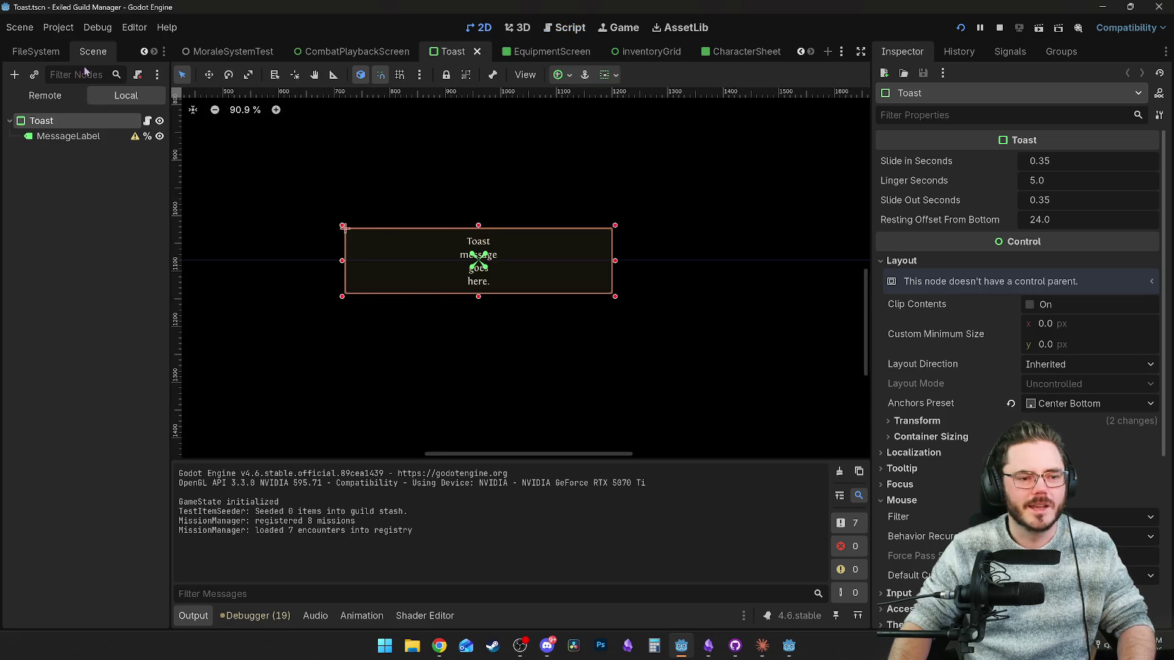
Set MessageLabel to fill the toast's full width, save the scene, and return to the game.
left_click(67, 136)
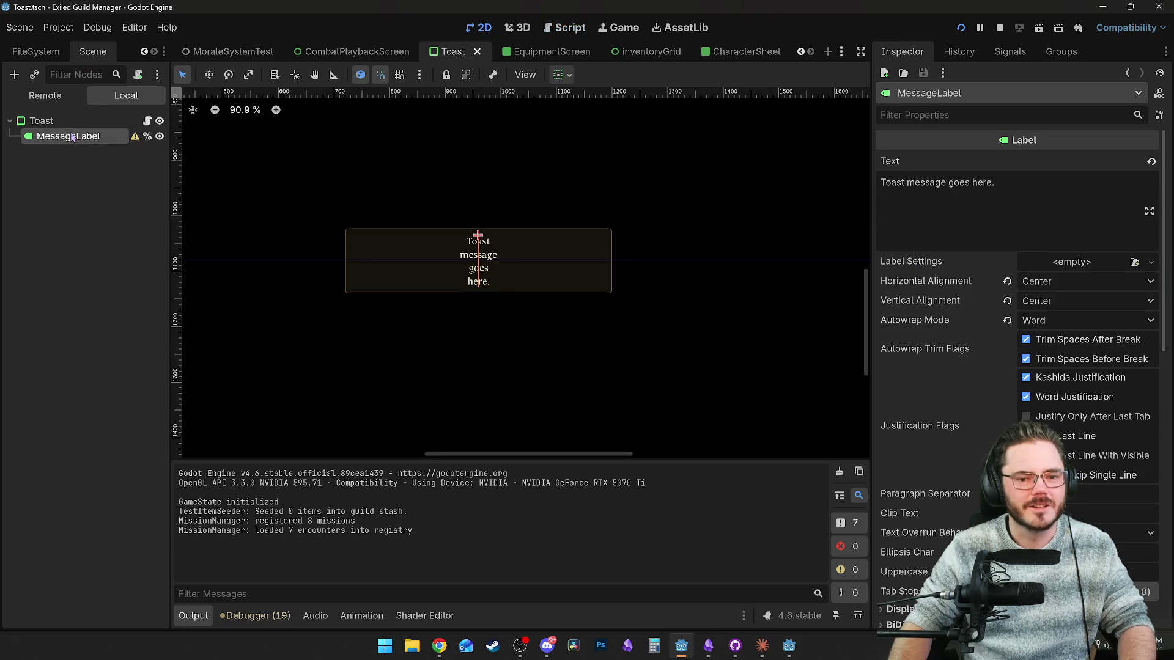
left_click(562, 75)
left_click(643, 127)
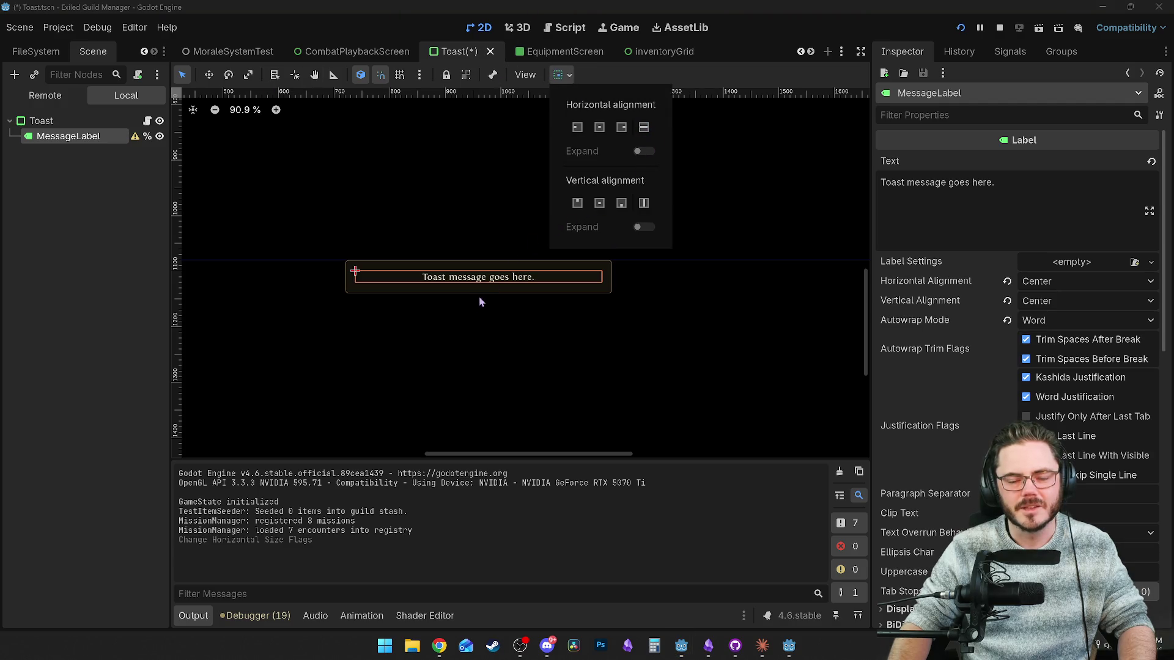
left_click(530, 360)
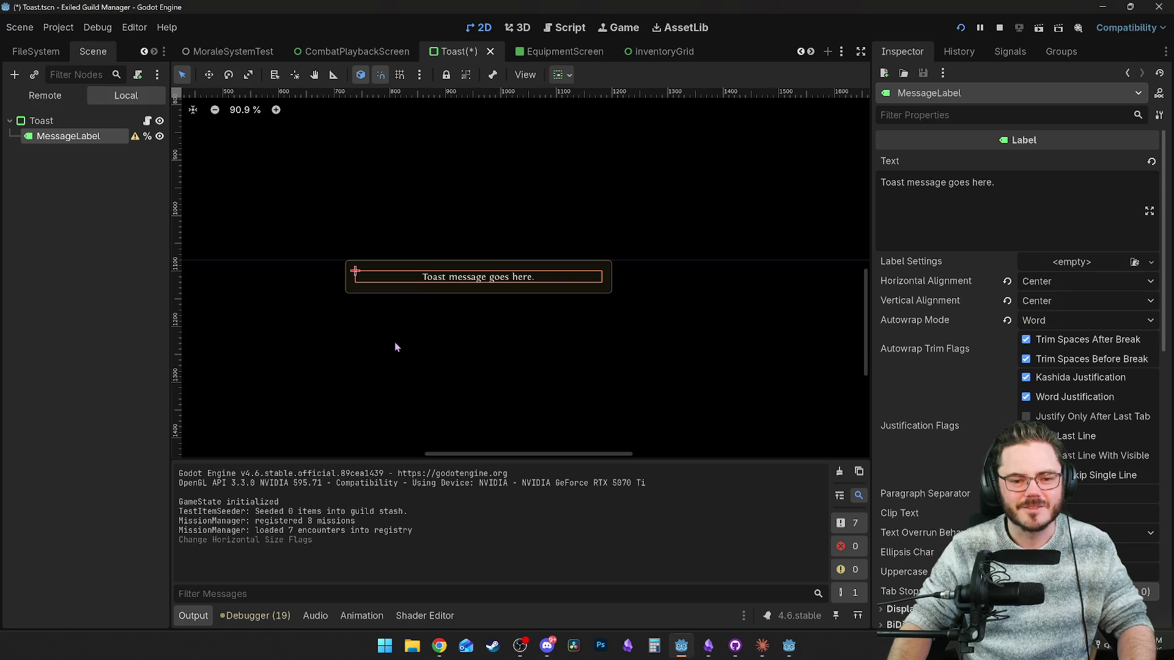
left_click(379, 336)
key("ctrl+s")
left_click(701, 652)
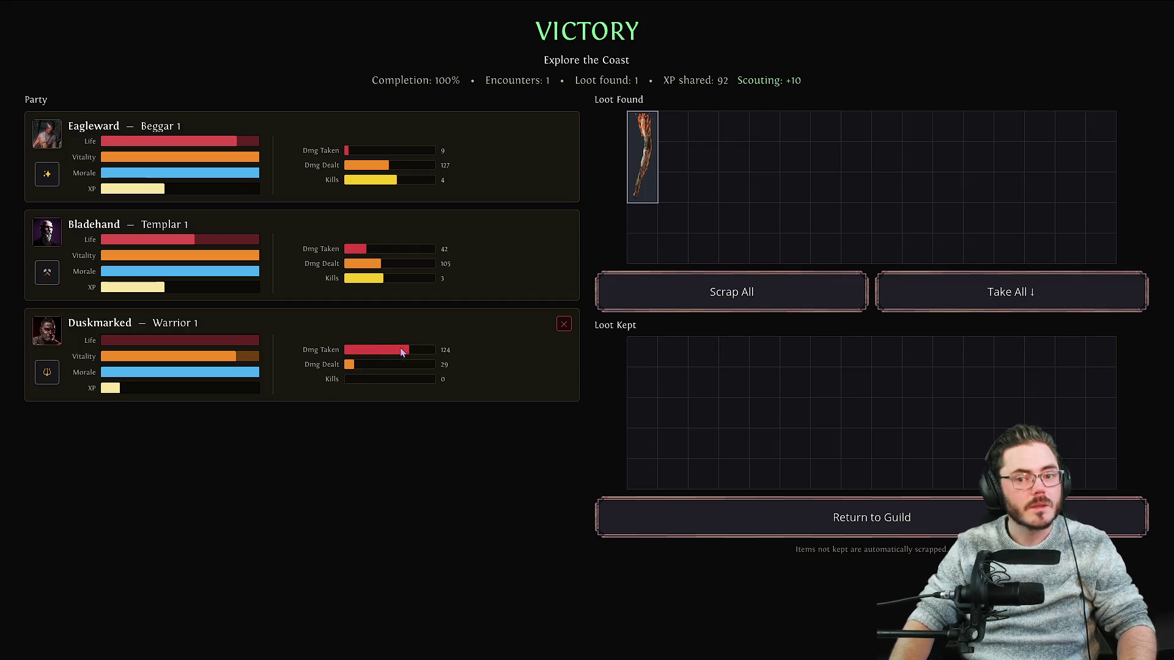
Take the loot item, return to the guild, and open Eagleward's sheet with the stash.
left_click(1012, 292)
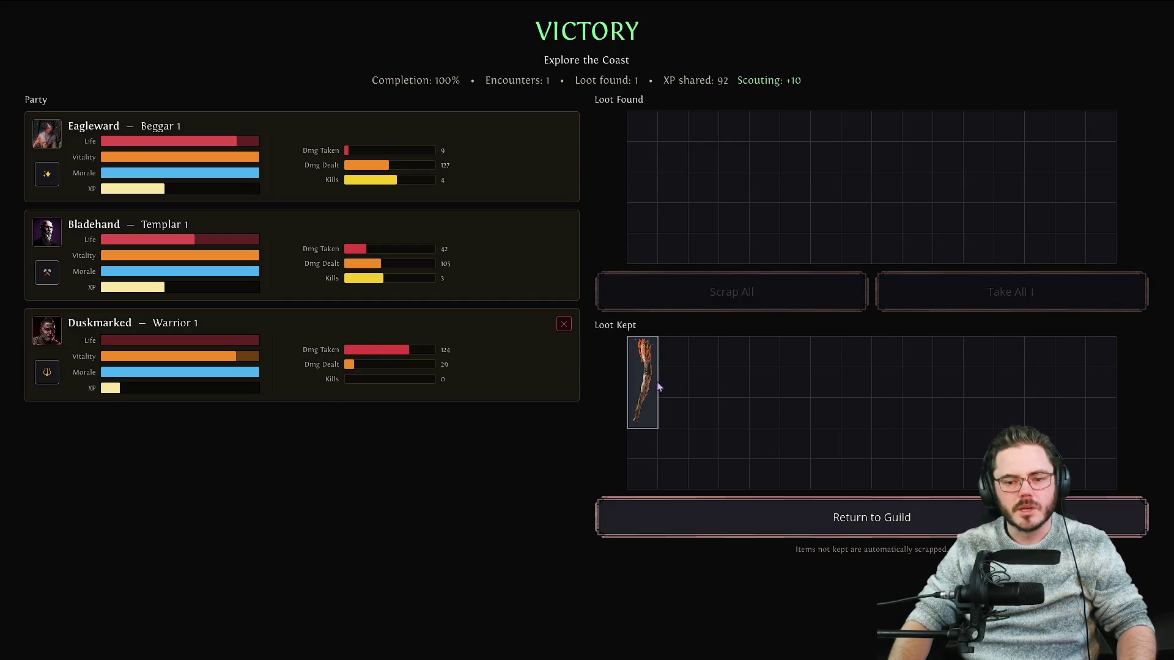
left_click(677, 517)
left_click(478, 138)
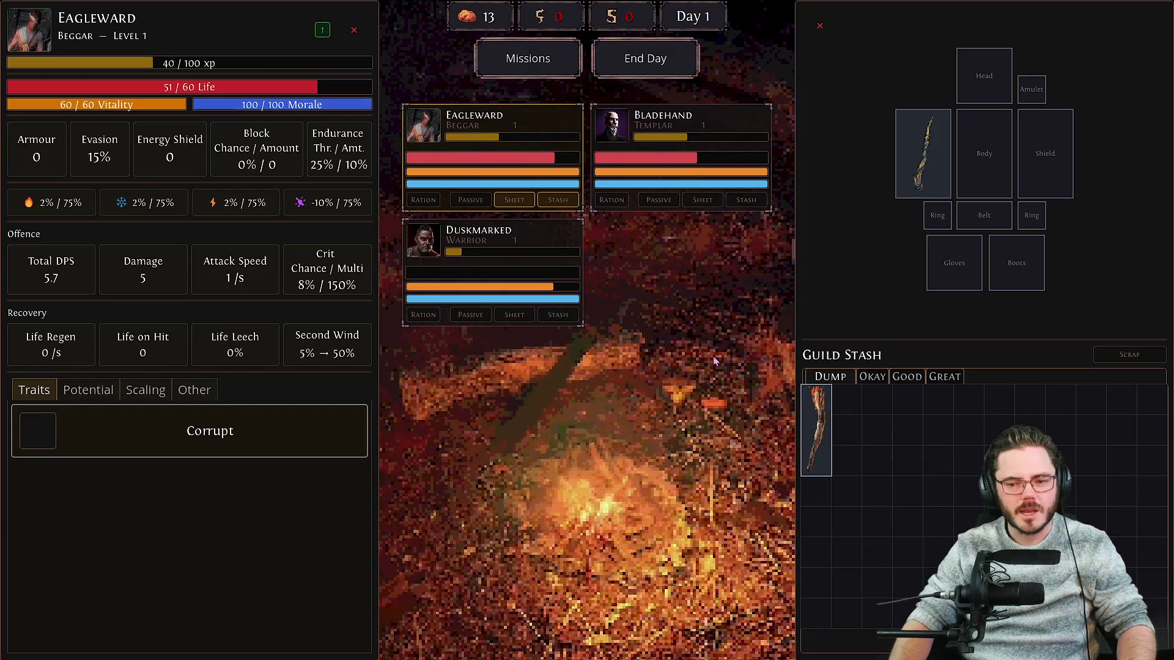
Swap Duskmarked's Branch Spear for the Driftwood Torch and end Day 1.
mouse_move(819, 428)
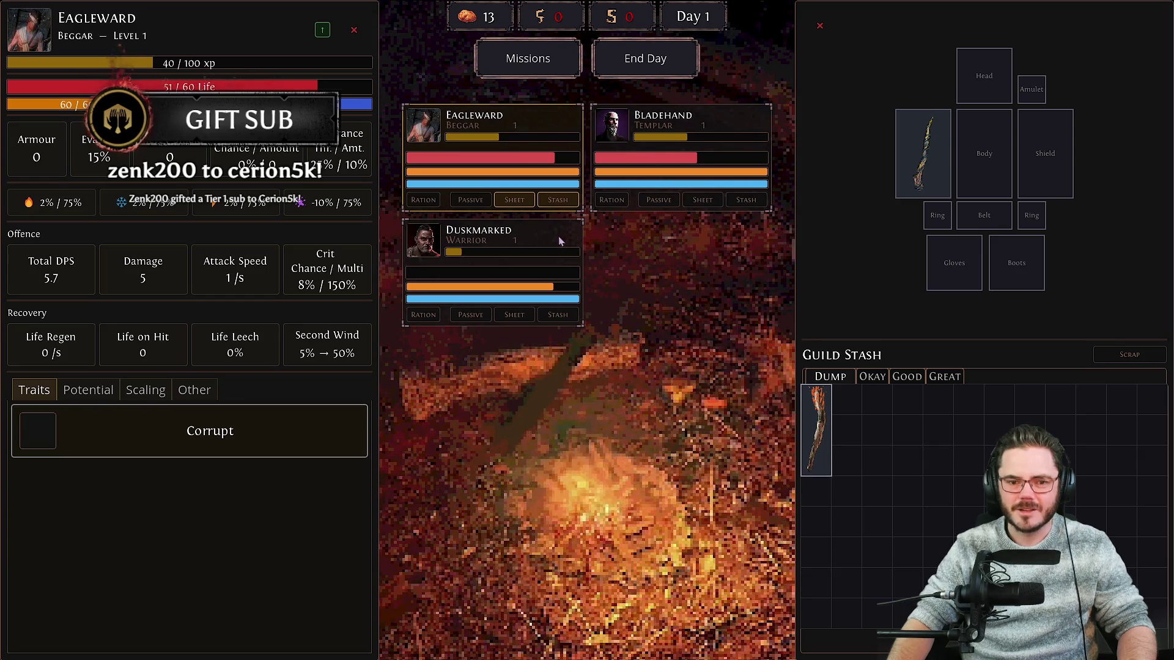
left_click(704, 178)
left_click(475, 244)
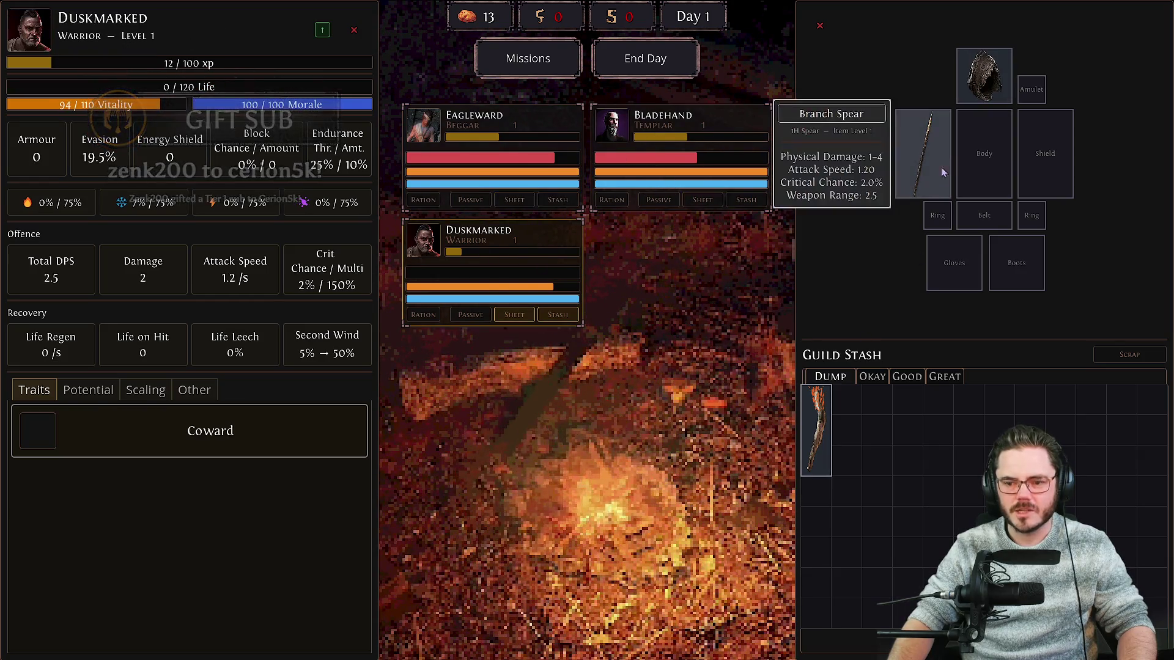
left_click(816, 431)
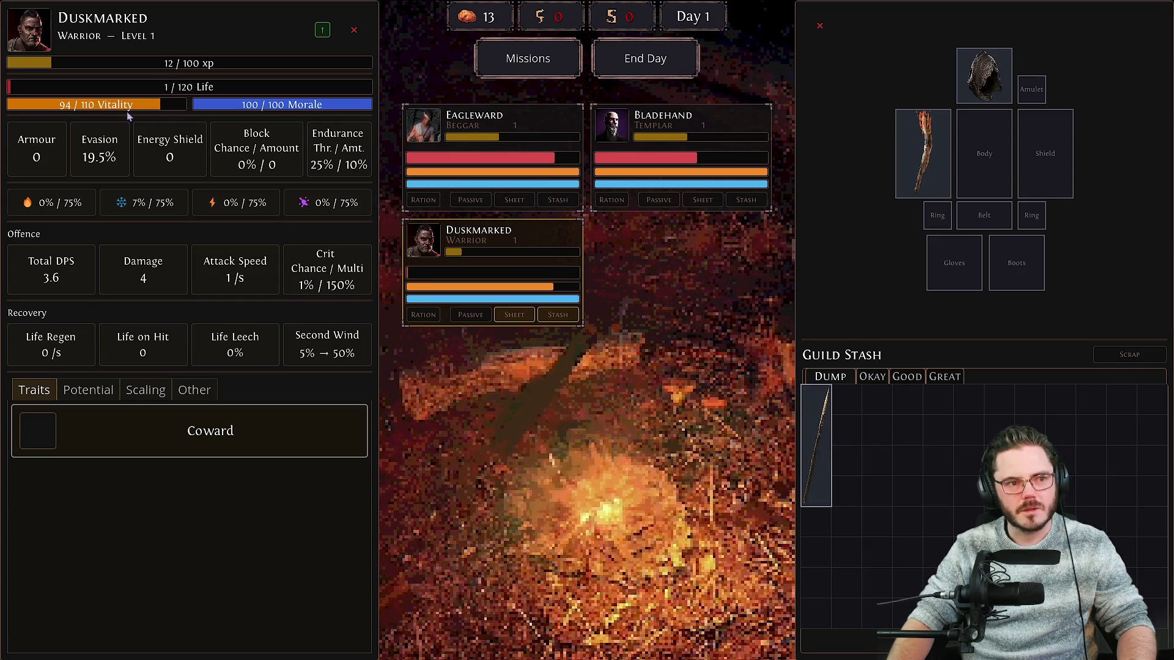
left_click(645, 58)
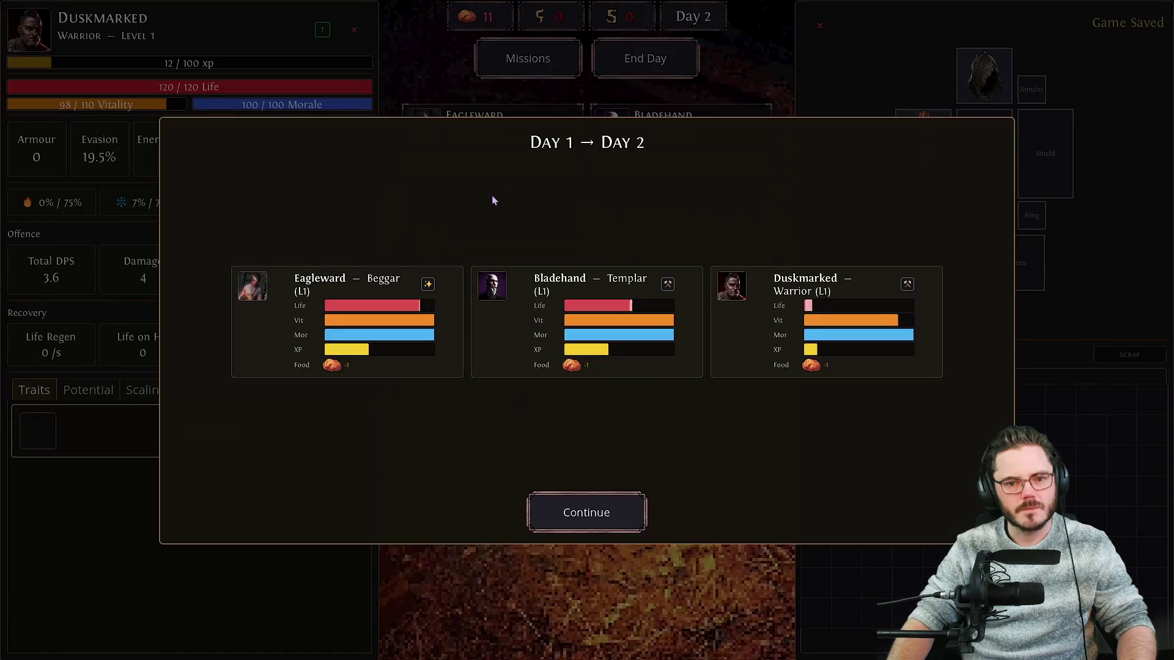
Dismiss the day summary and embark on the Crab Hunting mission from the Mission Board.
left_click(607, 524)
left_click(529, 59)
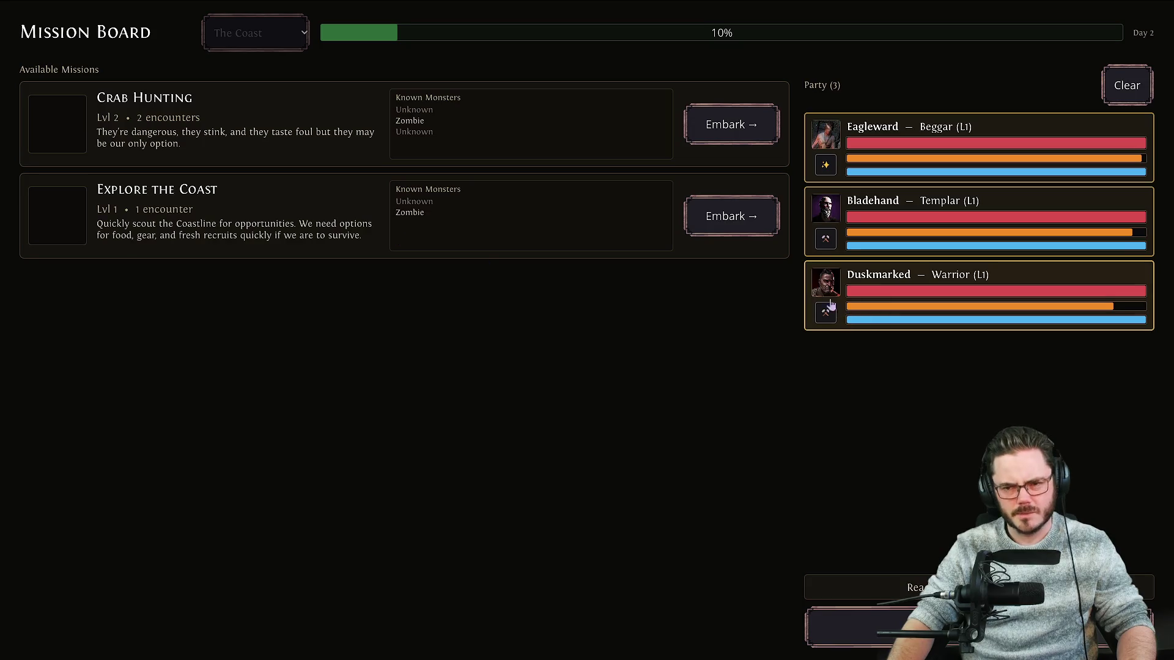
left_click(729, 136)
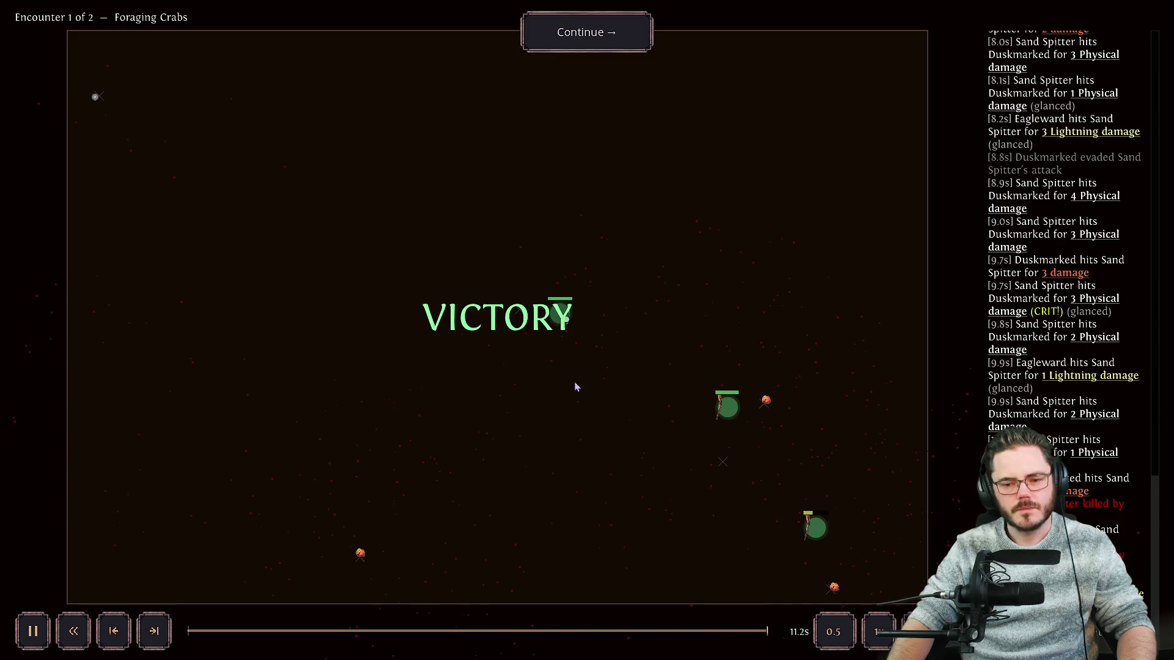
Win Foraging Crabs, taking the Driftwood Torch, and move on to Encounter 2, Sand Spitter Nest.
left_click(610, 34)
mouse_move(642, 162)
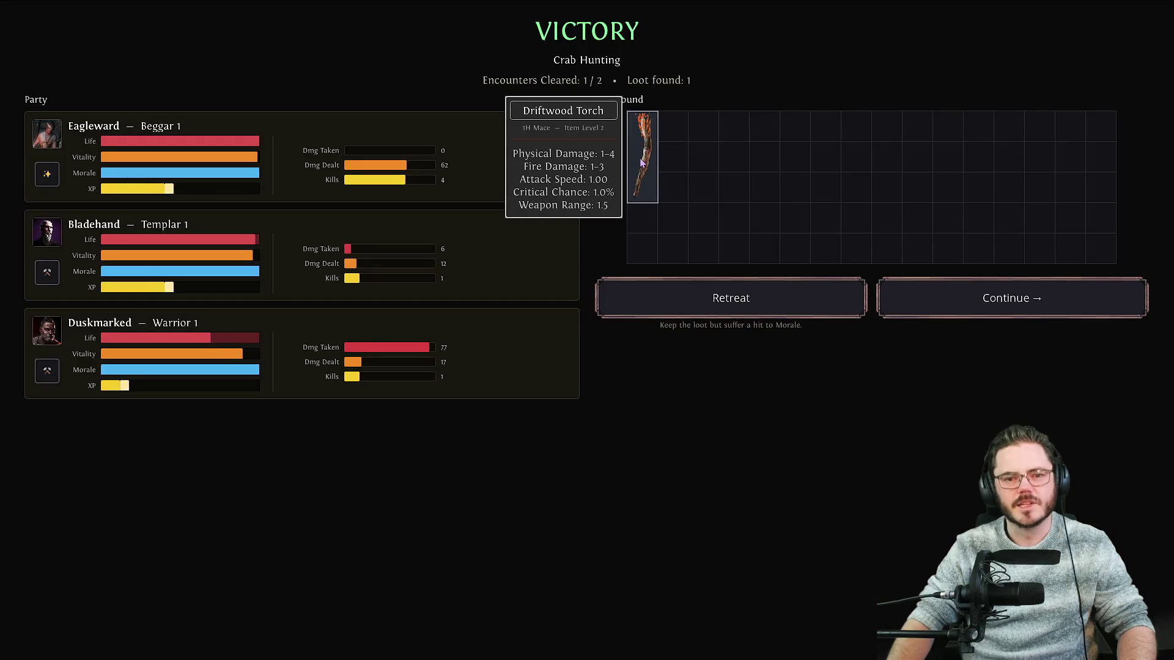
left_click(971, 317)
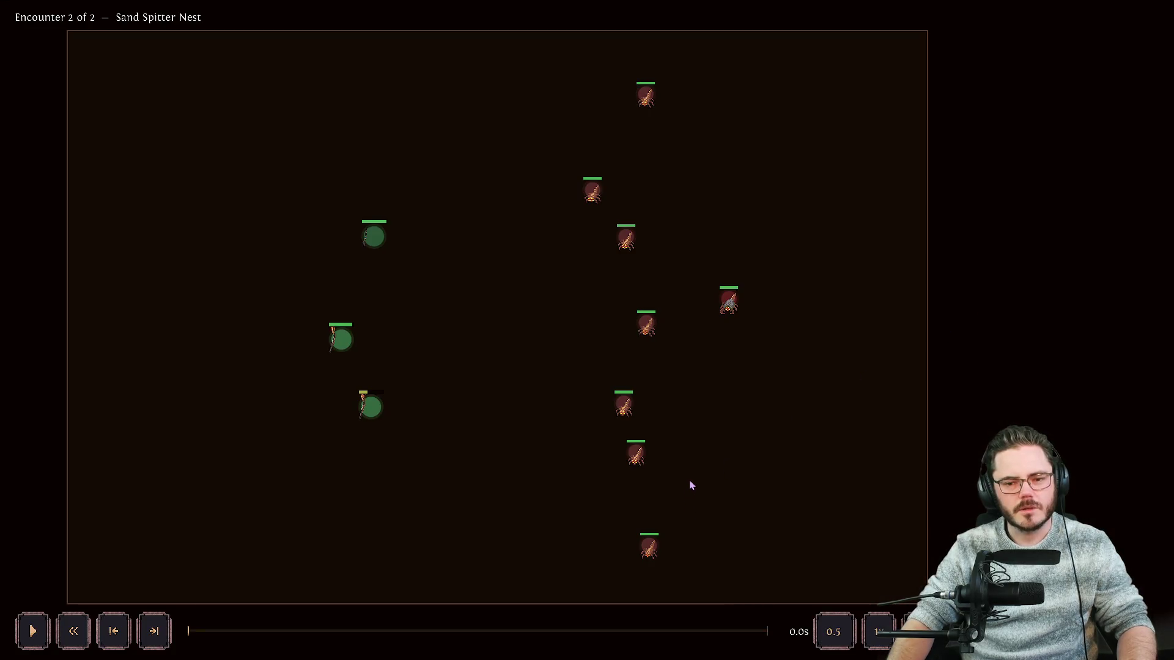
Watch the Sand Spitter Nest battle replay, pausing and resuming it, until victory.
mouse_move(605, 359)
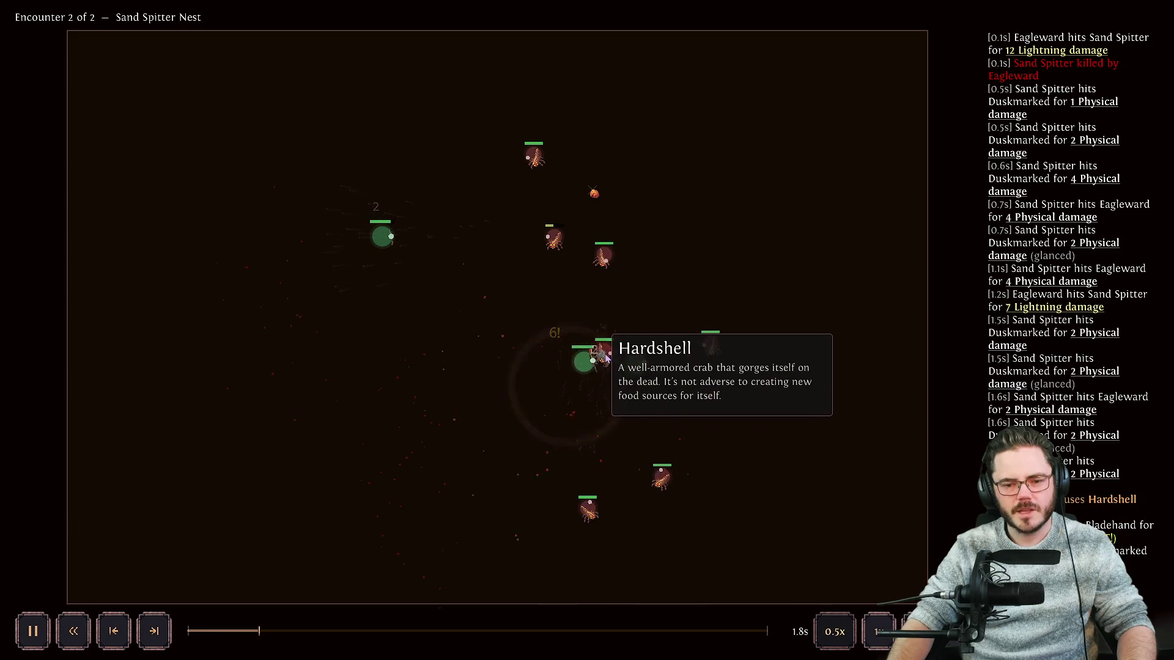
key("space")
mouse_move(754, 355)
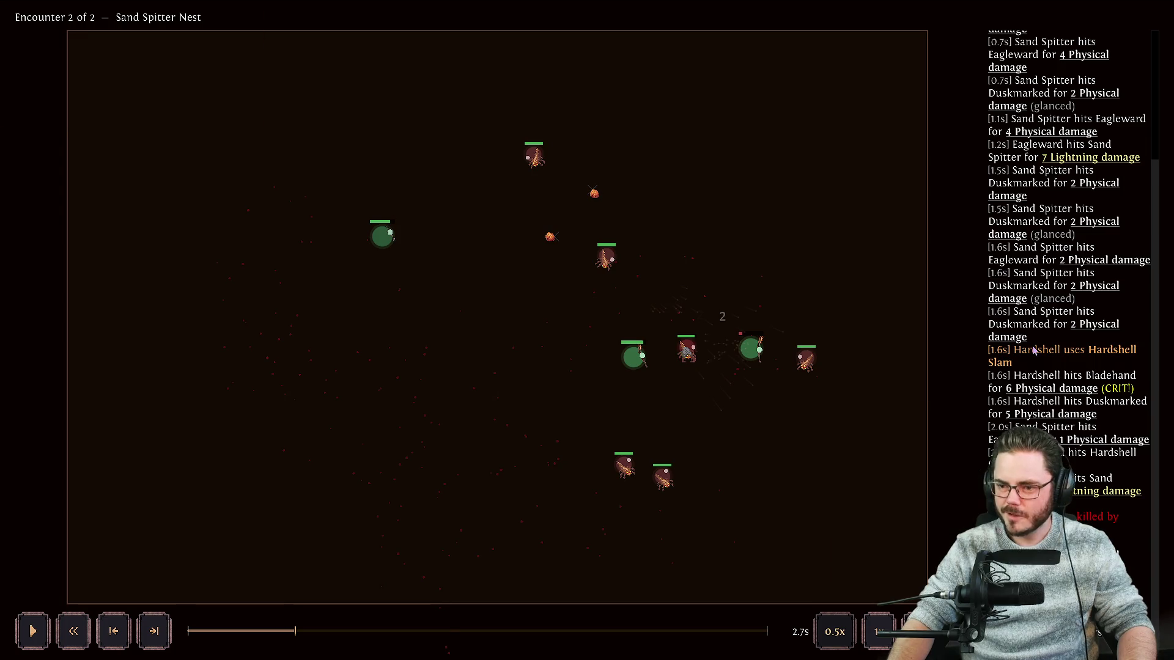
mouse_move(1044, 389)
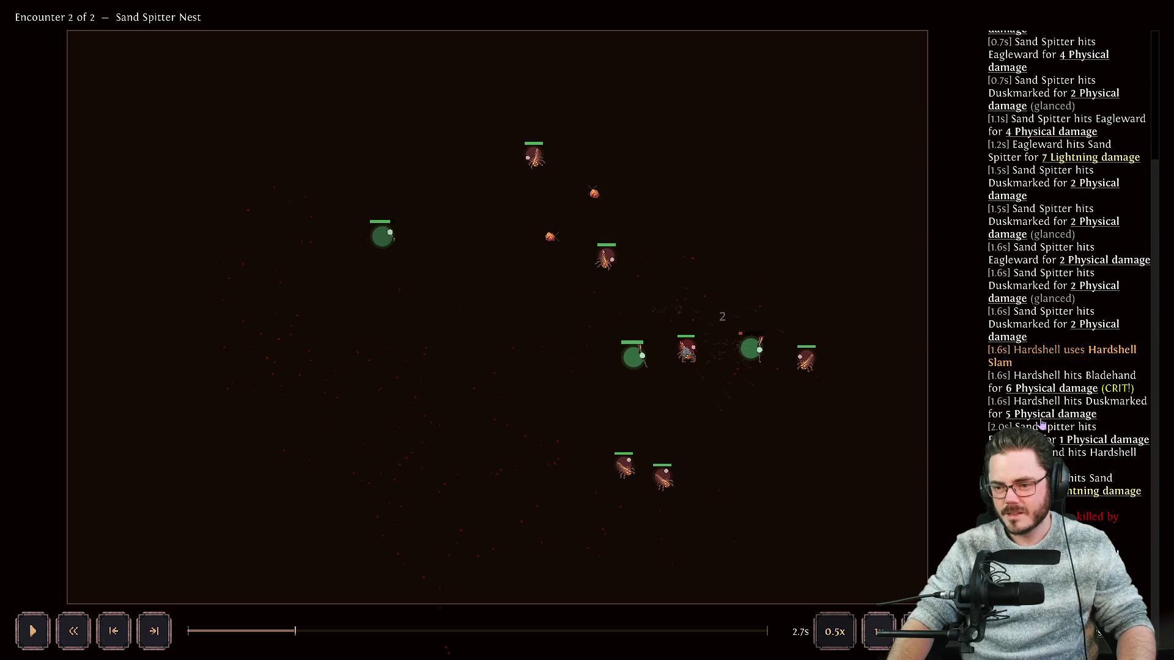
mouse_move(1042, 420)
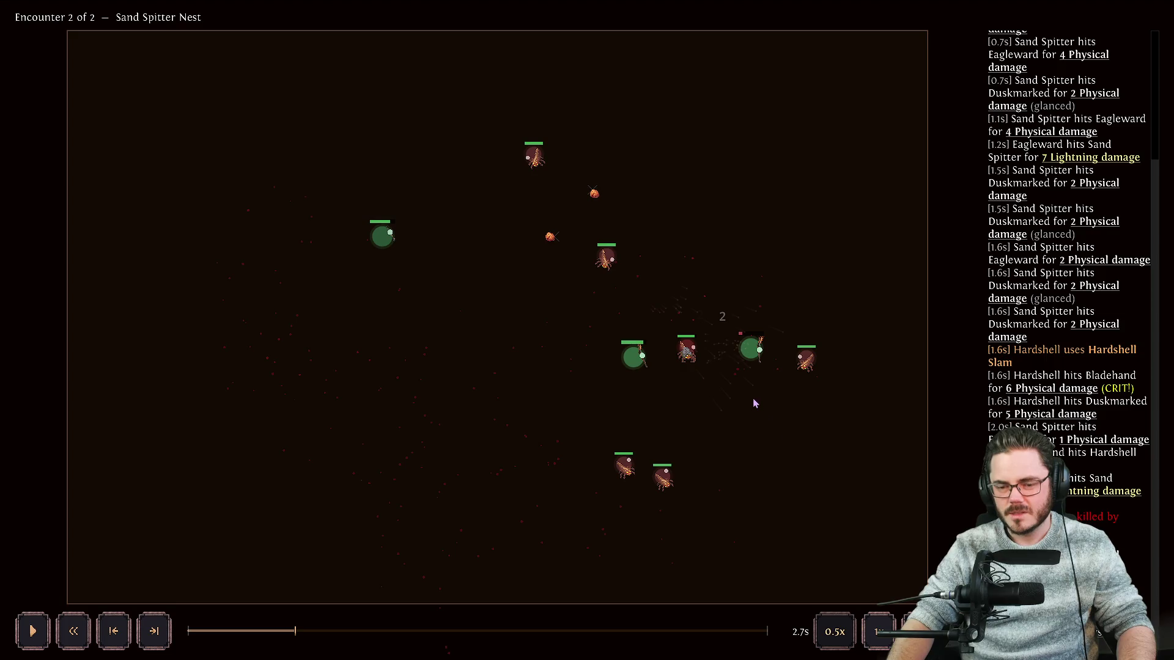
key("space")
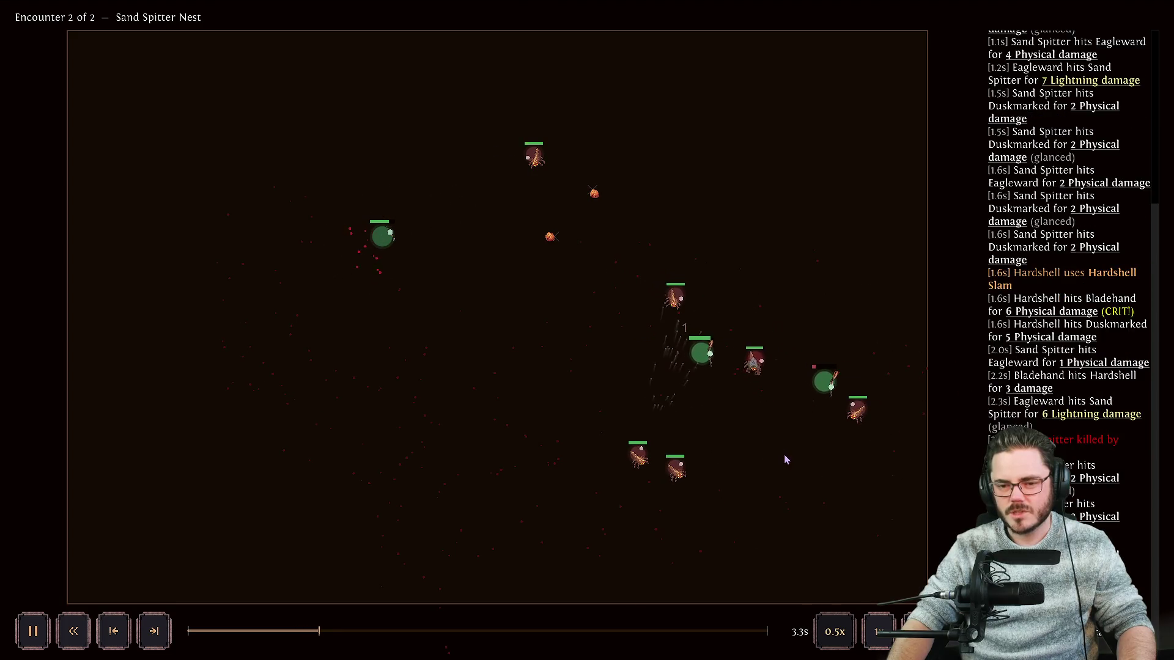
mouse_move(823, 398)
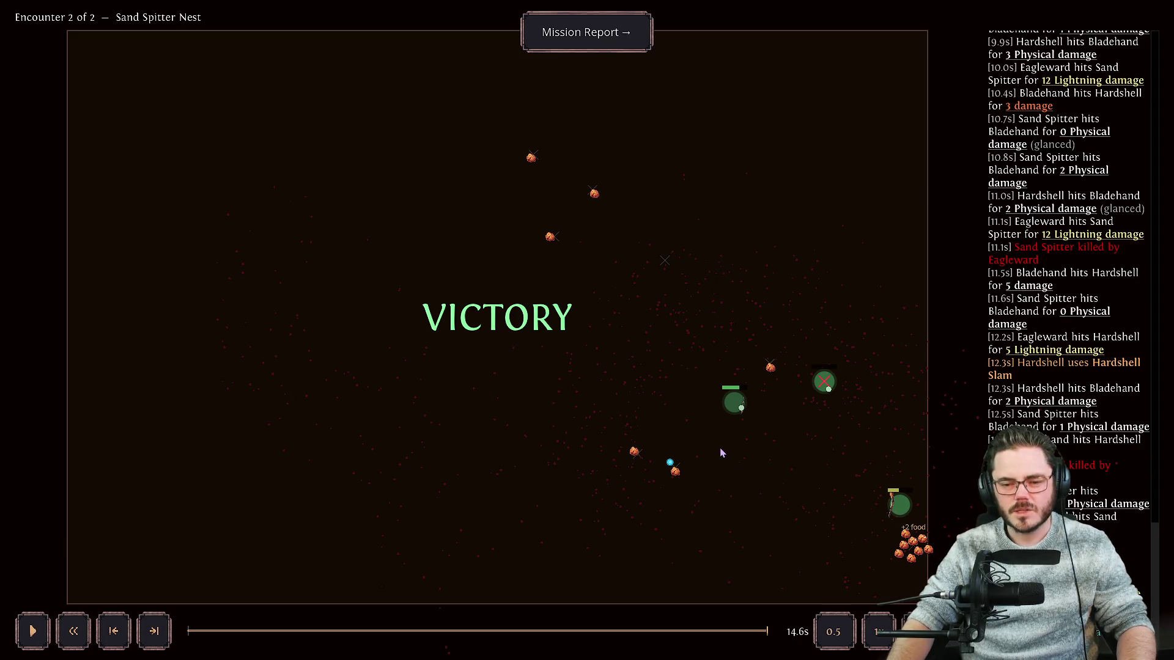
Keep the Decayed Hood from the mission report and return to the Day 2 guild camp.
left_click(591, 38)
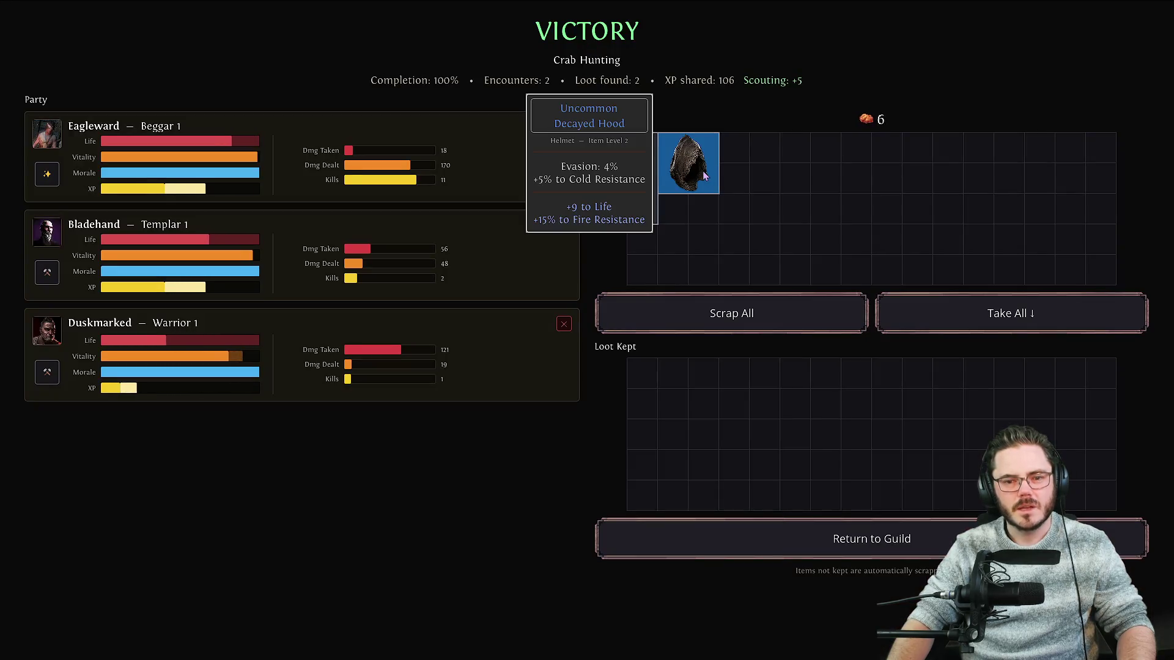
left_click(705, 175)
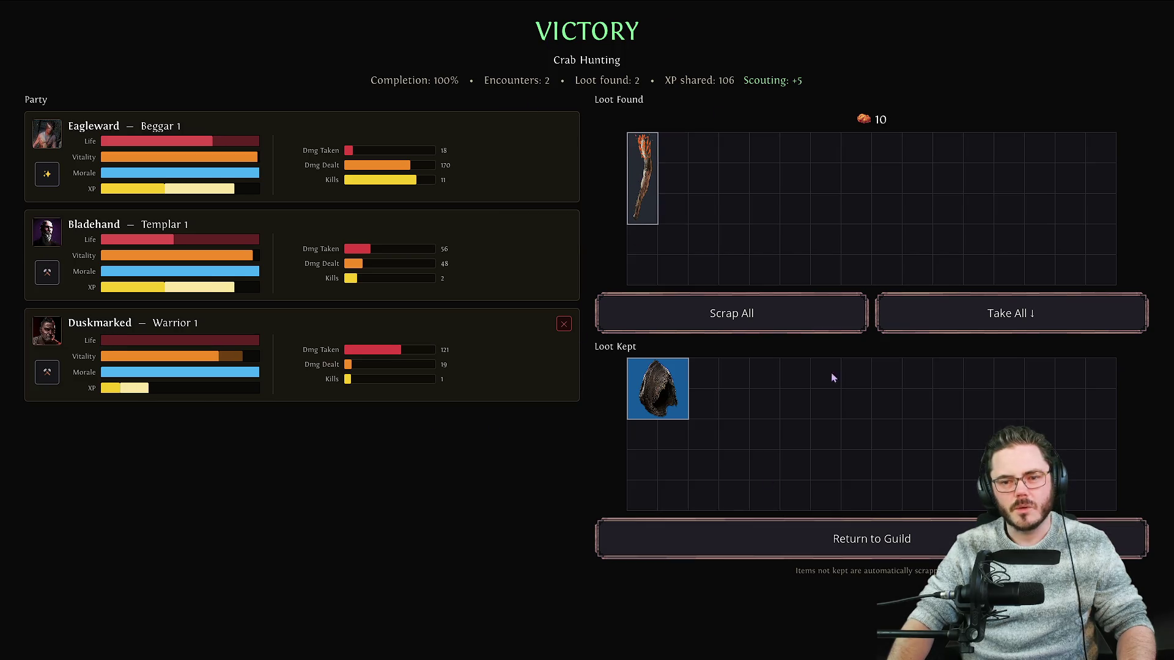
left_click(869, 540)
left_click(537, 147)
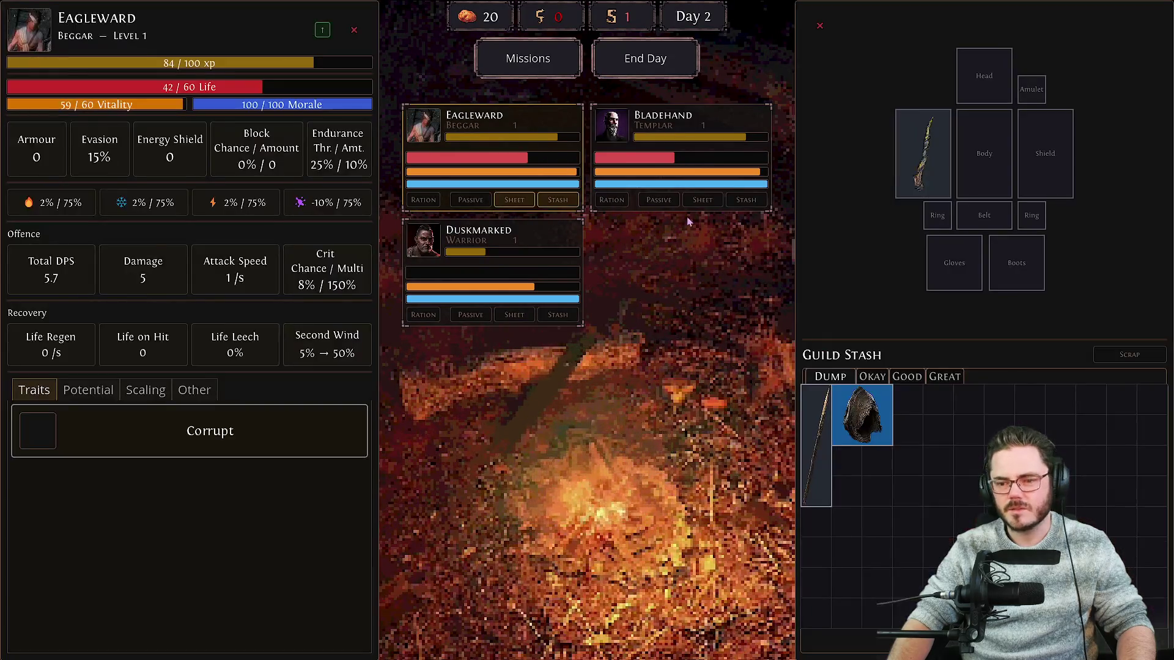
Salvage the spare tall weapon from the Guild Stash.
left_click(1125, 355)
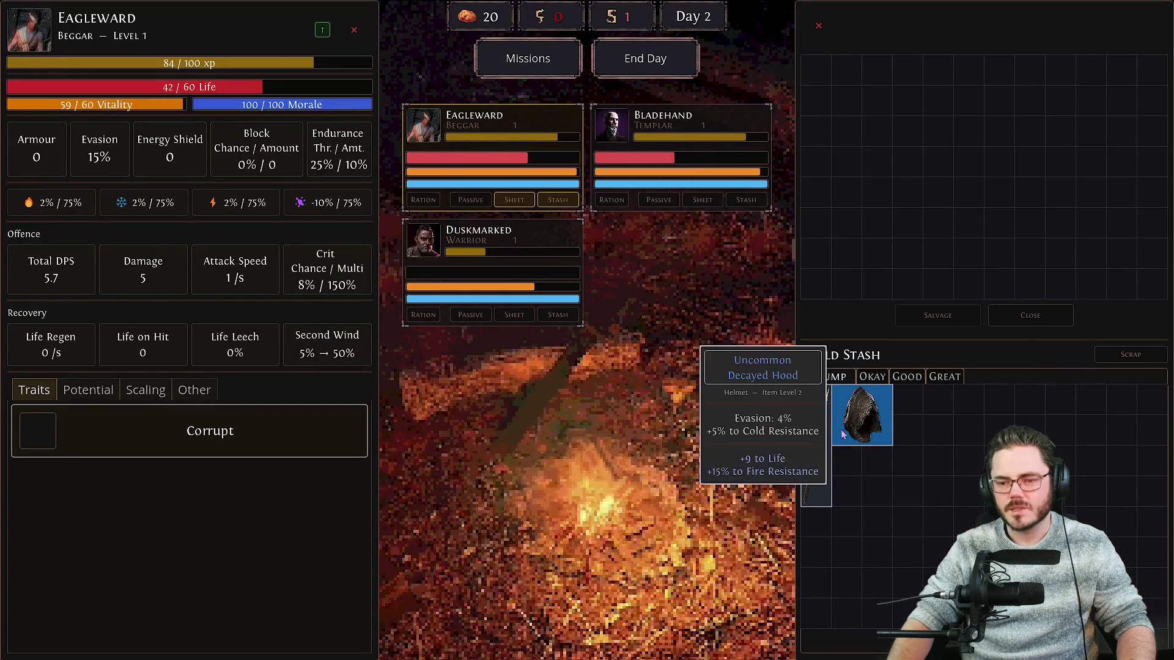
left_click(820, 413)
left_click(938, 314)
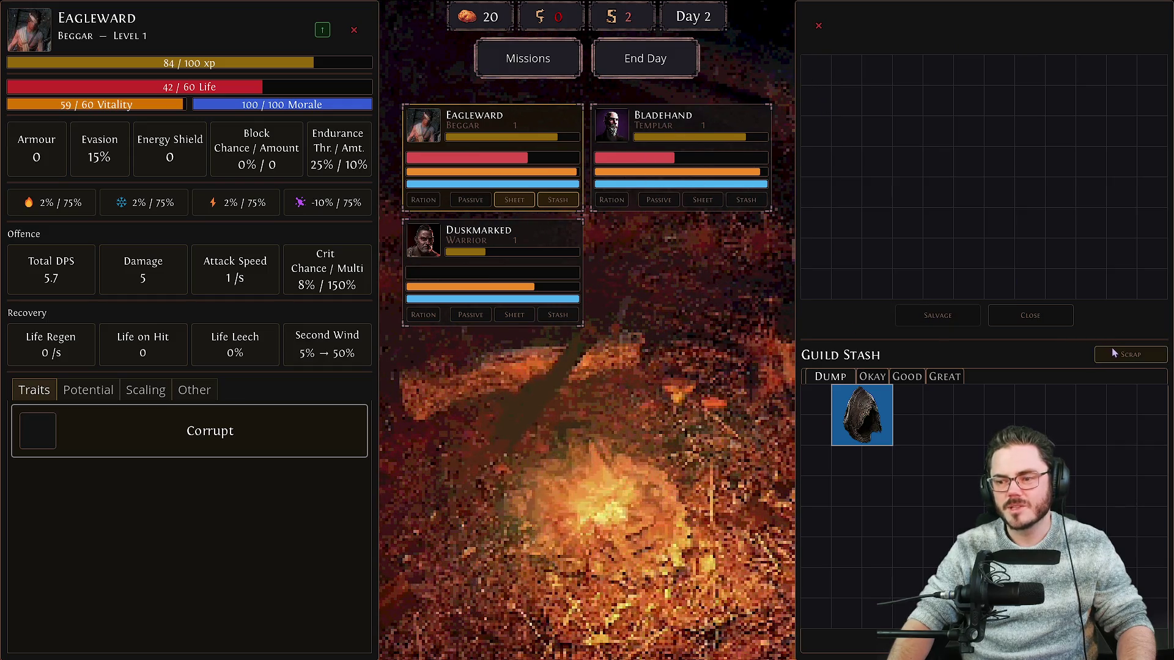
left_click(1023, 311)
left_click(1131, 354)
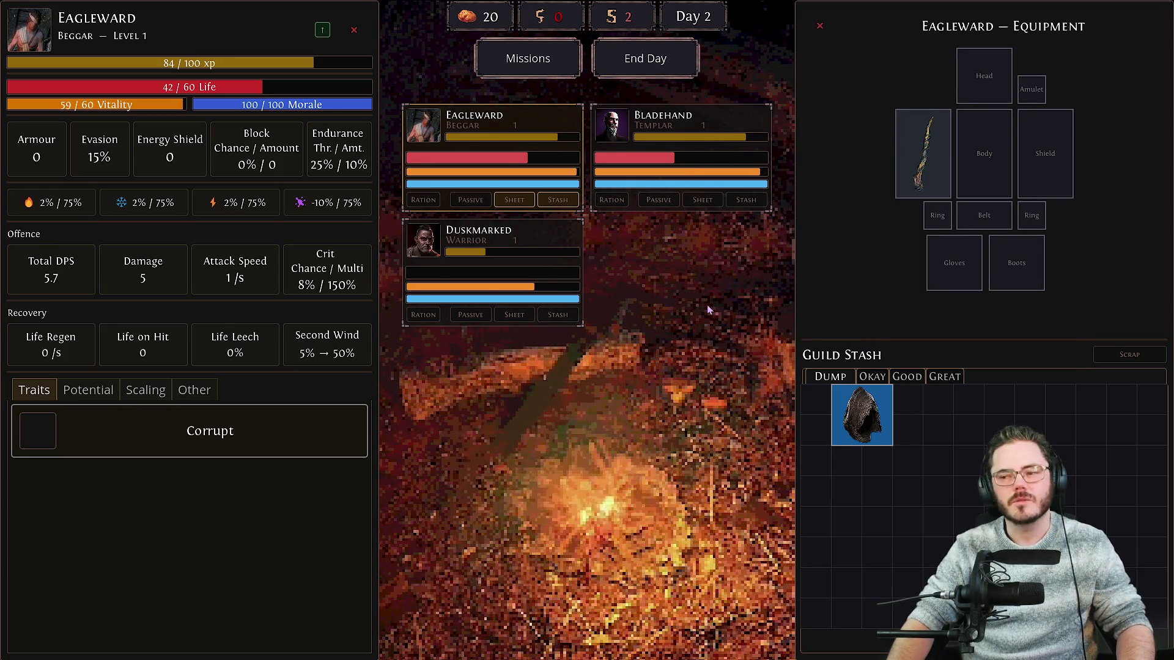
mouse_move(886, 399)
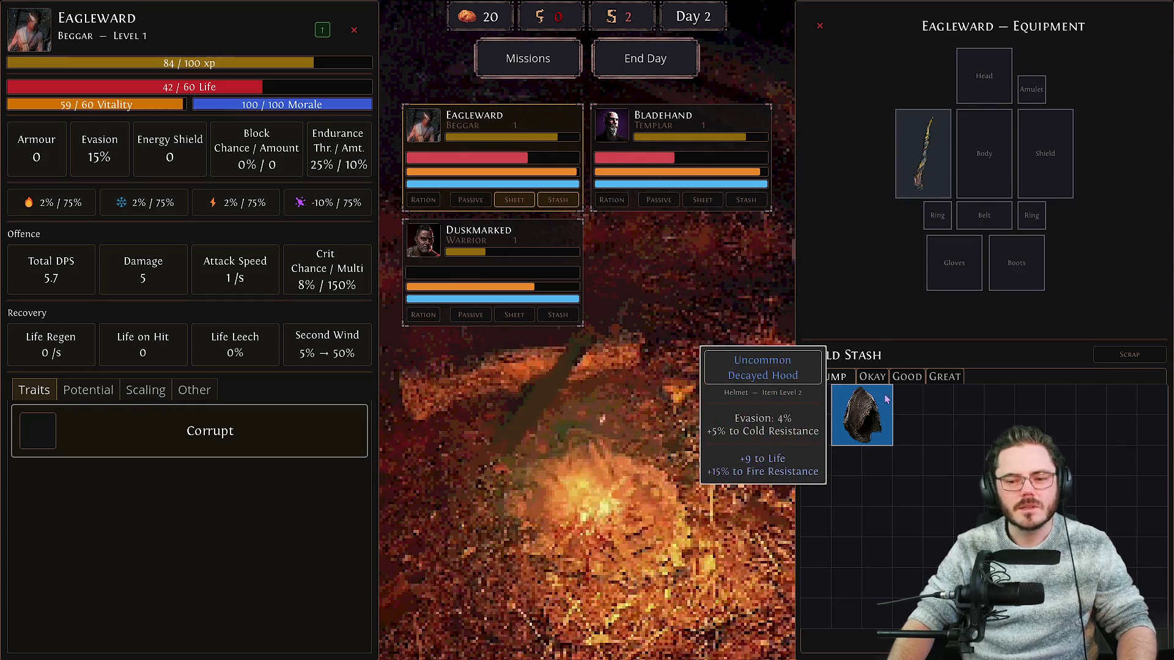
Equip the Decayed Hoods from the stash on Duskmarked and Eagleward.
left_click(558, 240)
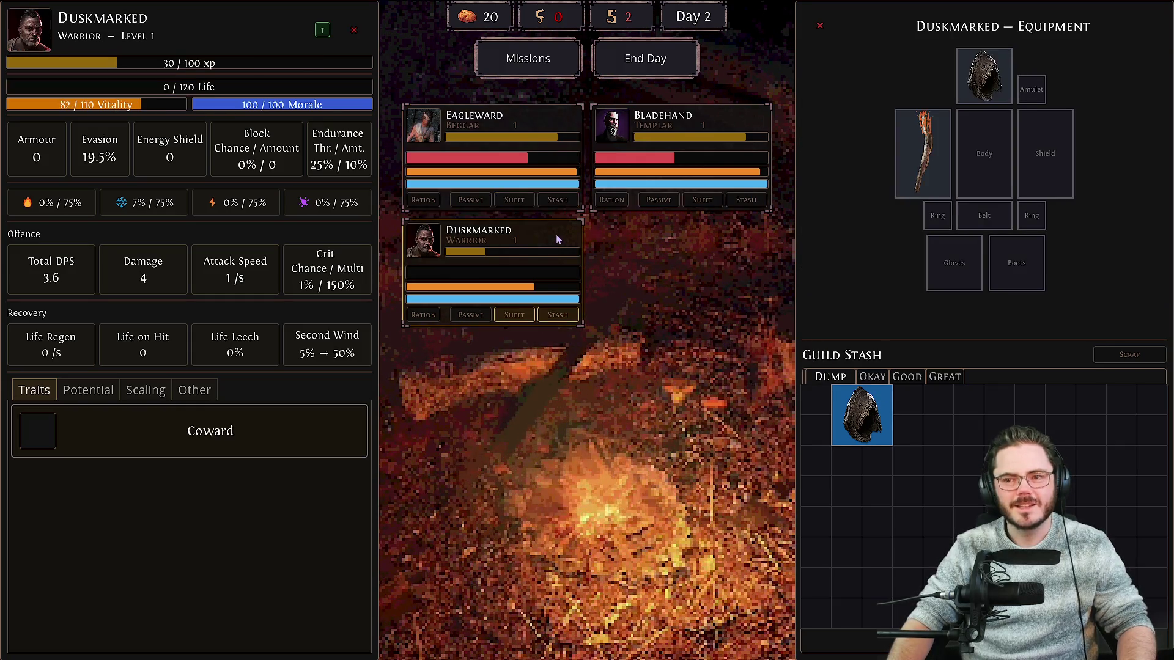
left_click(862, 415)
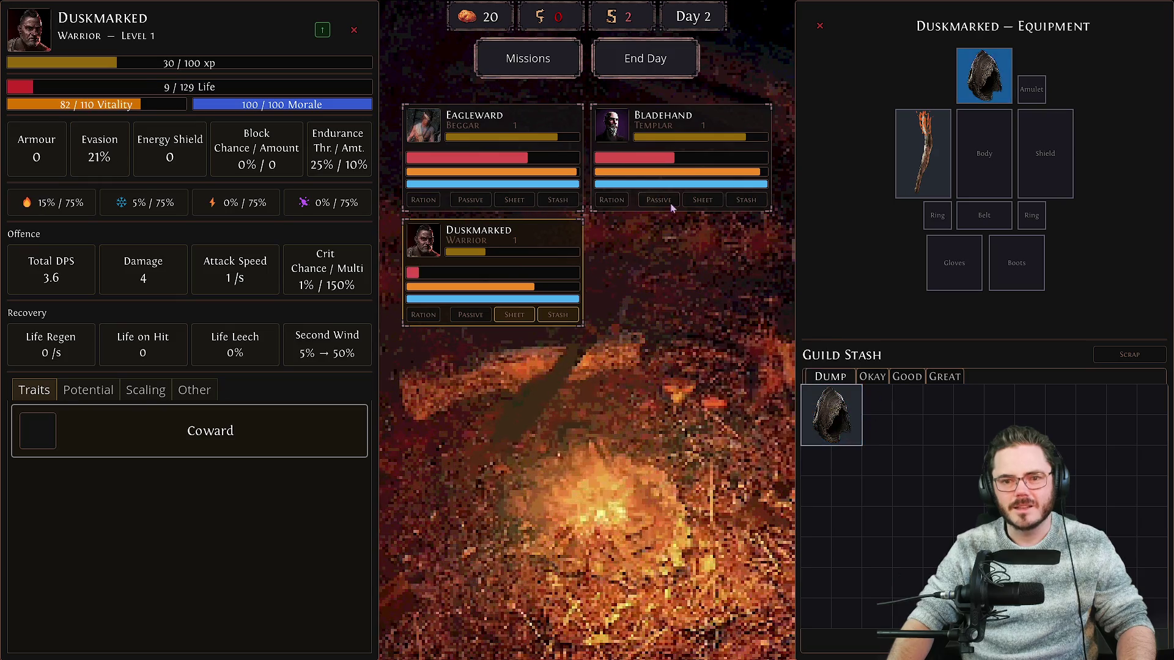
left_click(671, 207)
left_click(515, 200)
left_click(854, 410)
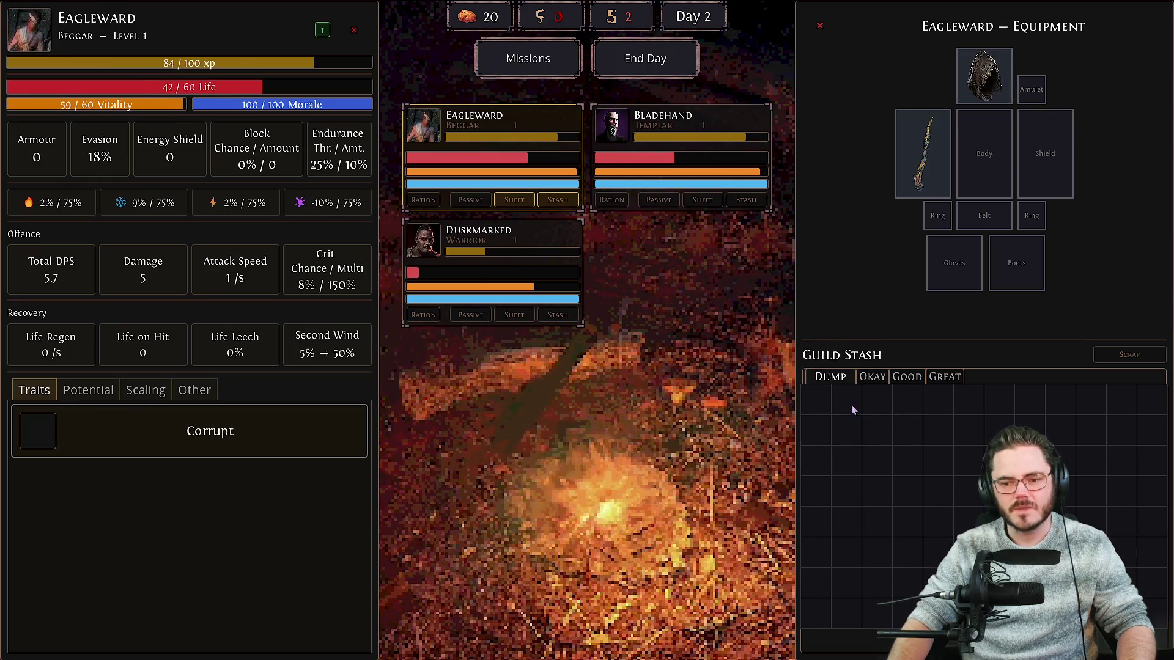
End the day to reach Day 3, review Duskmarked and Bladehand, and open the Mission Board.
left_click(645, 58)
left_click(605, 507)
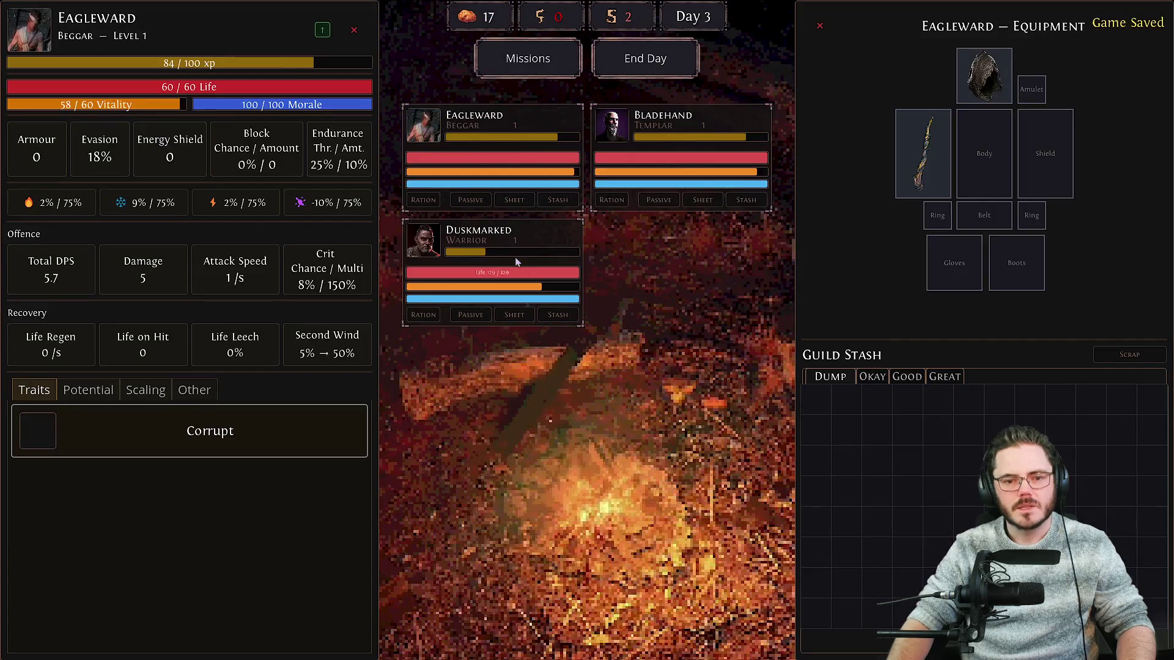
left_click(514, 315)
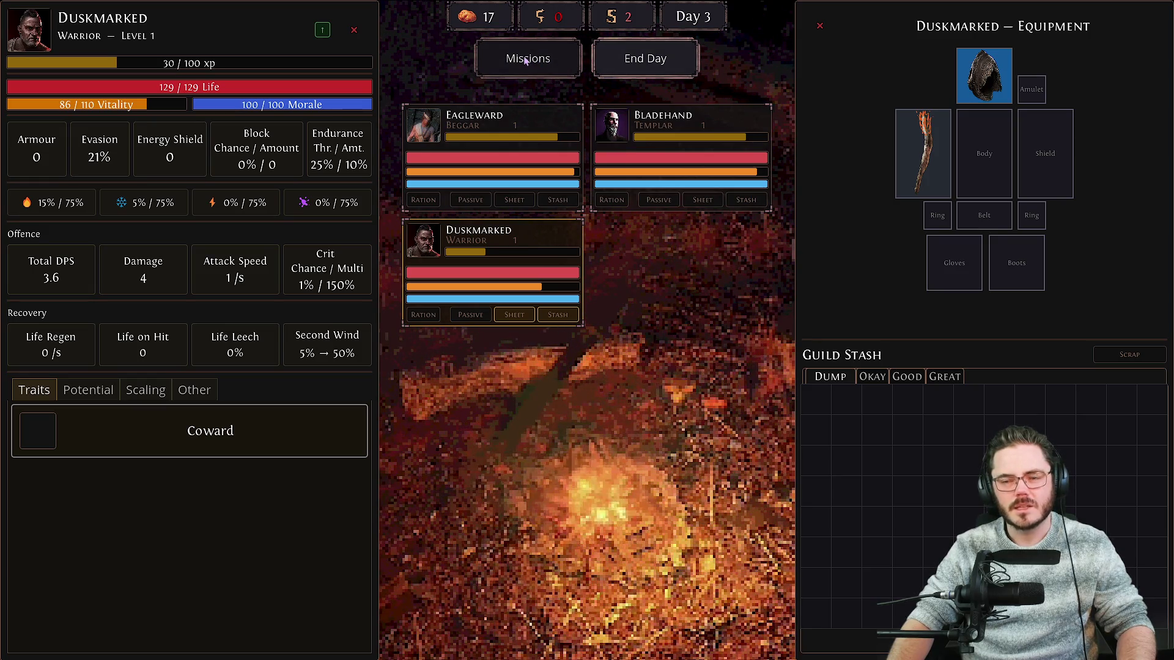
mouse_move(508, 142)
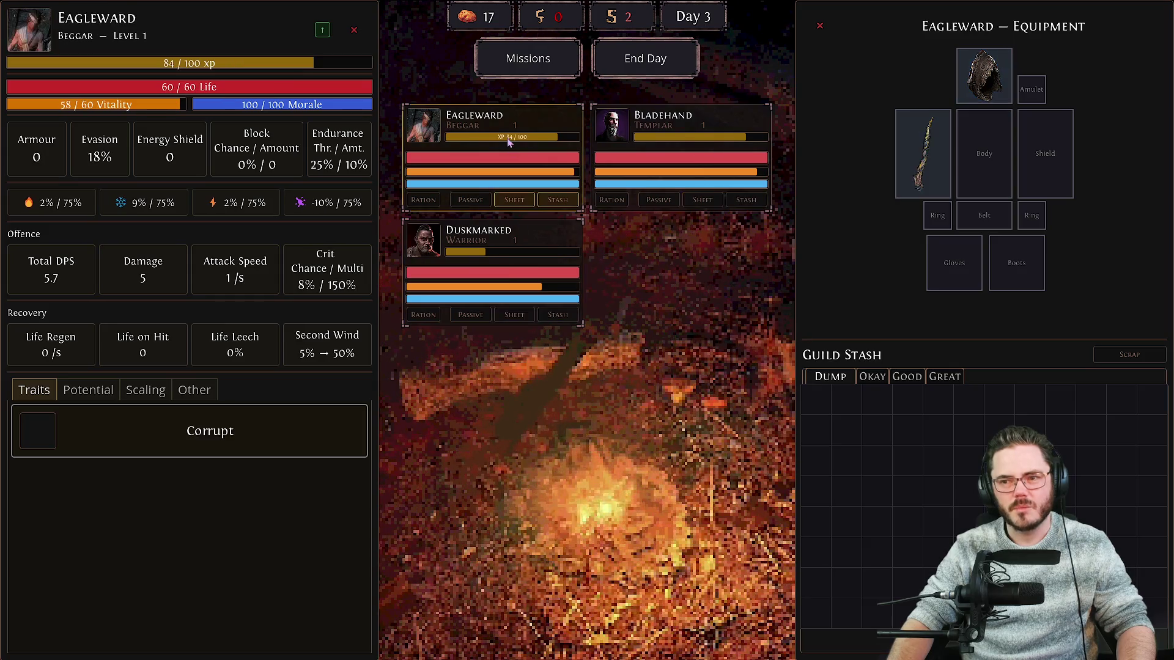
key("Tab")
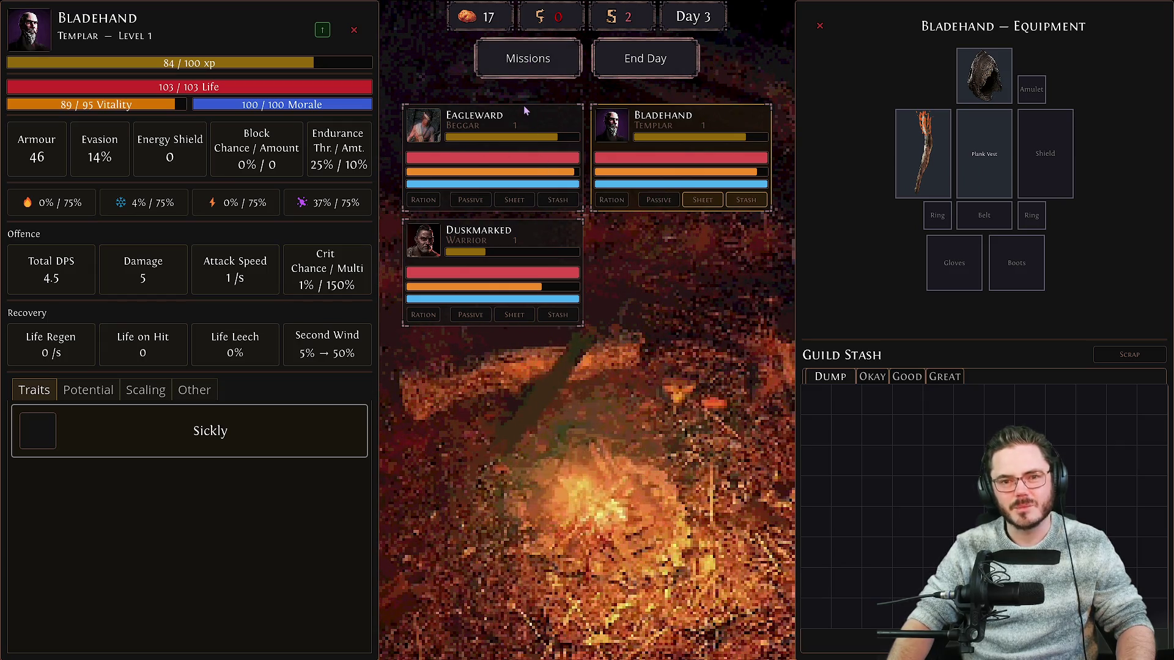
left_click(519, 46)
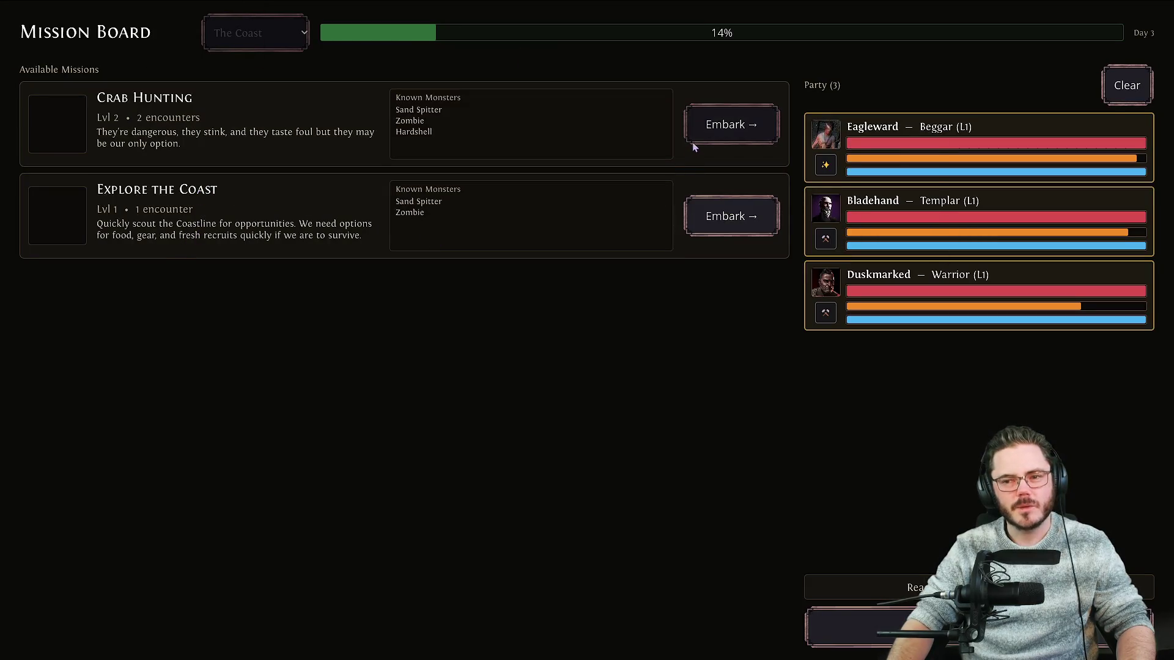
Embark on Crab Hunting and win the first encounter's battle replay.
left_click(719, 124)
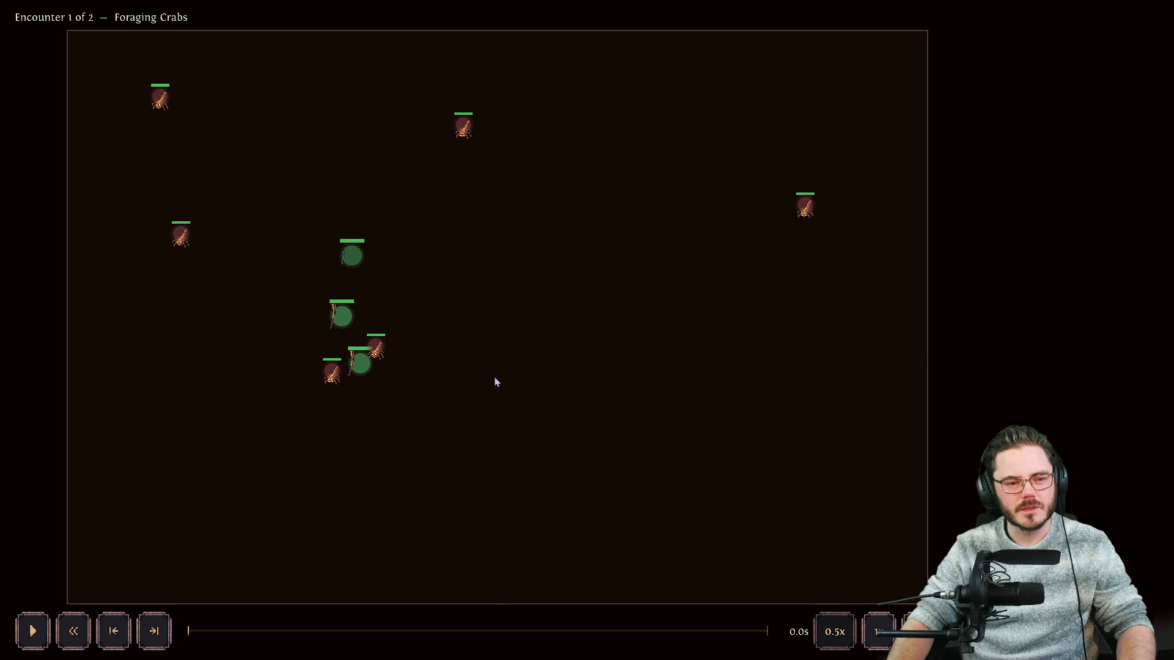
key("space")
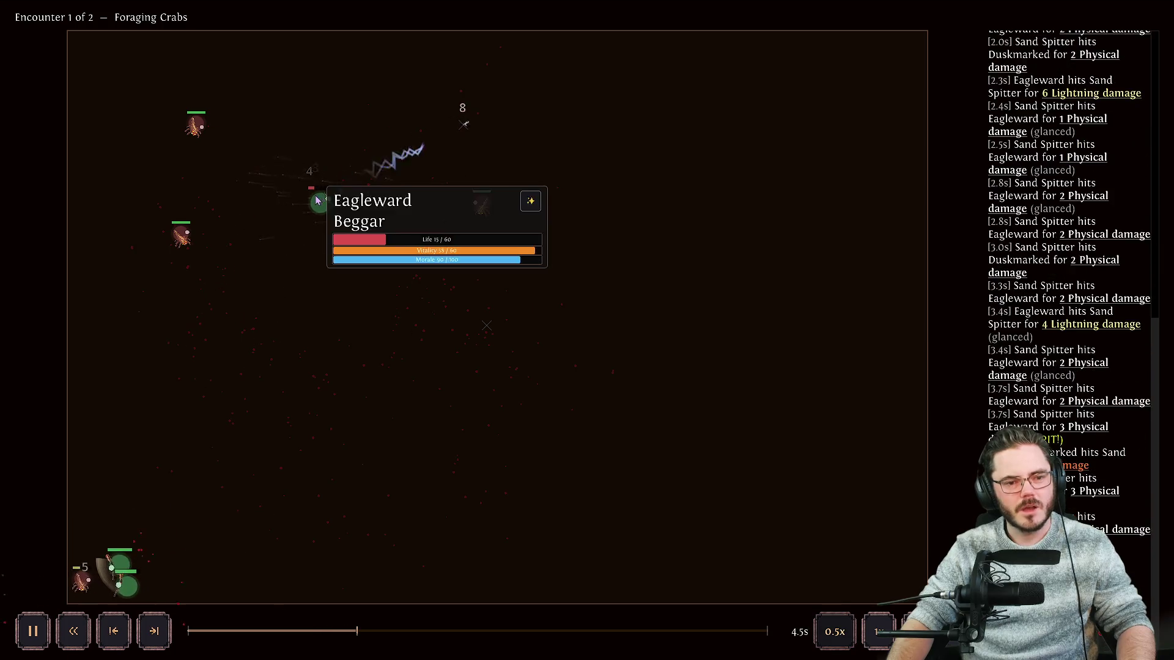
mouse_move(362, 219)
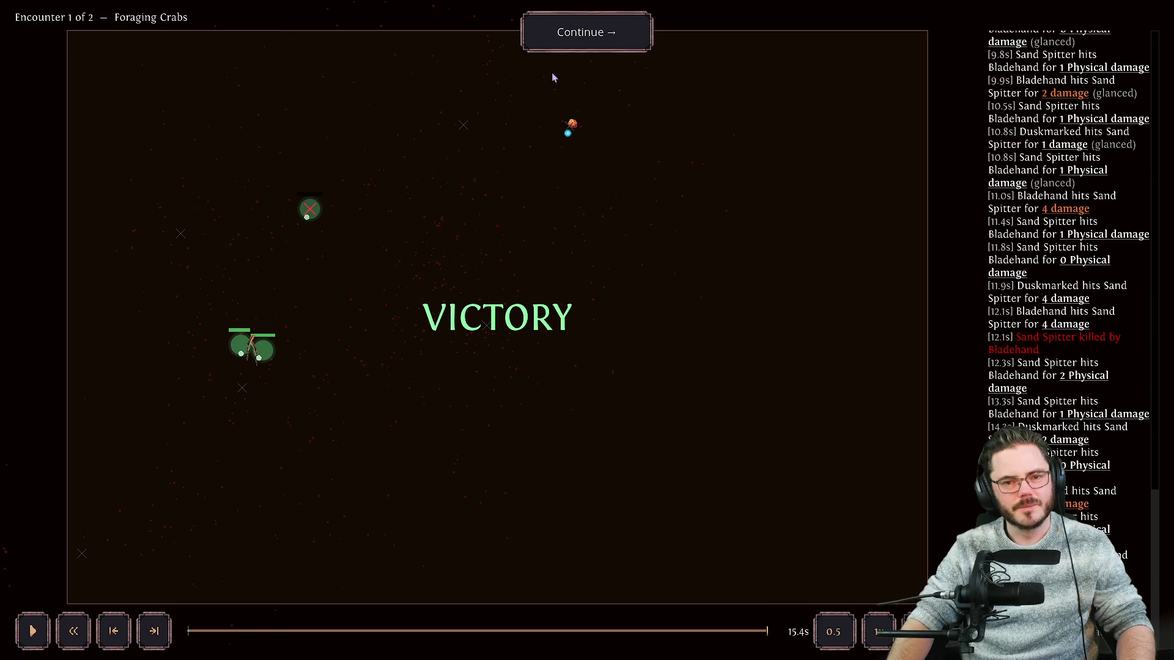
left_click(560, 42)
Retreat keeping the loot, dismiss the Rockpool Scavenging discovery, and switch to Godot.
left_click(673, 292)
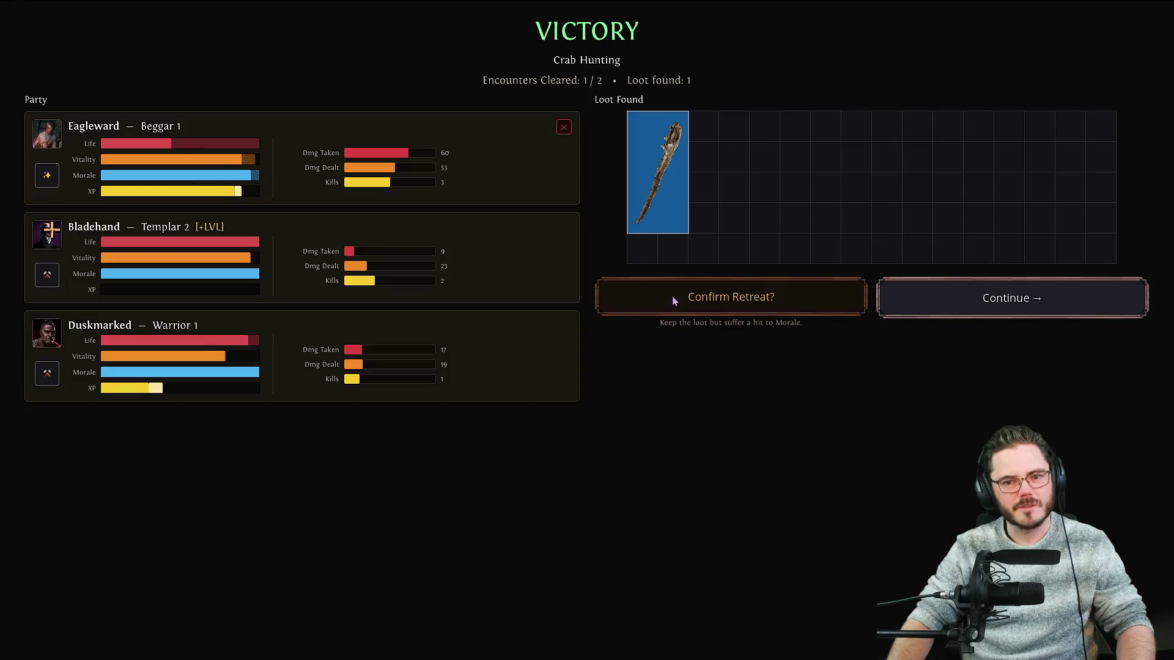
left_click(672, 296)
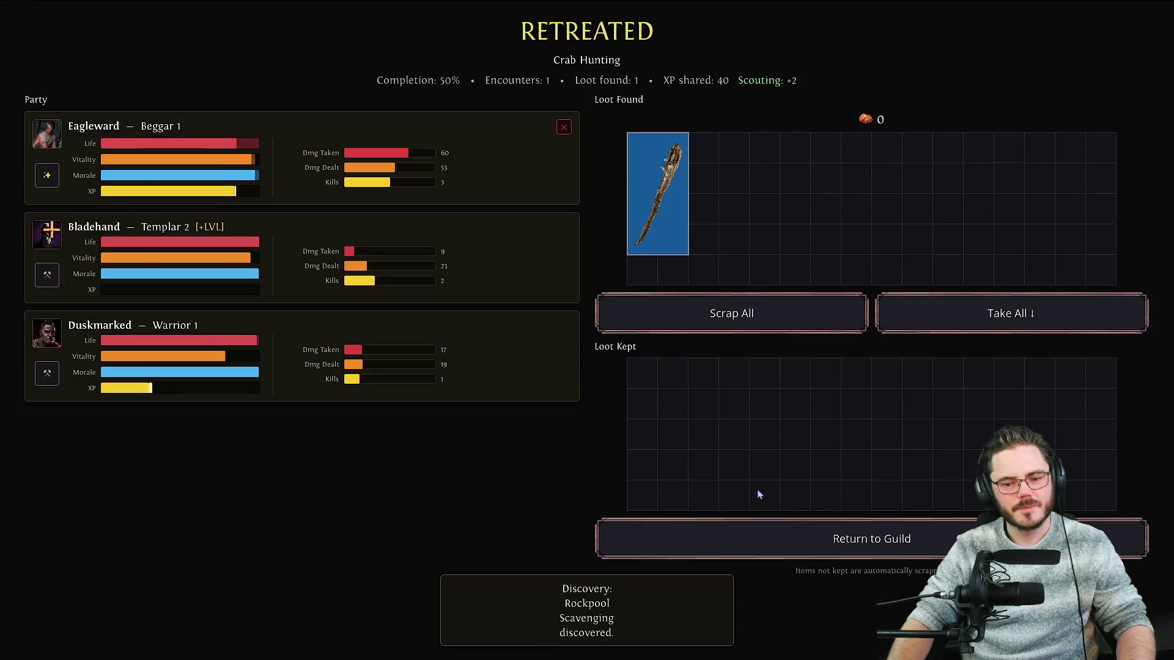
left_click(798, 552)
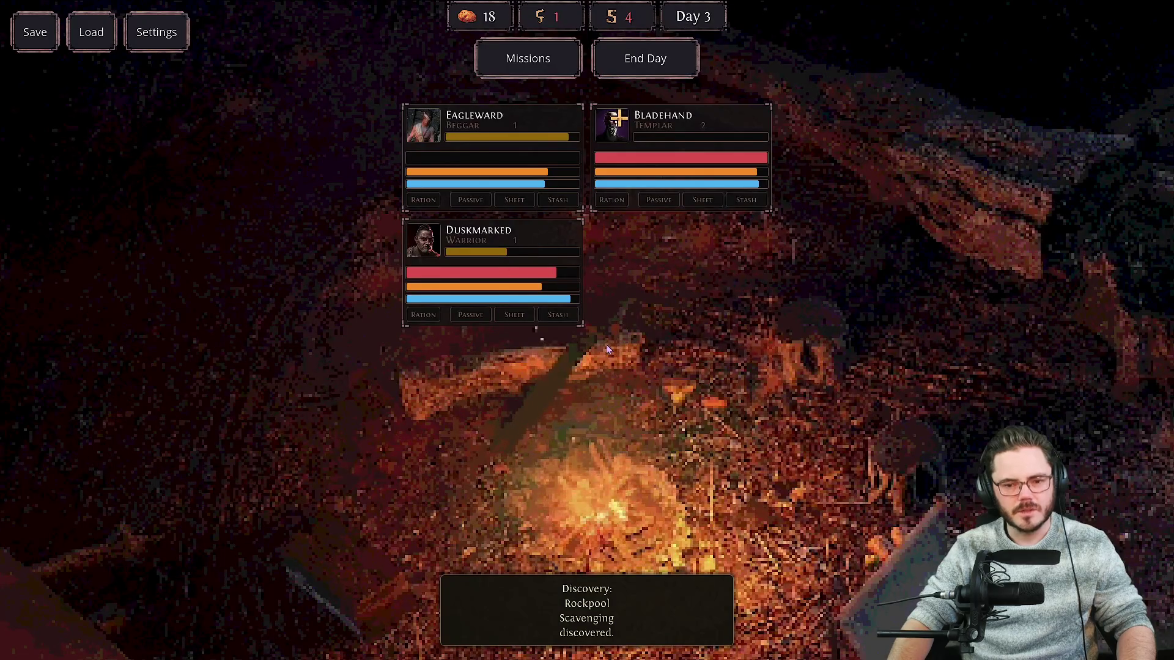
left_click(598, 638)
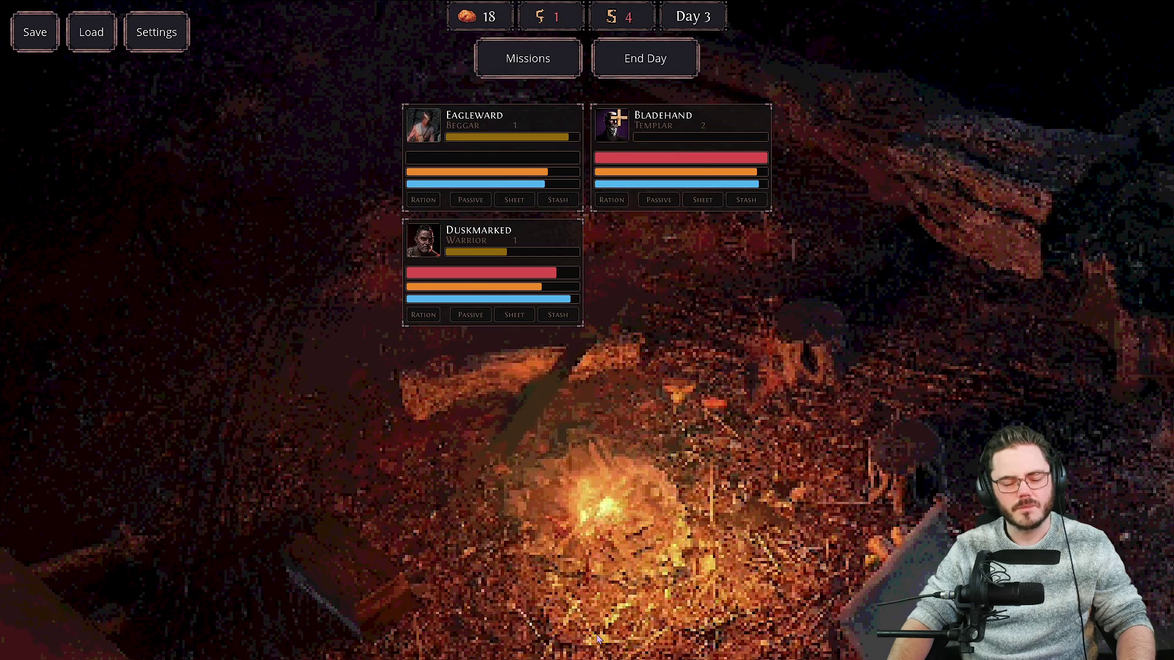
key("alt+Tab")
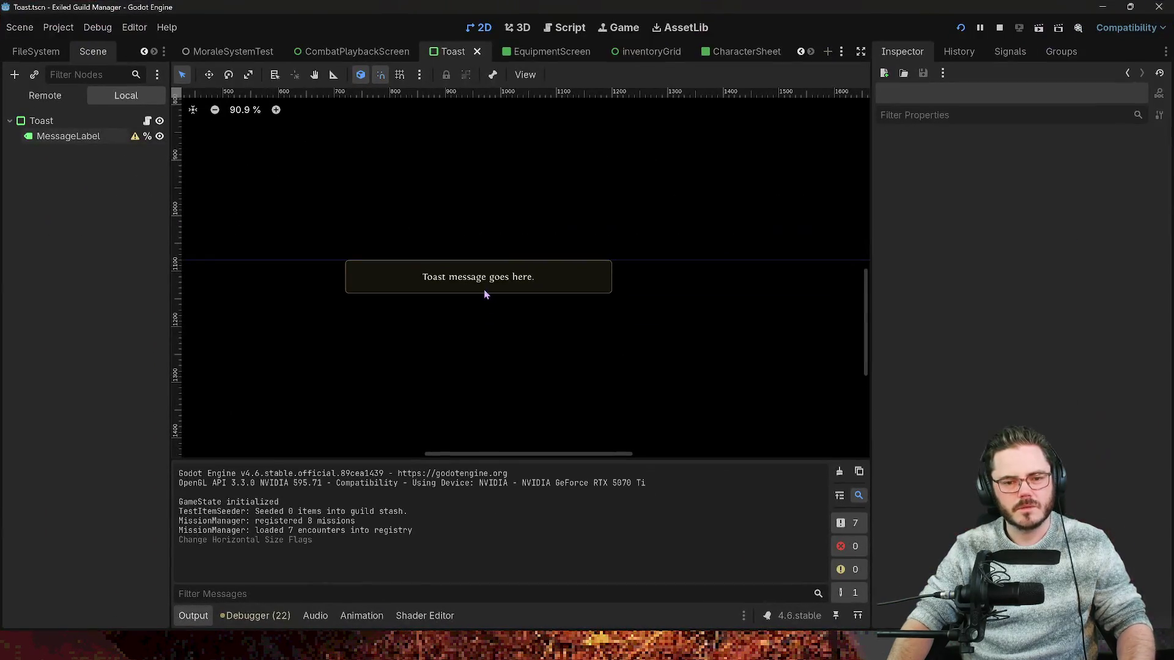
Select the Toast scene's MessageLabel node and review its configuration warning.
left_click(41, 120)
left_click(89, 138)
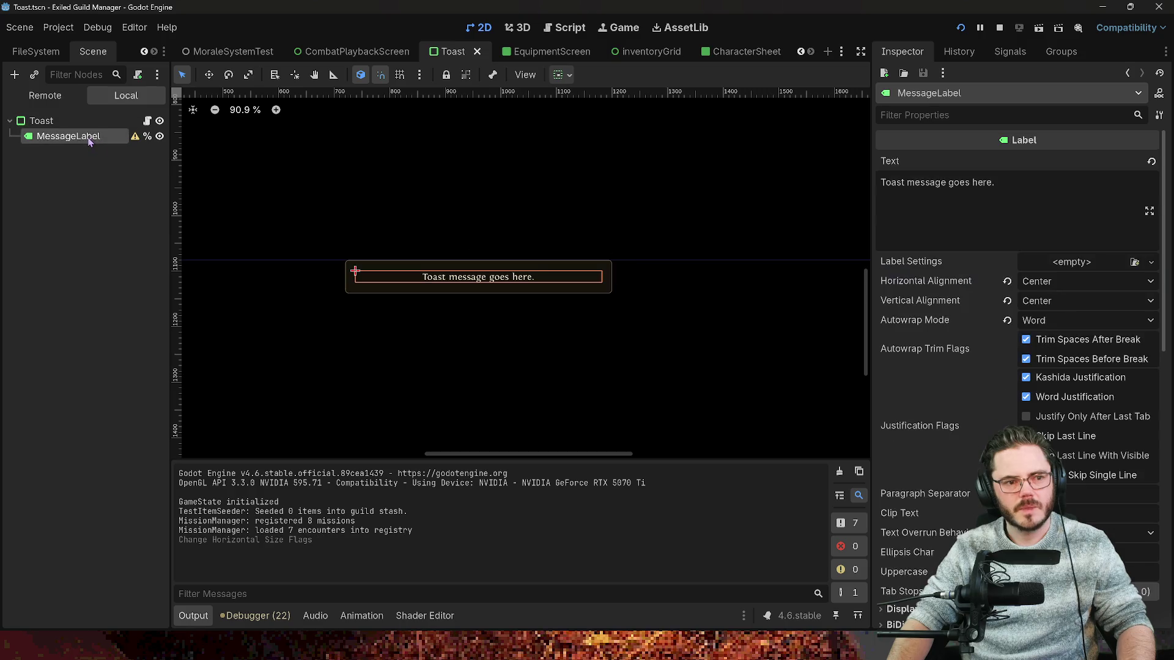
left_click(135, 138)
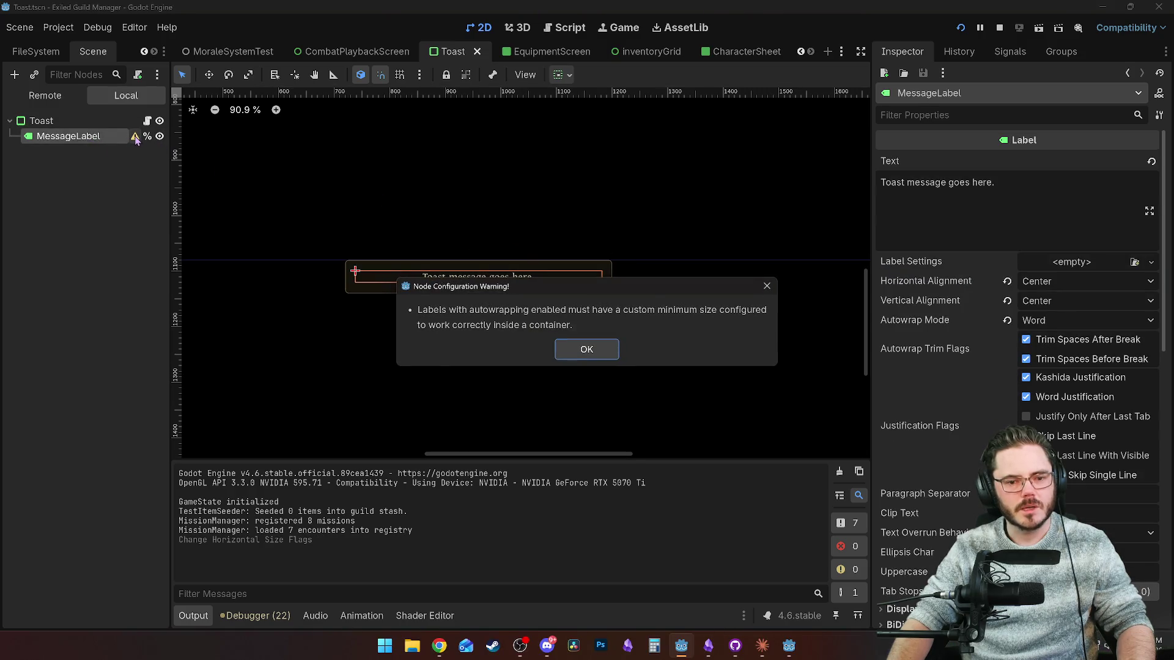
left_click(587, 351)
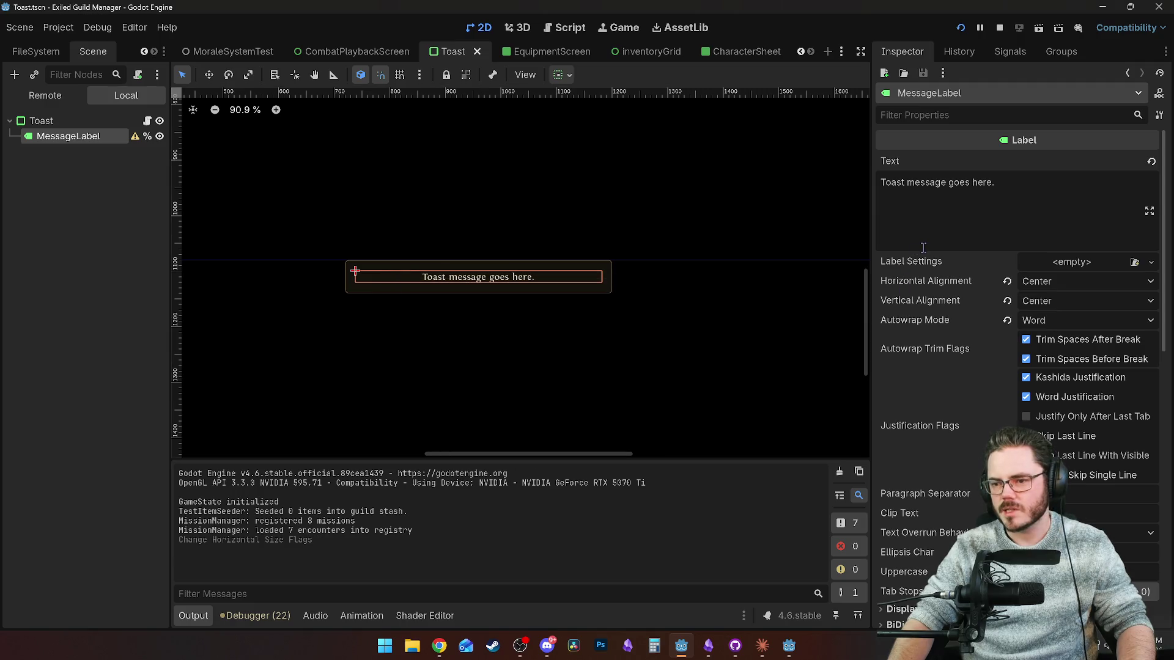
scroll(963, 346, "down", 6)
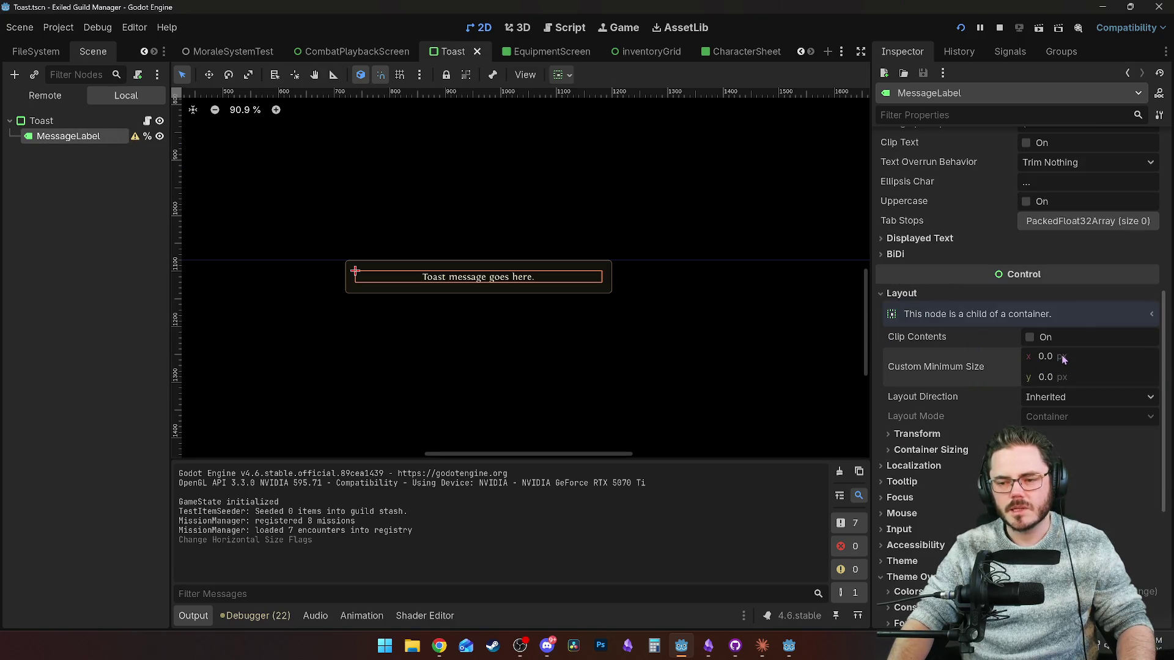
Try a 50 px width and 600 px height on MessageLabel's Custom Minimum Size, then reset it.
type("50")
key("Return")
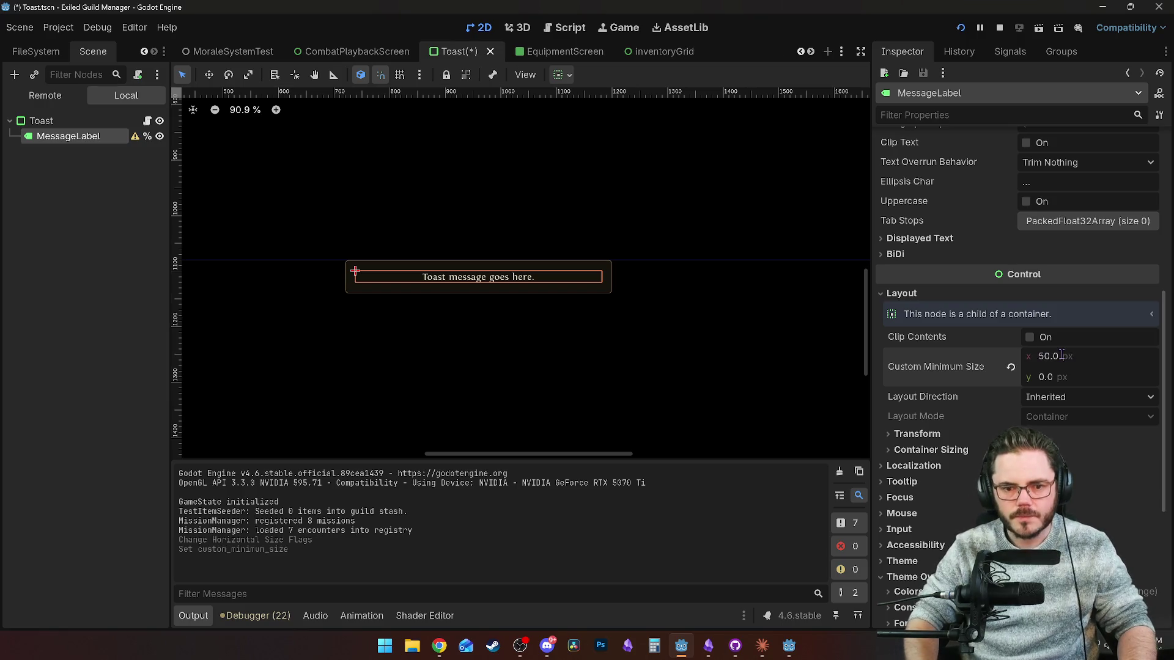
double_click(1062, 356)
type("120")
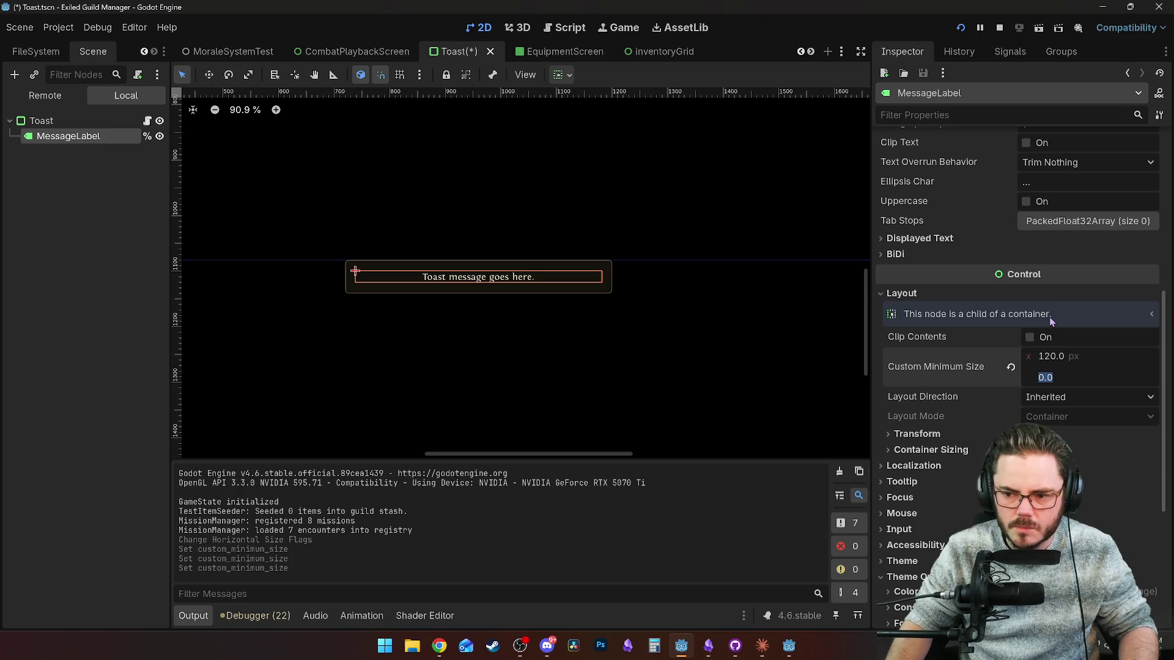
type("600")
key("Return")
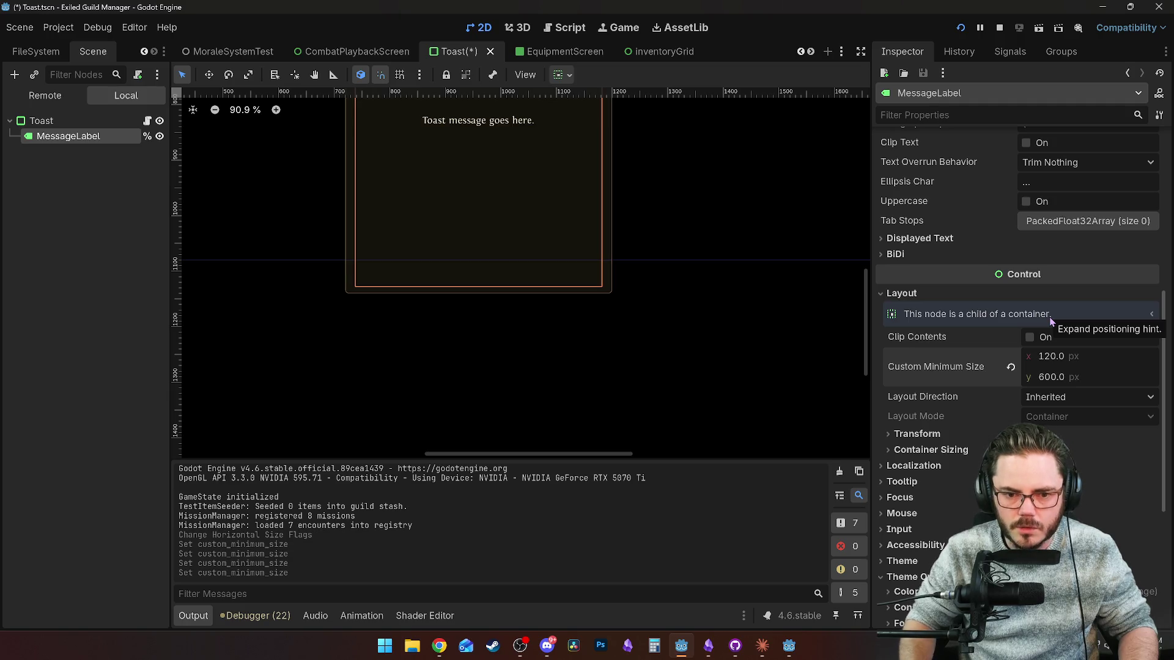
left_click(1011, 367)
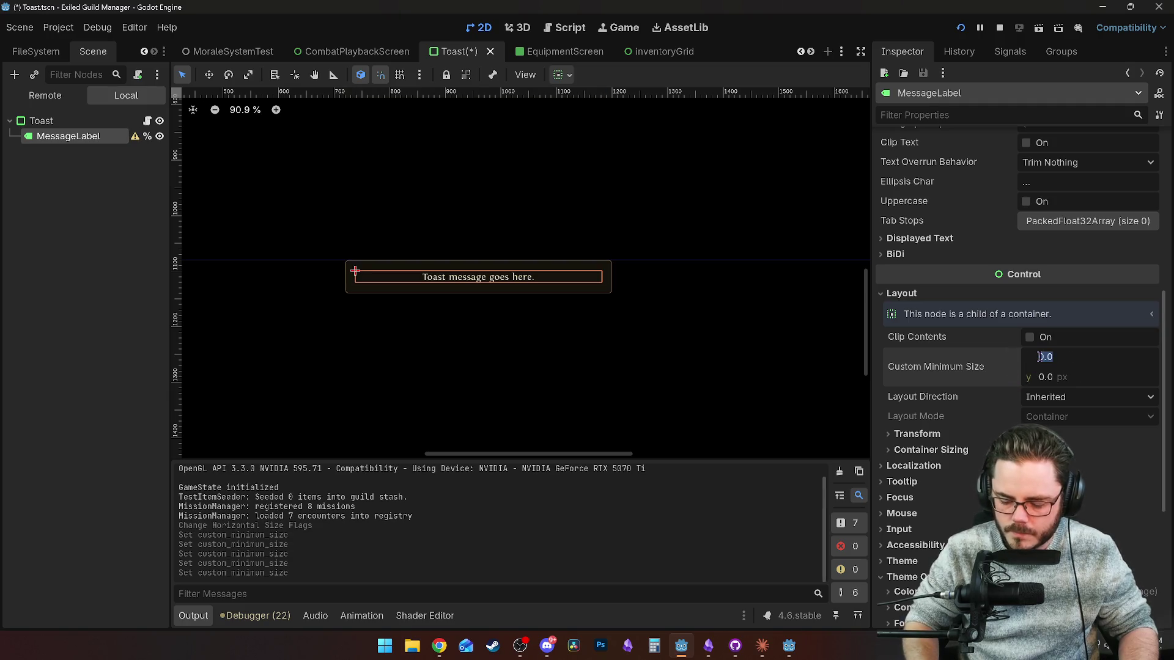
Re-enter MessageLabel's minimum X width, settling on a narrower value, and save Toast.tscn.
type("80")
key("Return")
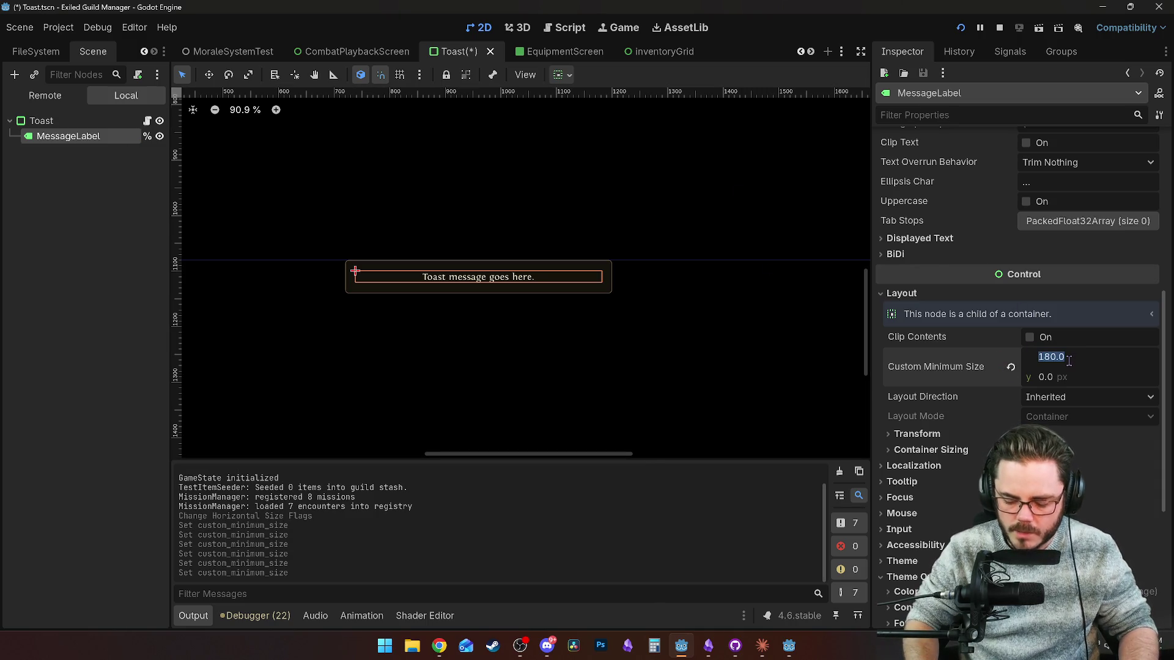
type("0")
key("Return")
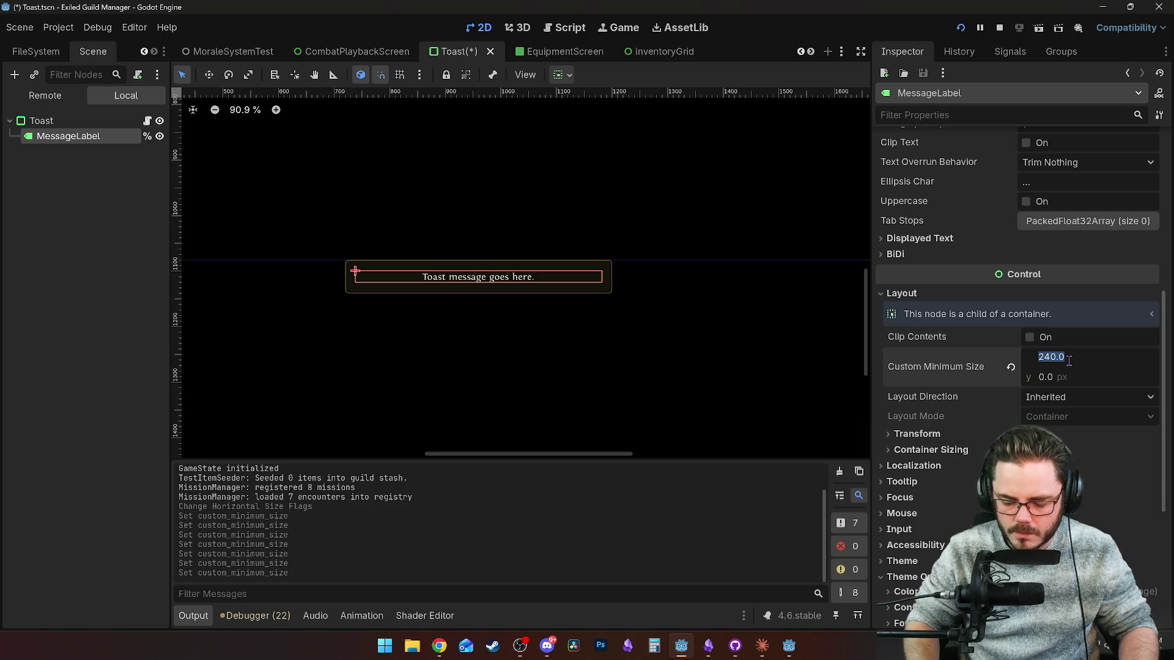
type("0")
key("Return")
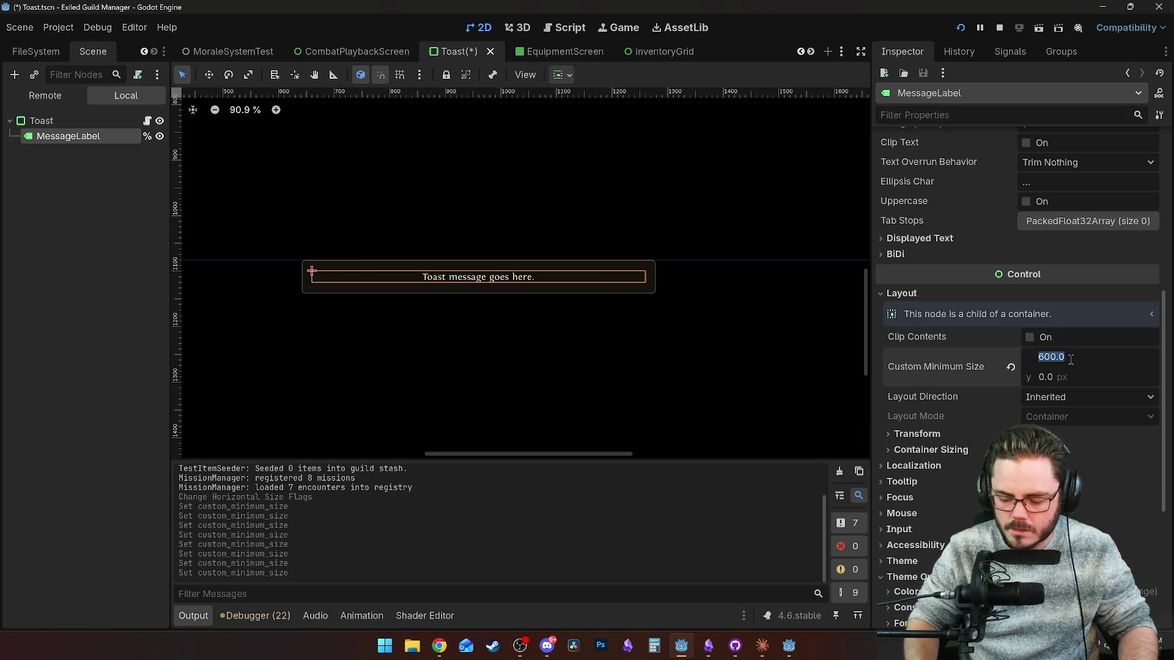
key("Return")
left_click(727, 229)
key("ctrl+s")
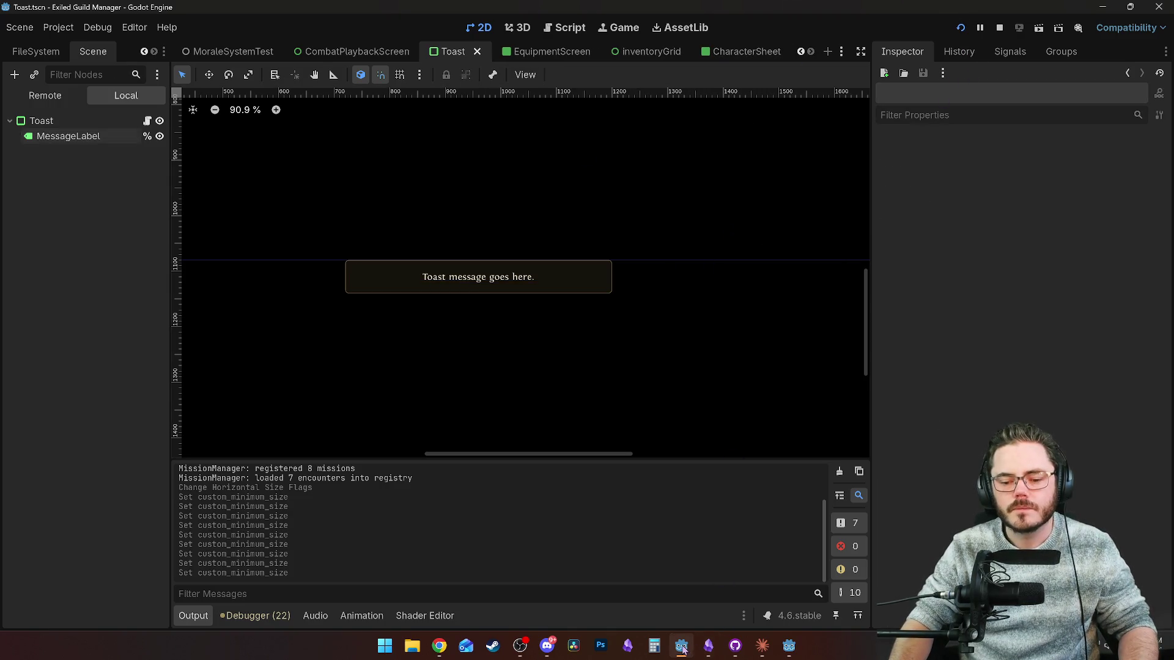
Back in the game, review Bladehand's passive choices and character sheet.
left_click(683, 650)
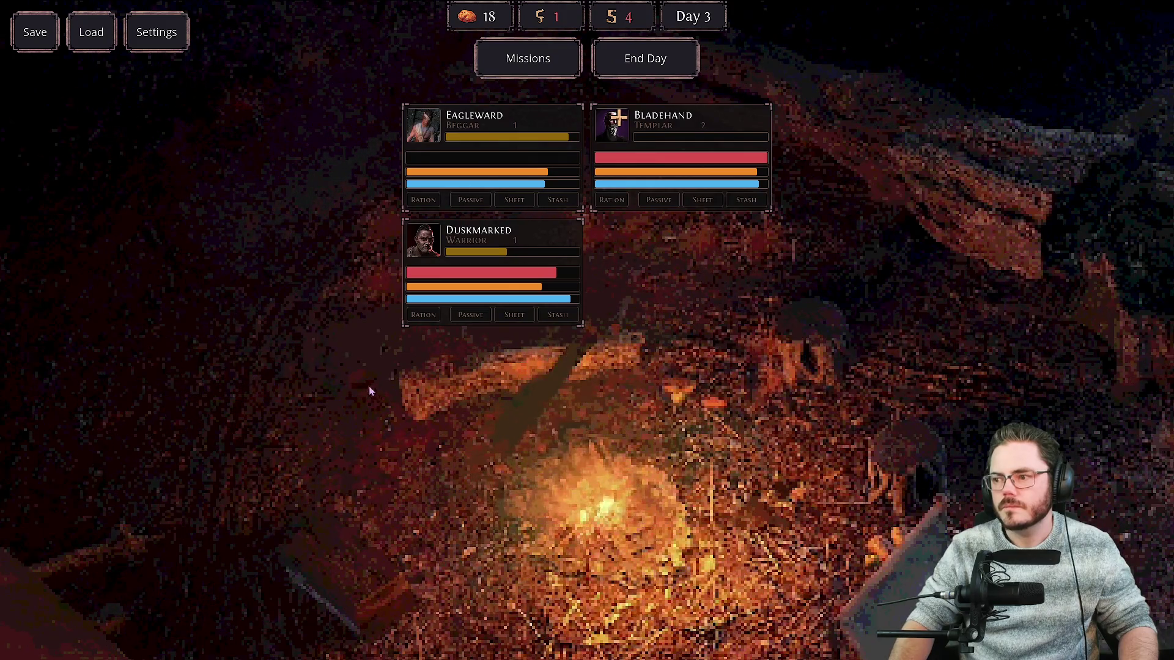
left_click(621, 126)
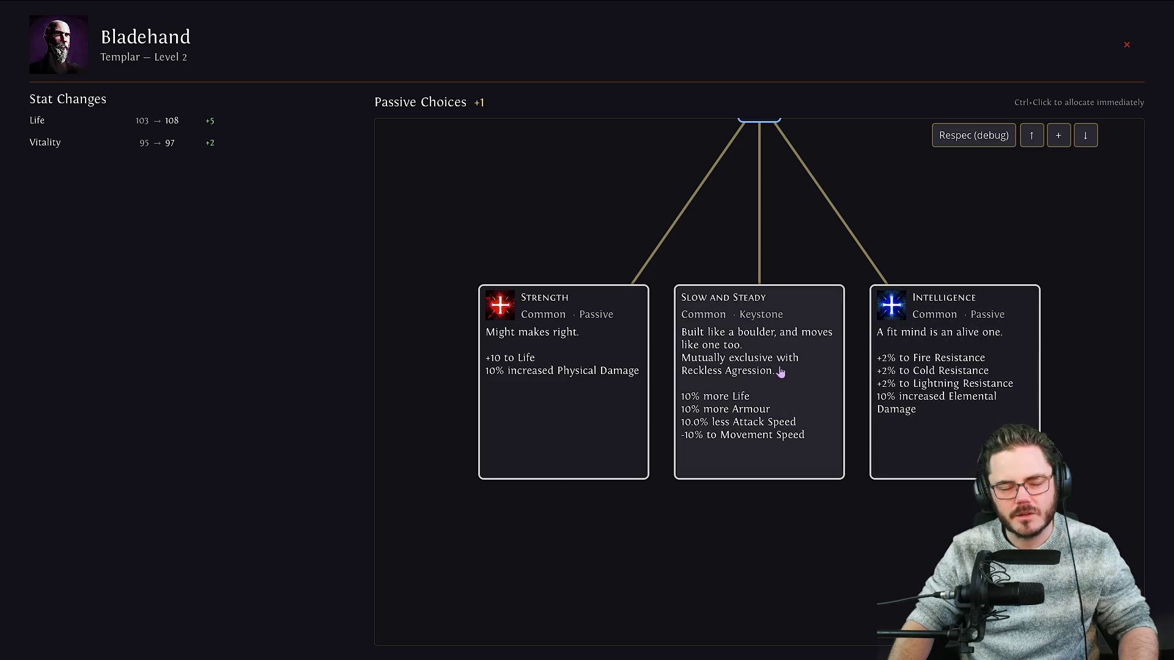
key("Escape")
left_click(636, 141)
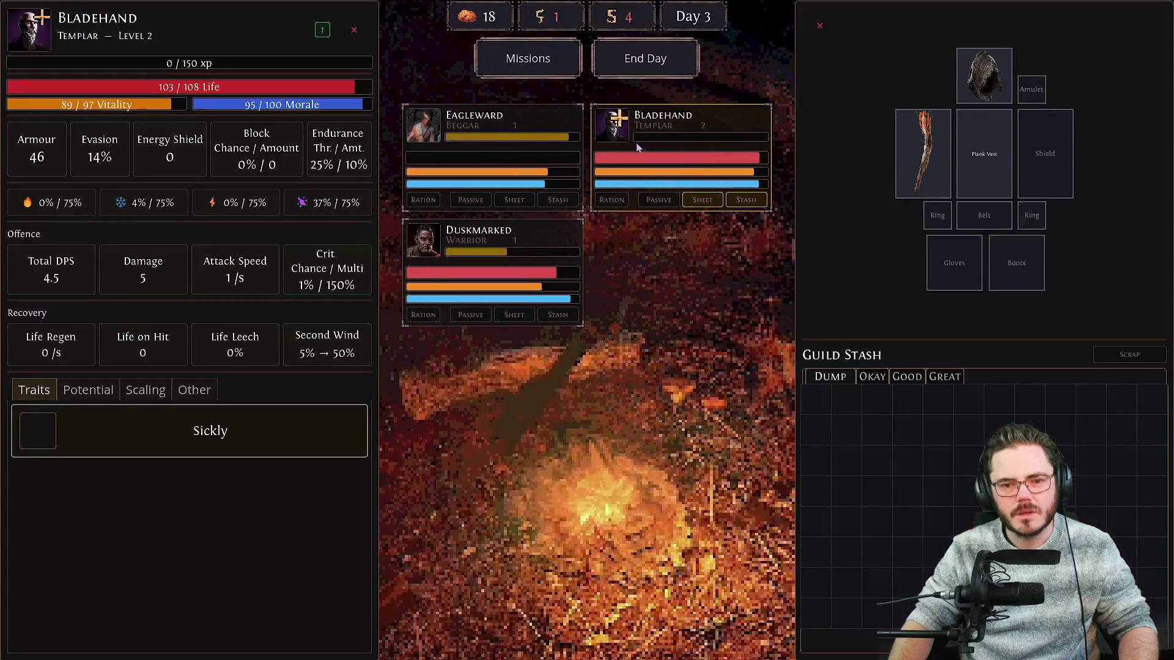
mouse_move(188, 449)
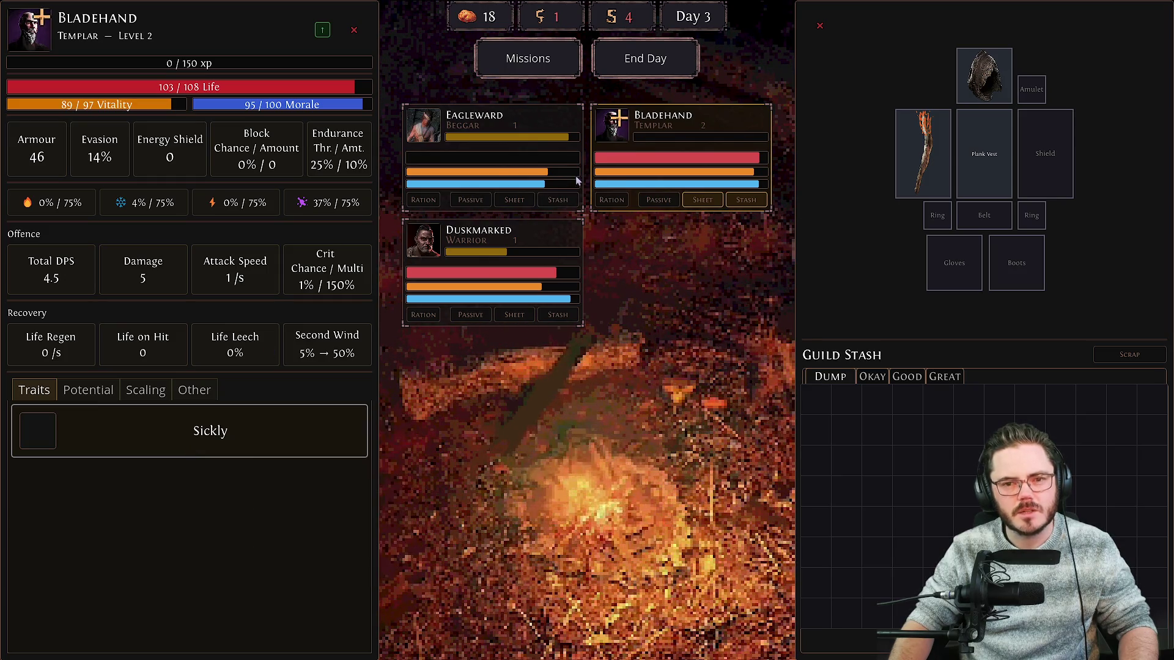
mouse_move(27, 47)
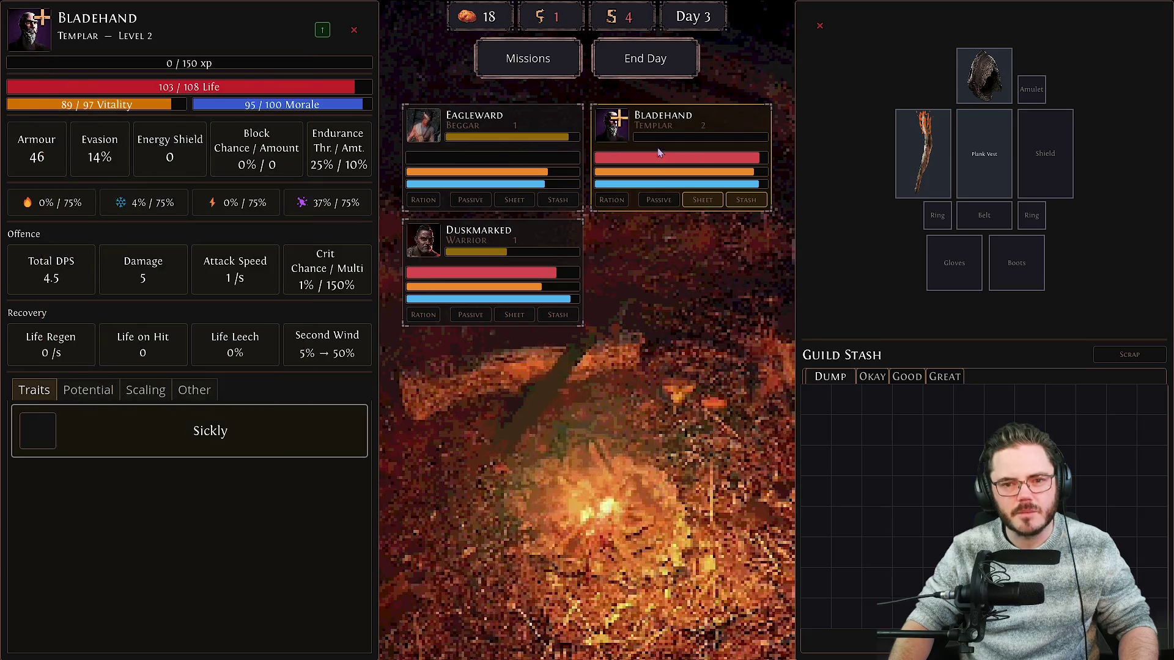
Allocate the Intelligence passive to Bladehand.
left_click(659, 200)
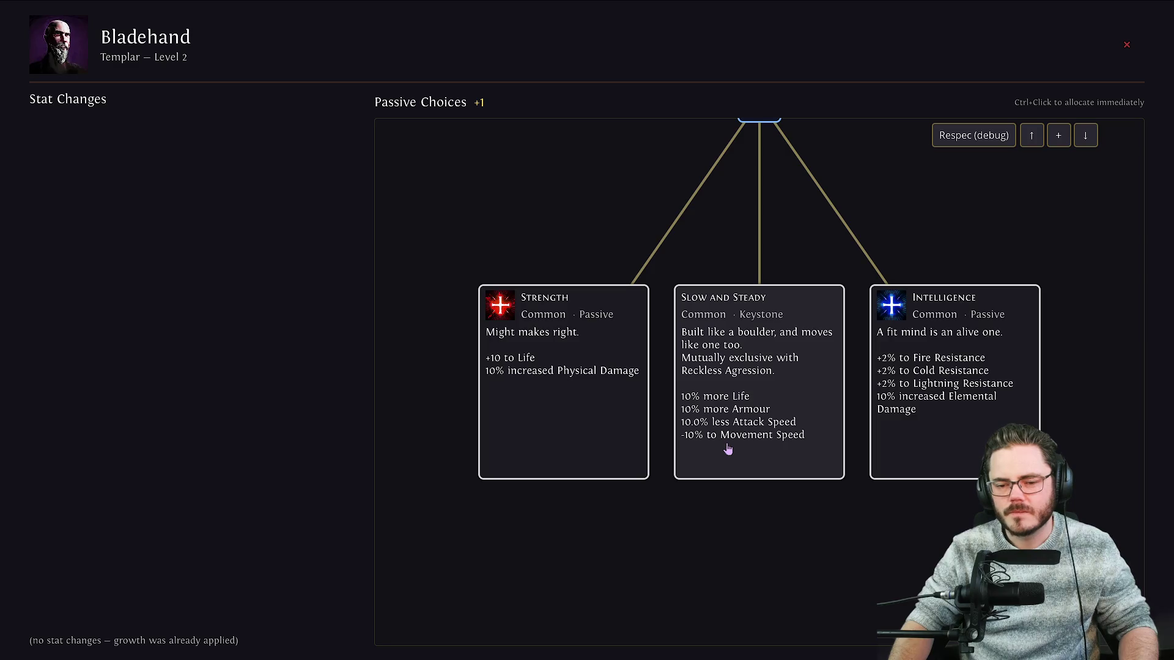
left_click(935, 414)
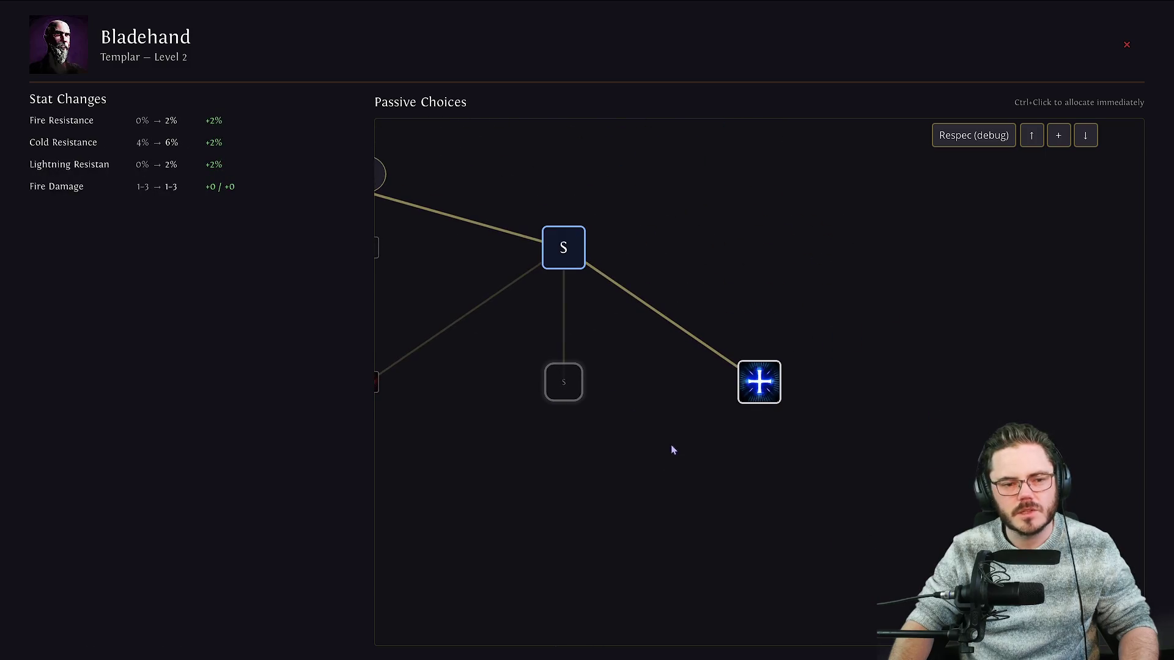
key("Escape")
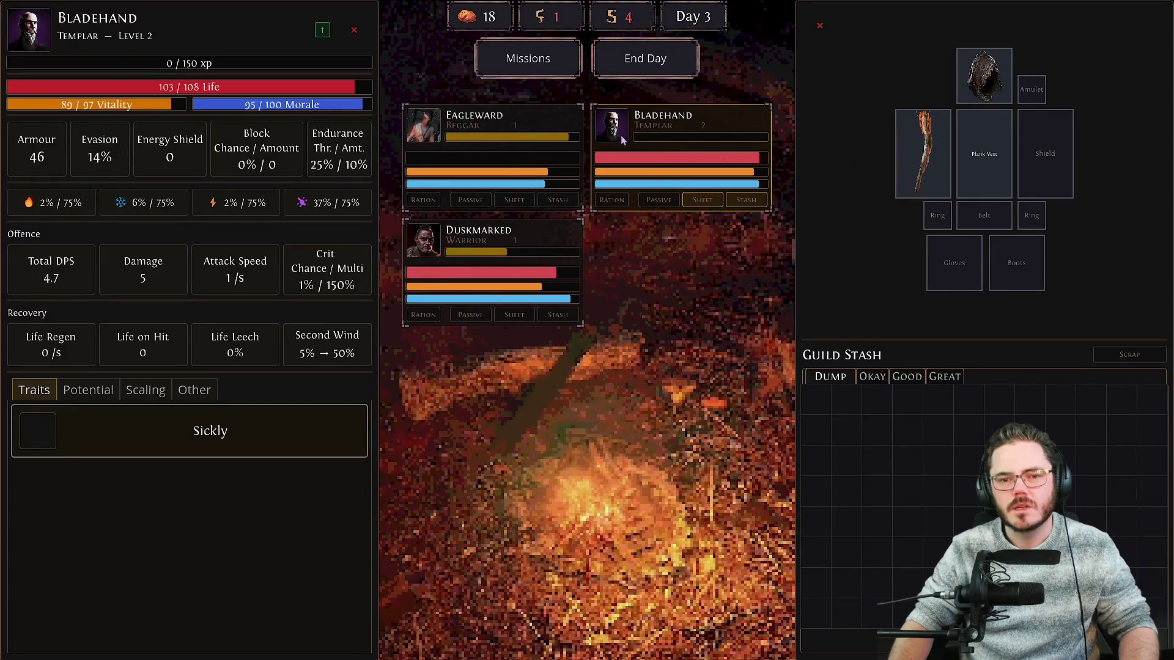
End Day 3, dismiss the Day 4 summary, and open the Mission Board.
left_click(644, 59)
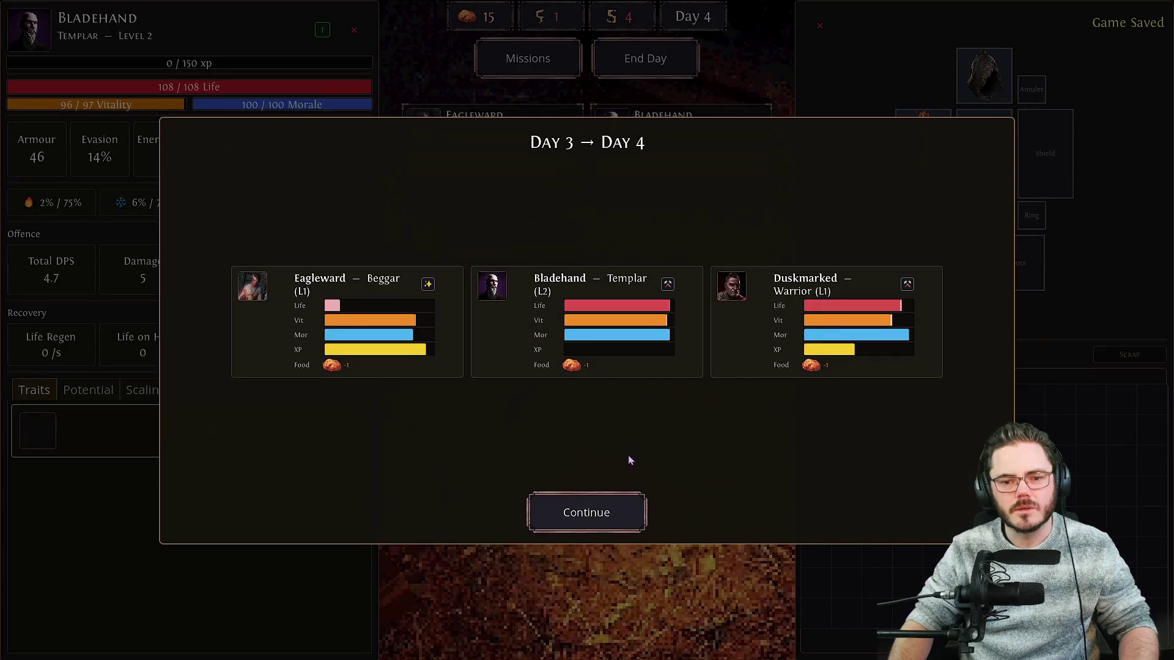
left_click(596, 509)
left_click(520, 62)
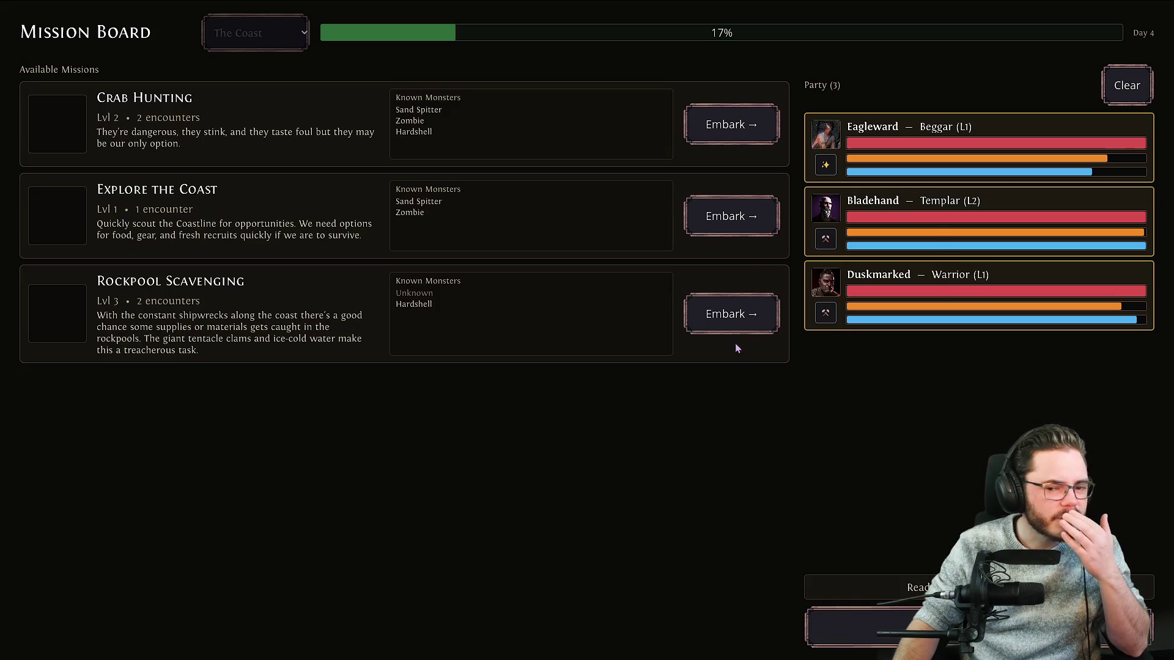
Embark on Rockpool Scavenging, speed up the replay, and advance past the first victory.
left_click(732, 324)
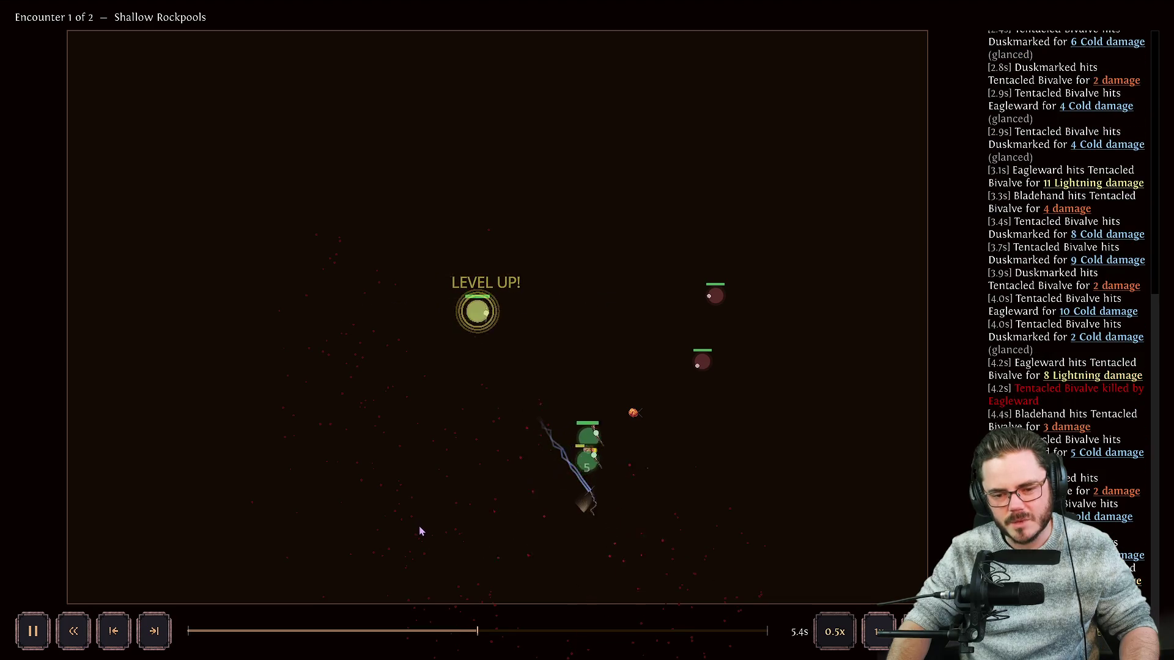
key("2")
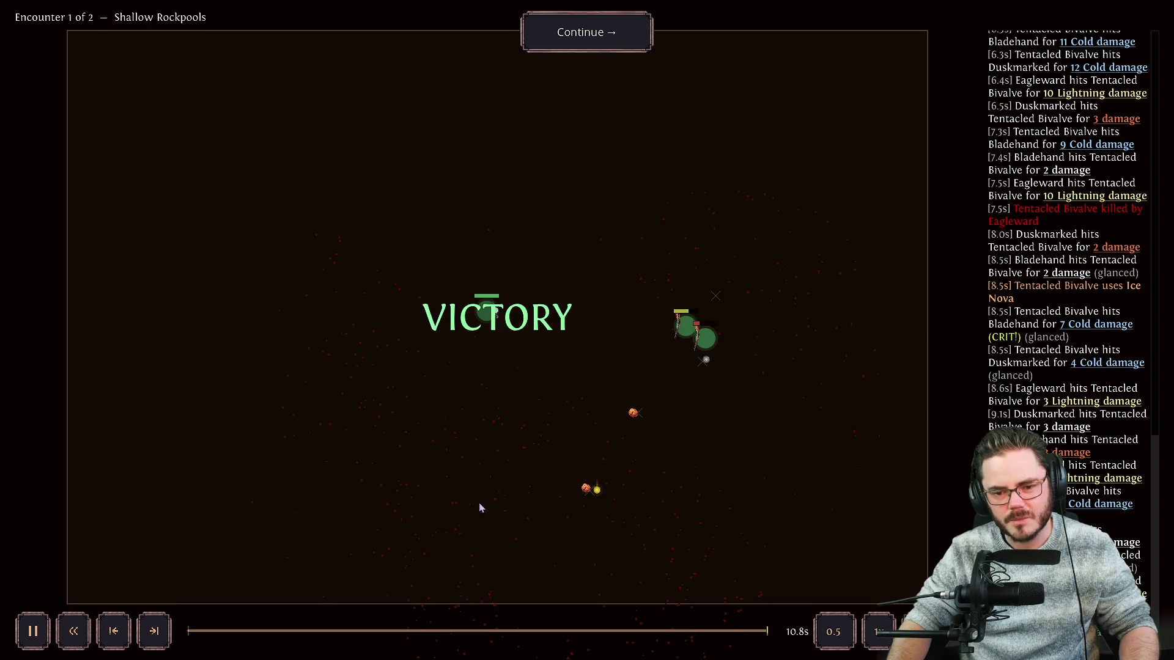
left_click(587, 32)
mouse_move(641, 189)
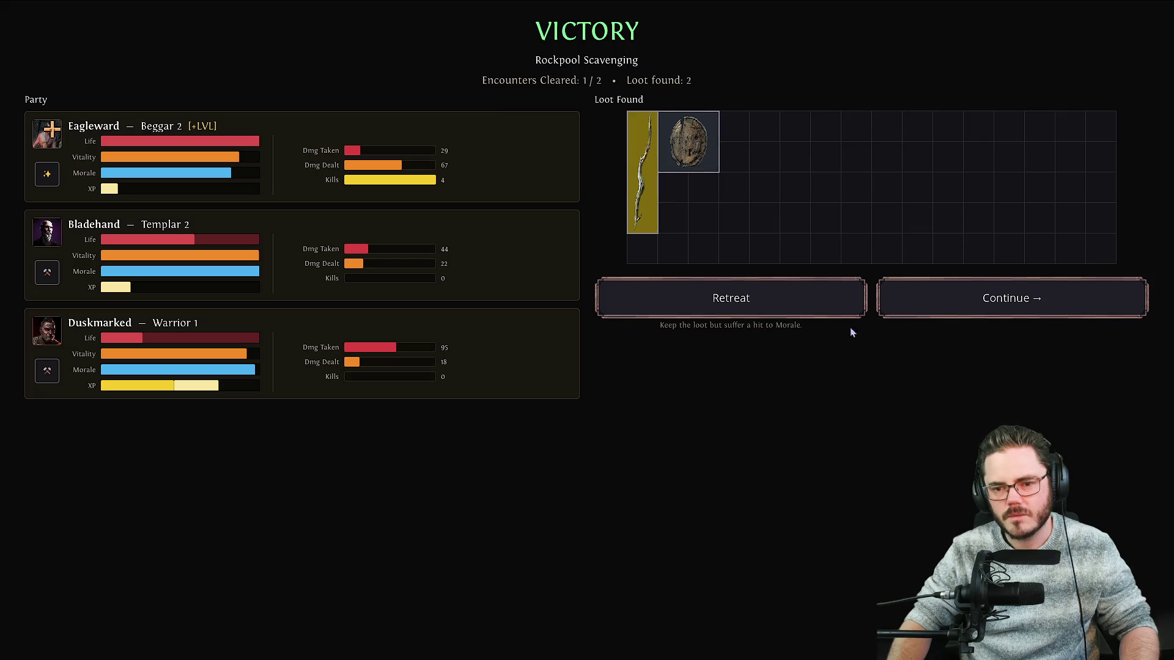
left_click(968, 299)
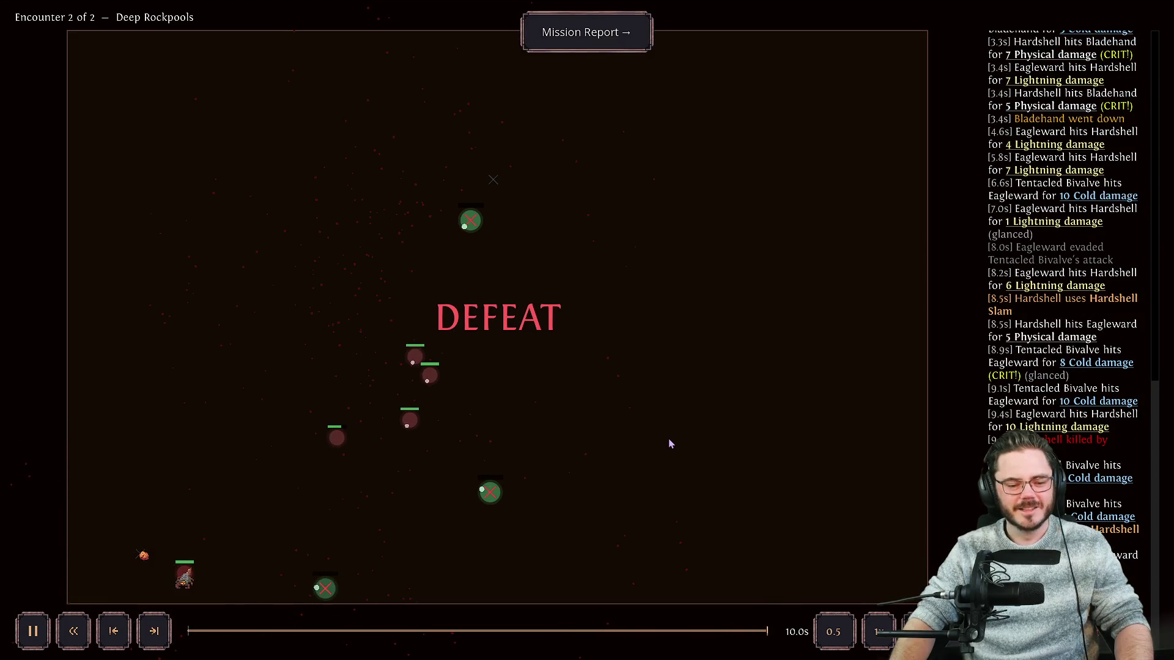
Open the mission report after the Deep Rockpools defeat and return to the guild camp.
mouse_move(322, 589)
left_click(604, 23)
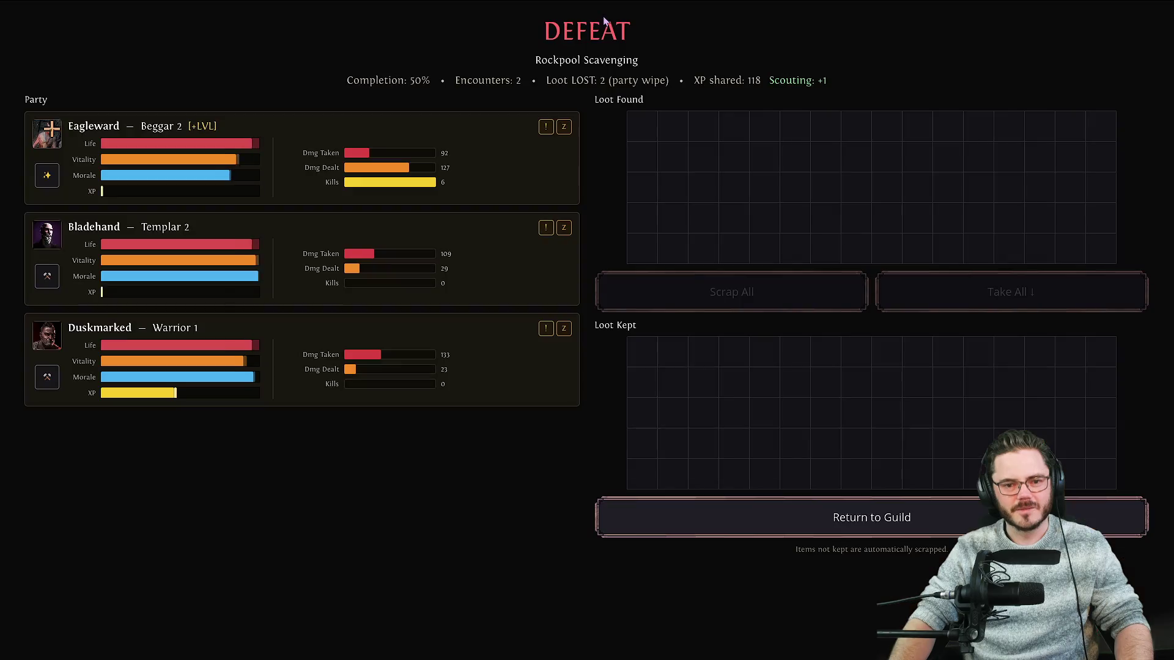
left_click(768, 515)
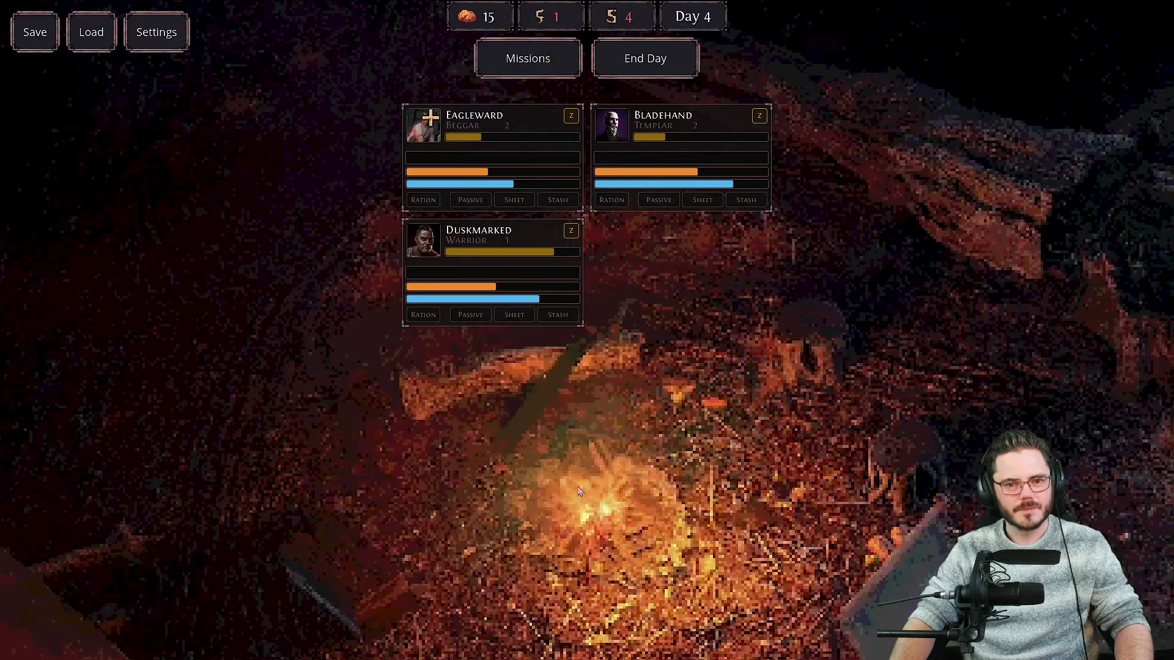
Allocate the Dexterity passive to Eagleward, raising attack speed to 1.04.
left_click(538, 131)
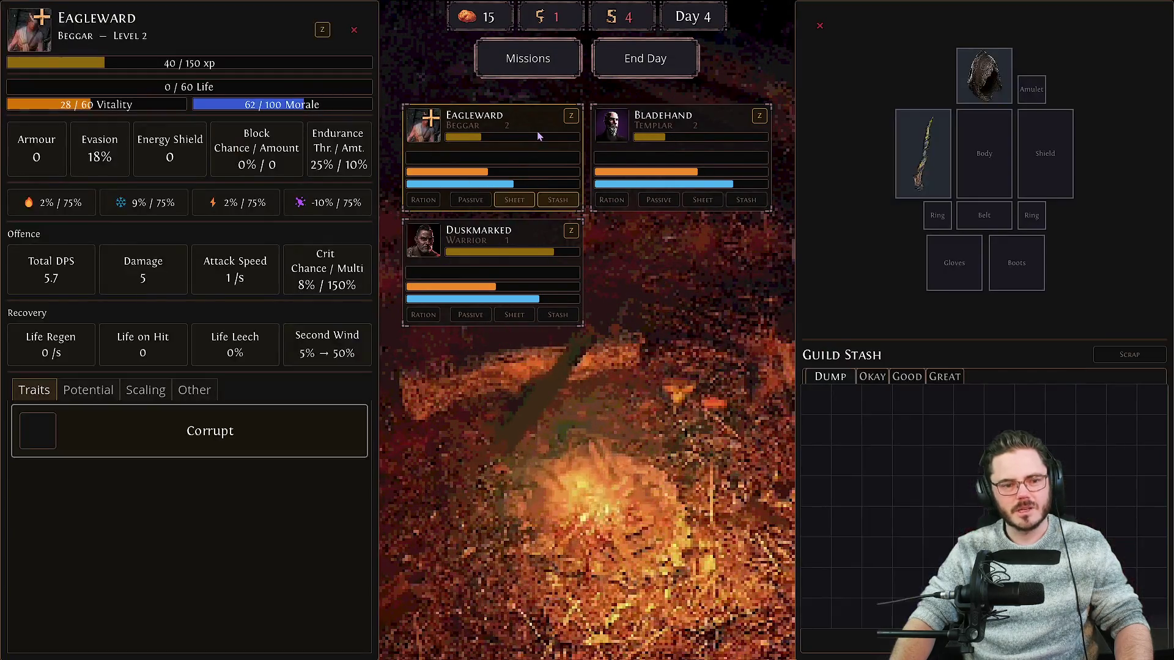
left_click(648, 116)
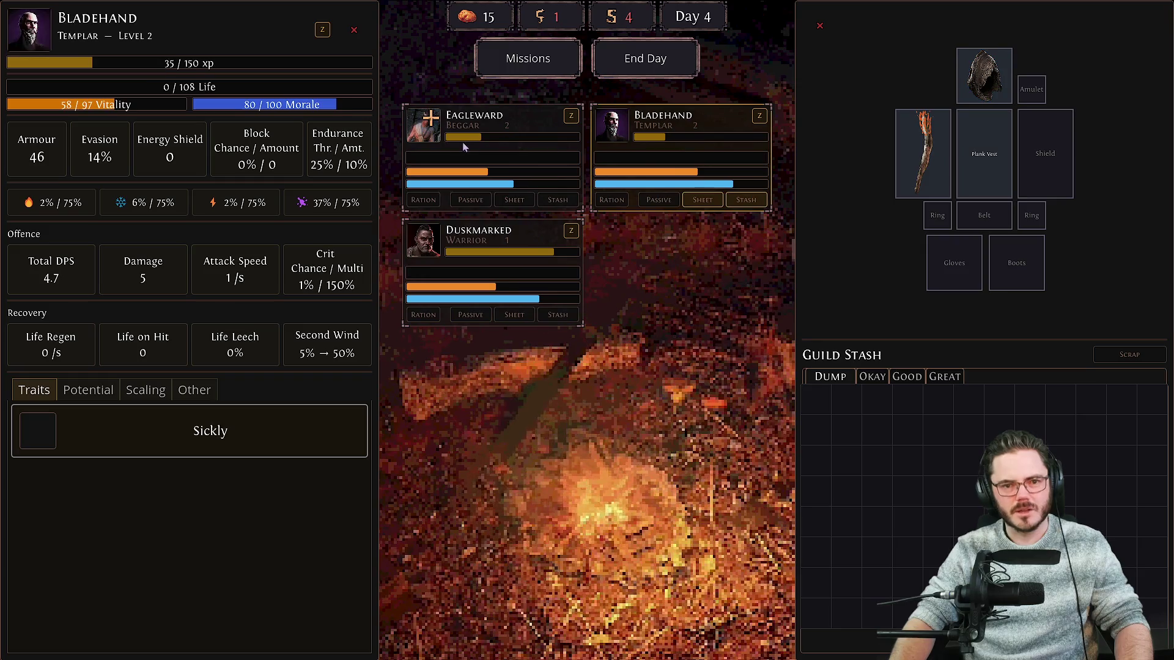
left_click(434, 125)
left_click(945, 358)
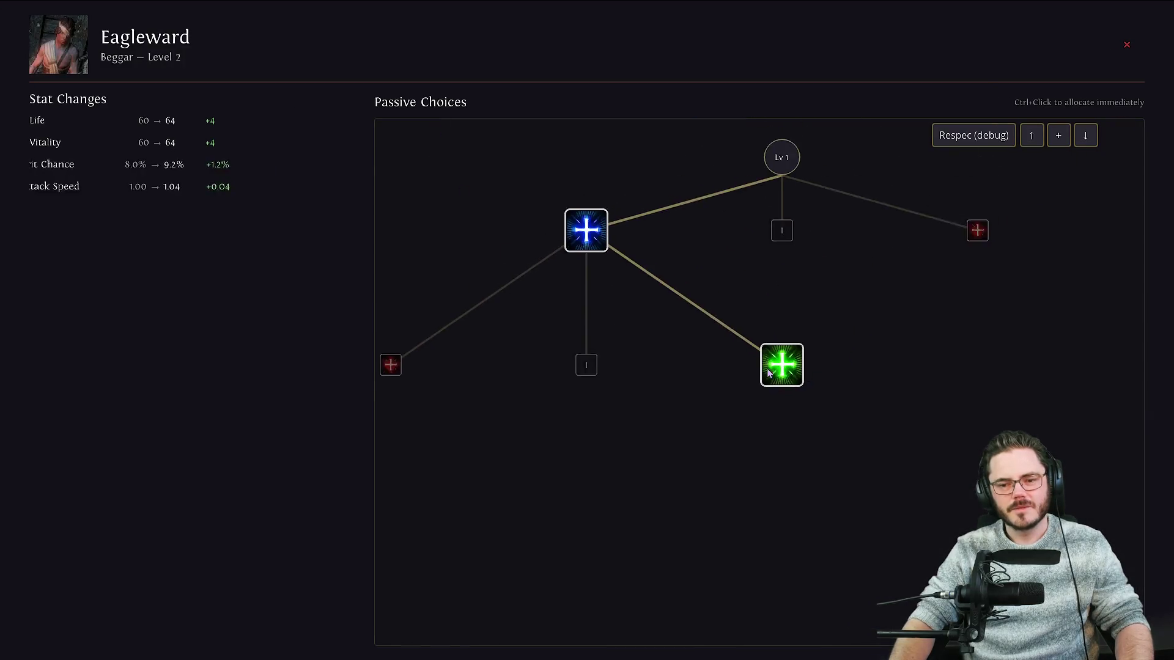
key("Escape")
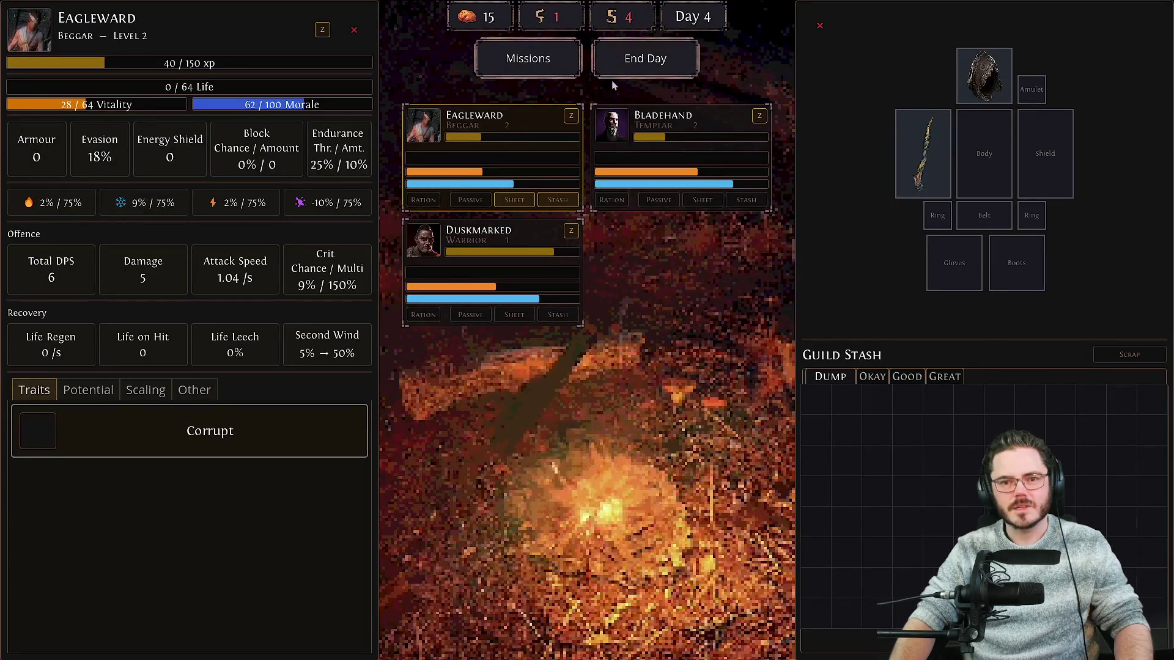
End Day 4, dismiss the Day 5 summary, and open the Mission Board.
key("space")
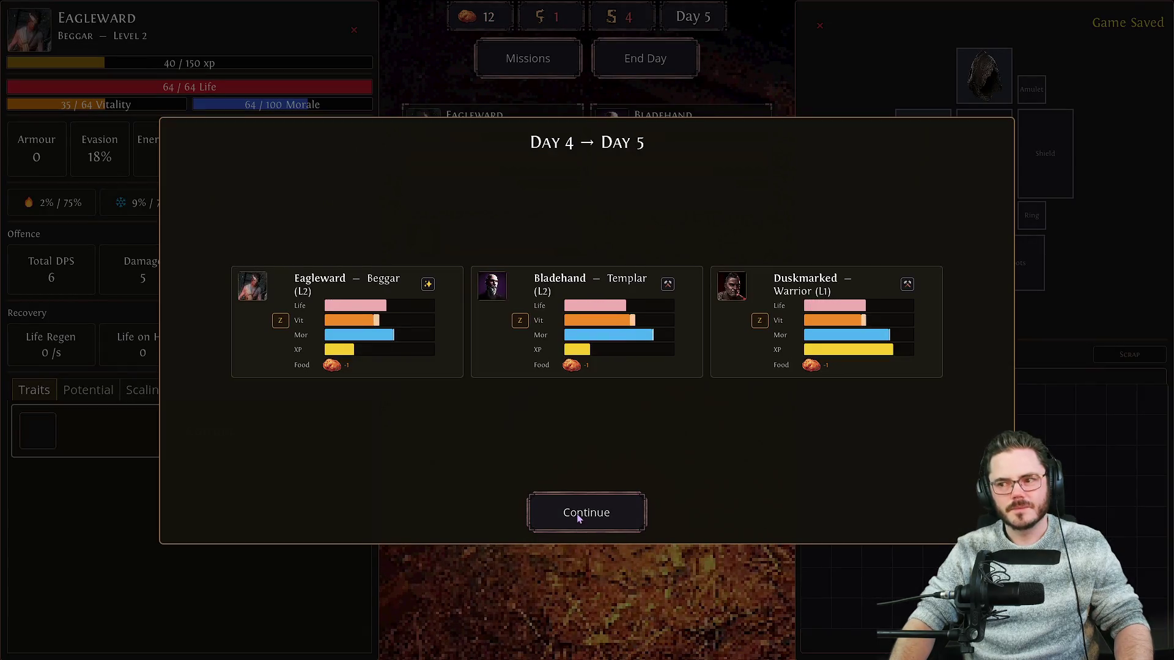
left_click(587, 521)
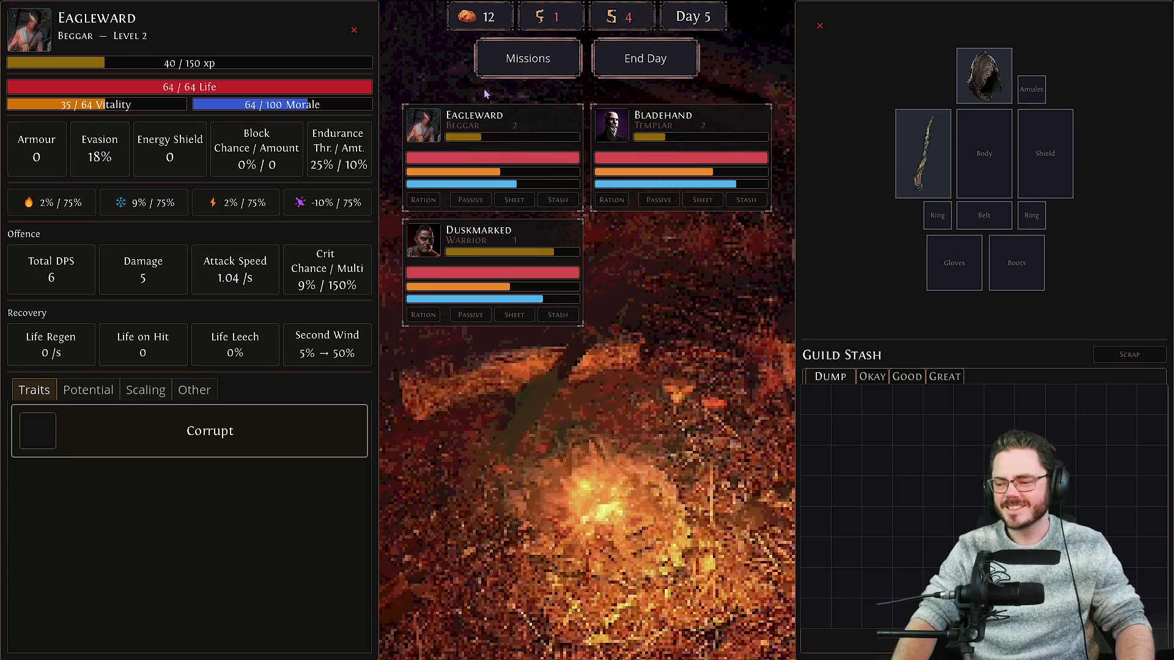
left_click(515, 68)
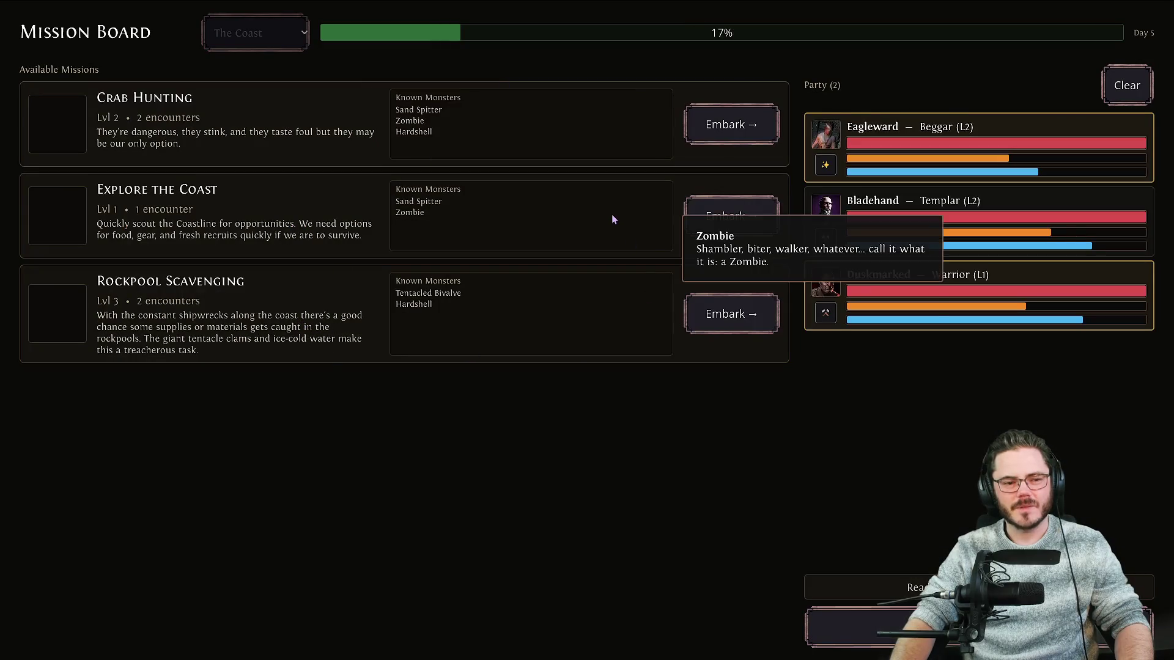
Embark on Crab Hunting and win the Foraging Crabs encounter.
mouse_move(475, 208)
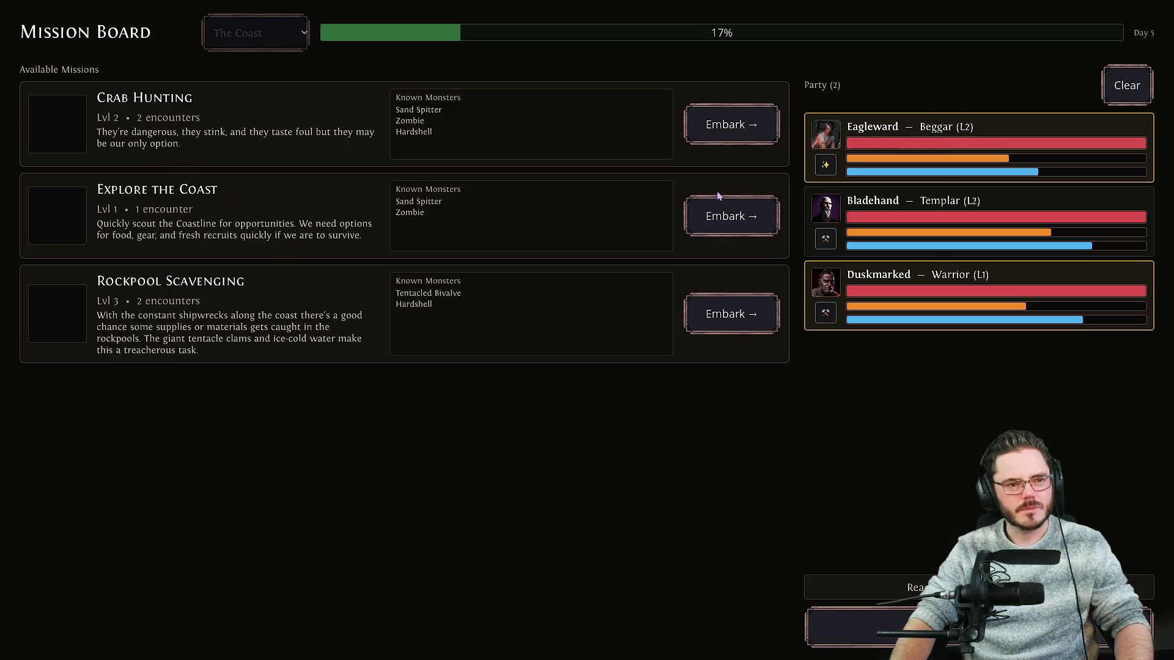
left_click(701, 142)
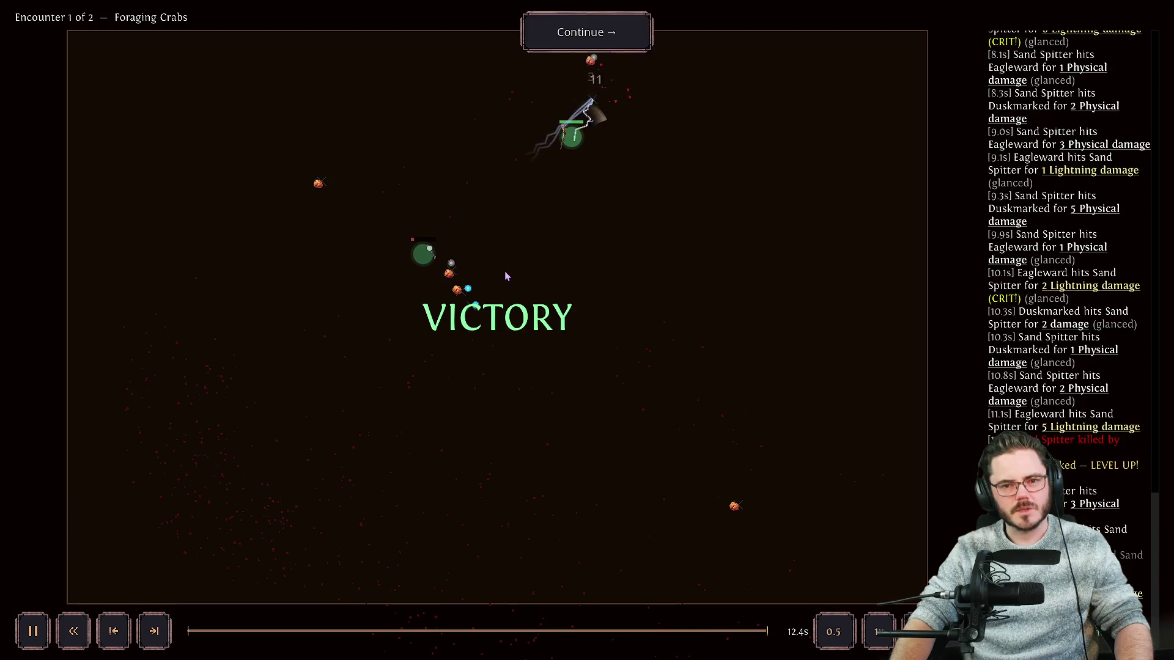
left_click(584, 28)
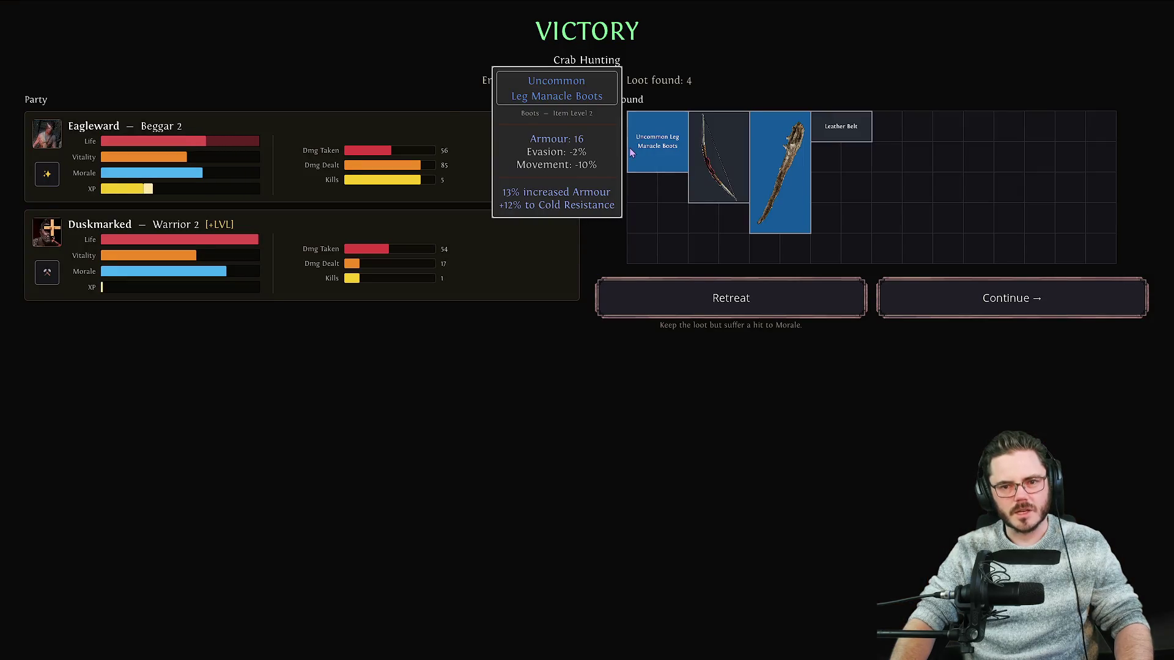
Retreat from the mission, take all four found items, and return to the Day 5 camp.
left_click(732, 304)
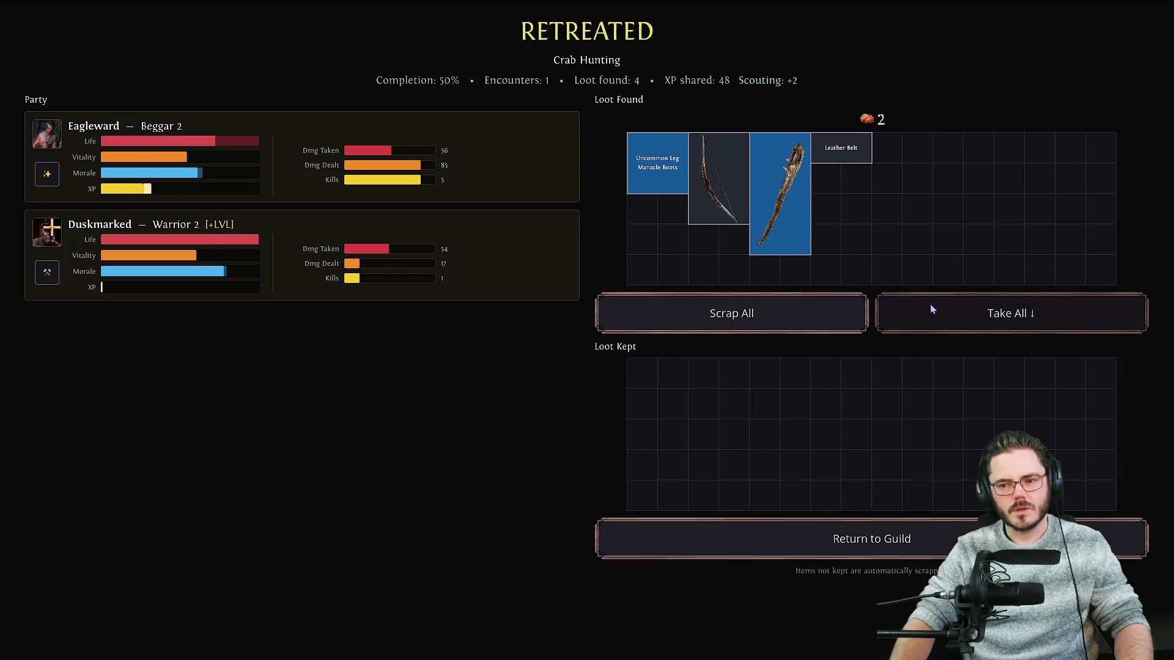
left_click(930, 306)
left_click(834, 535)
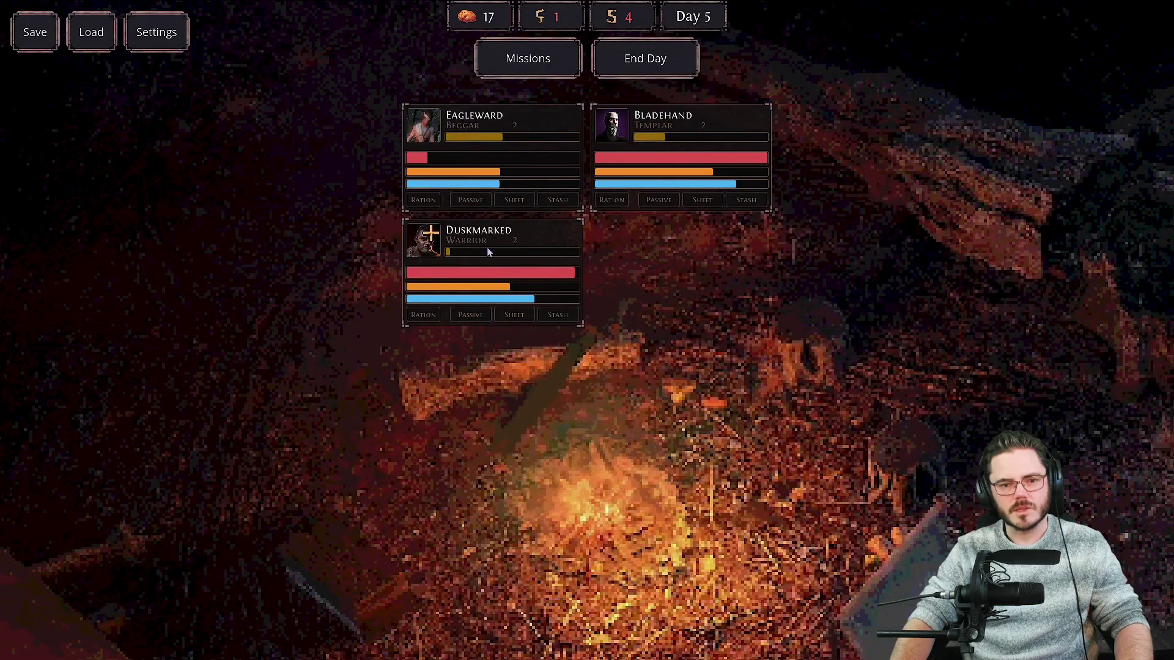
Allocate the Intelligence passive to Duskmarked.
left_click(471, 315)
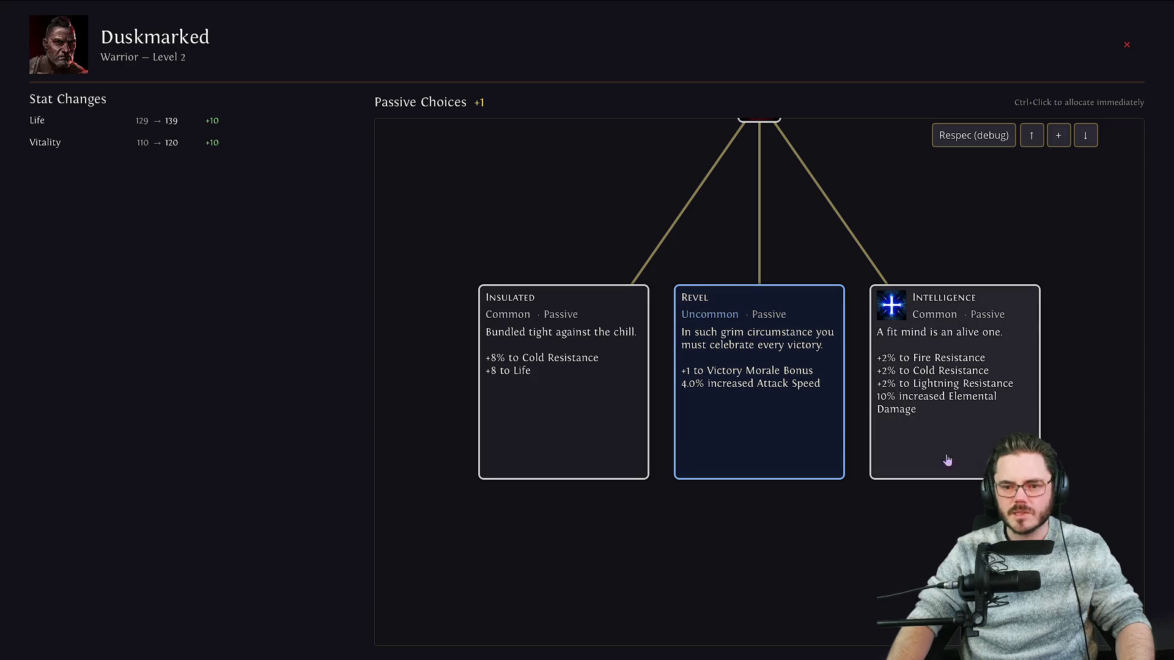
left_click(996, 428)
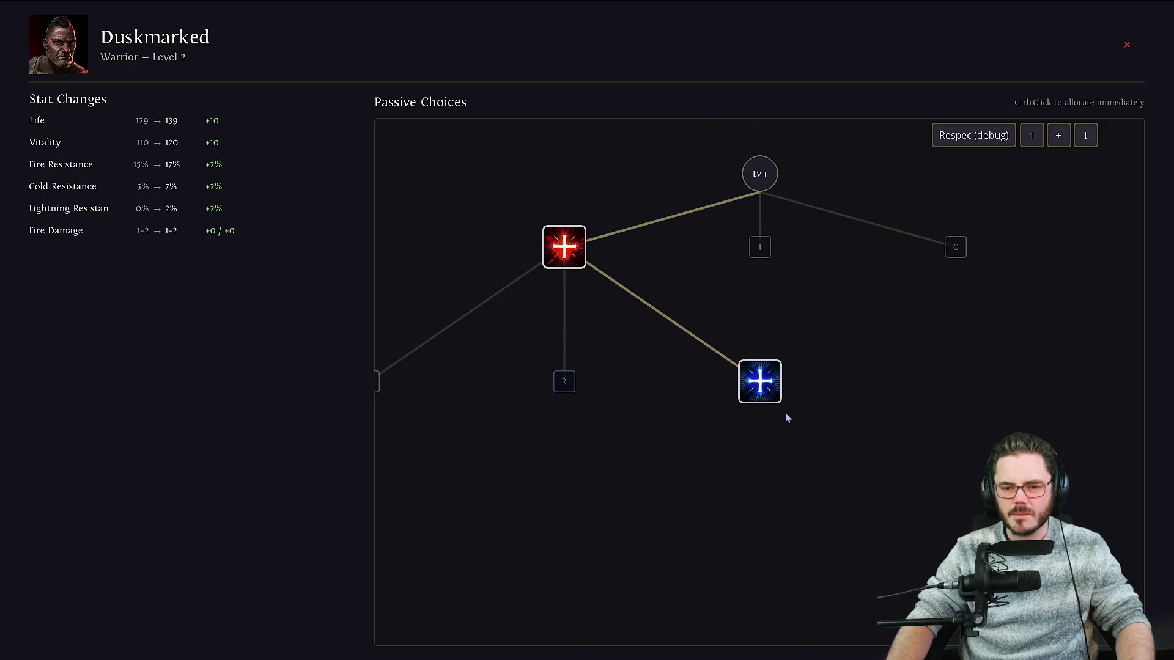
key("Escape")
Equip the Leather Belt on Eagleward and the Leg Manacle Boots on Bladehand, then switch to the browser.
left_click(537, 130)
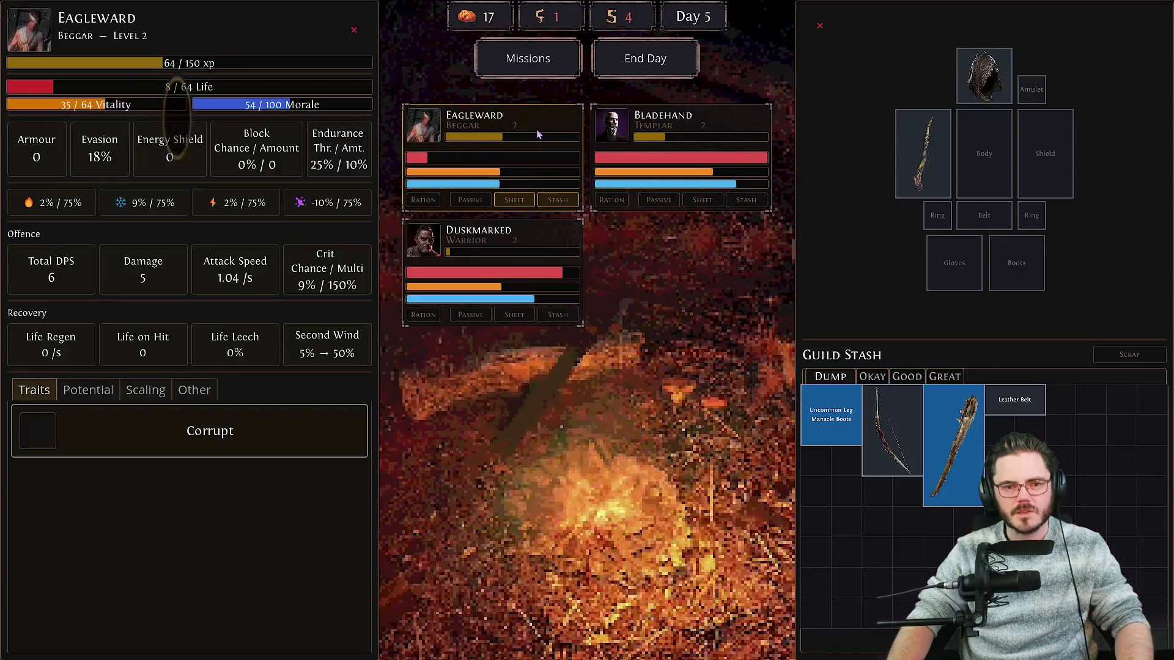
right_click(1020, 398)
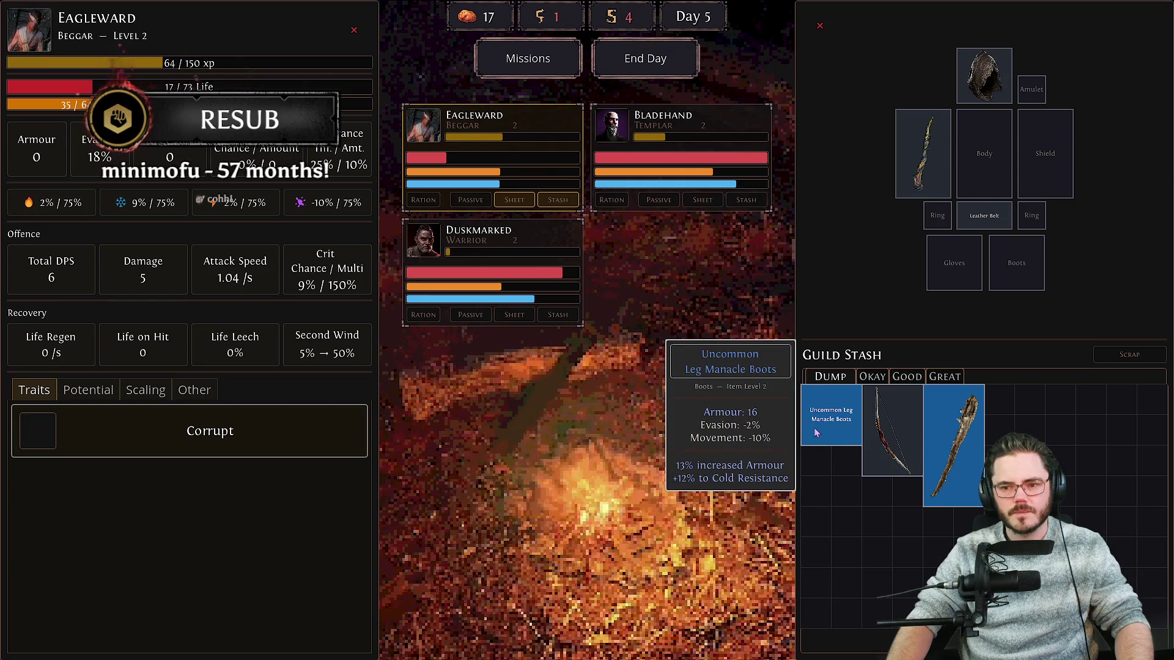
left_click(654, 131)
right_click(830, 432)
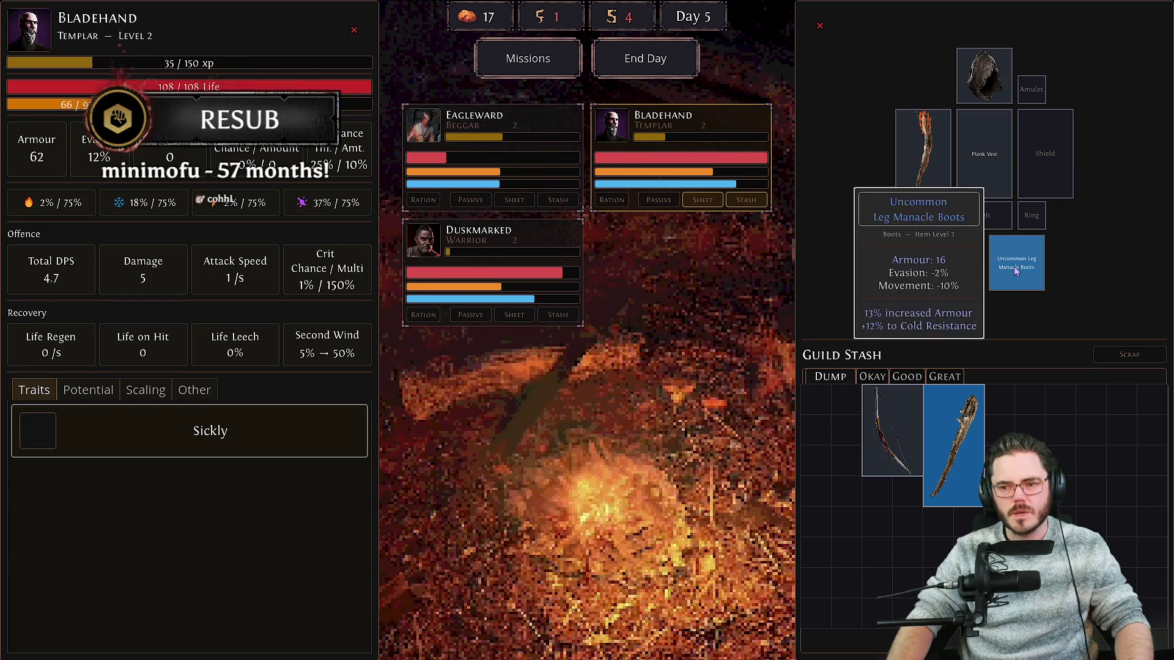
mouse_move(978, 468)
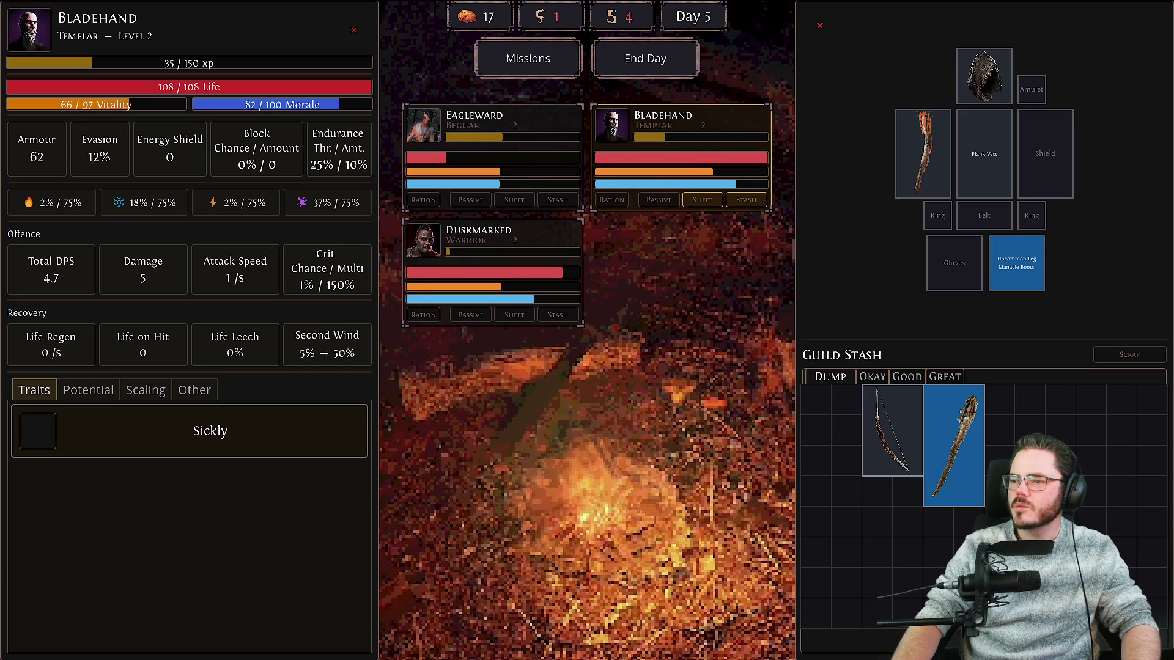
key("alt+Tab")
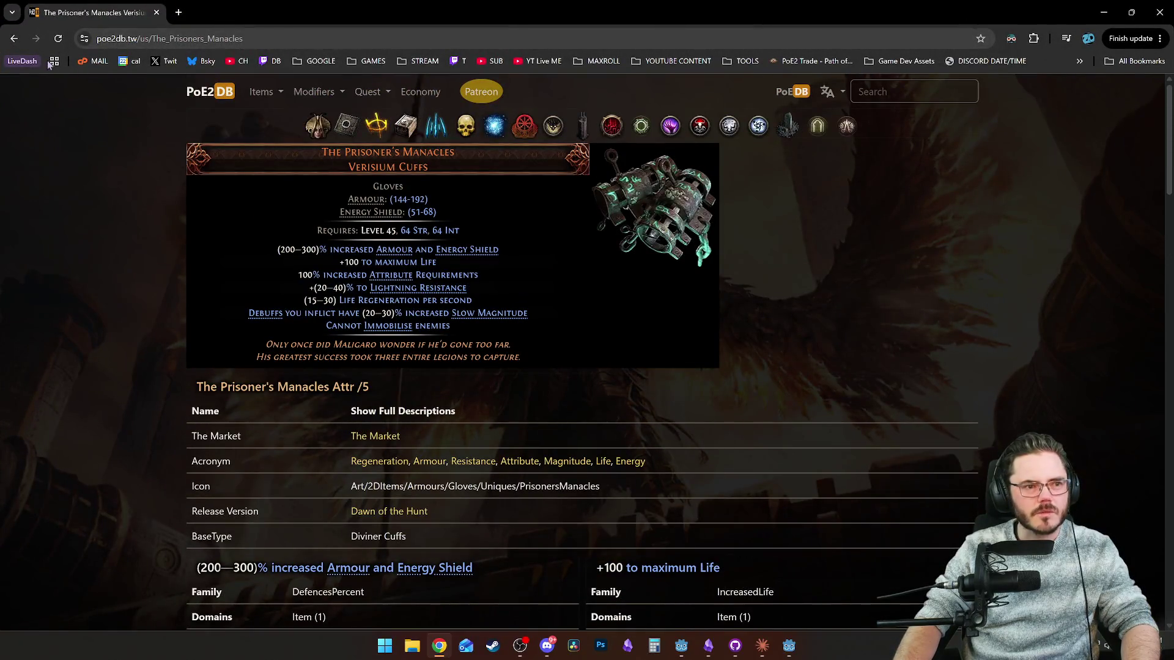
key("alt+Left")
left_click(205, 137)
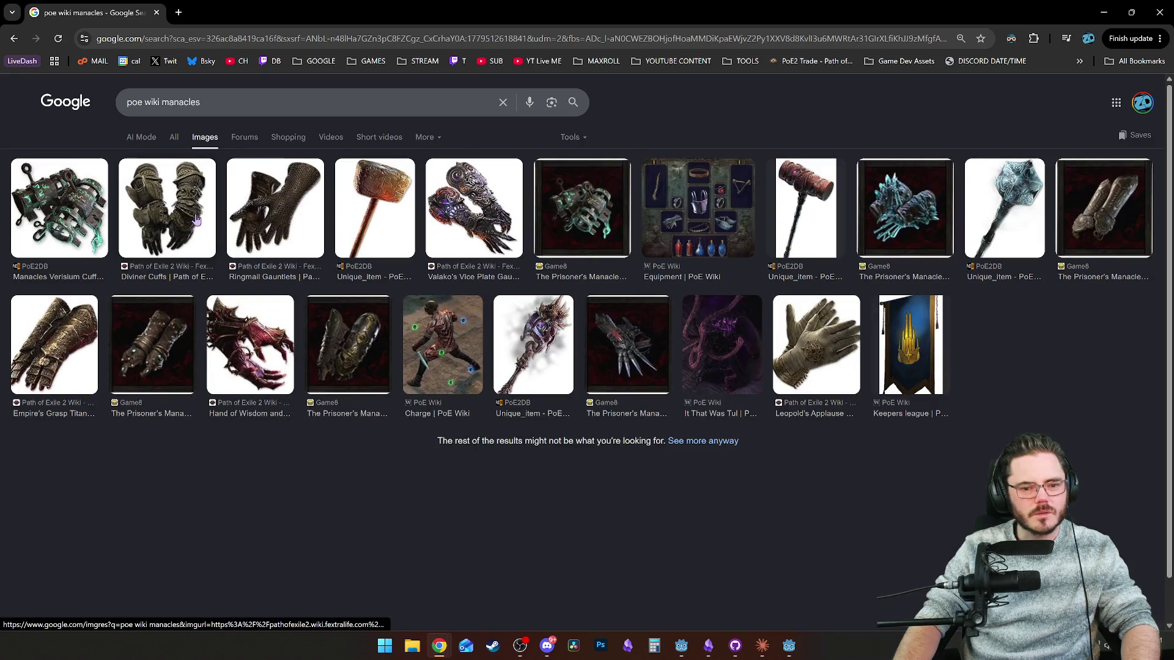
left_click_drag(201, 102, 162, 102)
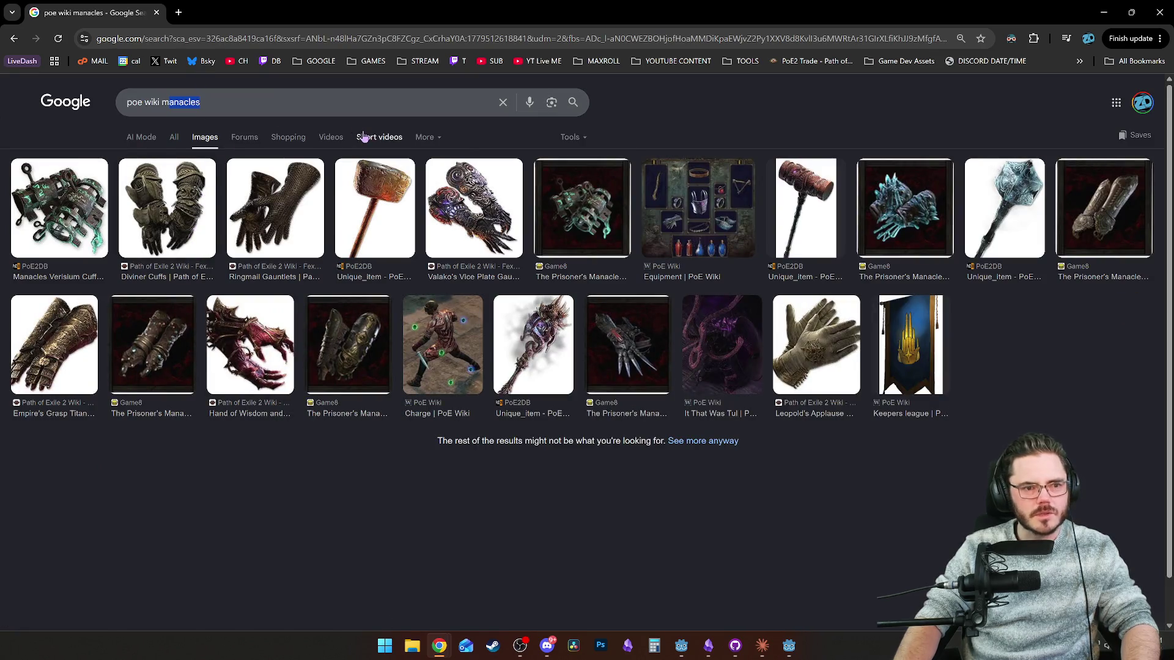
type("shackles")
key("Return")
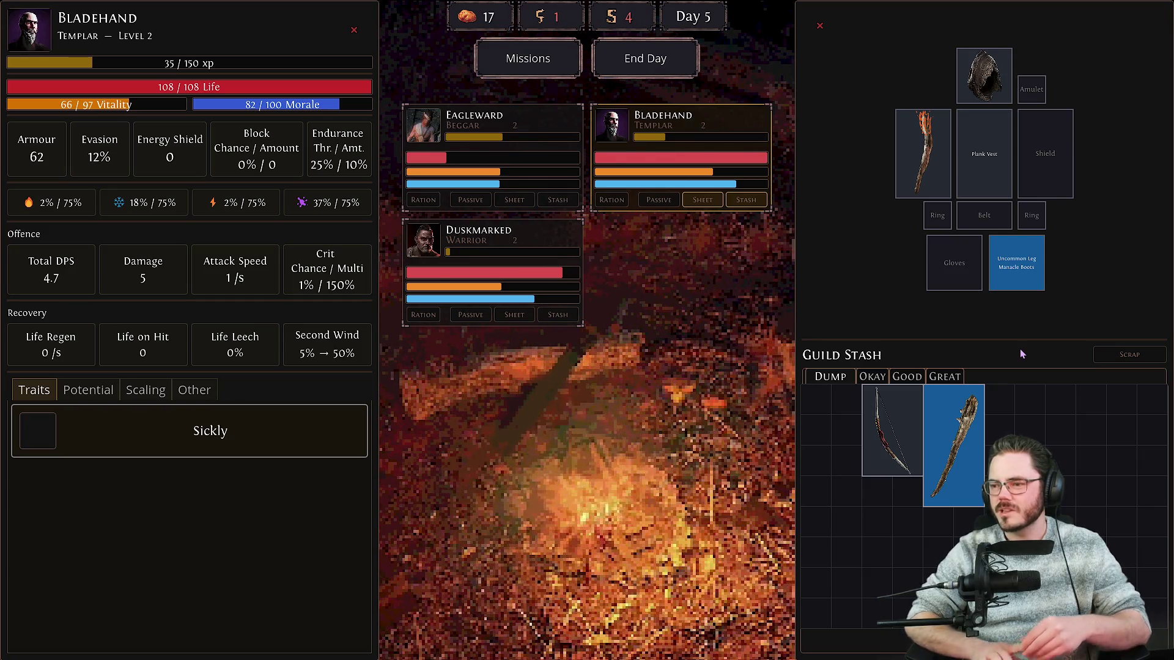
Move the Old Hunting Bow into the first stash slot and the Driftwood Maul beside it.
mouse_move(940, 394)
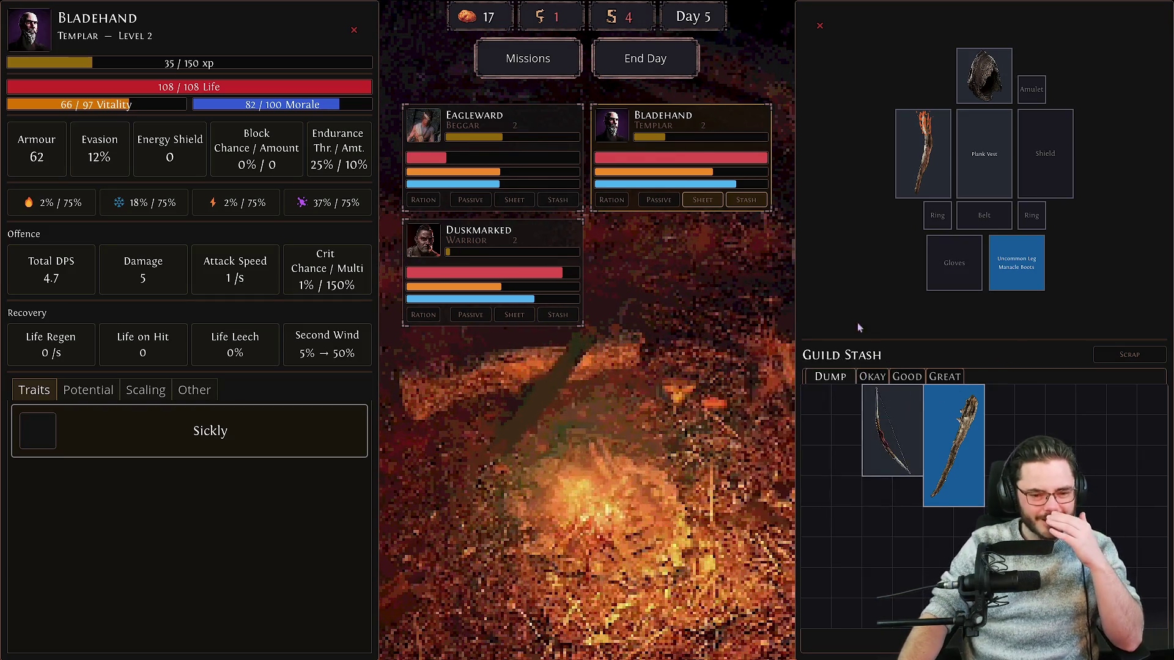
mouse_move(869, 443)
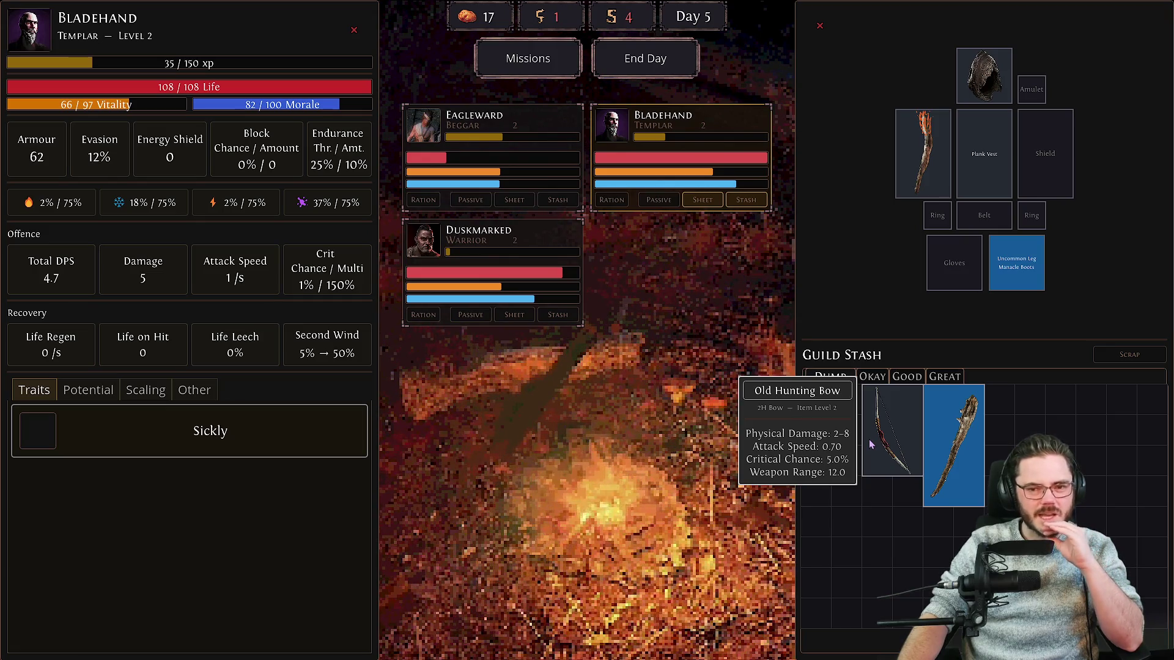
left_click_drag(871, 444, 839, 441)
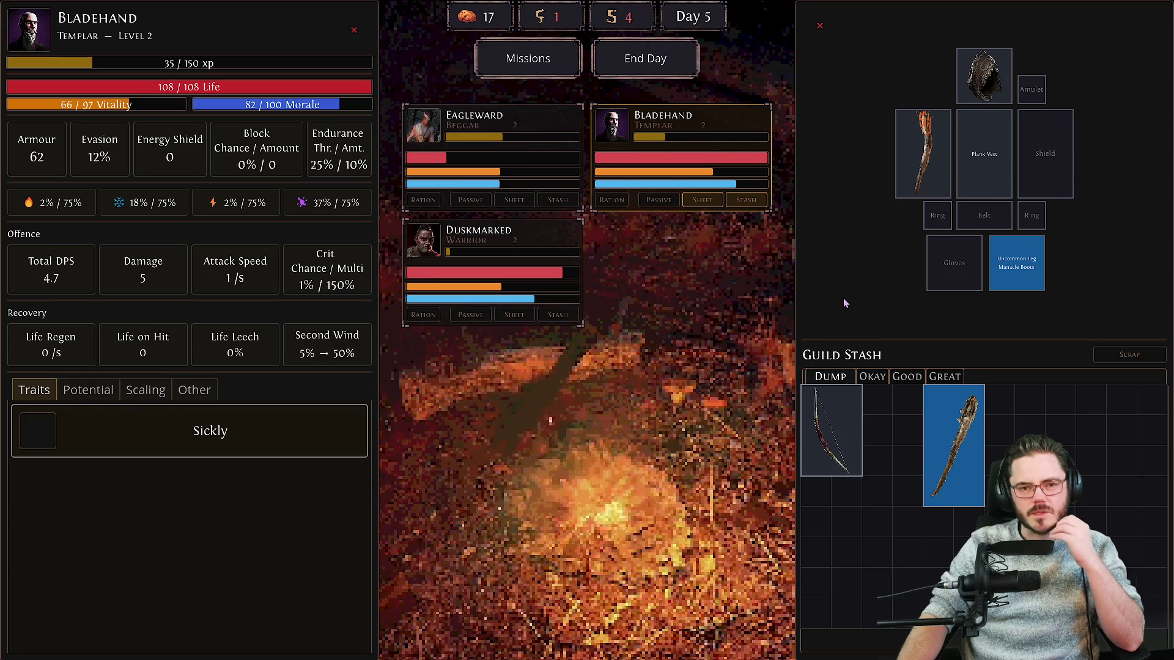
mouse_move(955, 449)
mouse_move(968, 442)
left_mouse_down()
mouse_move(895, 424)
mouse_move(878, 403)
left_mouse_up()
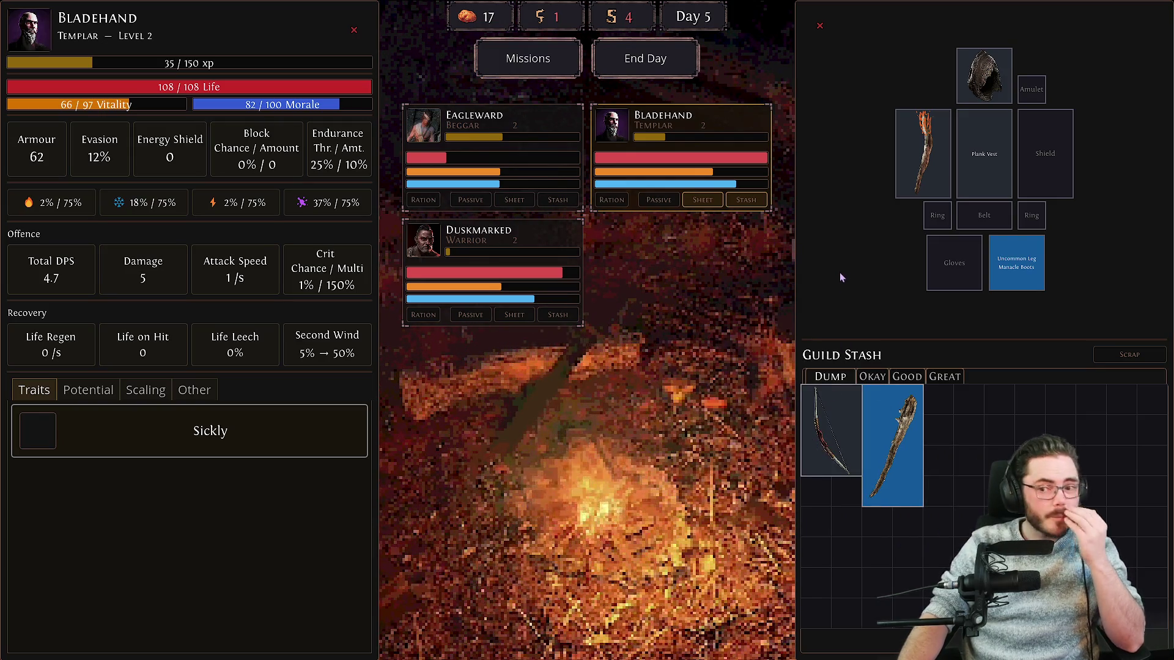
mouse_move(882, 470)
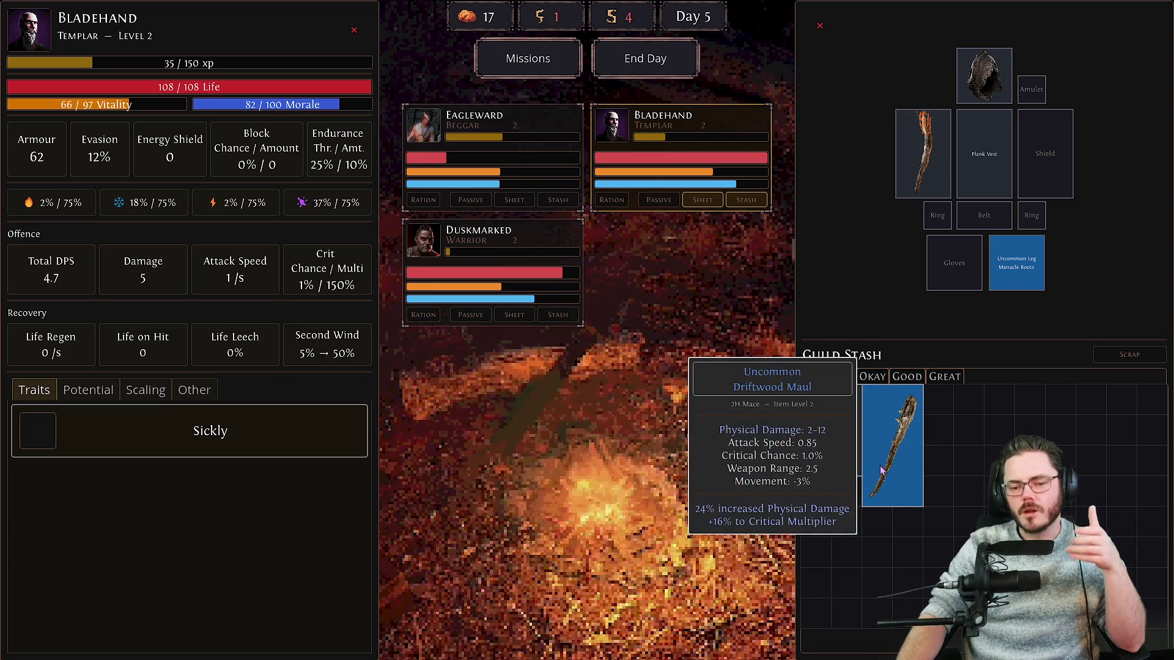
left_click(549, 240)
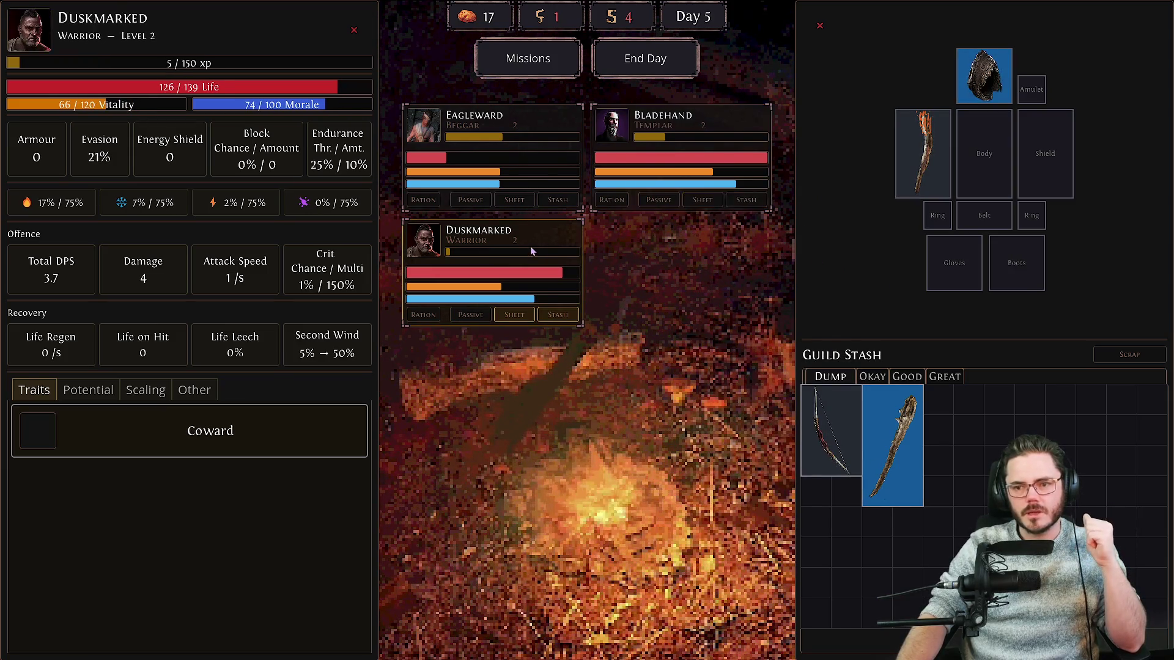
Equip Duskmarked with the Driftwood Maul after briefly trying the Old Hunting Bow, reaching 5.3 Total DPS.
right_click(893, 456)
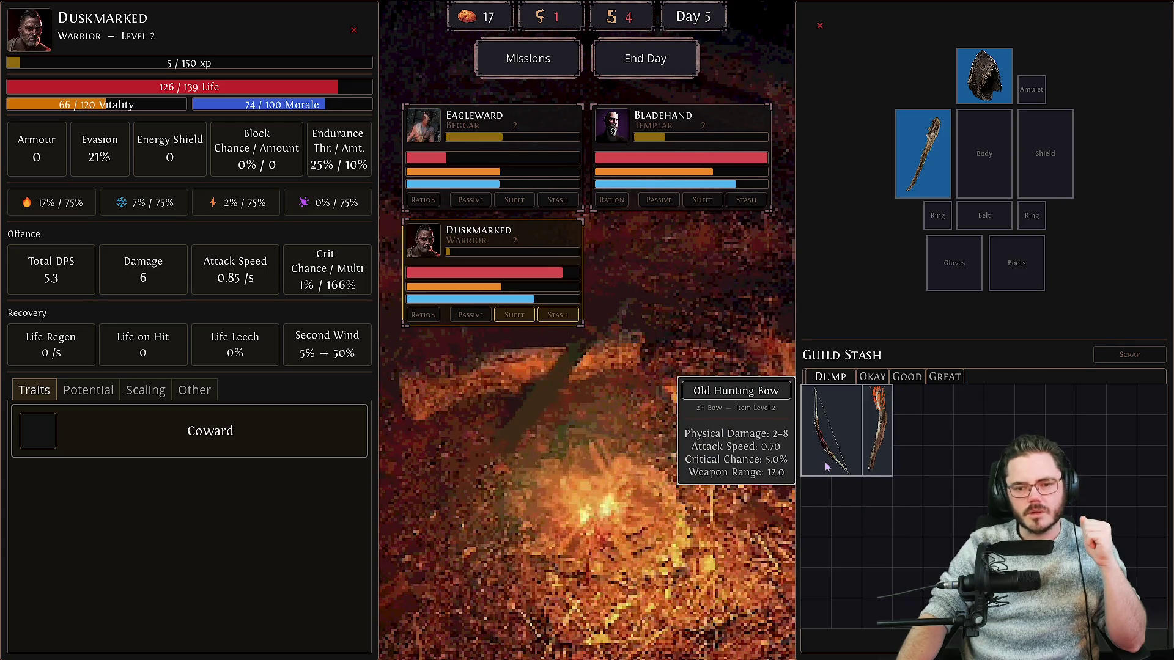
key("Left")
key("Left")
left_click(459, 241)
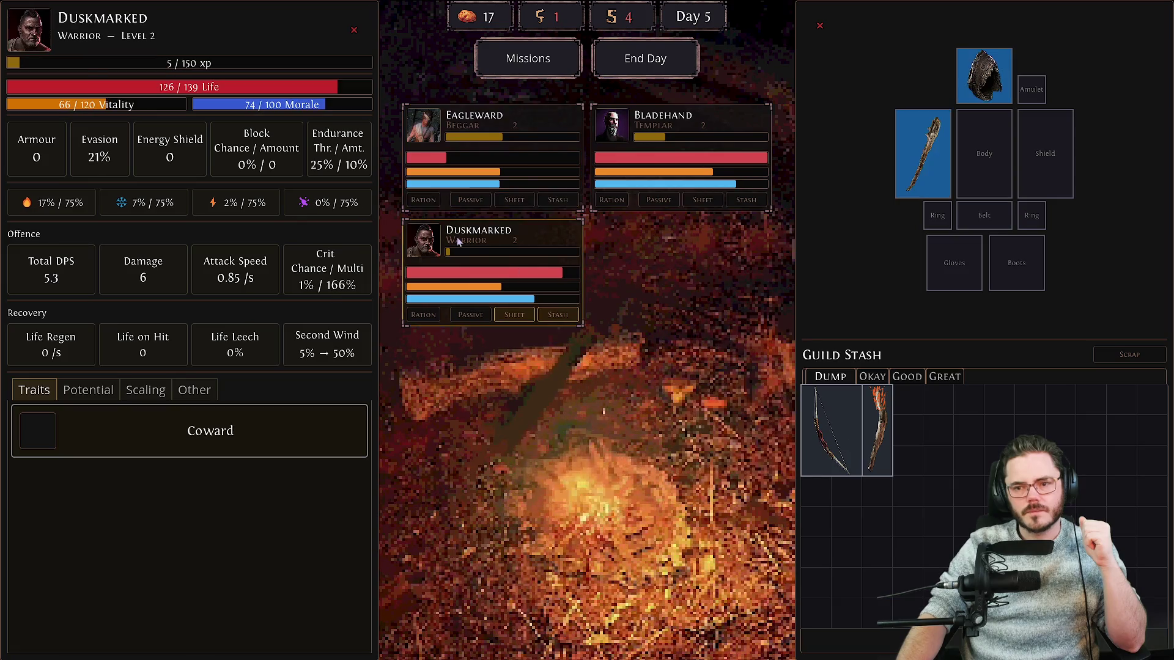
right_click(841, 452)
right_click(841, 452)
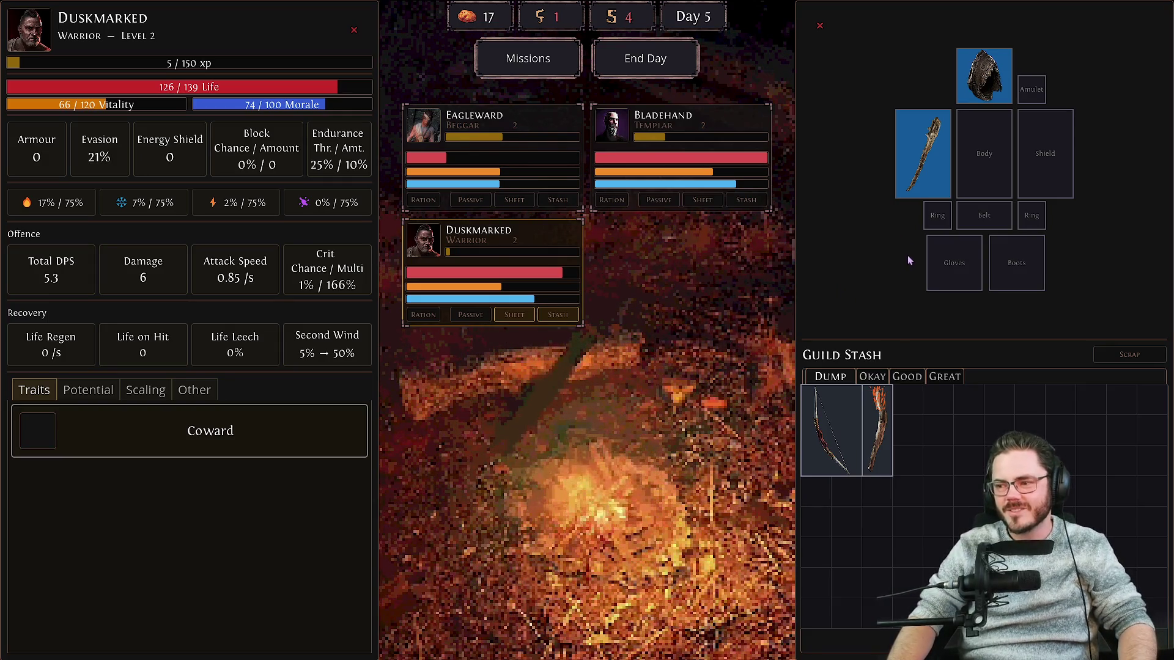
End the day and dismiss the Day 6 summary.
left_click(619, 73)
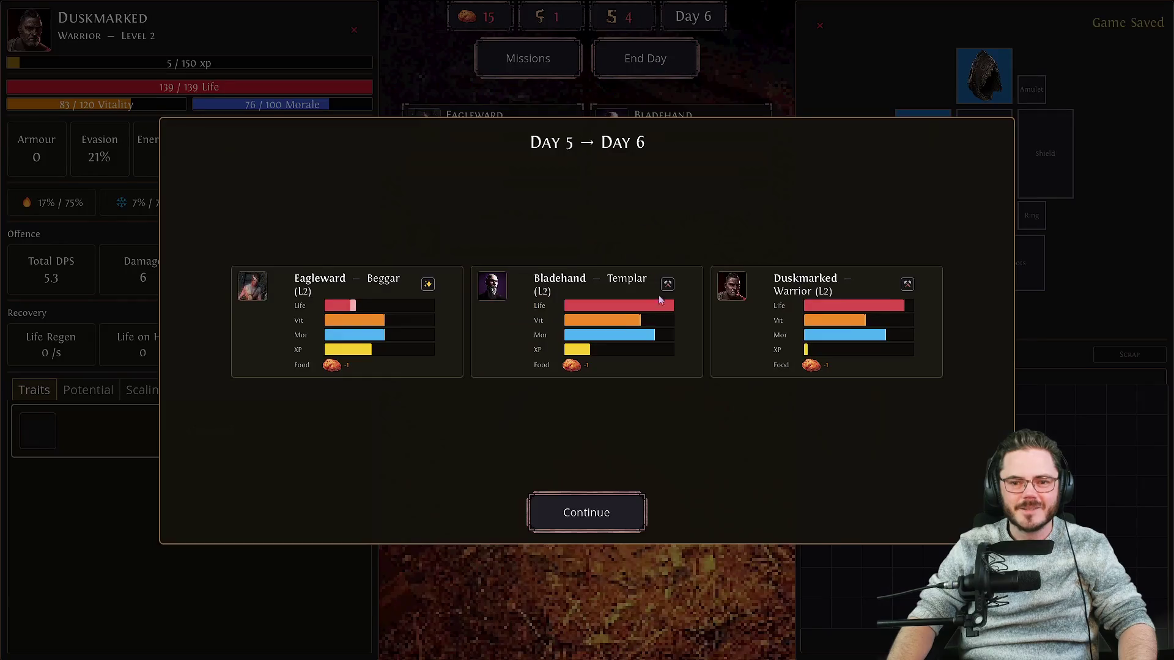
left_click(608, 514)
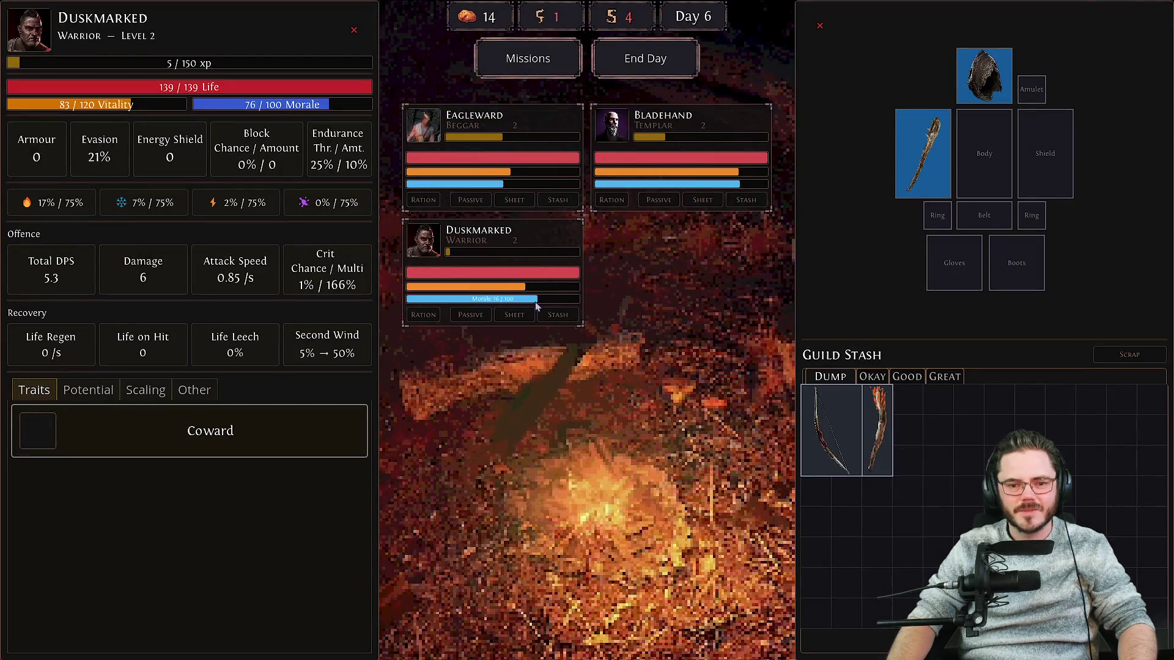
mouse_move(730, 189)
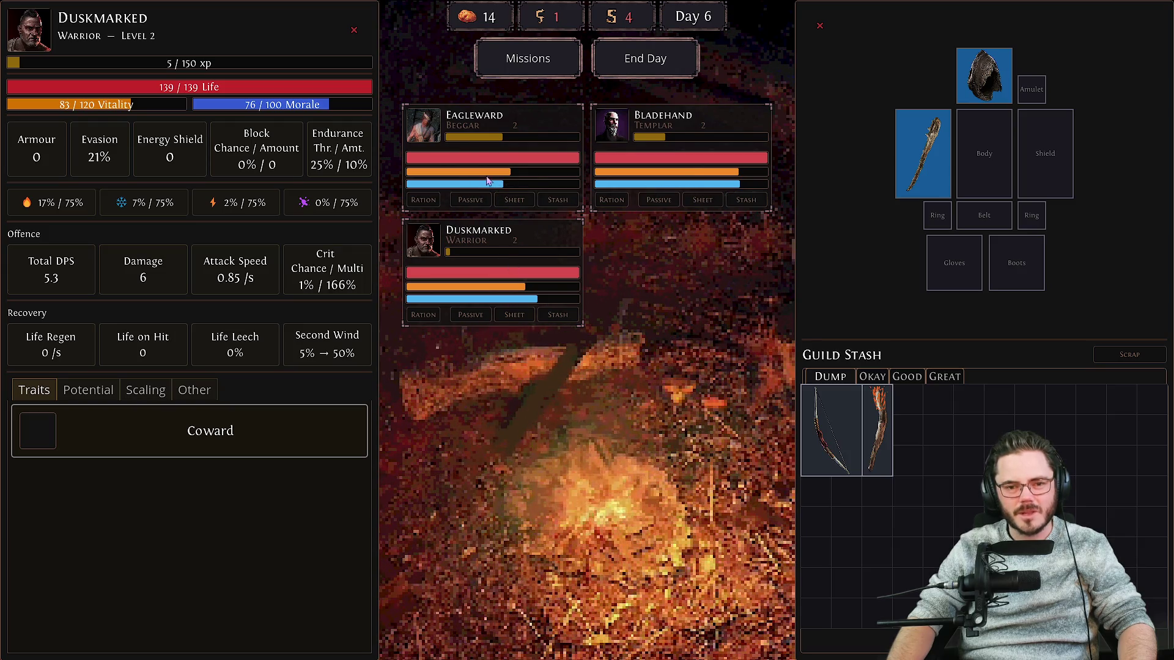
mouse_move(504, 178)
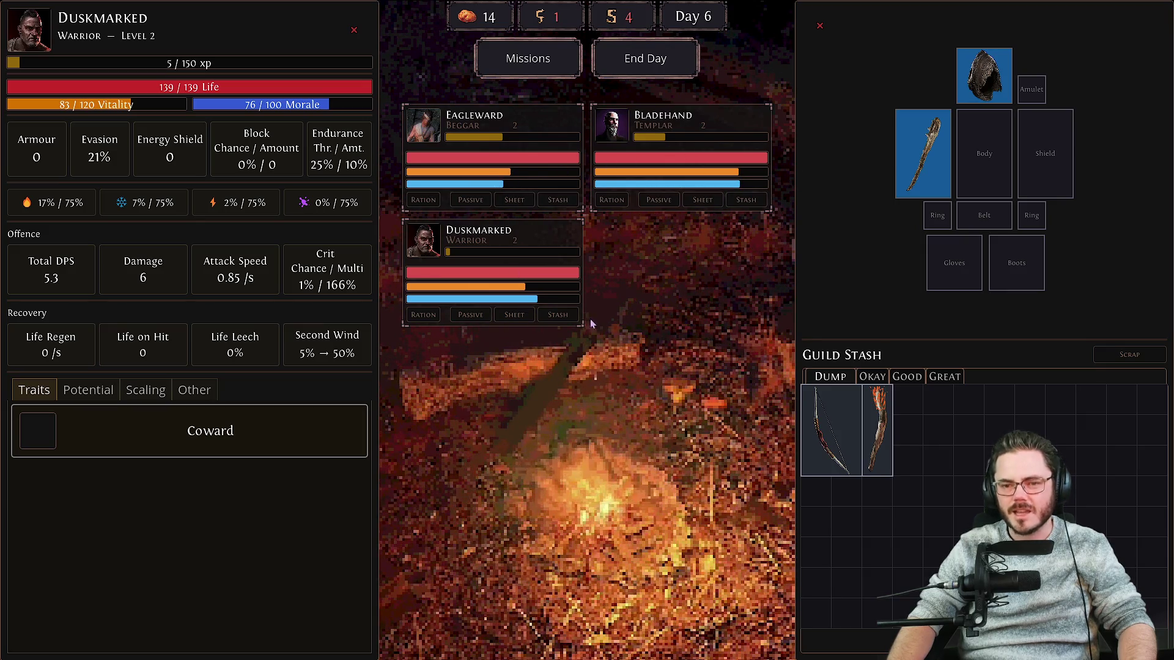
Run Crab Hunting, retreat after the first victory, and return to the guild camp.
left_click(528, 58)
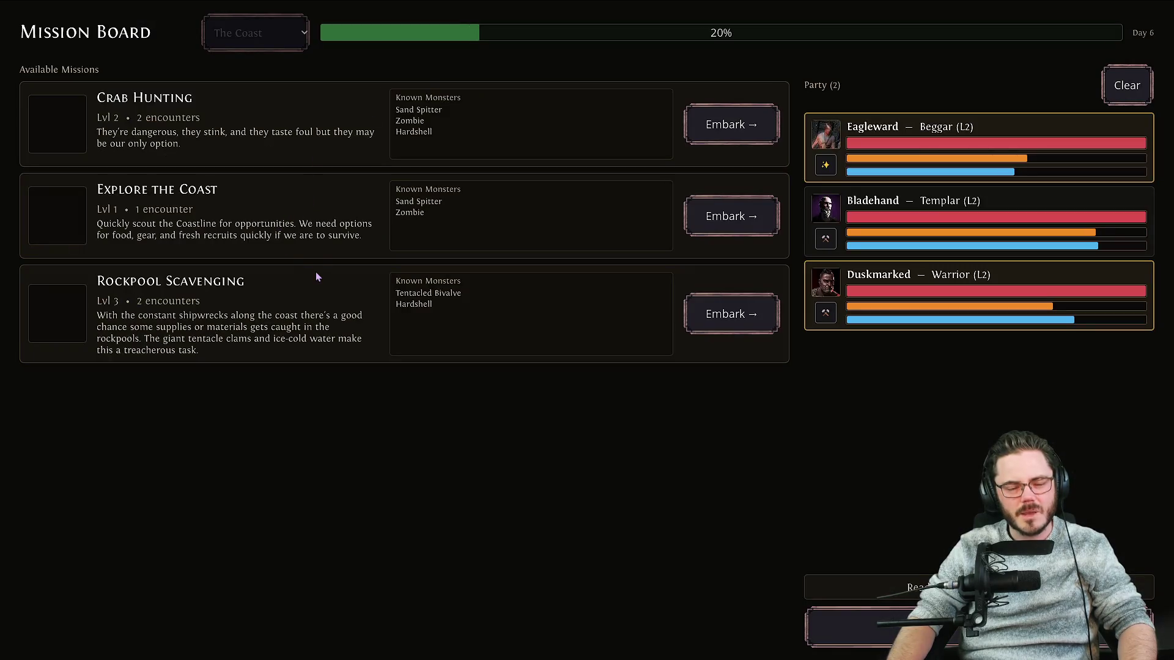
left_click(713, 125)
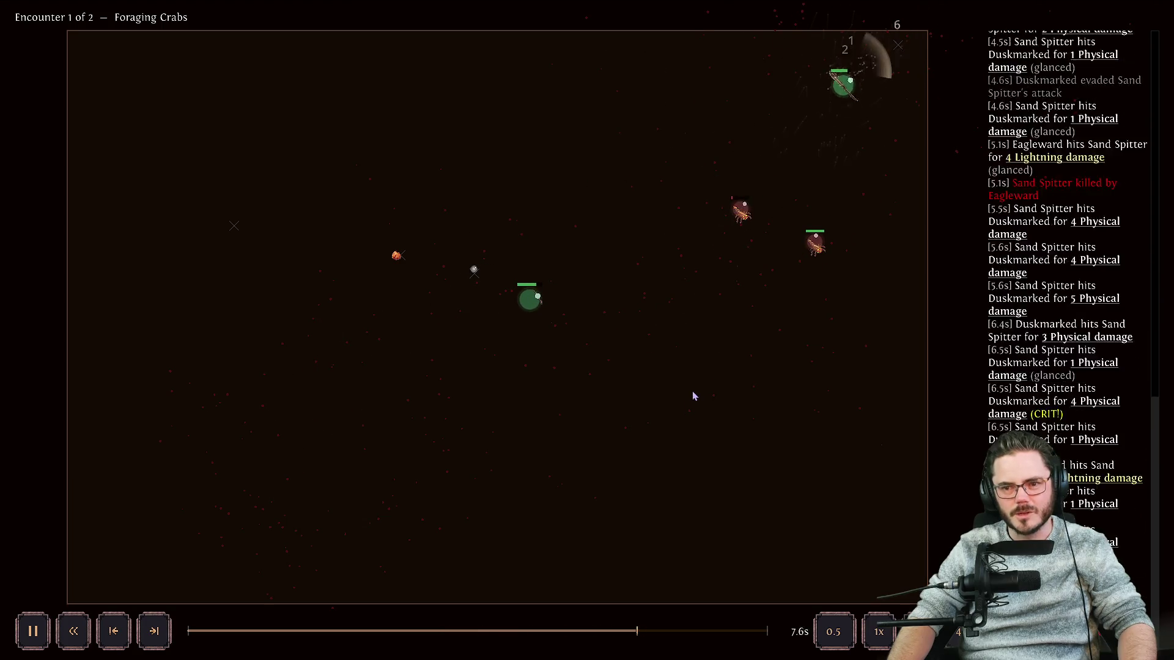
mouse_move(717, 386)
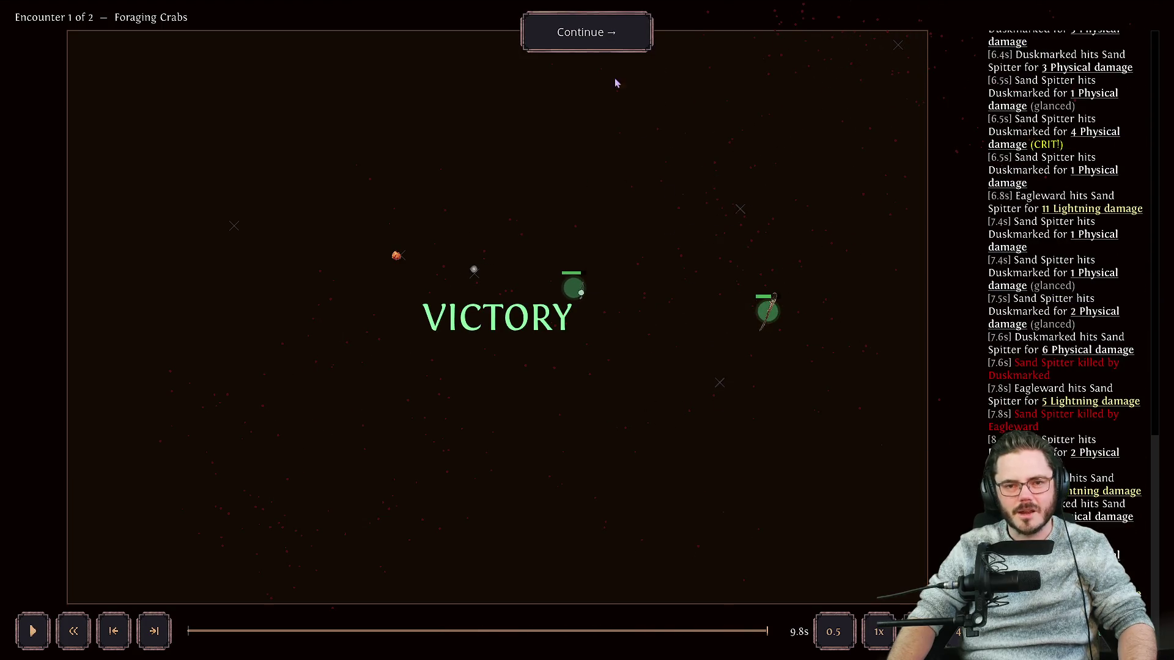
left_click(611, 35)
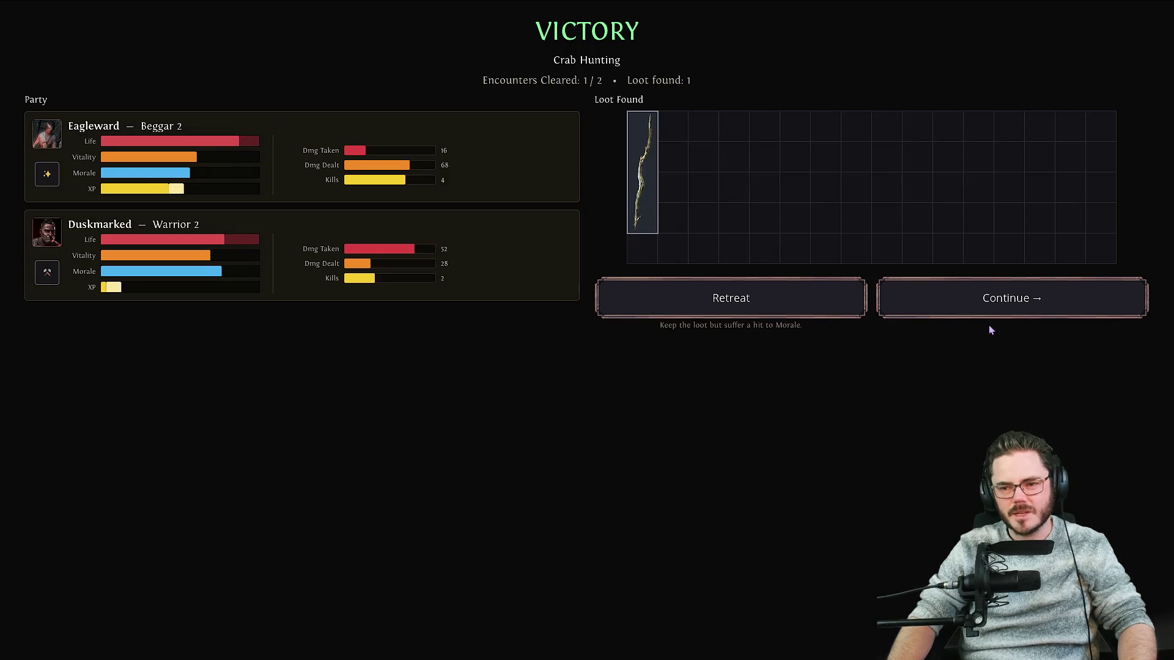
left_click(731, 298)
left_click(730, 298)
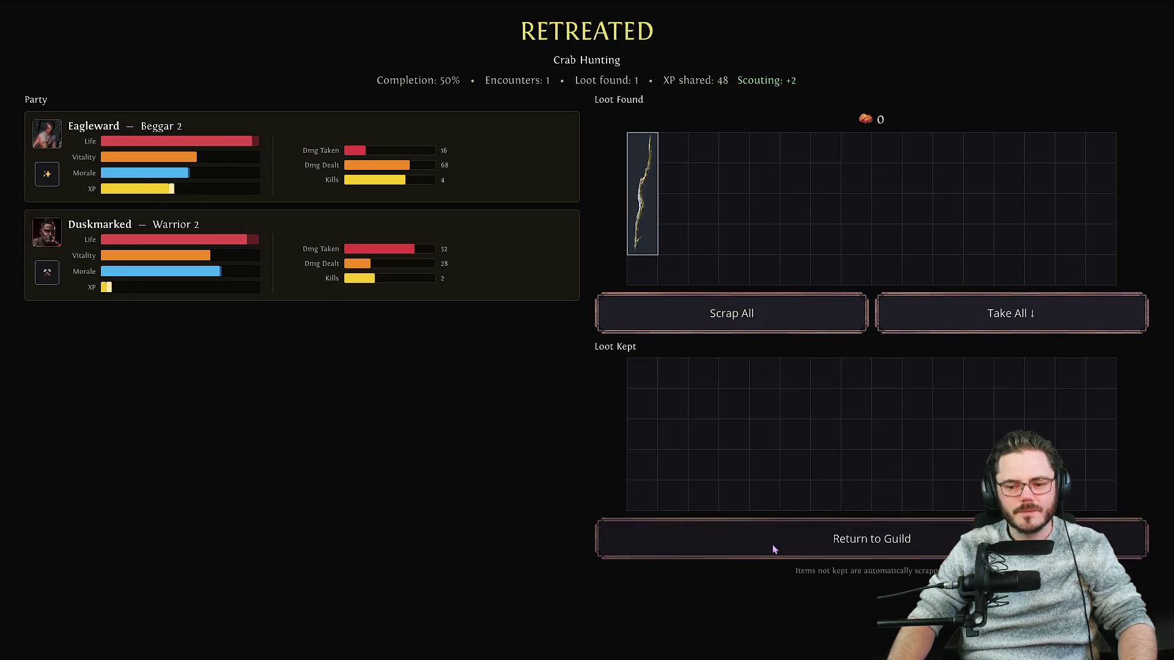
left_click(773, 545)
Add Bladehand to the mission party and end the day to reach Day 7.
left_click(526, 57)
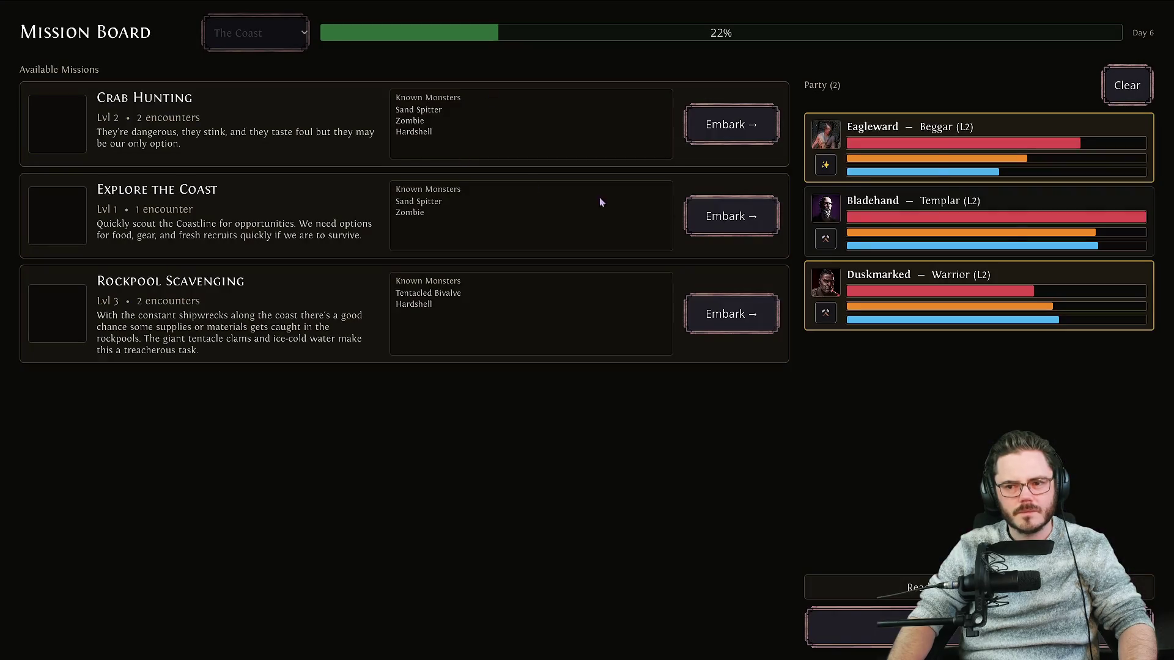
left_click(878, 203)
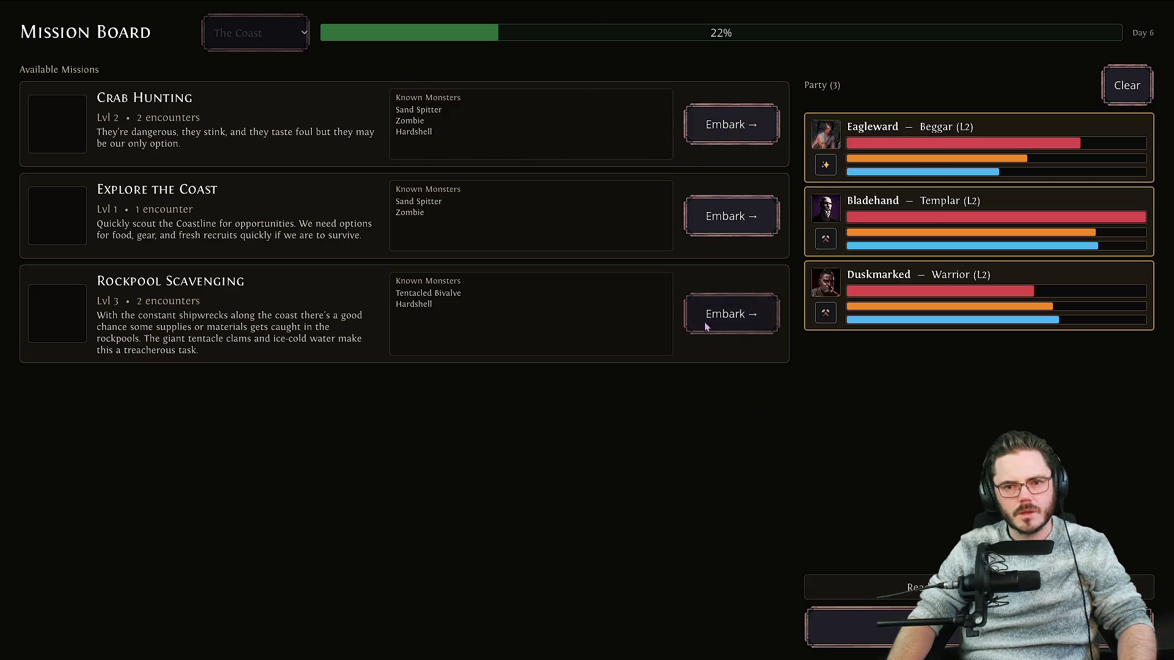
key("Escape")
left_click(670, 70)
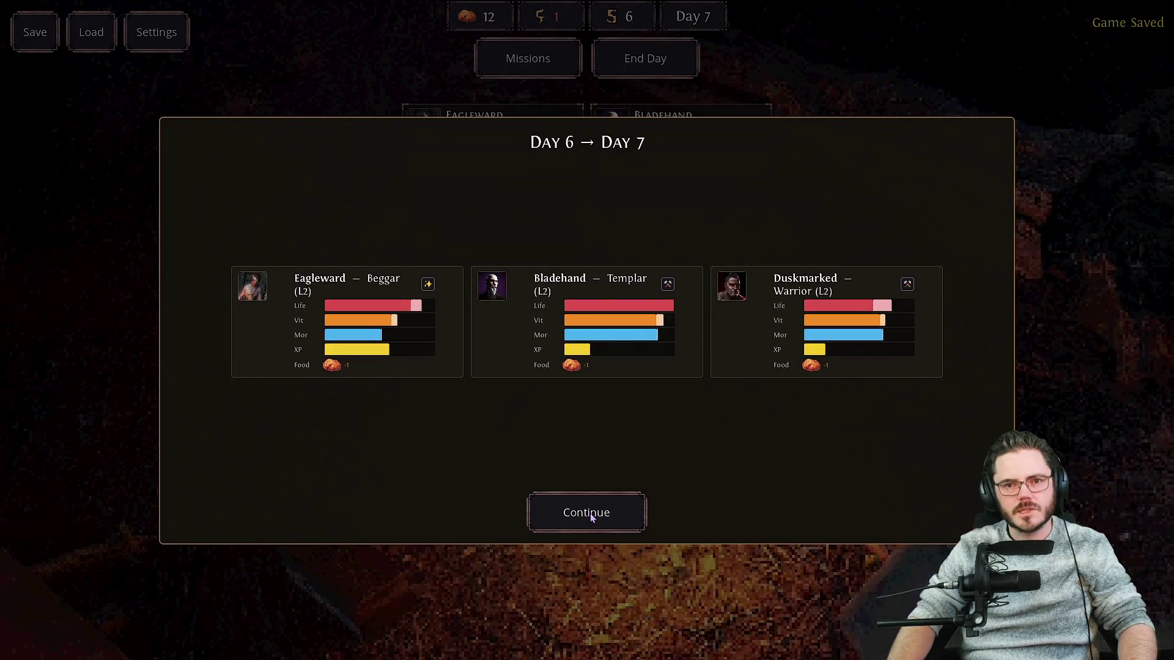
Dismiss the Day 7 summary and embark on Crab Hunting with all three members.
left_click(589, 512)
left_click(472, 127)
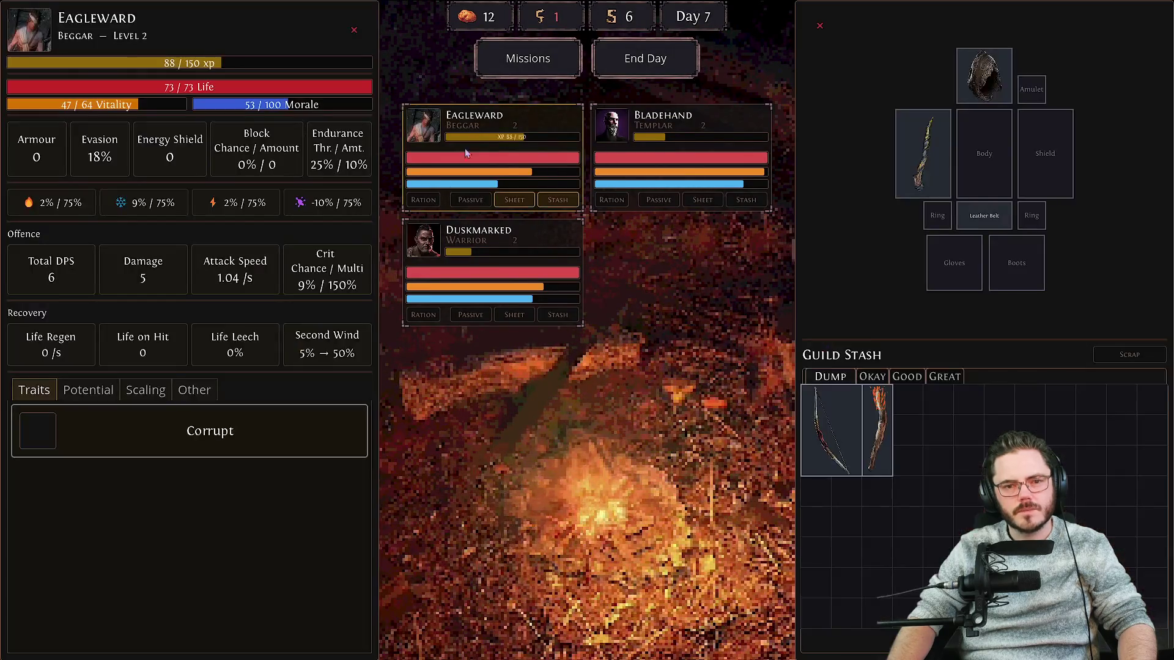
left_click(527, 58)
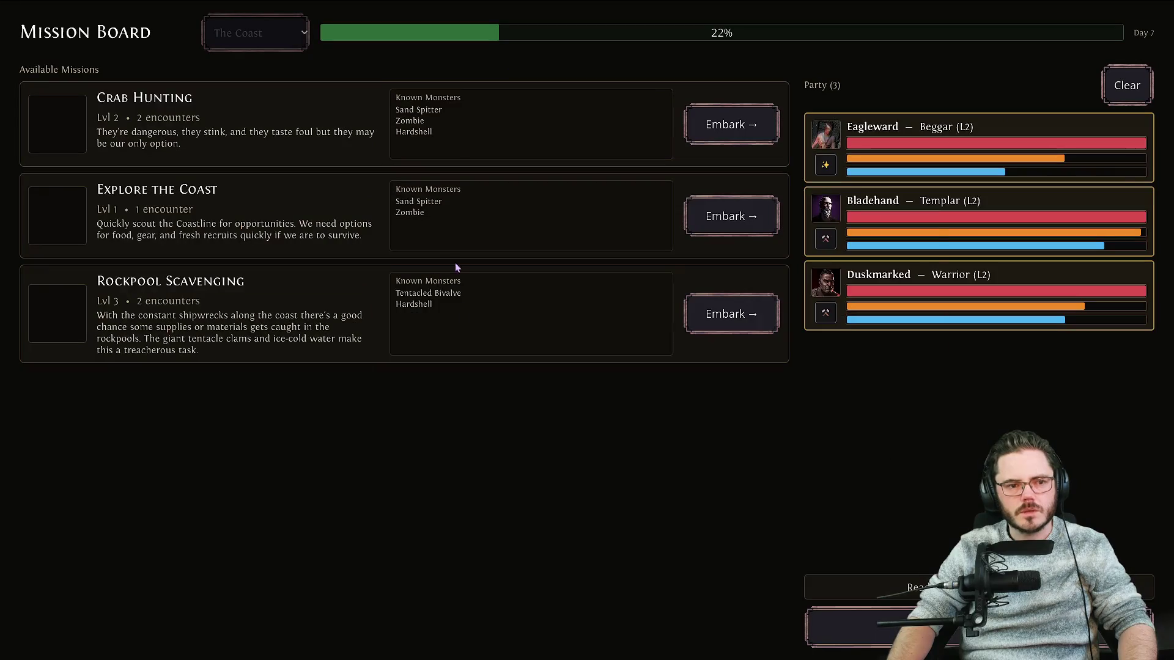
left_click(709, 125)
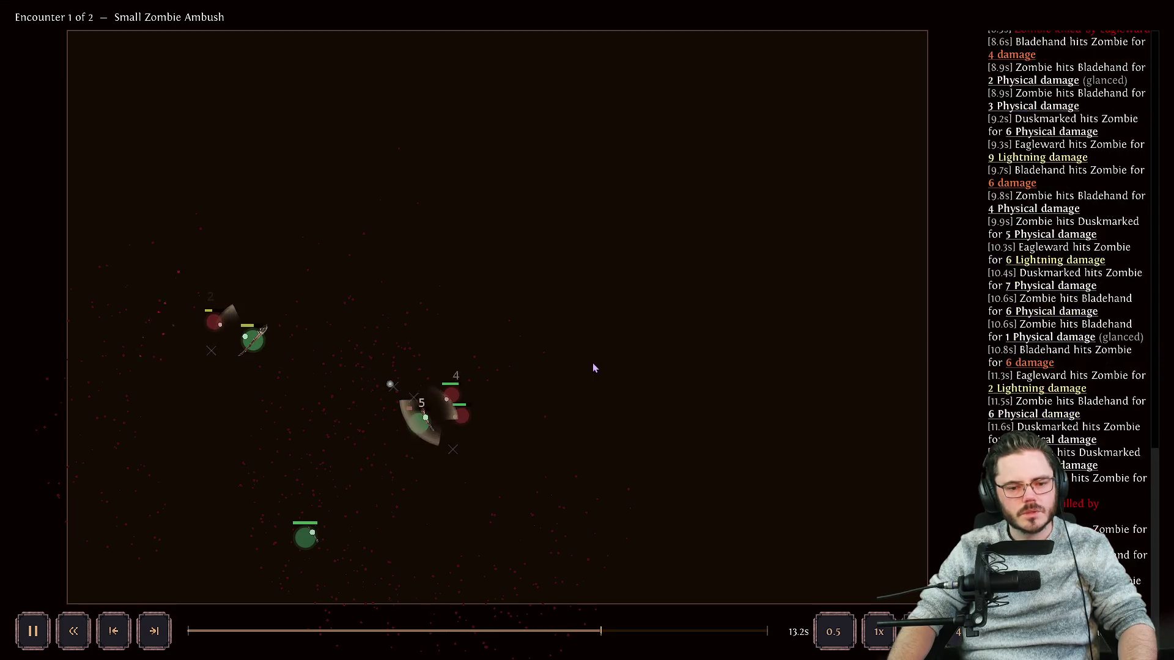
mouse_move(417, 429)
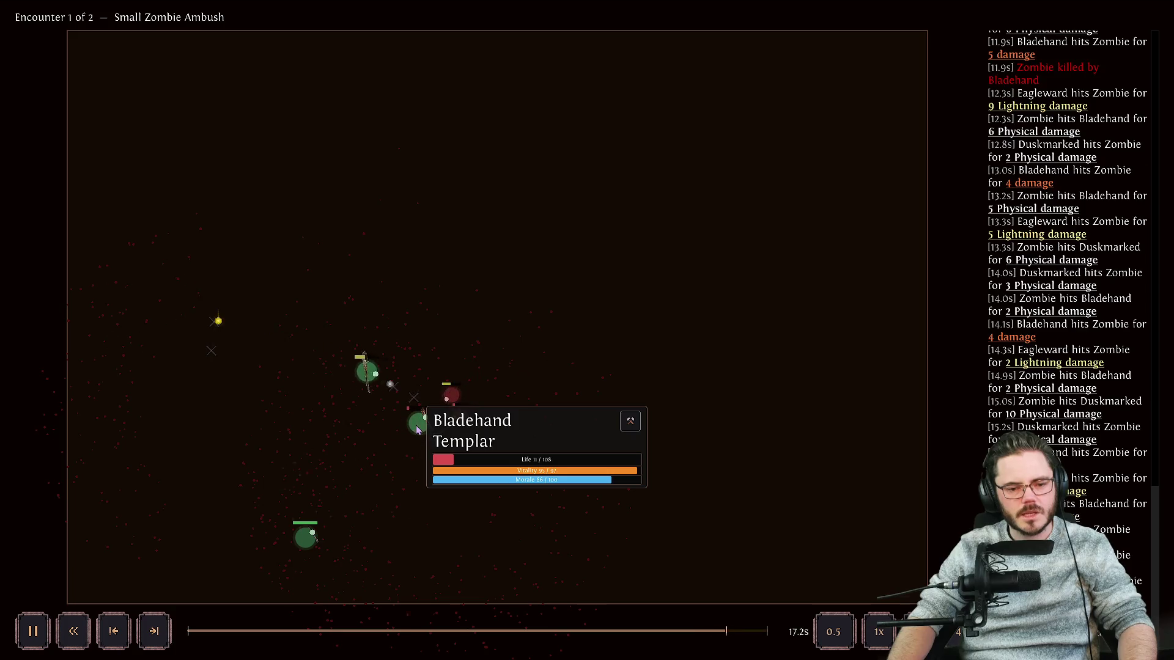
Retreat after the victory, keep all the loot, and return to the guild camp.
left_click(586, 34)
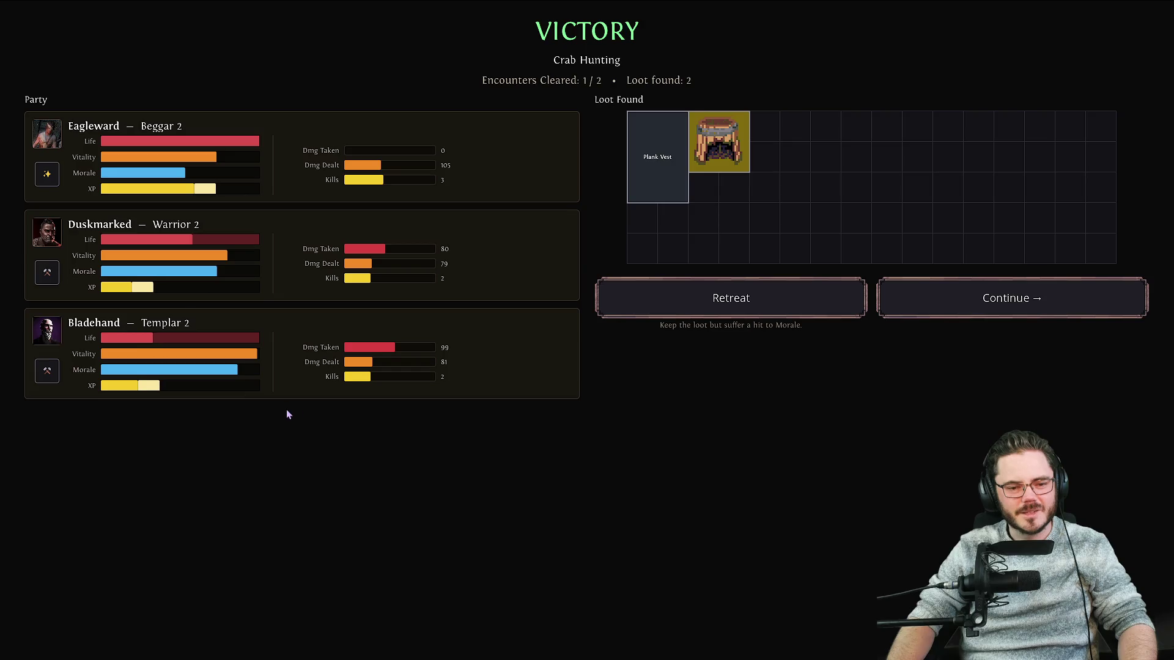
mouse_move(721, 145)
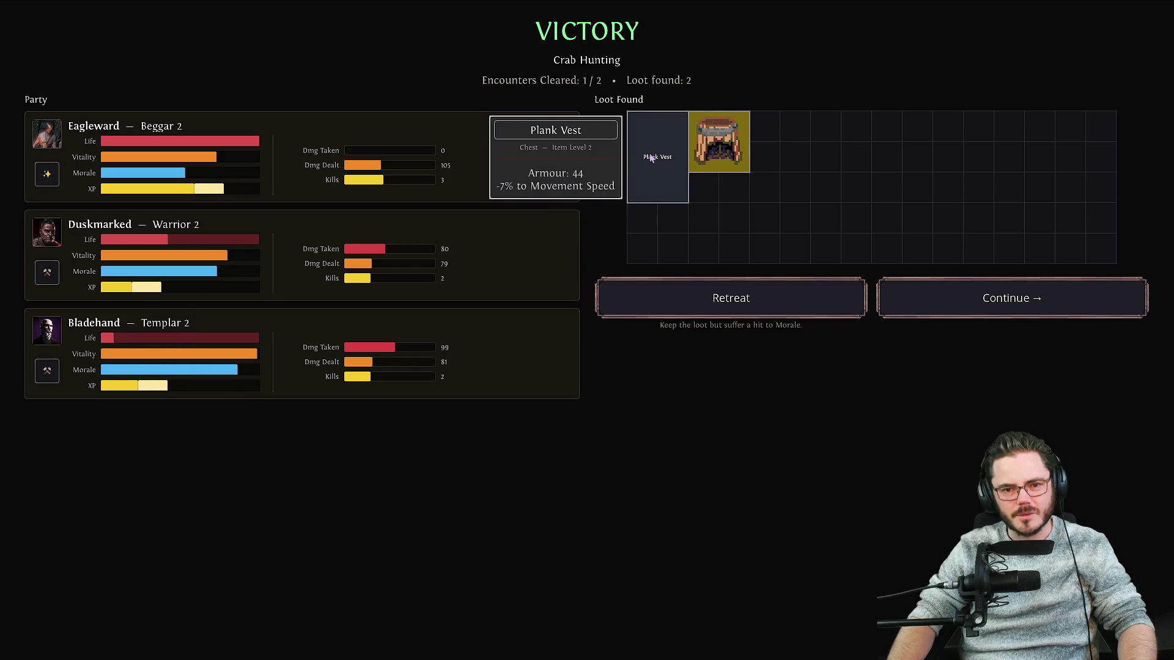
left_click(705, 309)
left_click(705, 308)
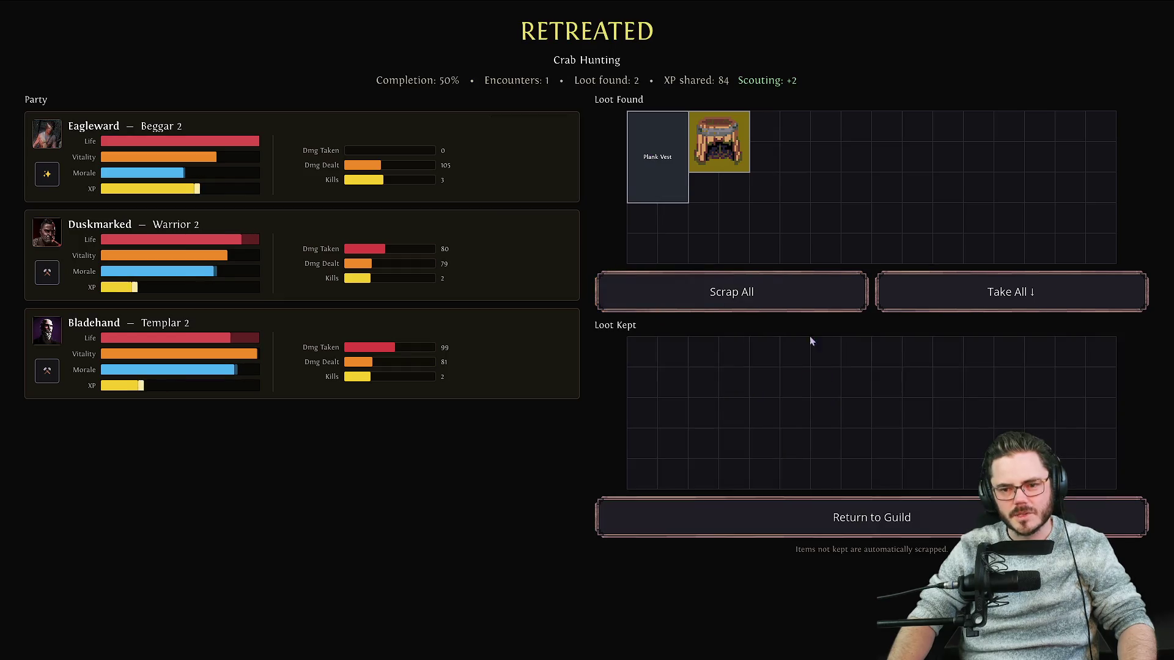
left_click(1029, 294)
left_click(794, 511)
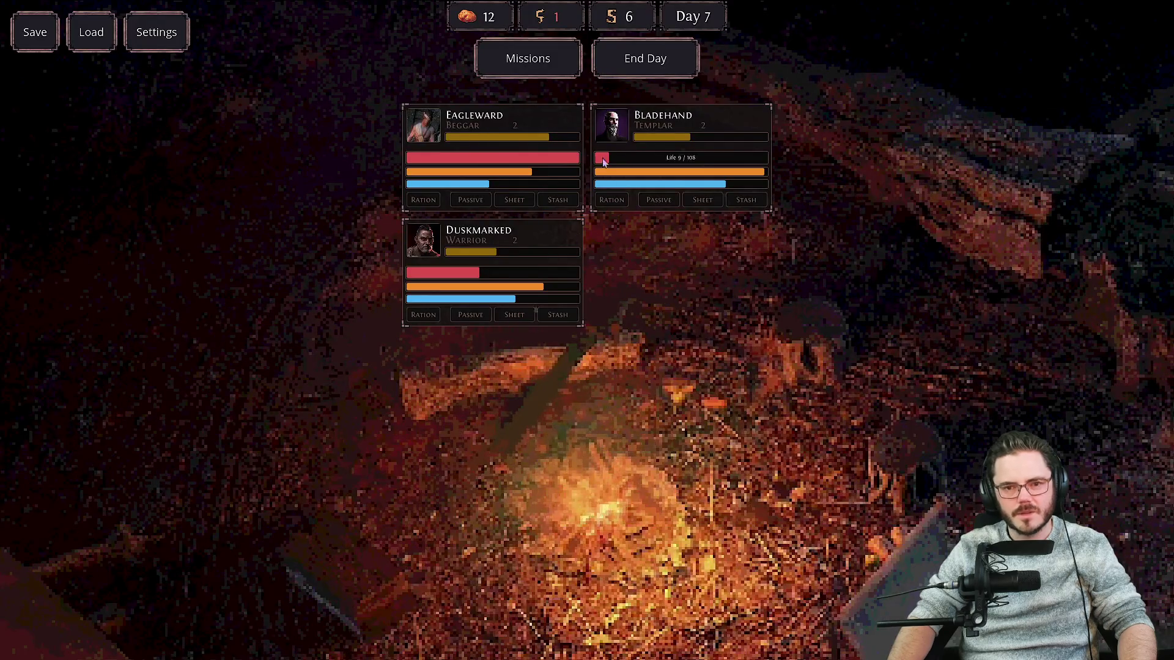
left_click(652, 152)
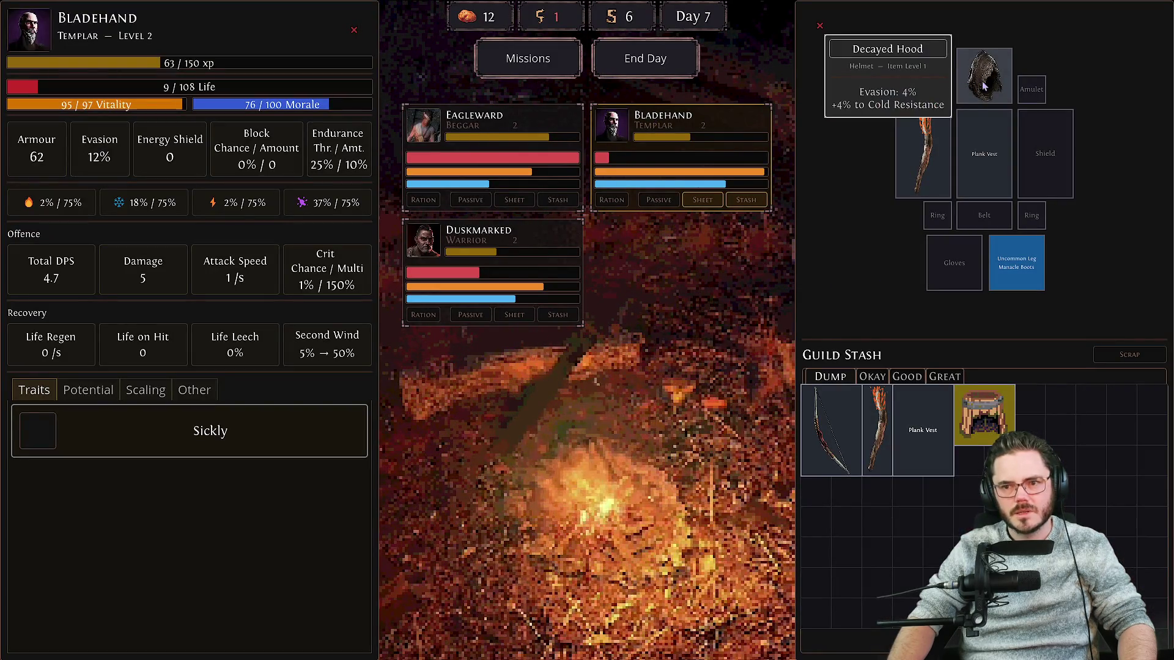
Swap the old hood for the uncommon Decayed Hood from the stash.
mouse_move(990, 412)
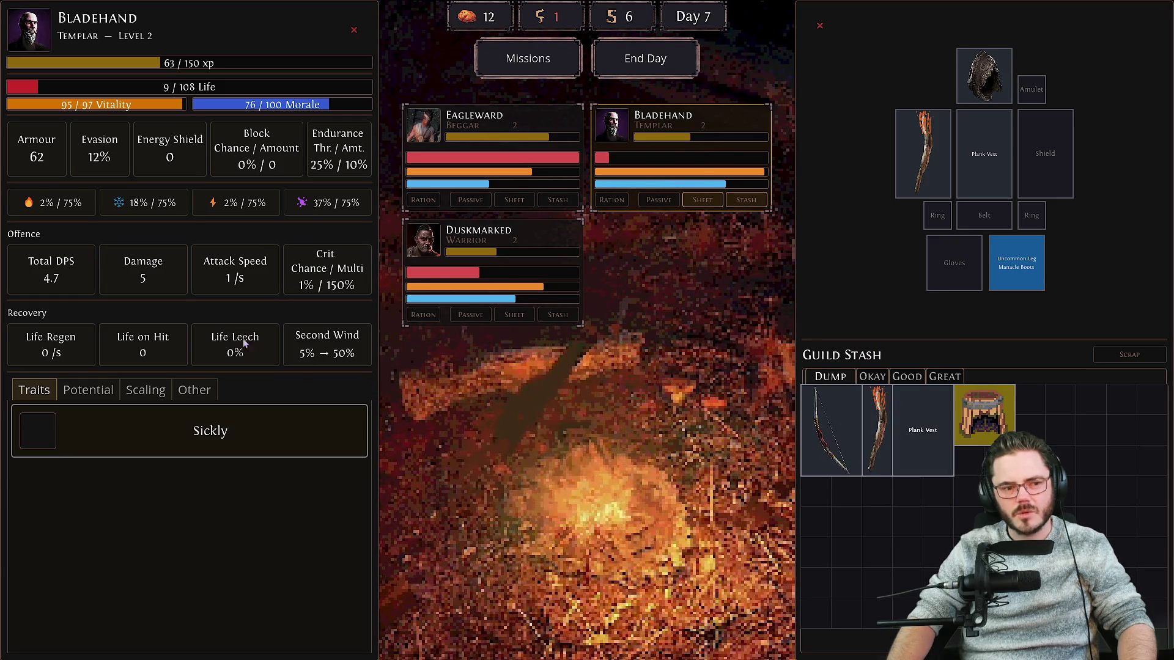
mouse_move(496, 274)
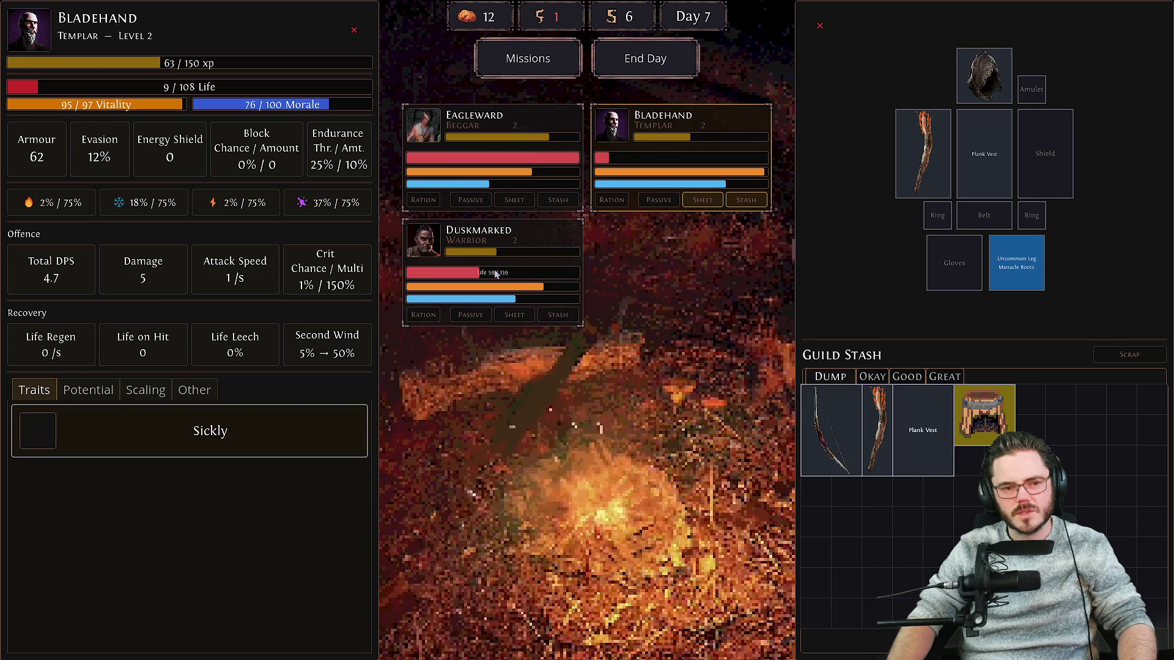
mouse_move(941, 423)
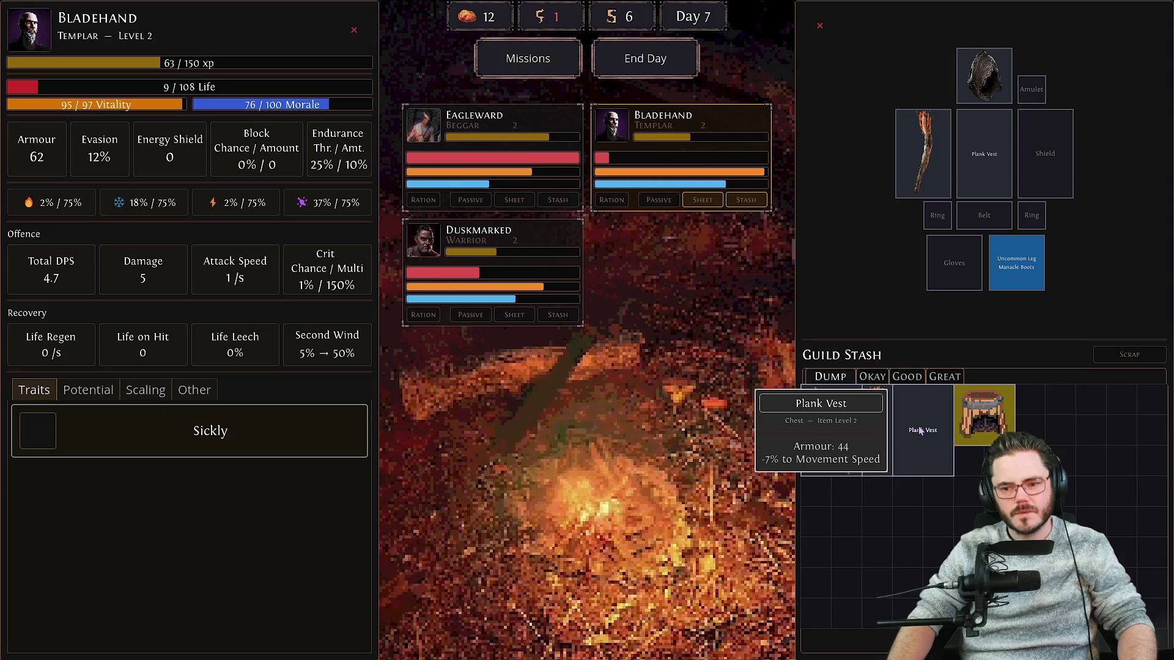
left_click(472, 262)
mouse_move(986, 86)
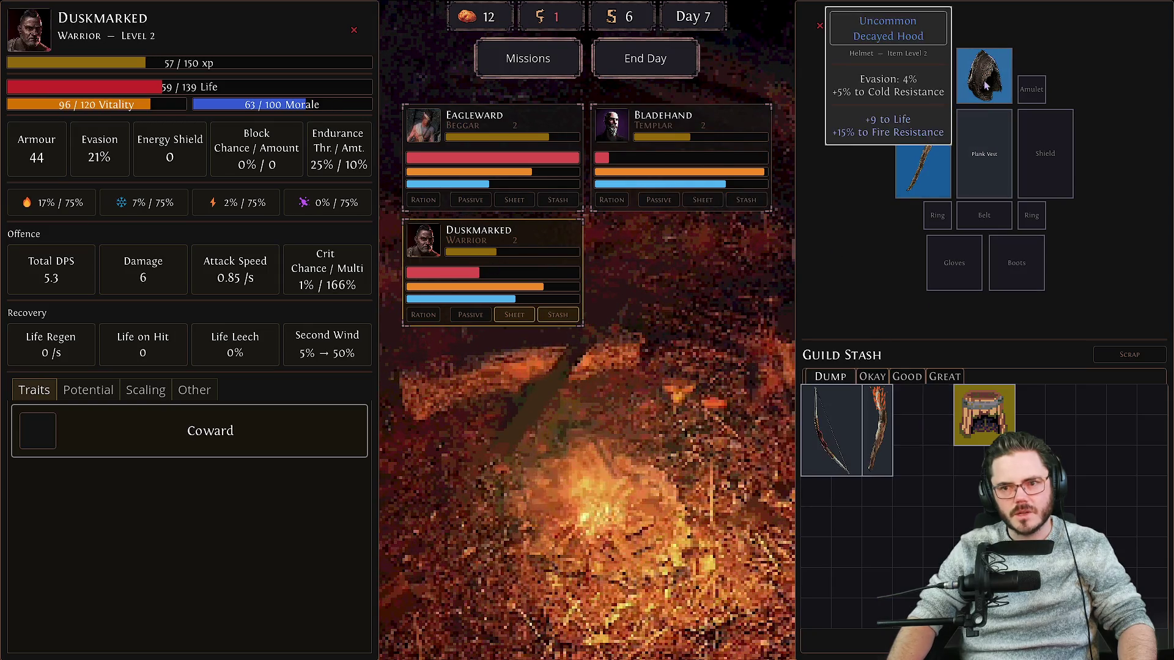
left_click_drag(984, 416, 984, 75)
Check Eagleward's and Bladehand's sheets, then end Day 7.
left_click(490, 122)
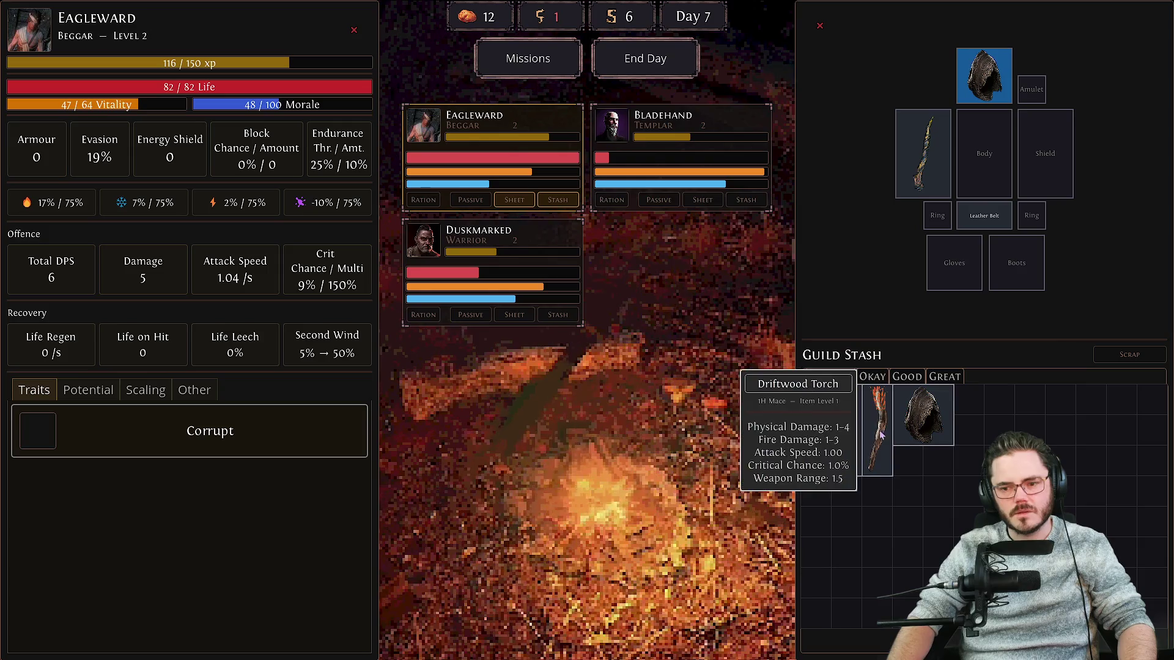
left_click(663, 122)
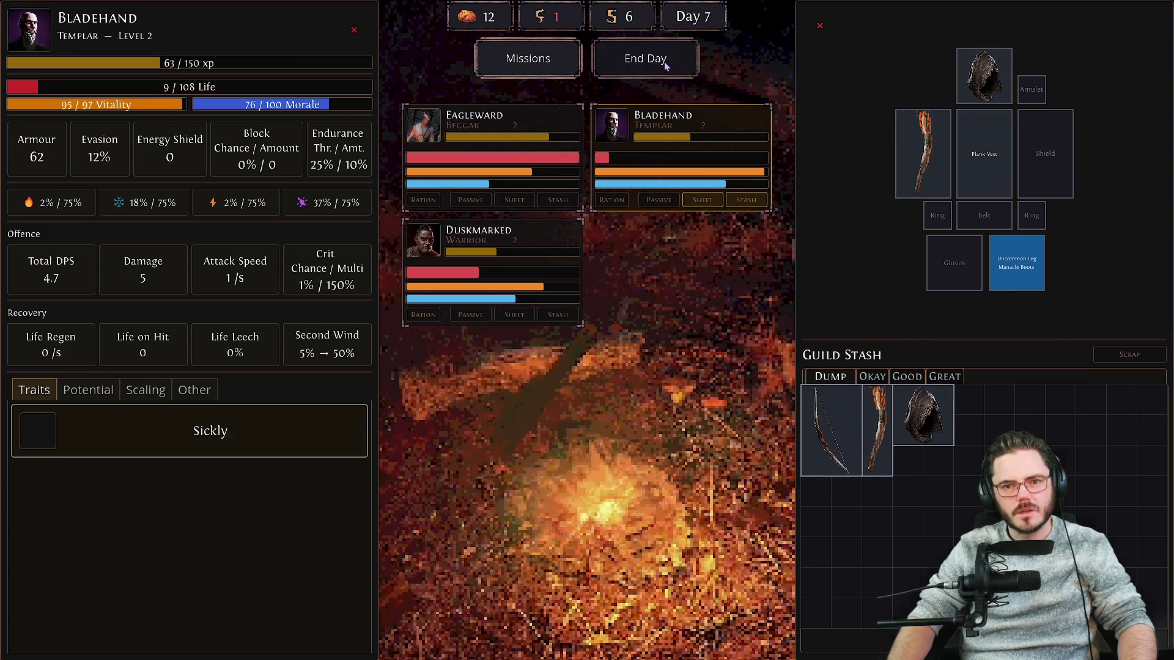
left_click(665, 64)
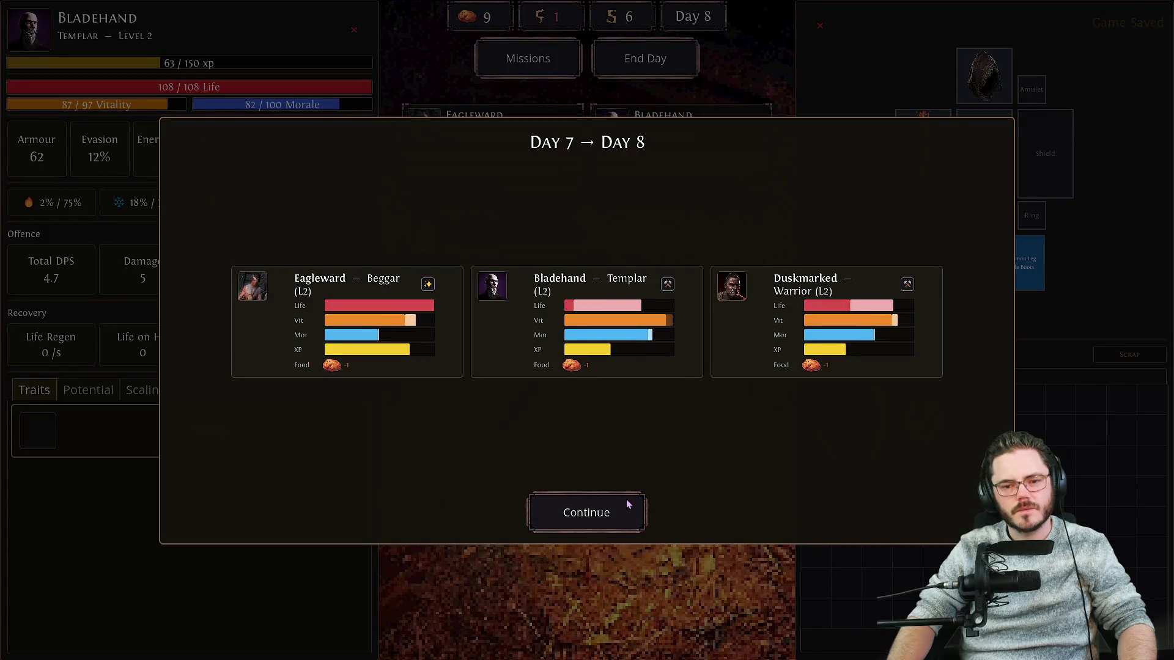
Embark on Crab Hunting, win Foraging Crabs, and advance to the Sand Spitter Nest encounter.
left_click(630, 508)
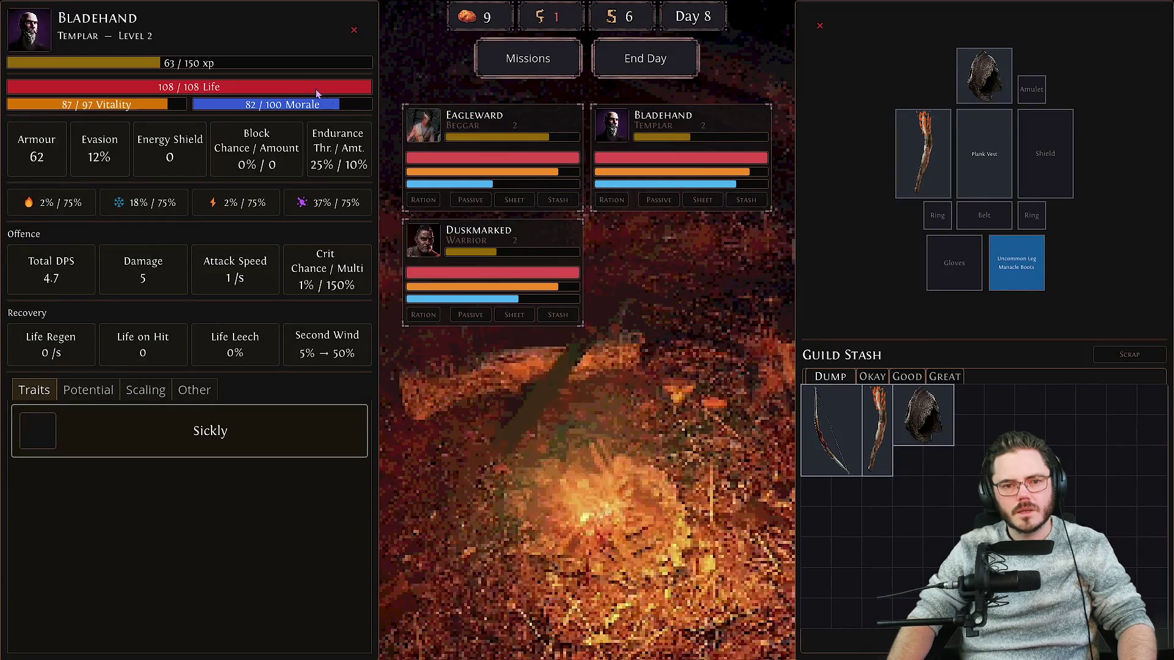
left_click(502, 59)
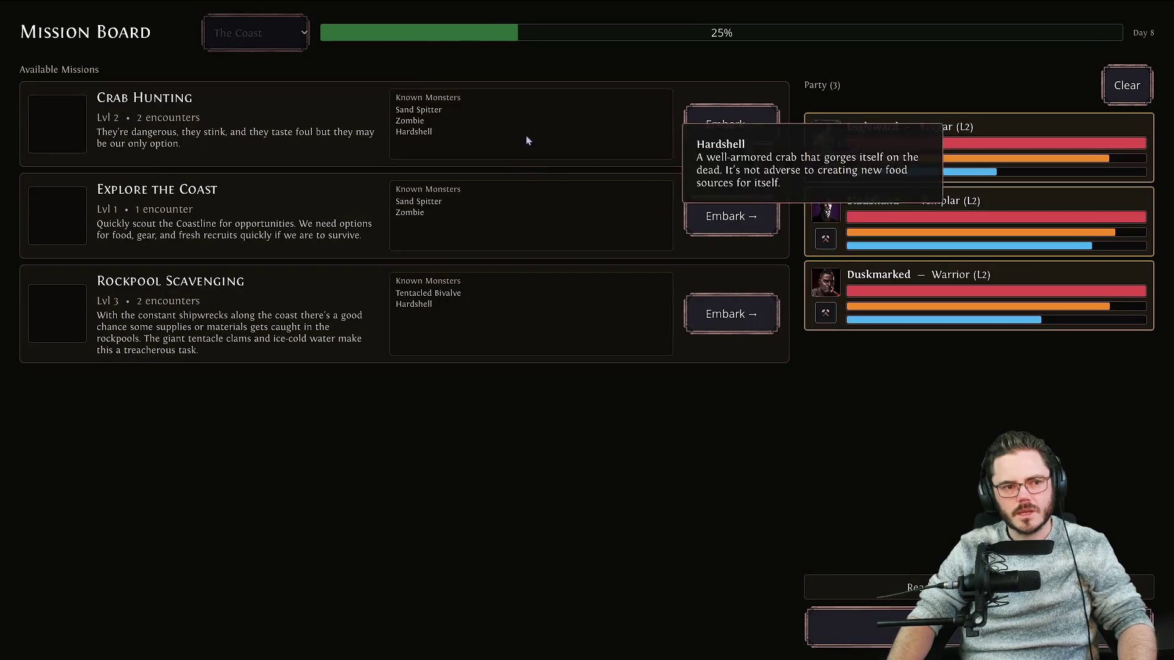
left_click(710, 138)
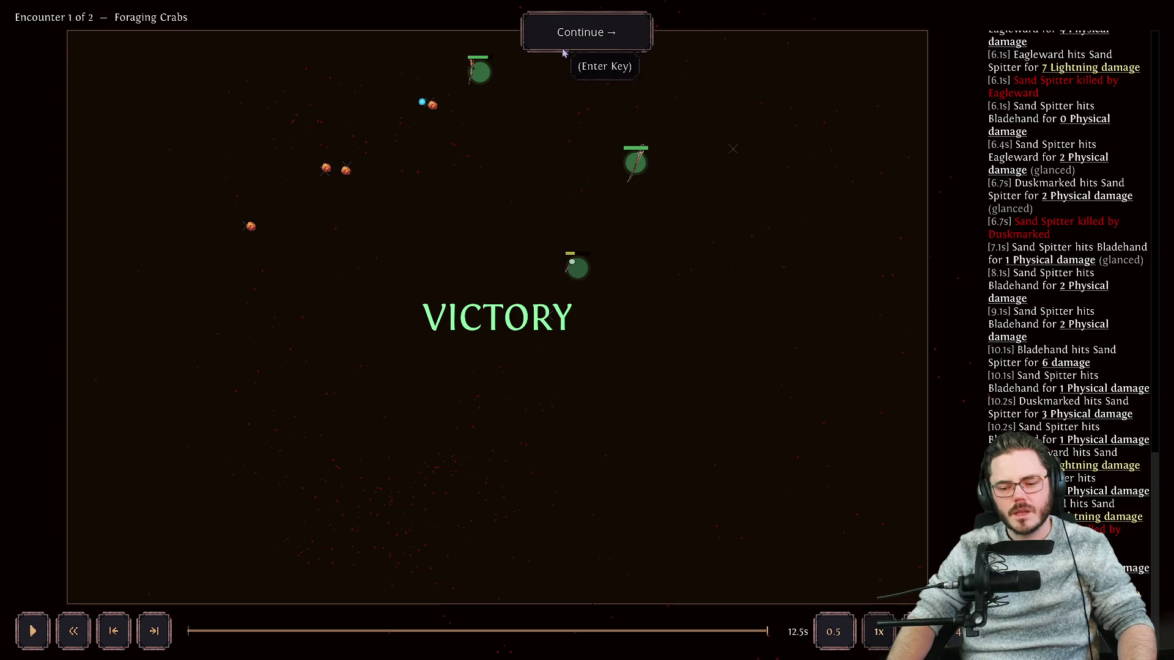
left_click(597, 43)
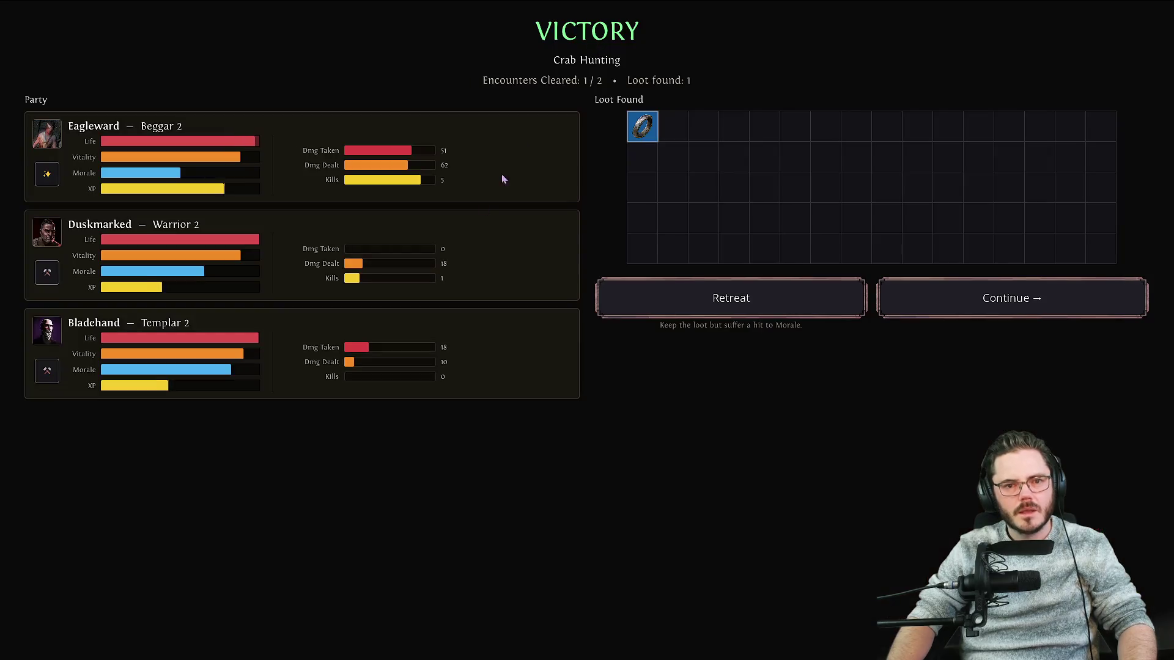
left_click(955, 315)
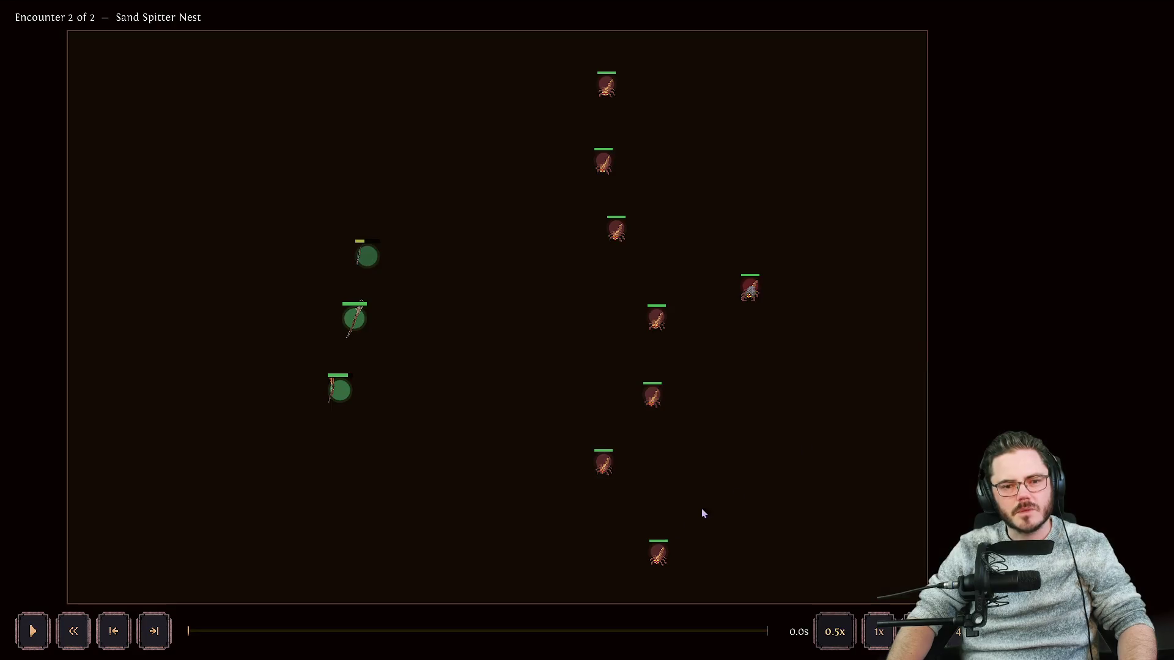
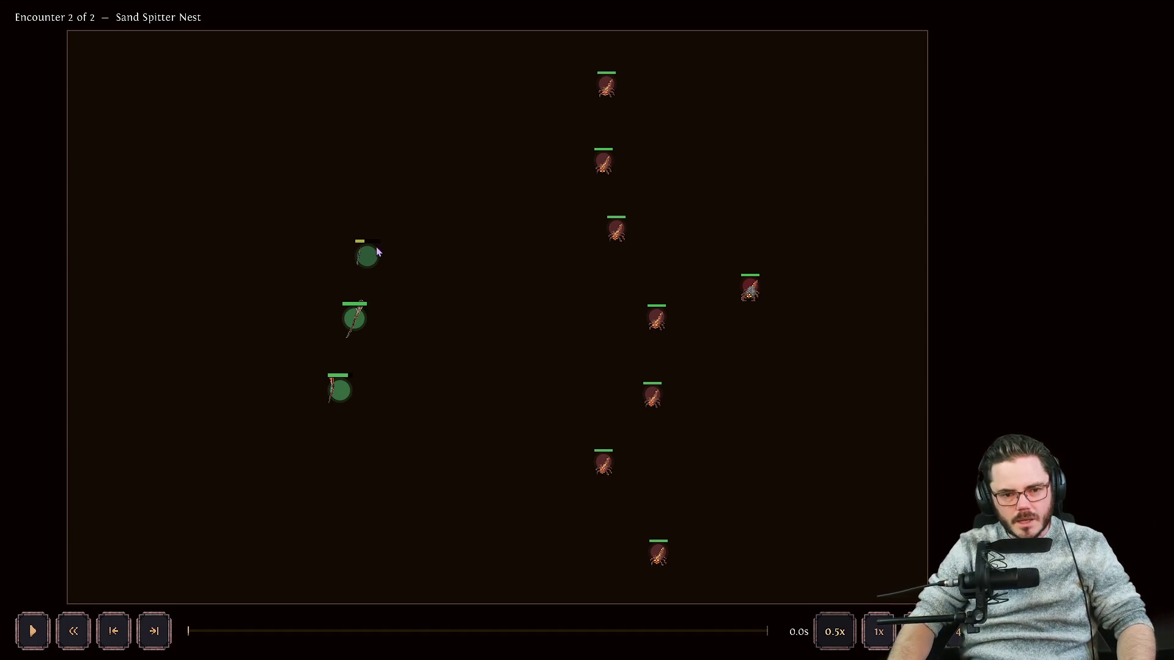
Play the Sand Spitter Nest battle through to the Crab Hunting victory report.
mouse_move(361, 260)
key("space")
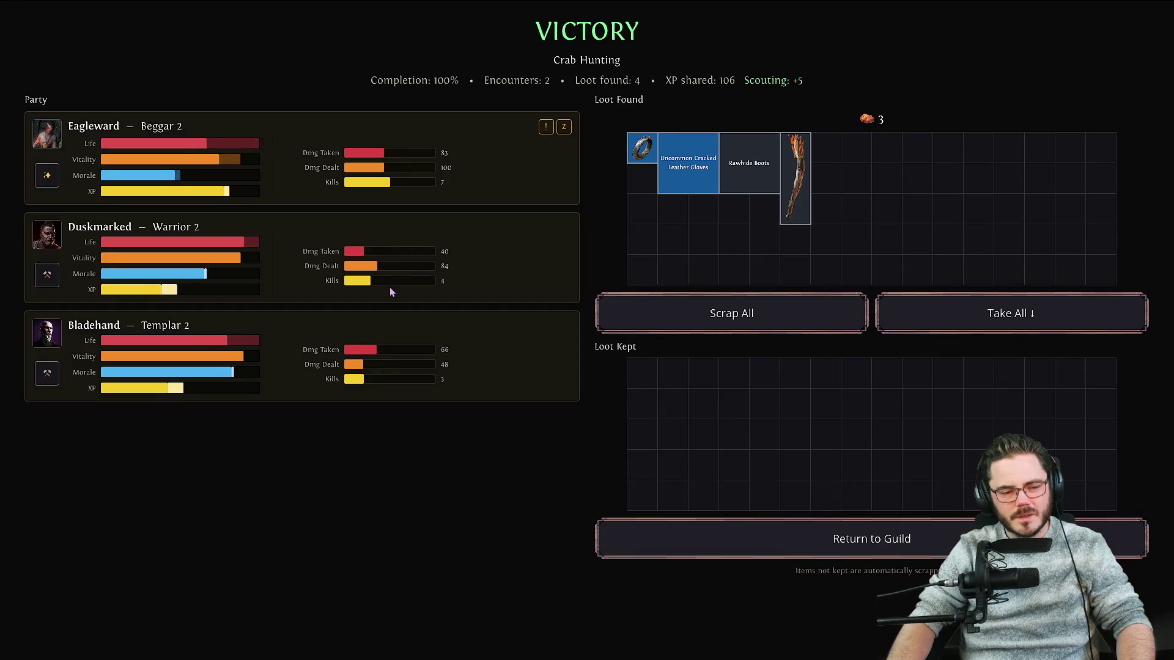
Keep the Iron Ring, Cracked Leather Gloves and Rawhide Boots, then return to the guild.
left_click(636, 156)
left_click(688, 164)
left_click(757, 181)
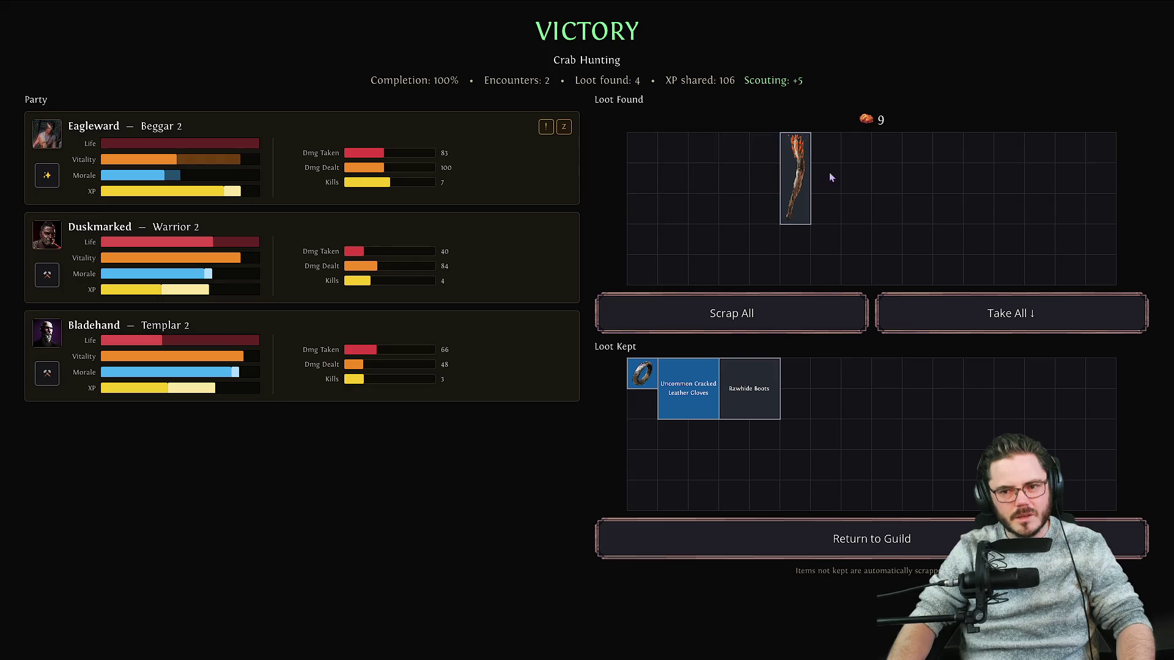
left_click(797, 177)
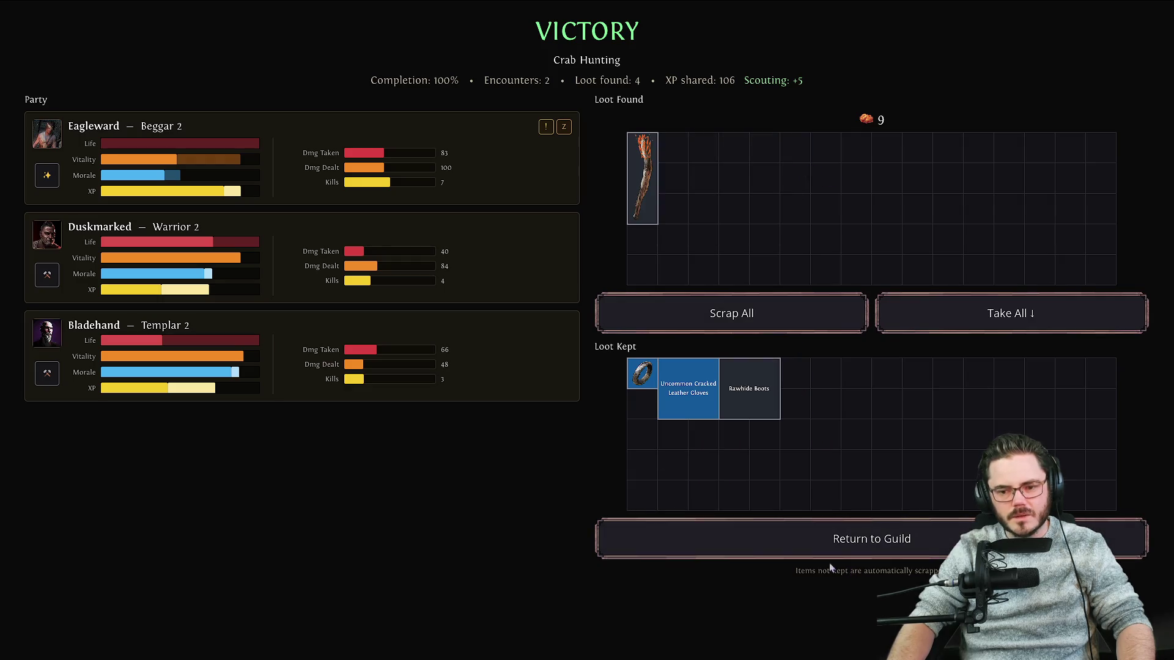
left_click(830, 540)
Equip the Rawhide Boots, Cracked Leather Gloves and Iron Ring on Eagleward.
left_click(514, 200)
left_click(558, 200)
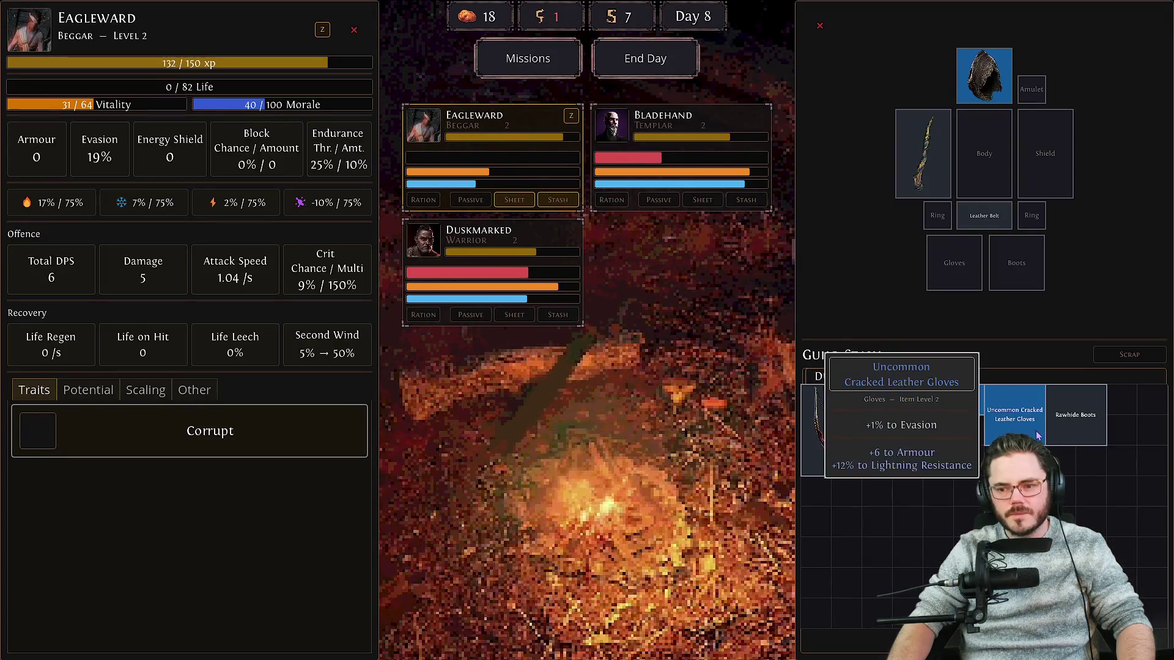
right_click(1085, 406)
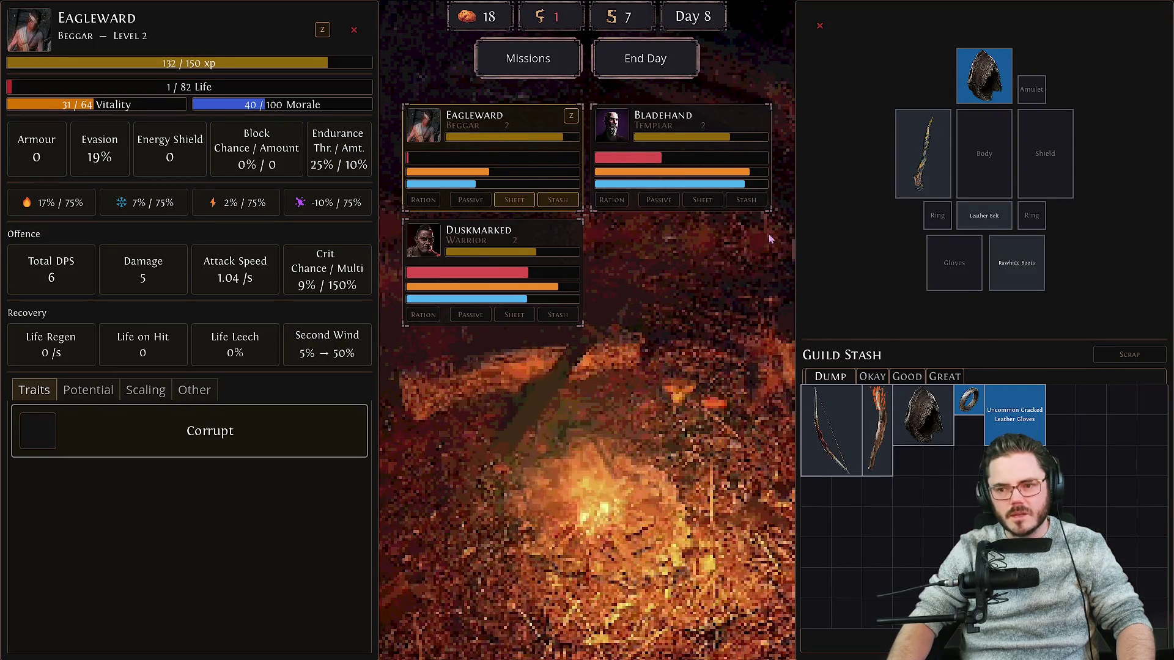
mouse_move(1024, 433)
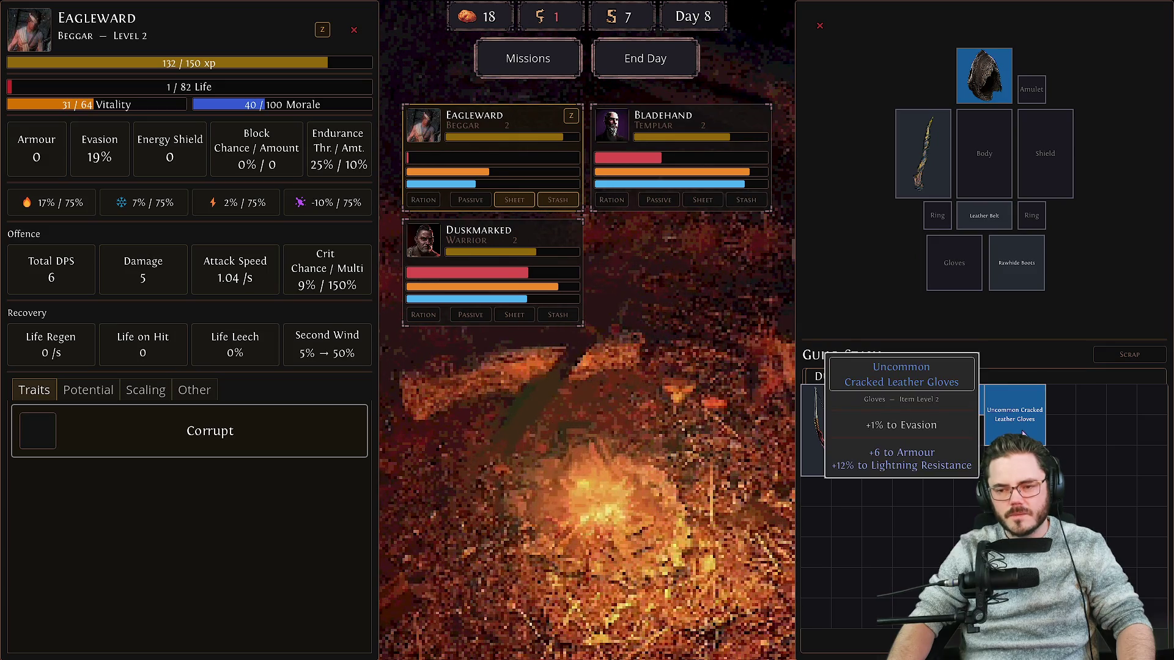
right_click(1024, 433)
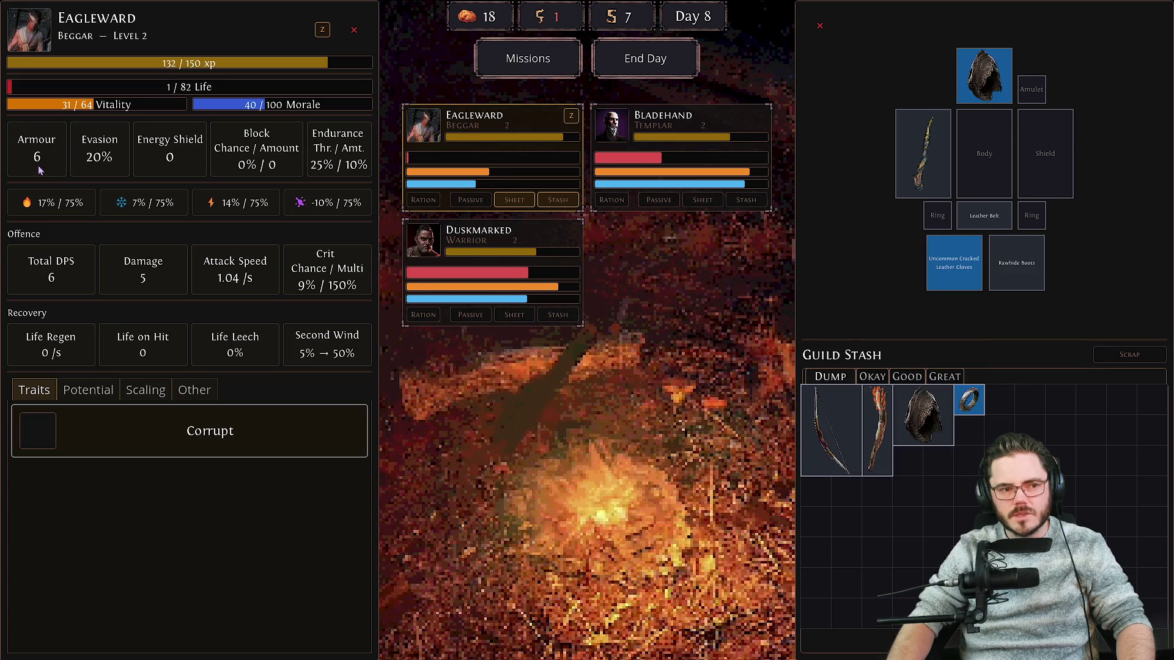
mouse_move(942, 445)
mouse_move(969, 401)
left_mouse_down()
mouse_move(978, 211)
mouse_move(938, 215)
left_mouse_up()
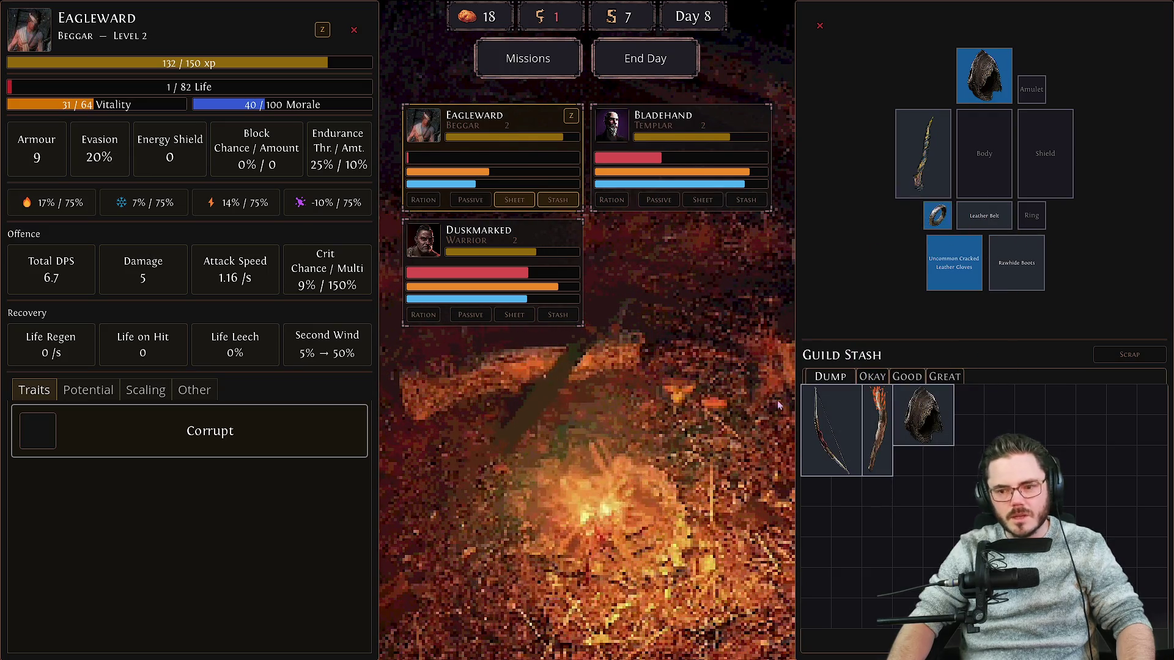
Review Bladehand's, Eagleward's and Duskmarked's stats and gear.
mouse_move(946, 427)
mouse_move(872, 456)
left_click(691, 125)
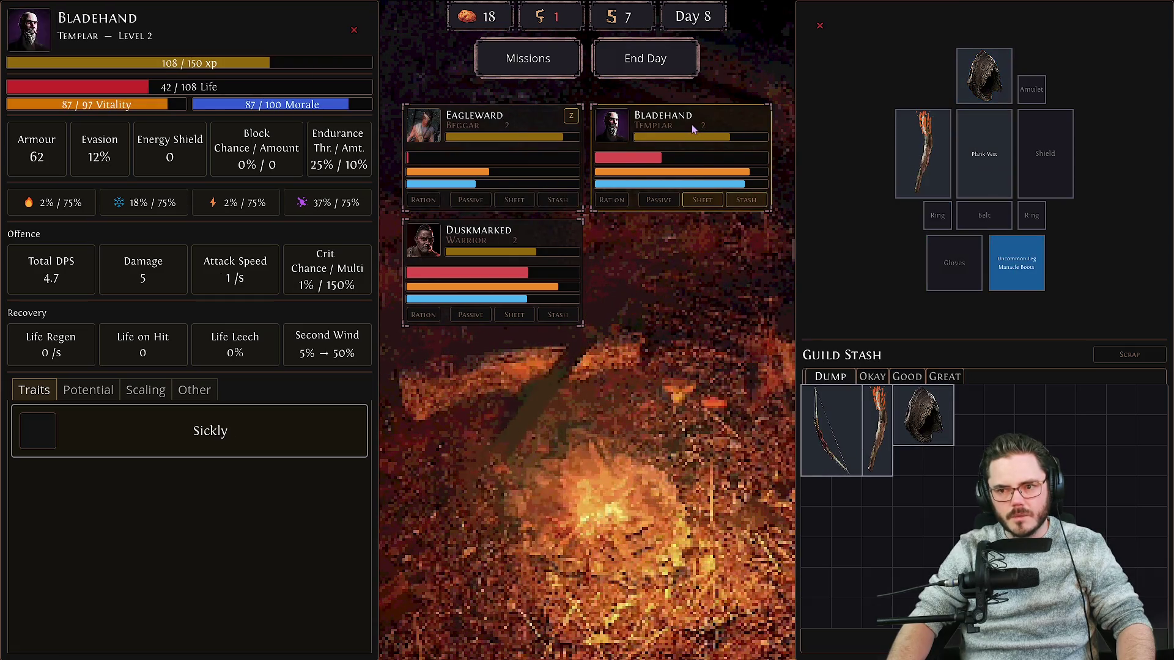
left_click(480, 127)
left_click(512, 248)
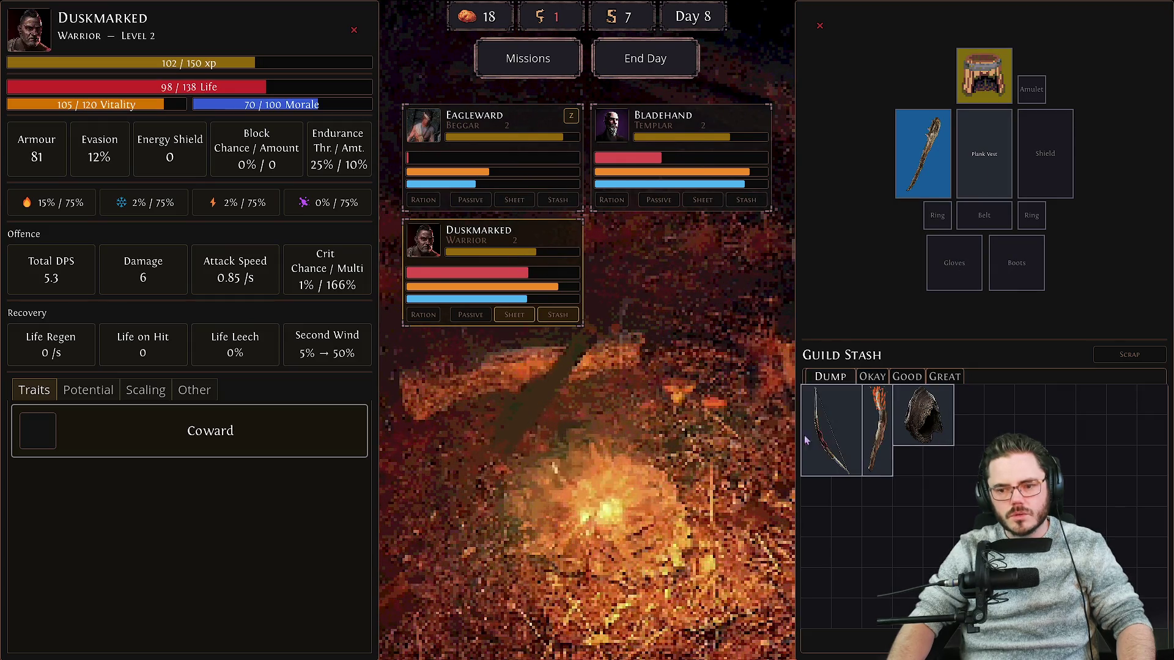
End the day to reach Day 9 and check Eagleward's stats.
left_click(640, 69)
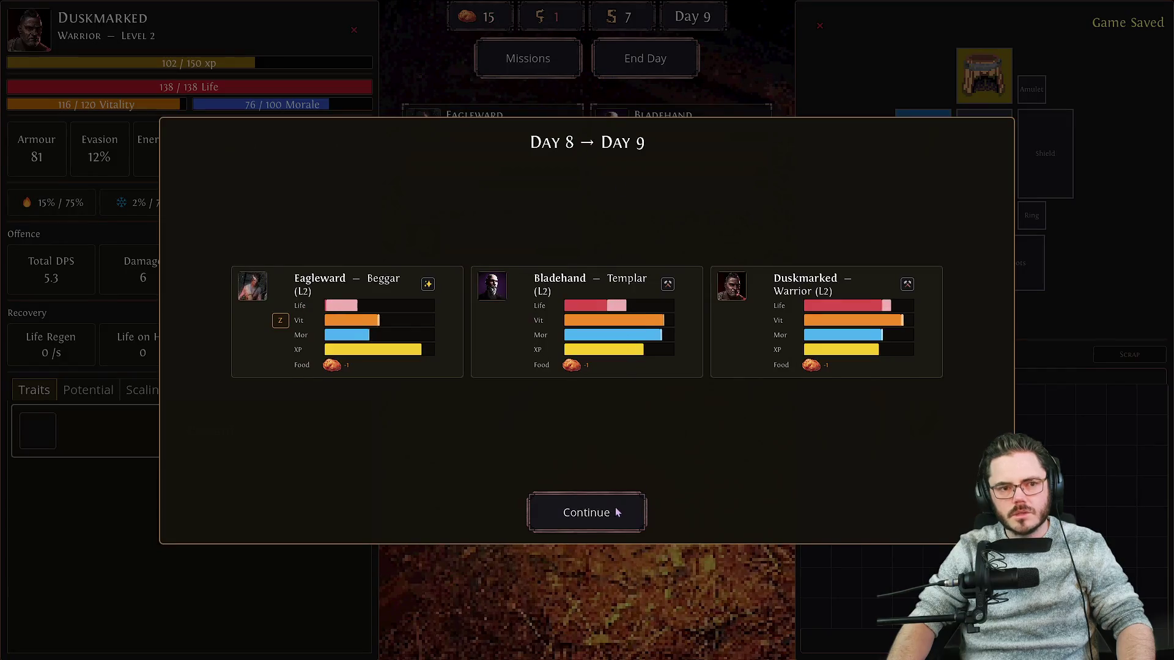
left_click(616, 513)
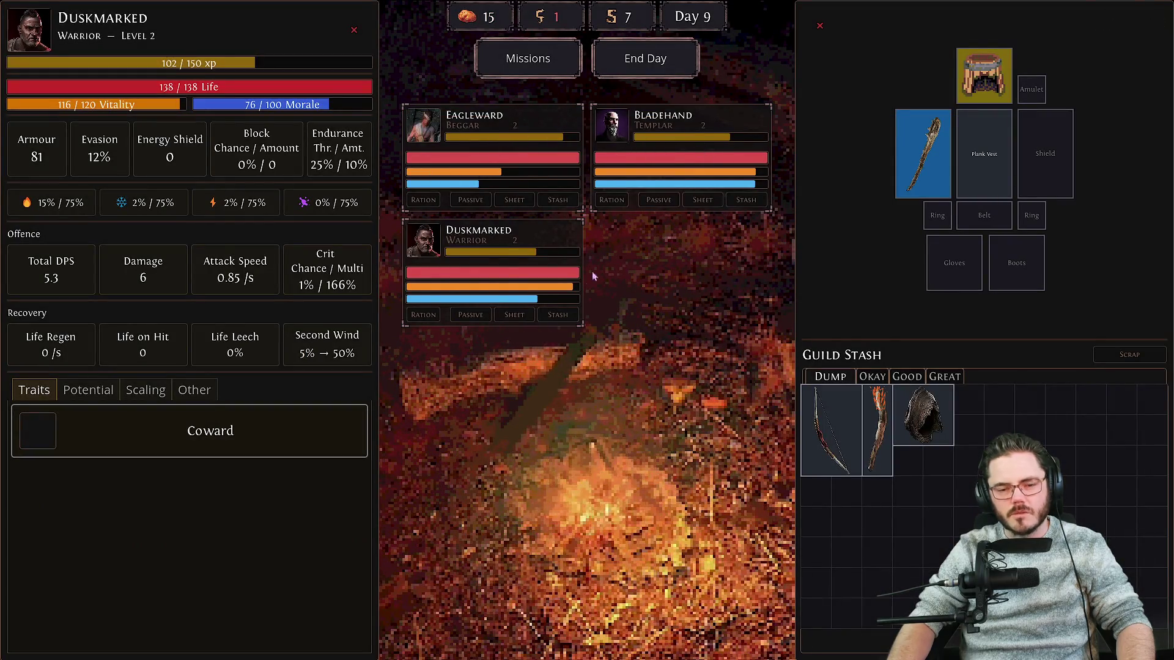
left_click(515, 118)
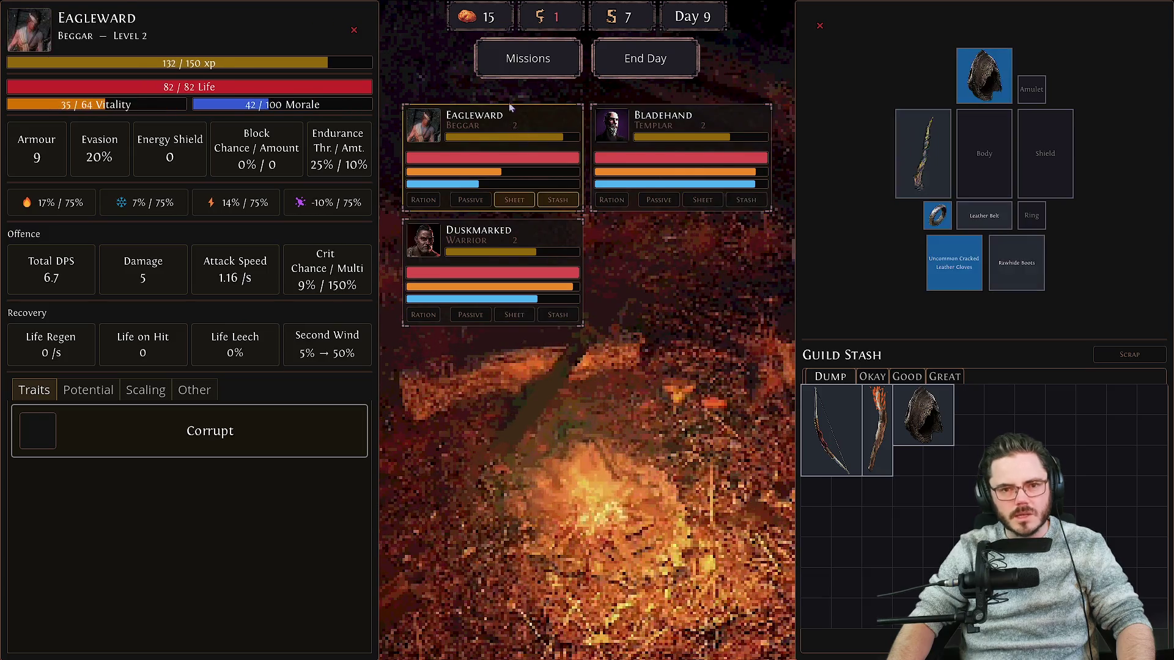
Embark on Crab Hunting and win its first encounter against the Small Zombie Pack.
left_click(523, 60)
left_click(708, 139)
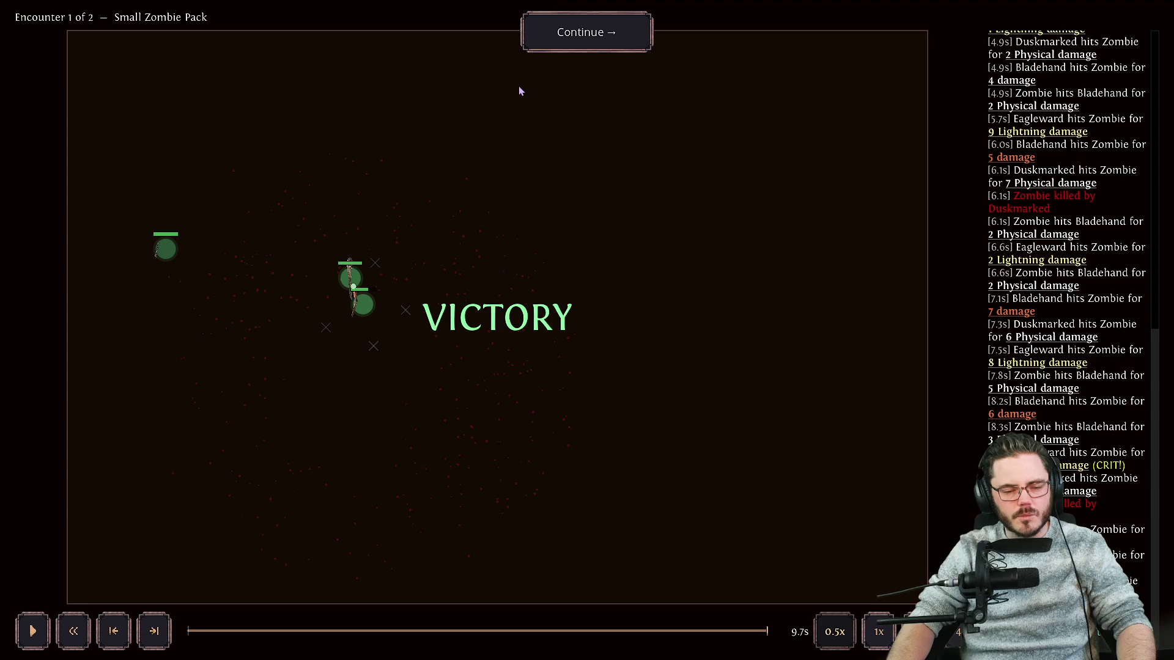
left_click(591, 38)
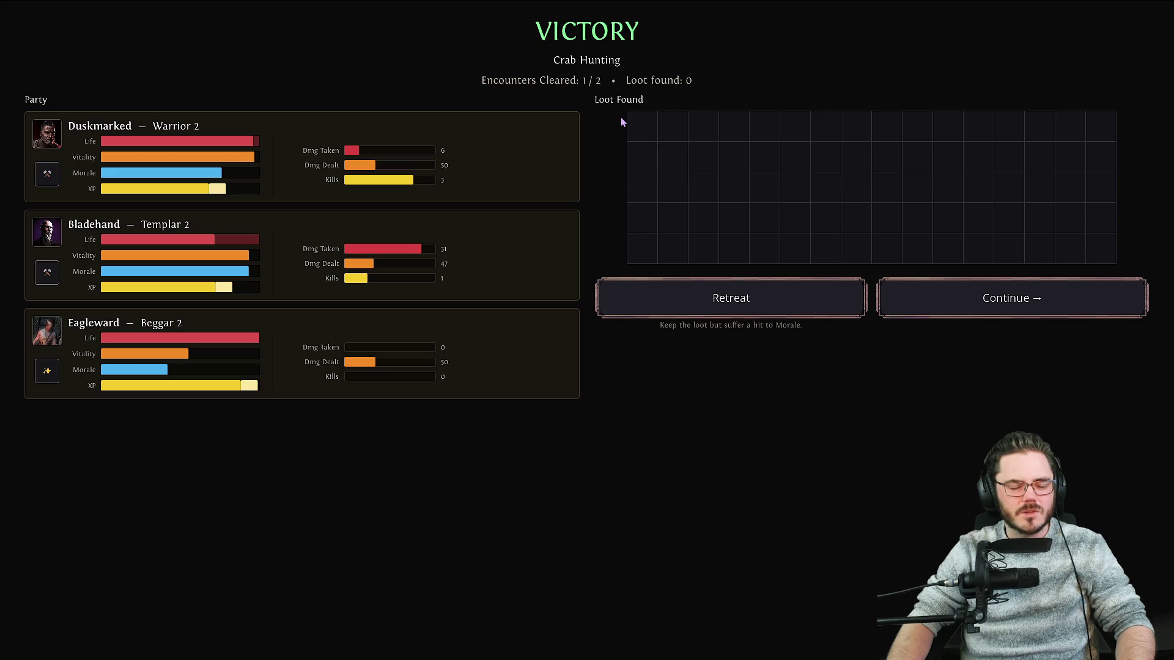
left_click(973, 297)
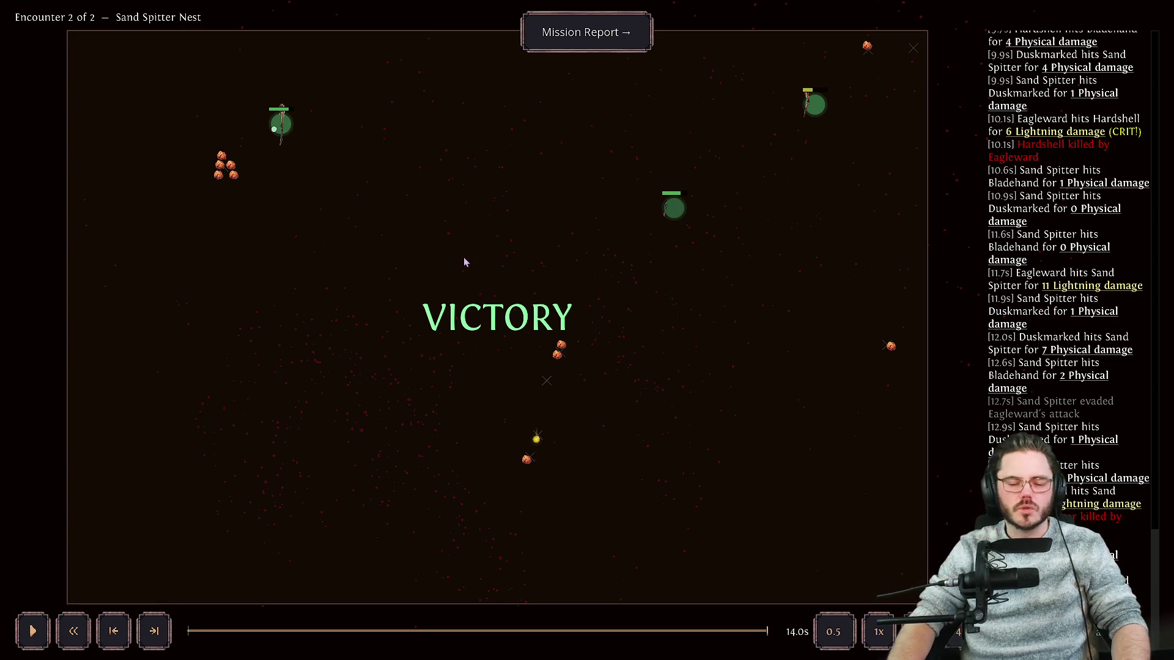
Open the Crab Hunting mission report after the Sand Spitter Nest victory.
left_click(602, 44)
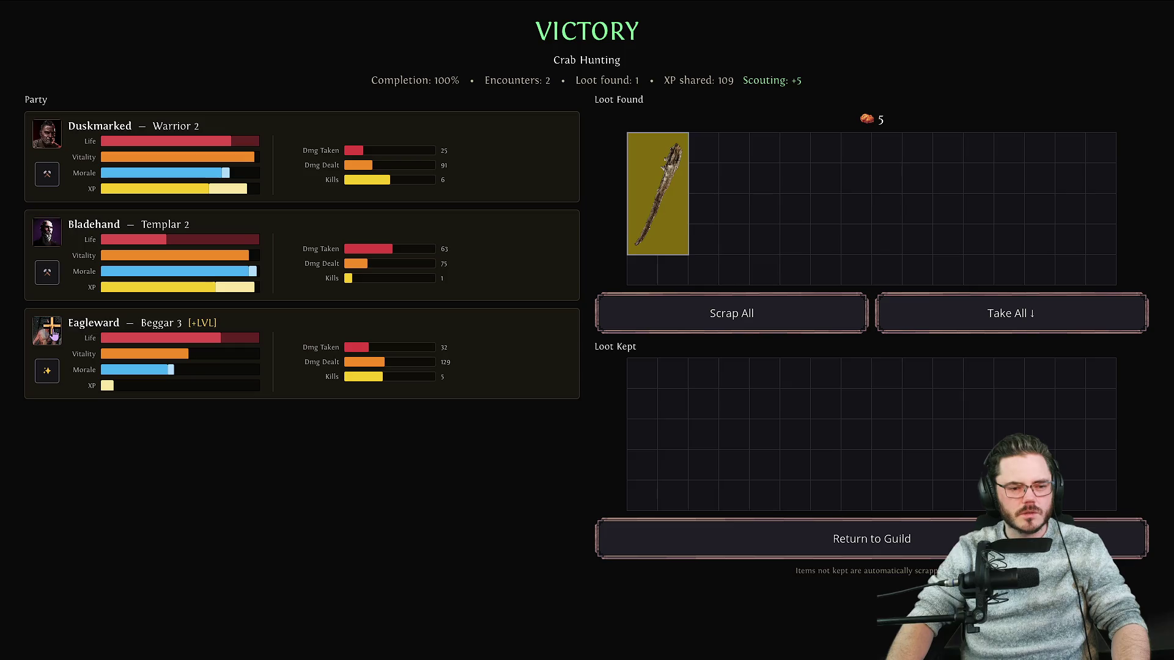
Move the Rare Driftwood Maul from Loot Found into Loot Kept.
mouse_move(214, 389)
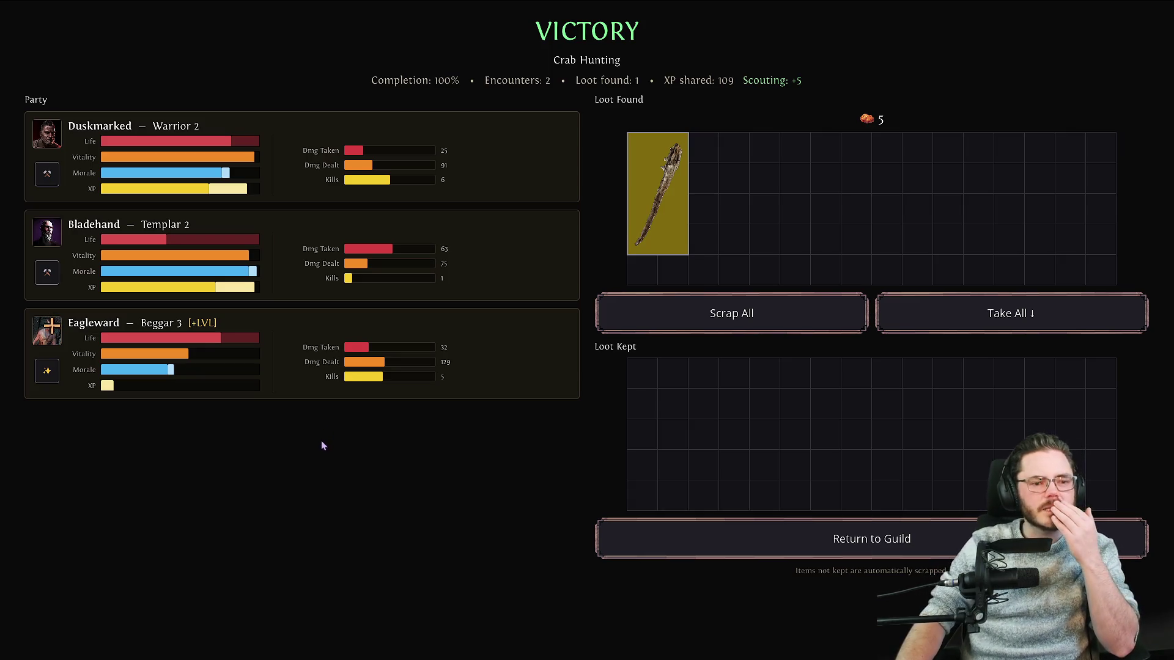
mouse_move(674, 228)
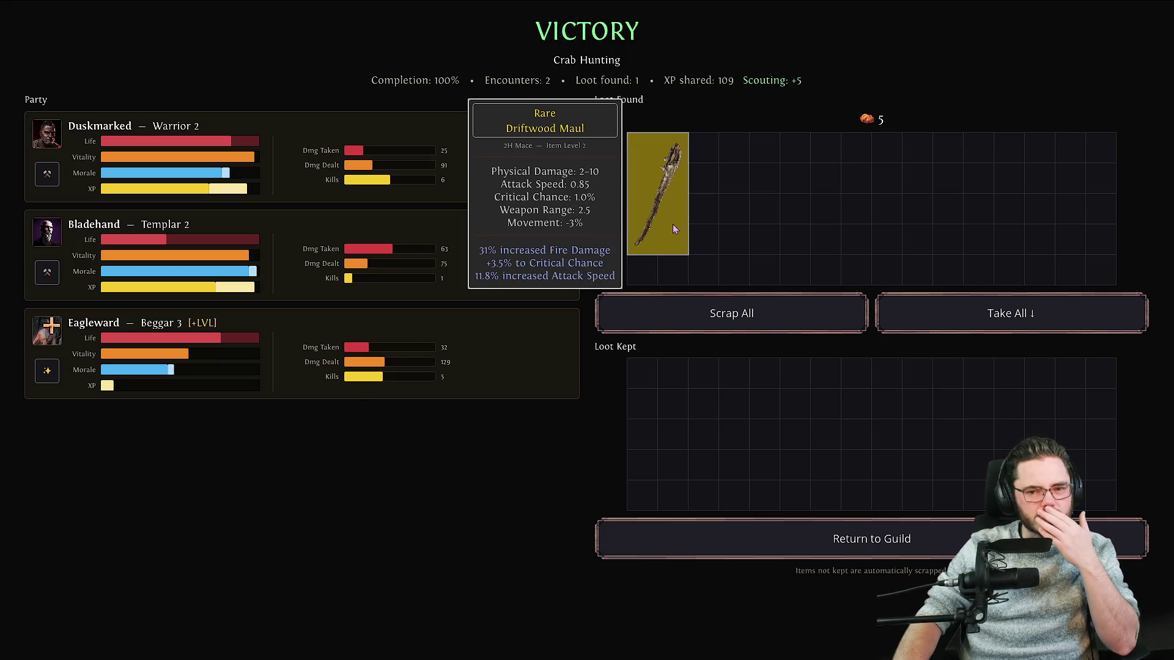
left_click_drag(670, 223, 679, 435)
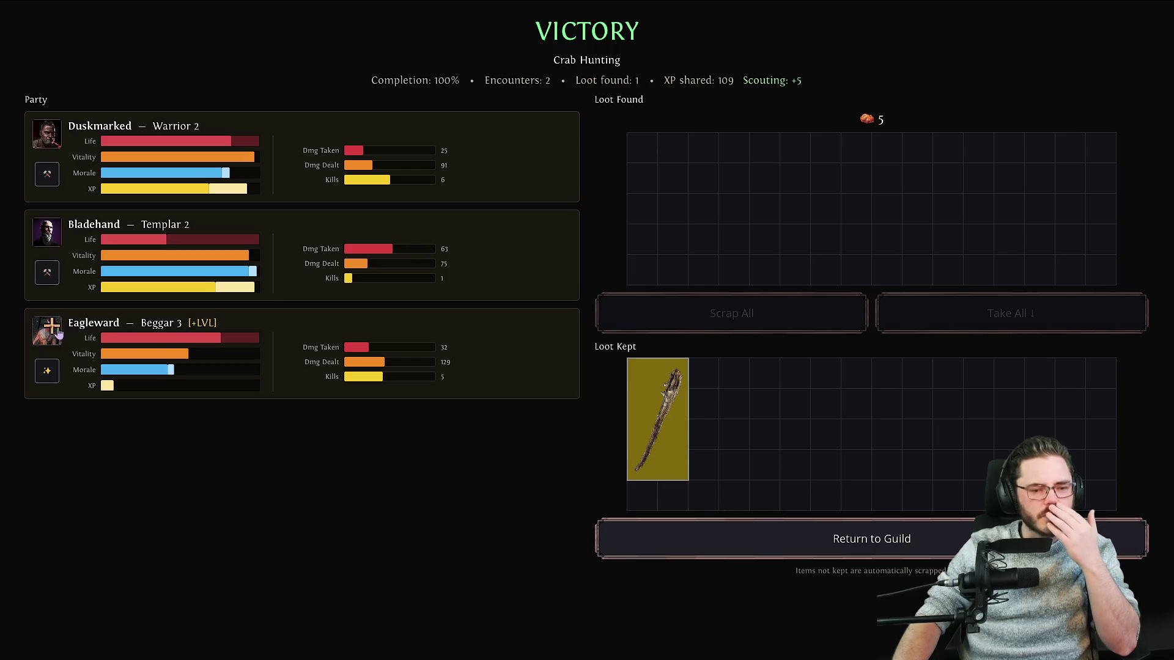
mouse_move(660, 430)
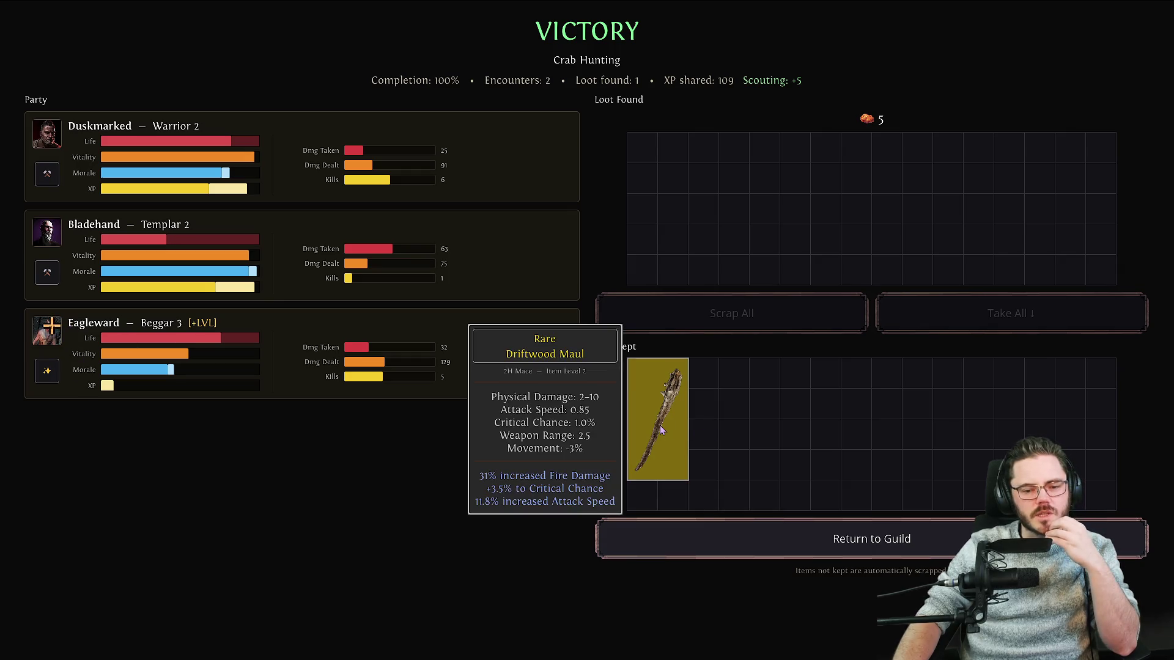
left_click(60, 325)
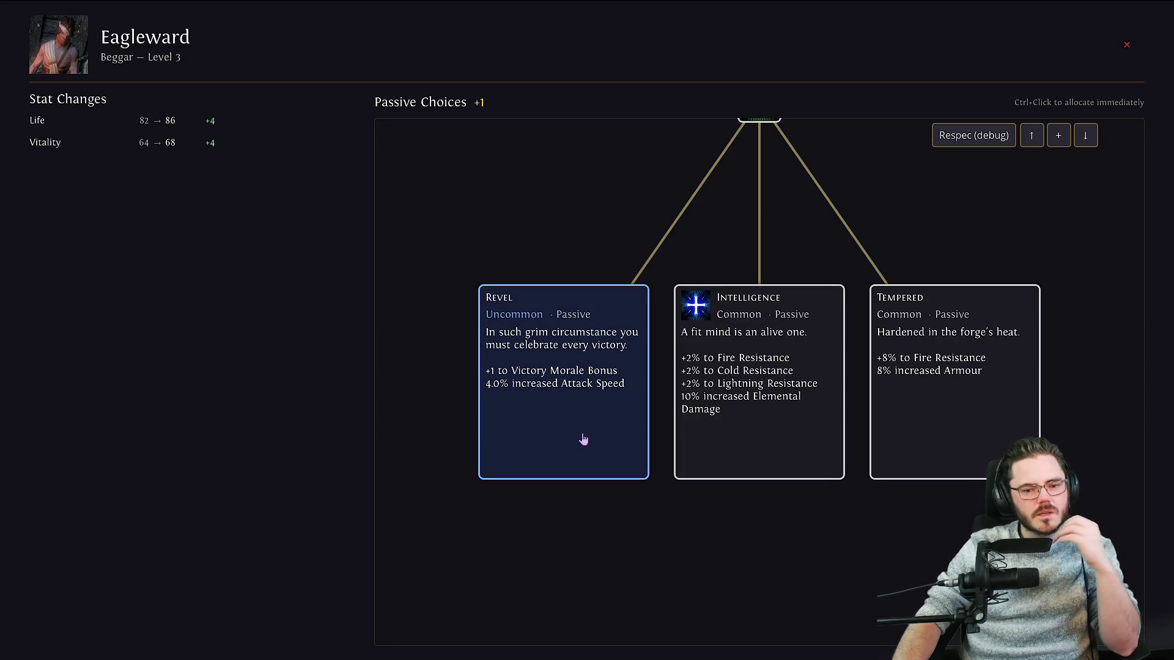
Give Eagleward the Revel passive, return to camp and advance to Day 10.
left_click(733, 431, "ctrl")
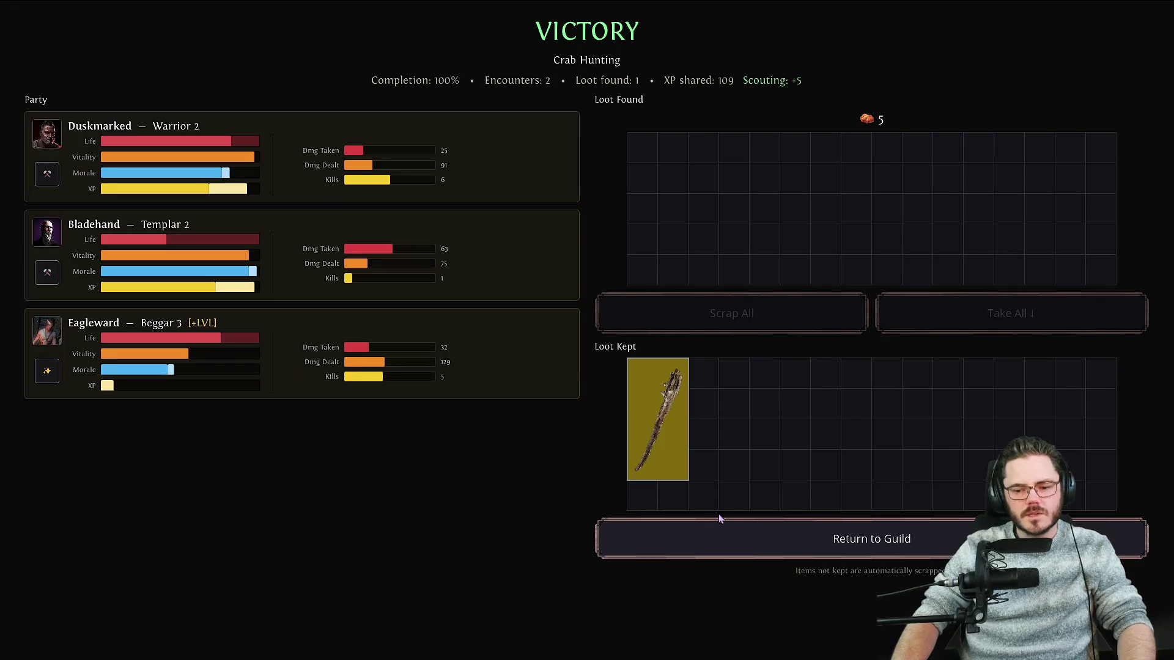
left_click(719, 523)
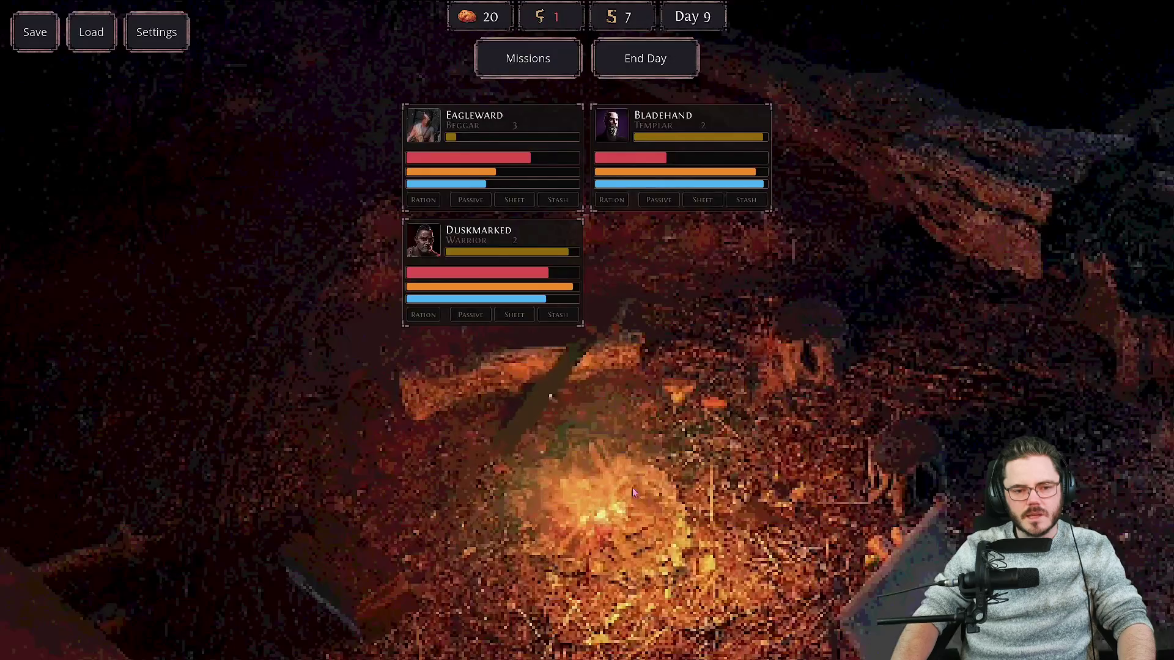
left_click(647, 69)
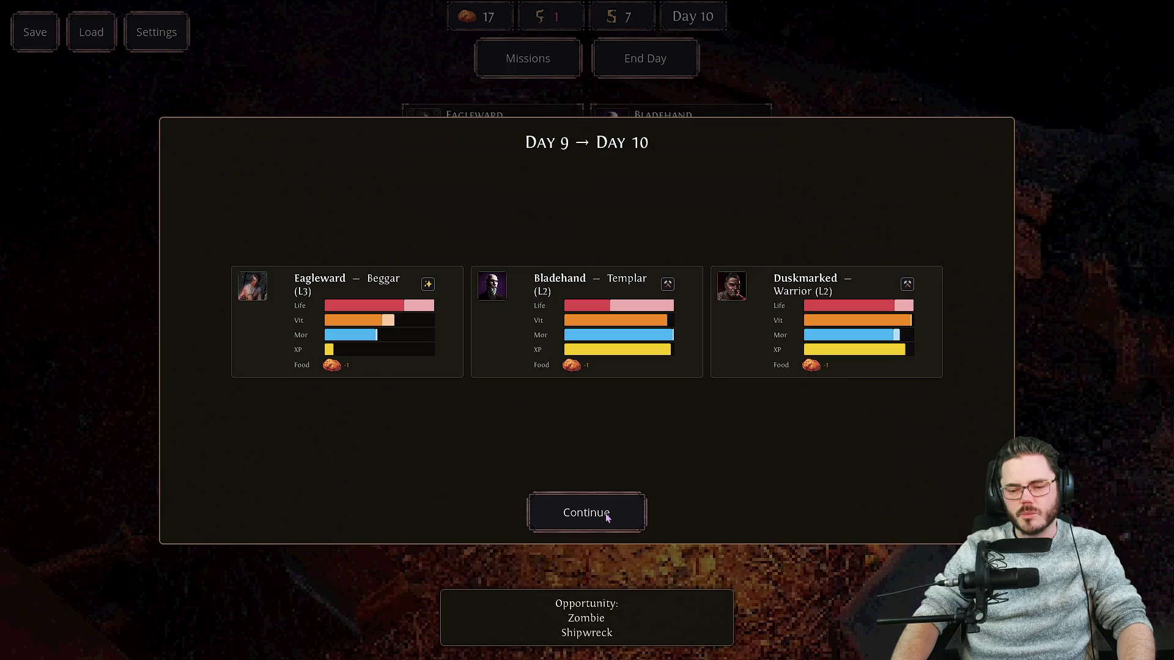
left_click(607, 518)
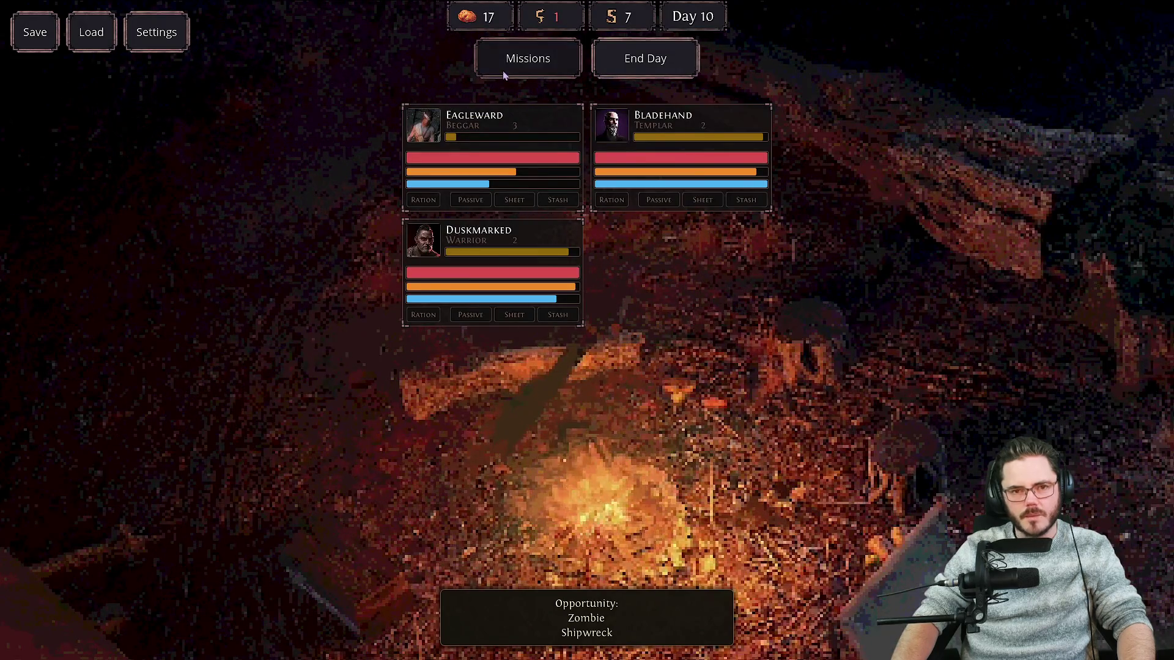
Glance at the mission list, then review Eagleward's and Duskmarked's gear and the stash.
left_click(504, 70)
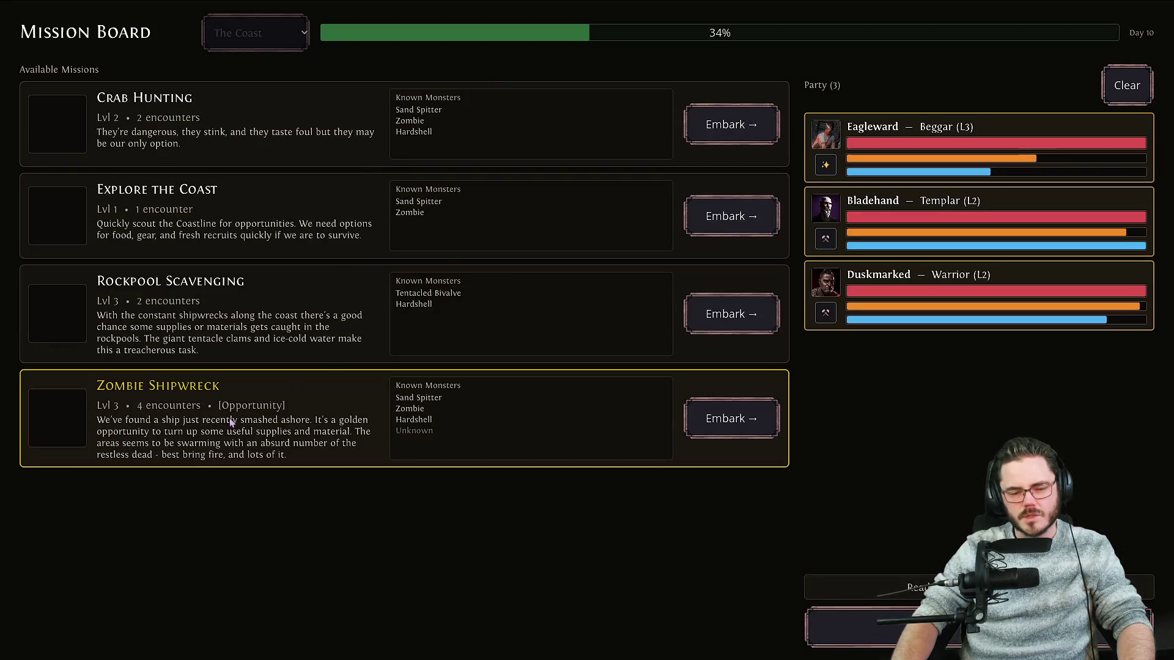
mouse_move(489, 202)
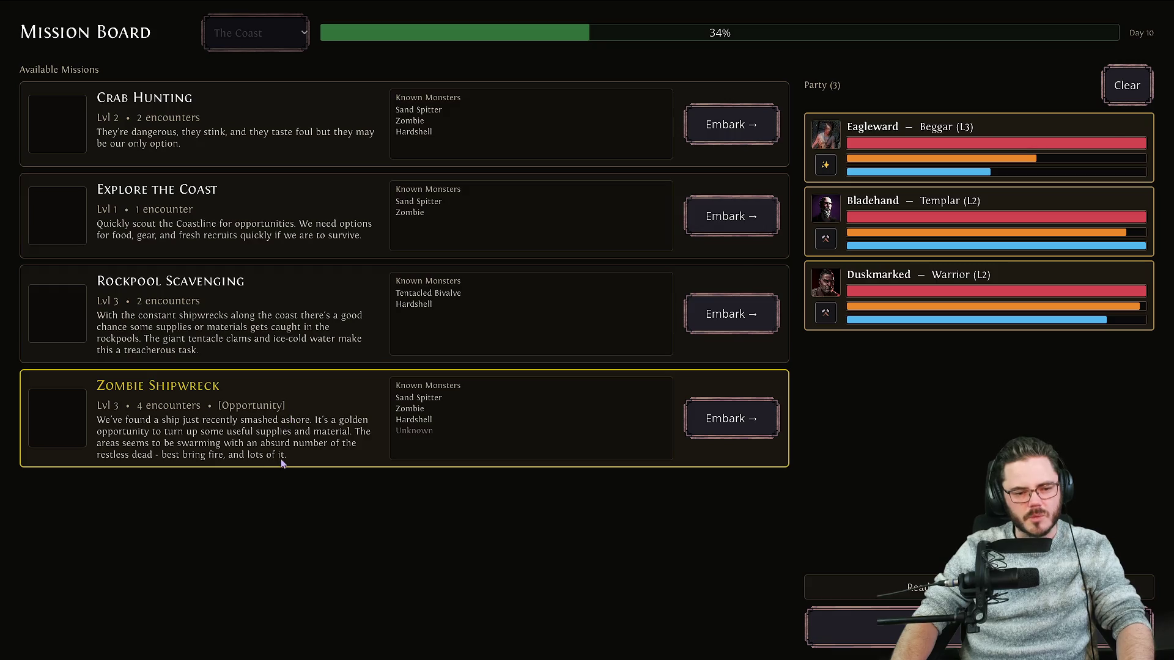
key("Escape")
left_click(570, 137)
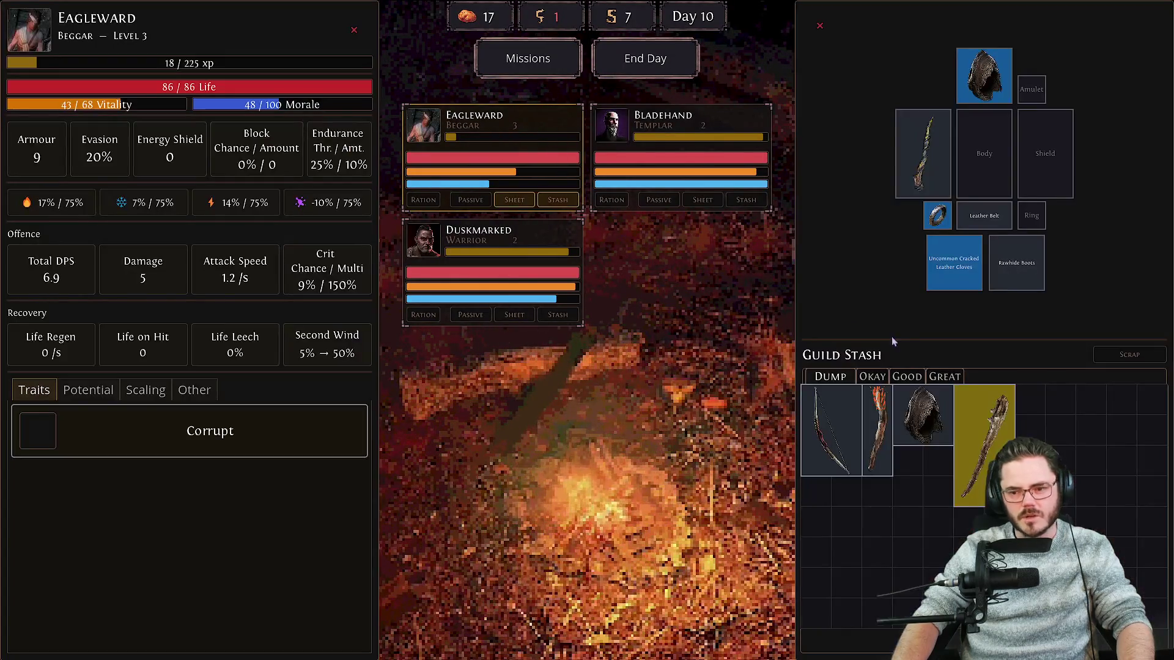
mouse_move(981, 446)
left_click(480, 245)
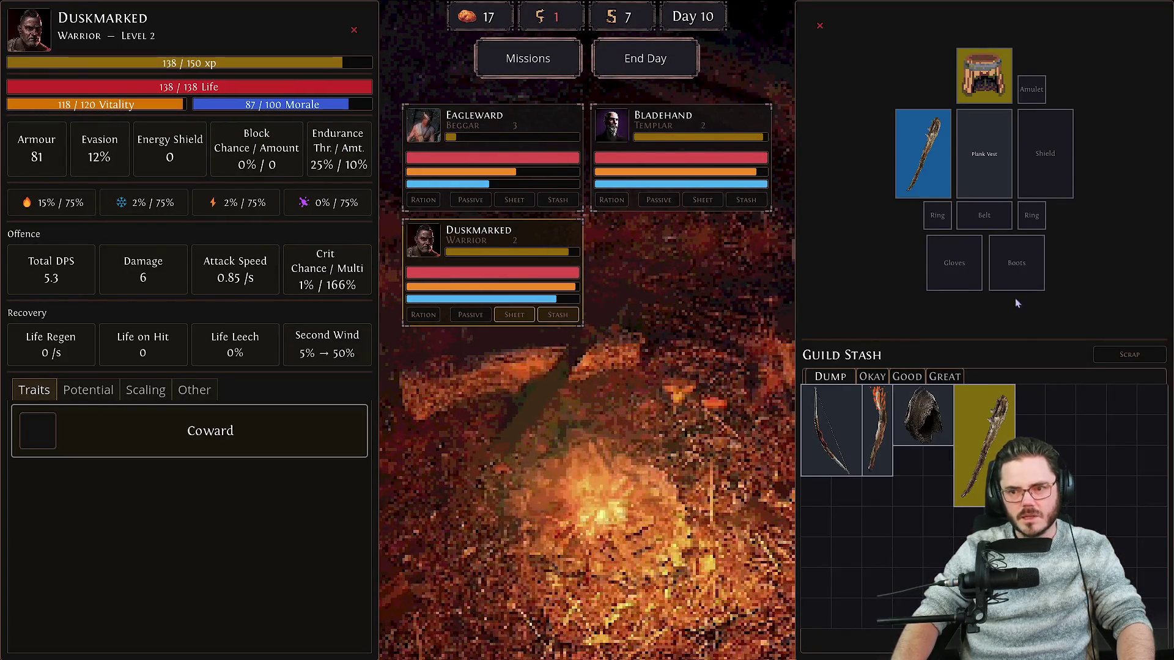
mouse_move(930, 156)
mouse_move(993, 429)
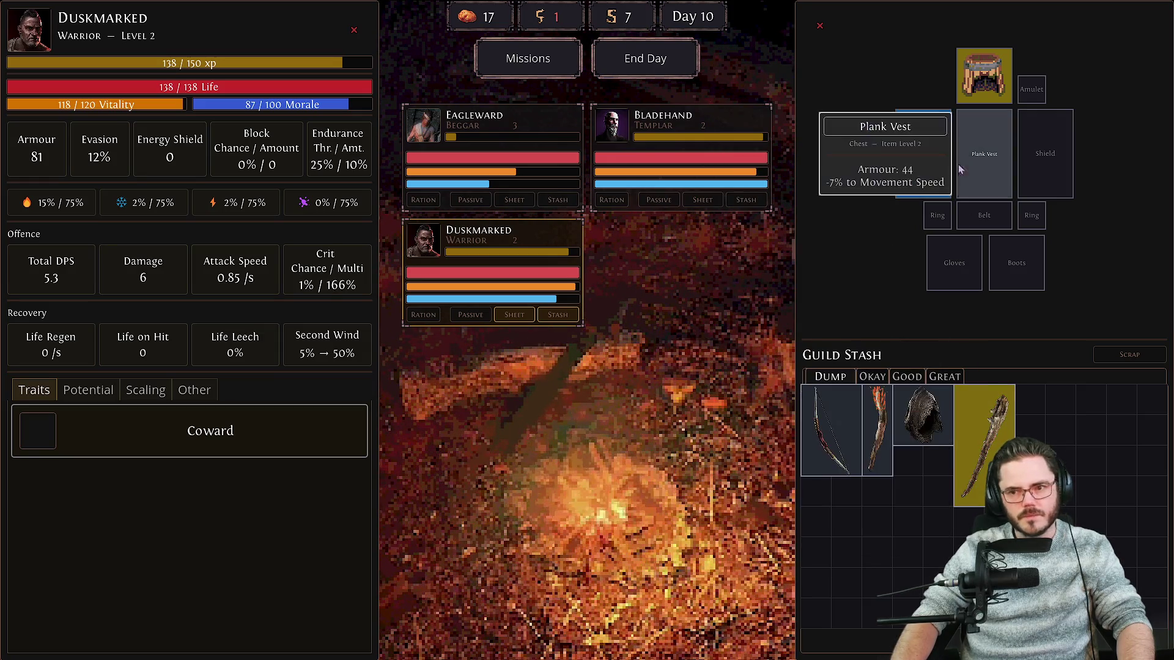
Try the stash weapon on Bladehand, then restore the Driftwood Torch.
left_click(705, 157)
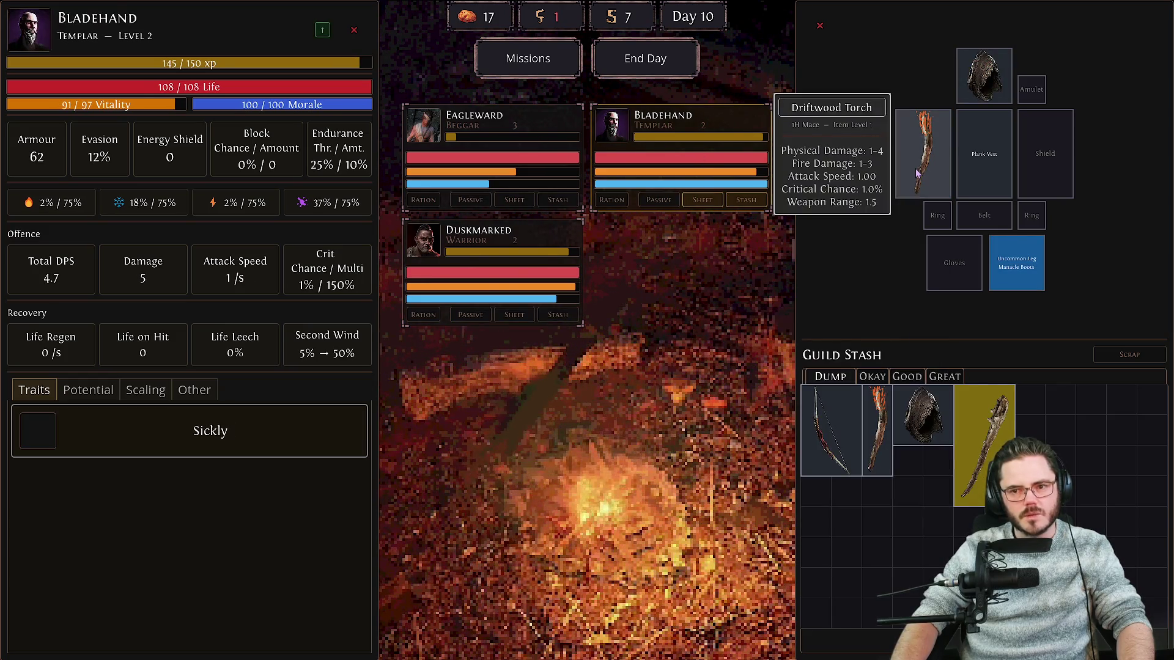
right_click(984, 452)
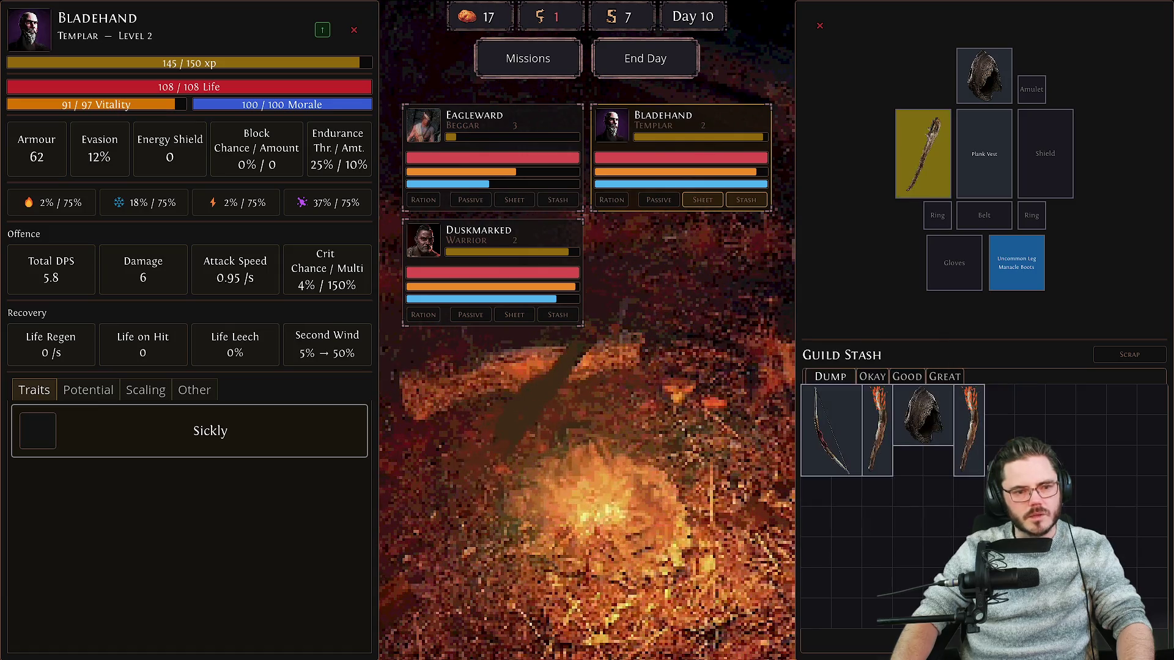
right_click(921, 158)
right_click(970, 428)
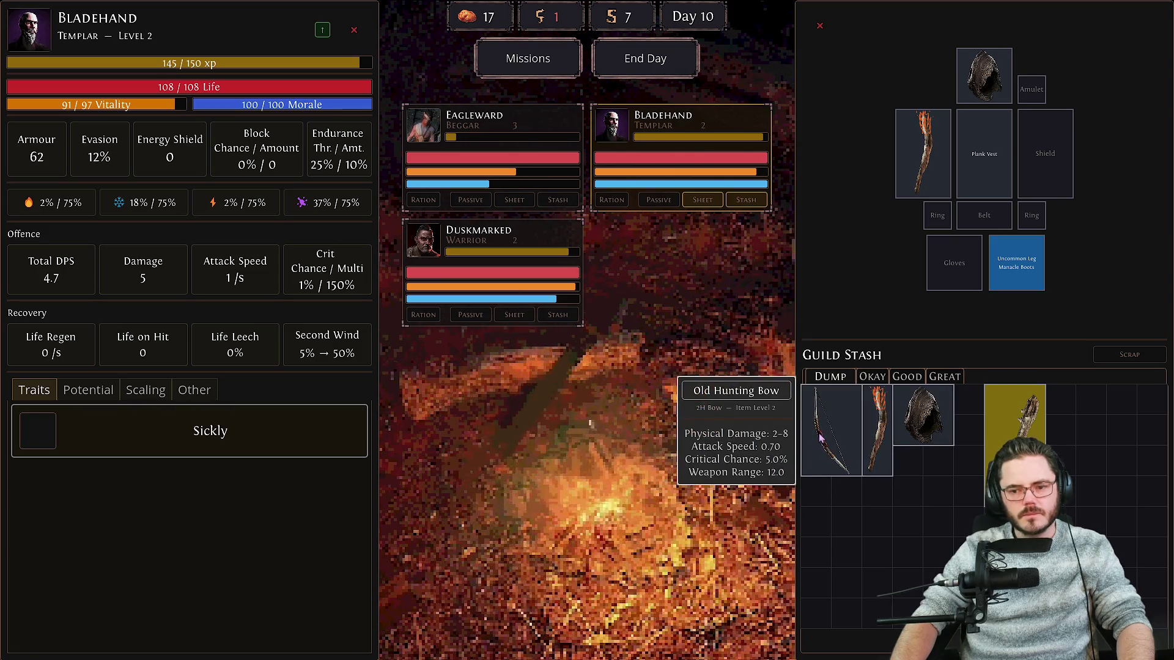
Embark on the Zombie Shipwreck mission from the mission board.
left_click(463, 139)
left_click(527, 58)
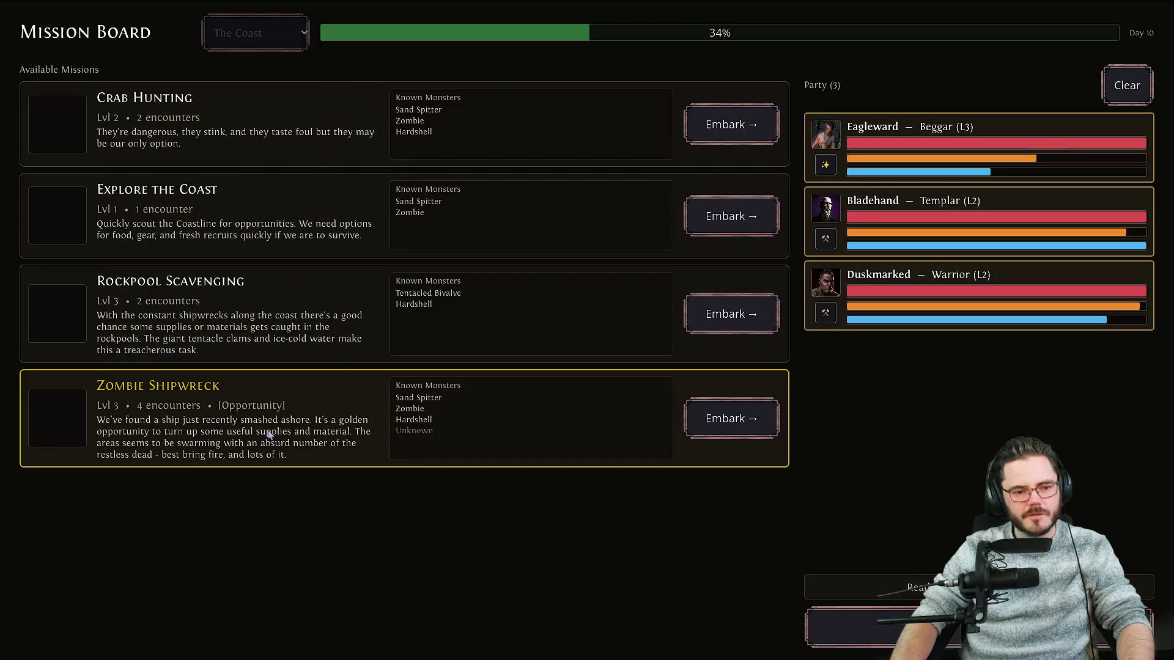
left_click(733, 420)
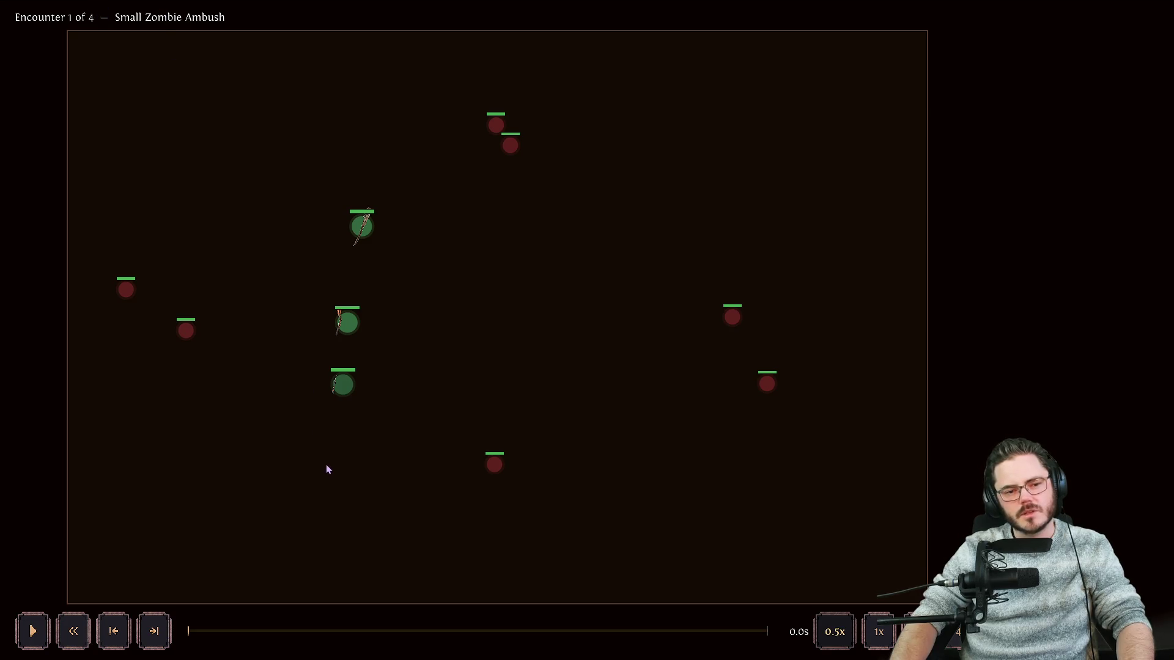
Win the Small Zombie Ambush battle and bring up Bladehand's level-up choices.
key("space")
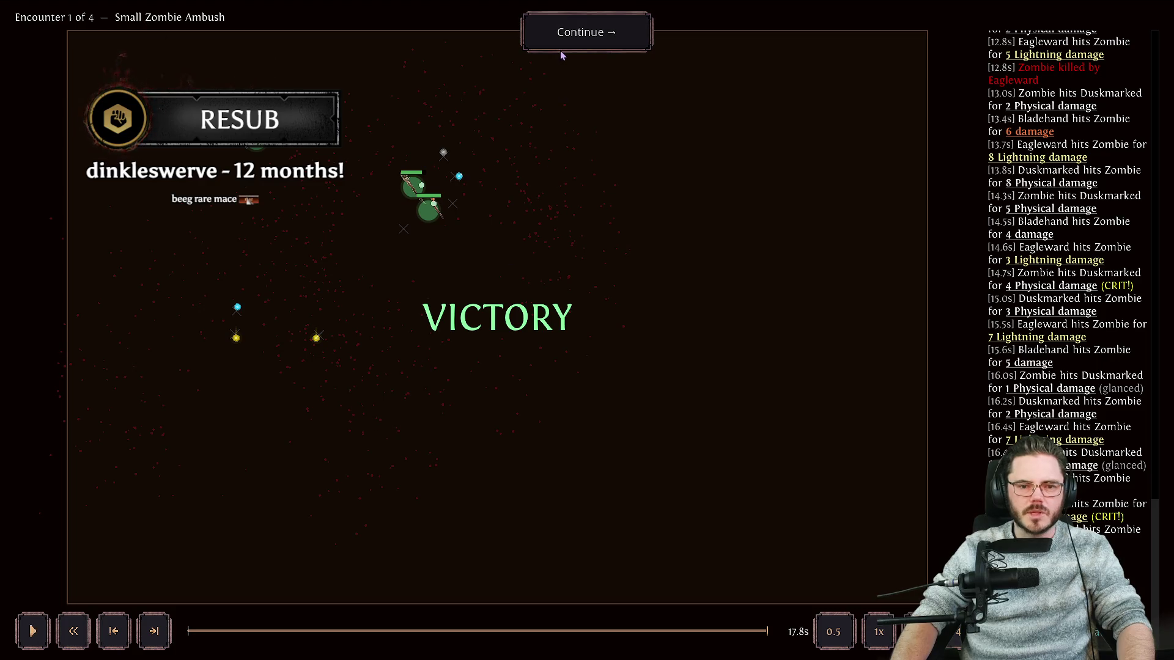
left_click(561, 52)
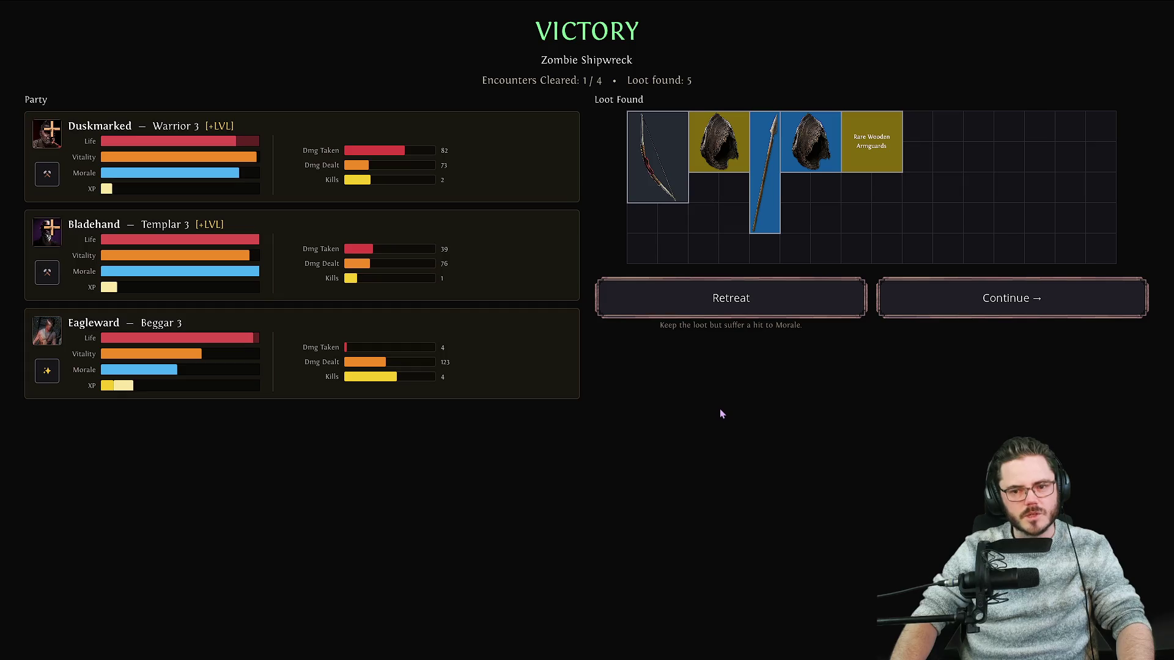
left_click(55, 227)
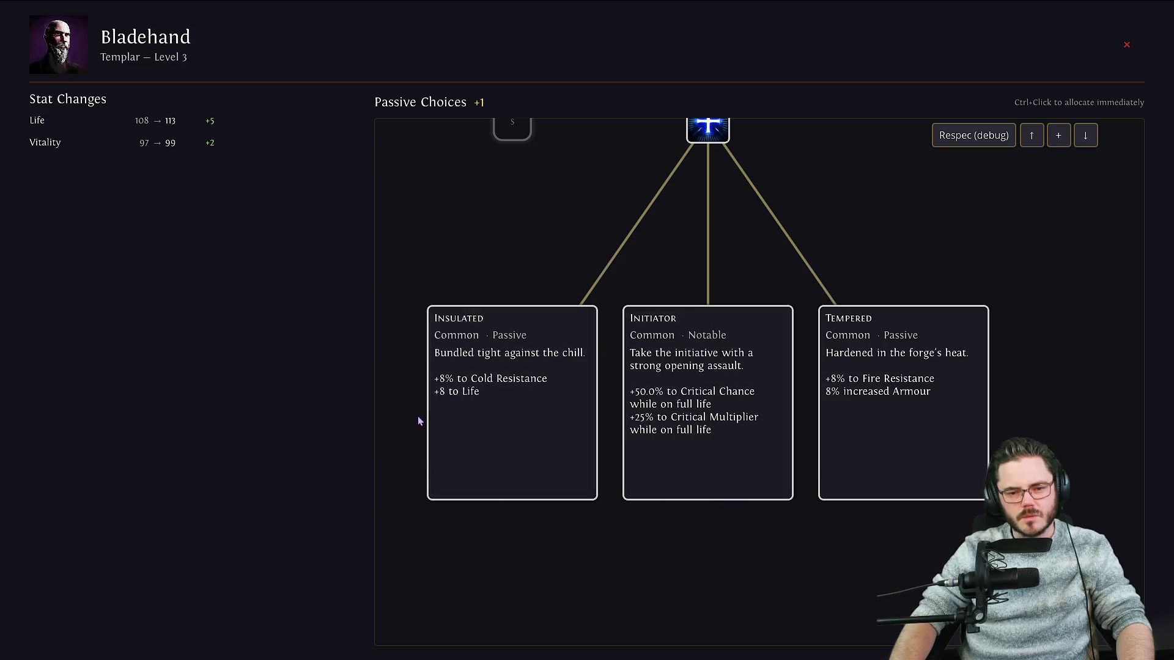
Give Bladehand Insulated and Duskmarked Strength, then continue to the Small Zombie Pack encounter.
left_click(503, 426)
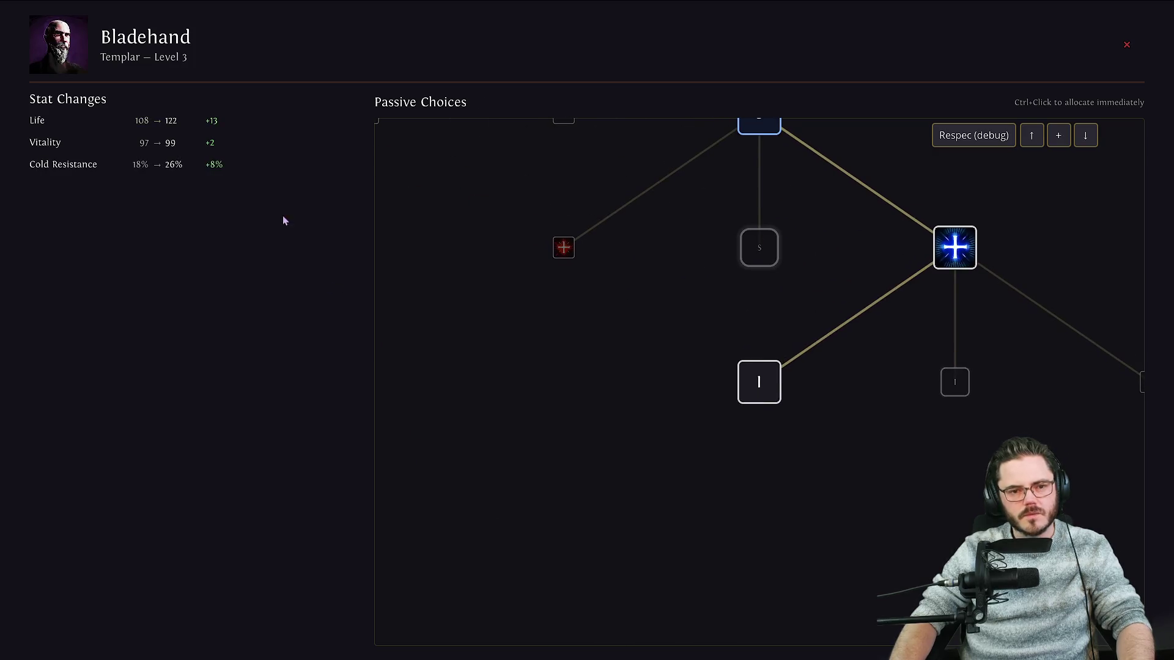
key("Escape")
left_click(53, 134)
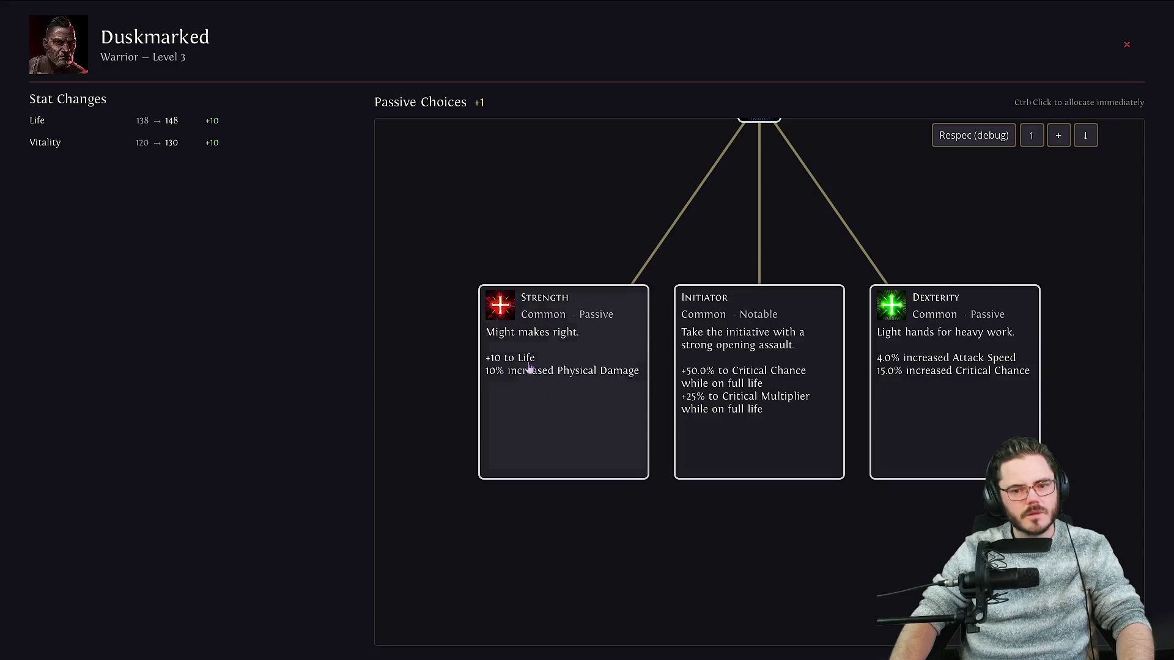
left_click(558, 408)
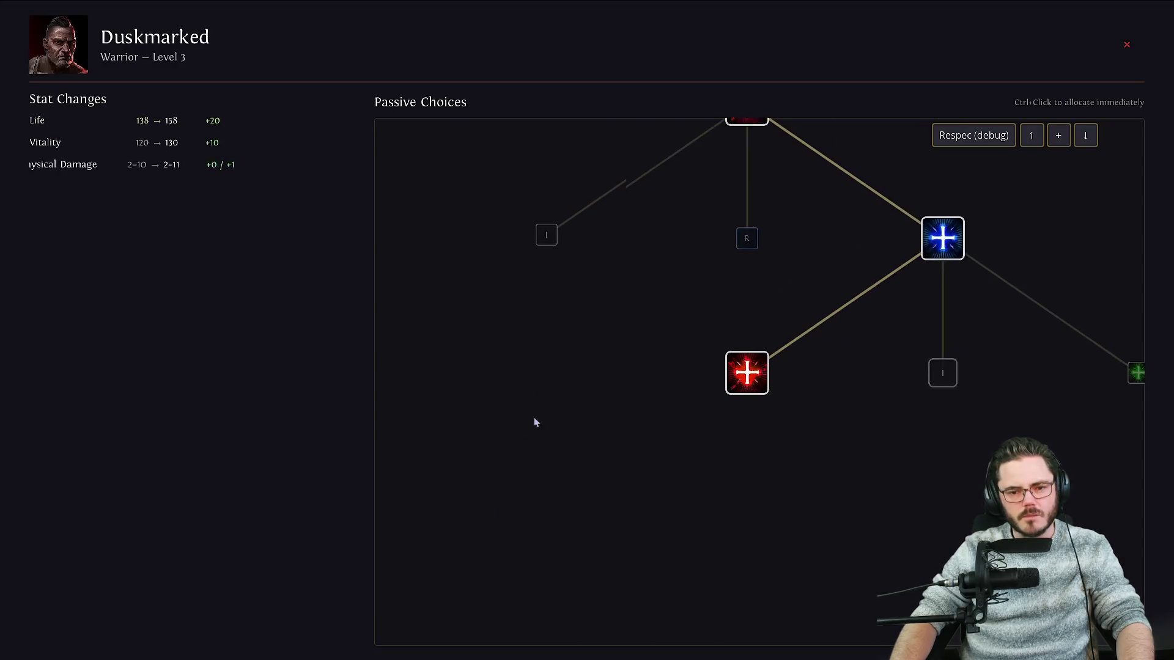
key("Escape")
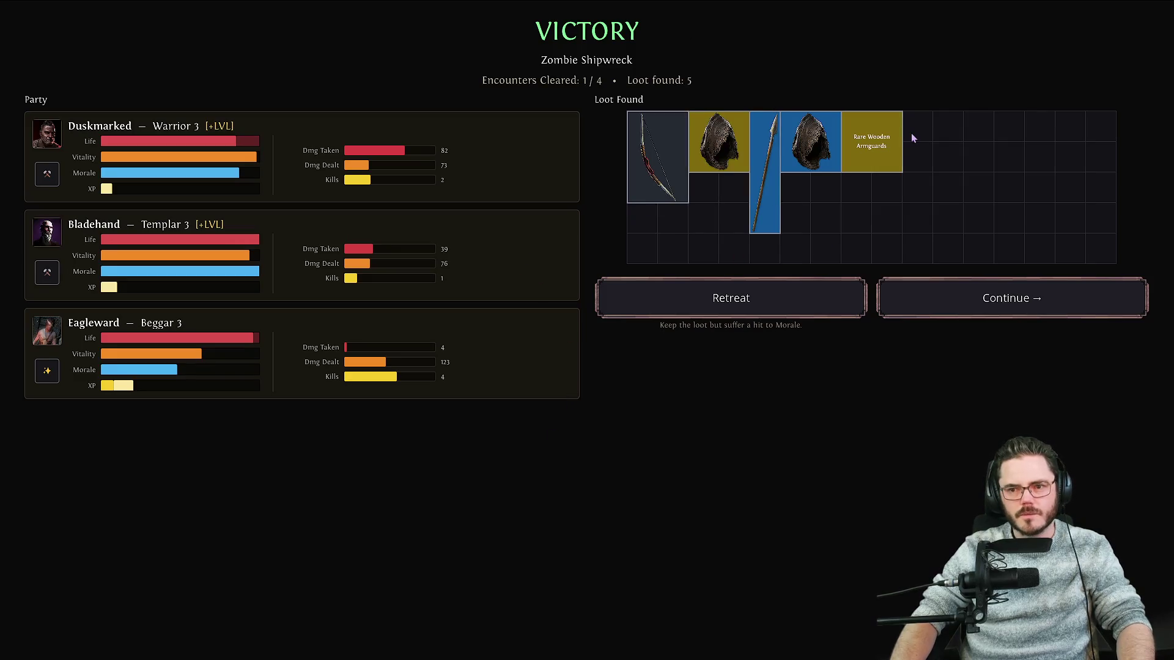
left_click(992, 312)
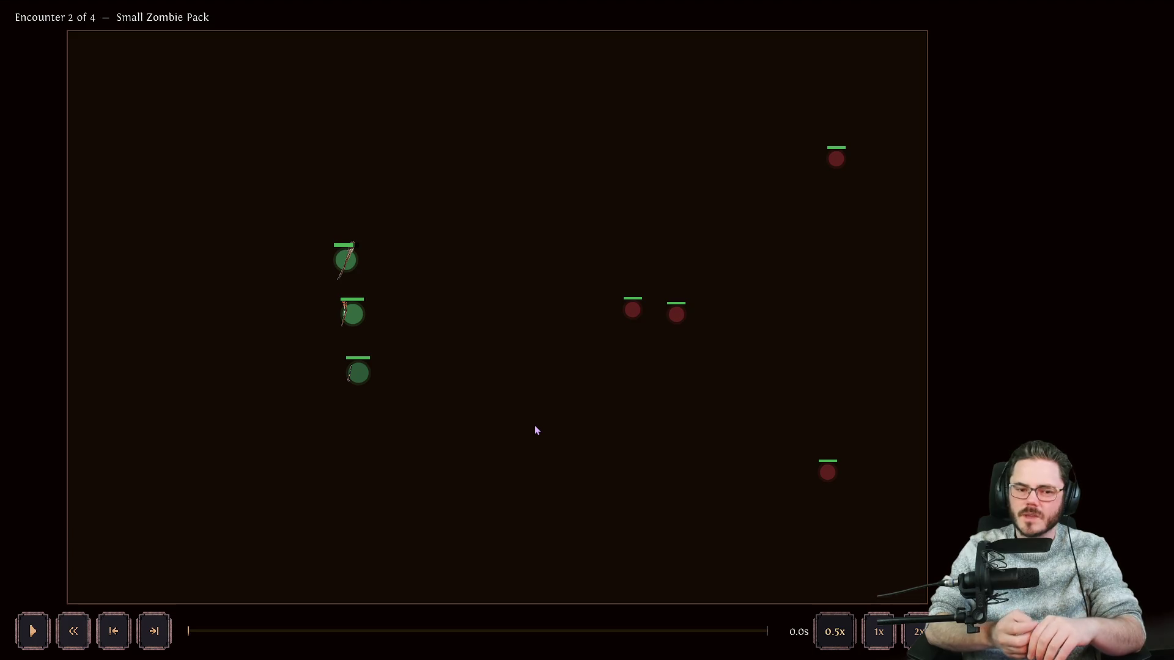
Win the Small Zombie Pack battle and continue to the Huge Zombie Horde encounter.
key("space")
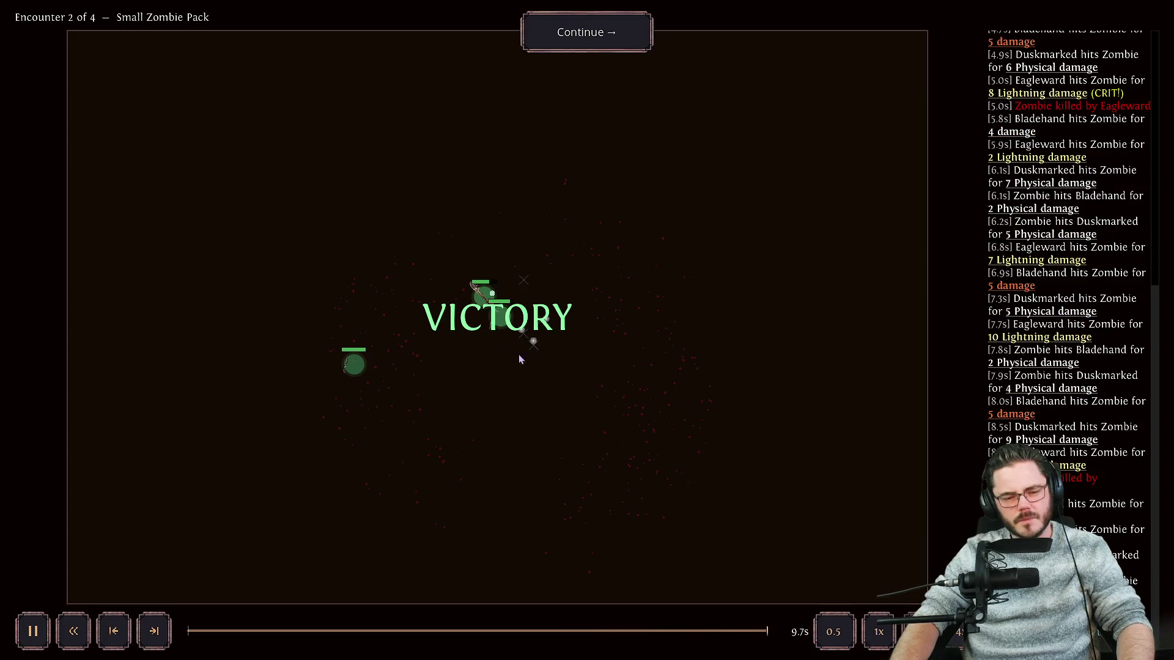
left_click(559, 47)
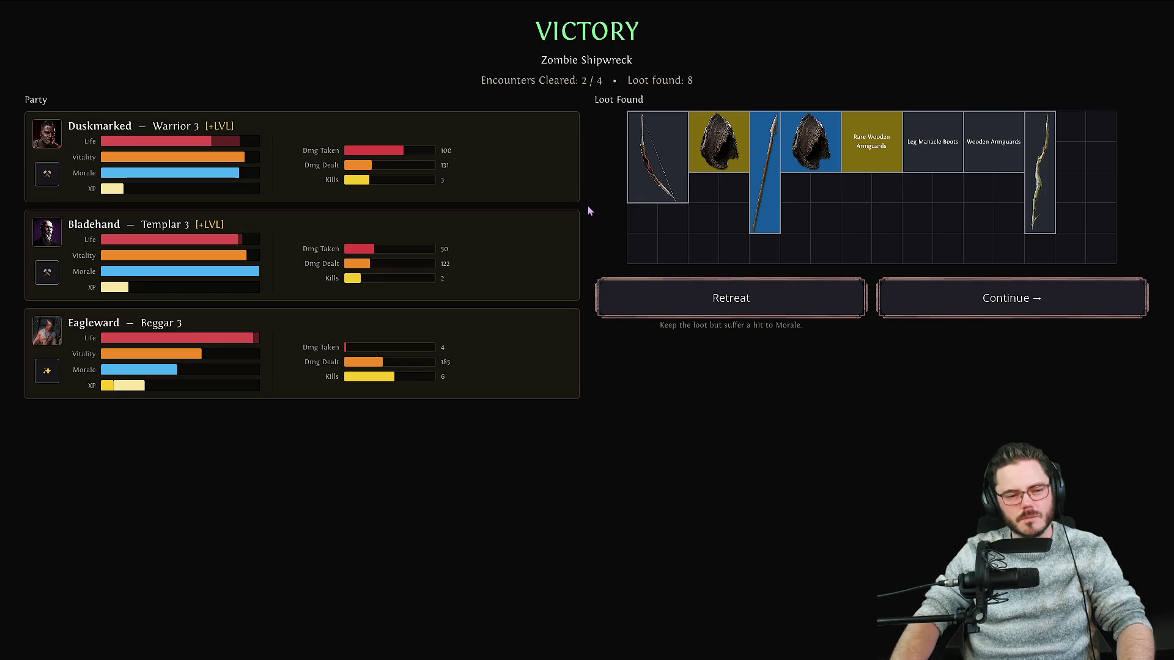
left_click(997, 283)
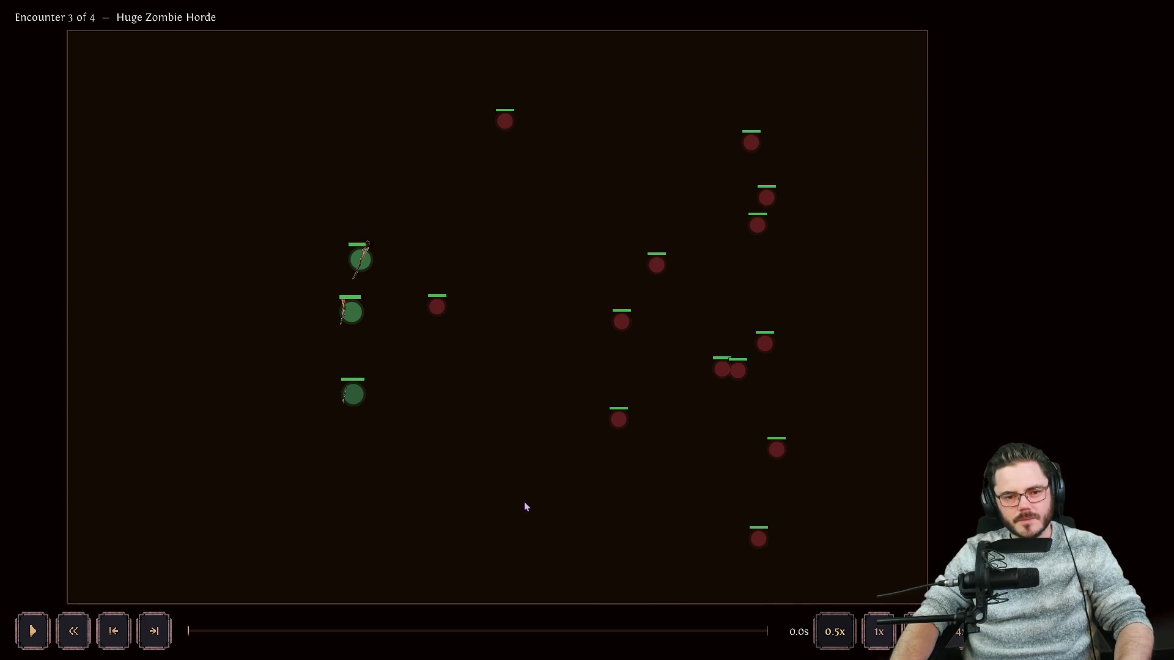
Play the Huge Zombie Horde fight, slowing to 0.5x speed, through to victory.
key("space")
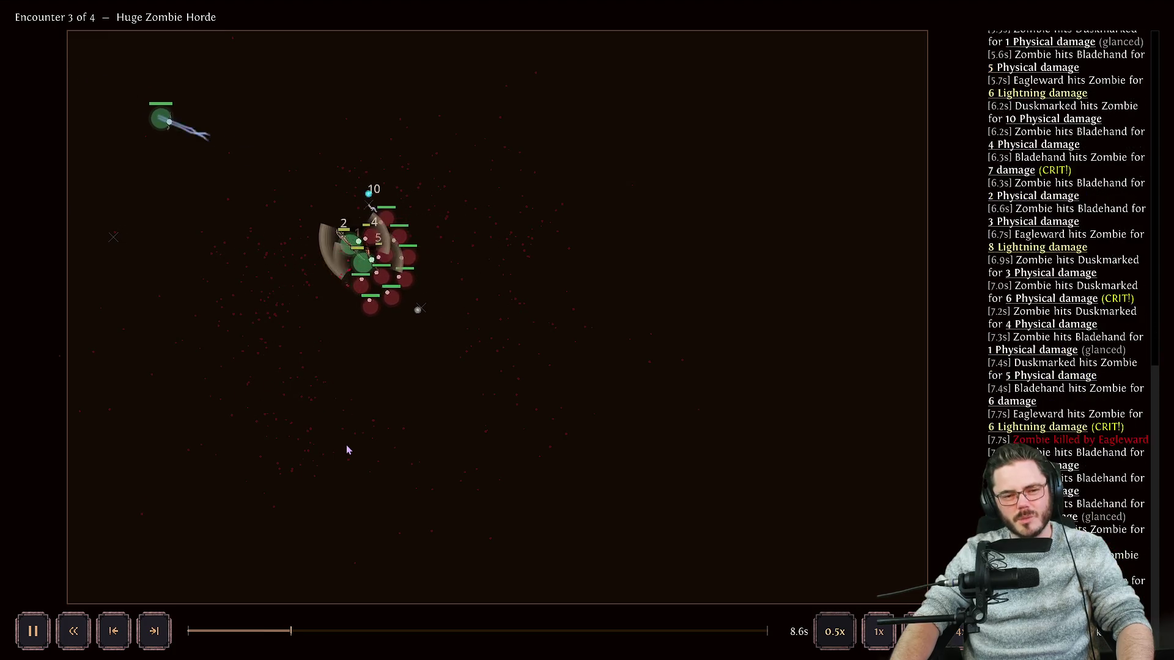
key("space")
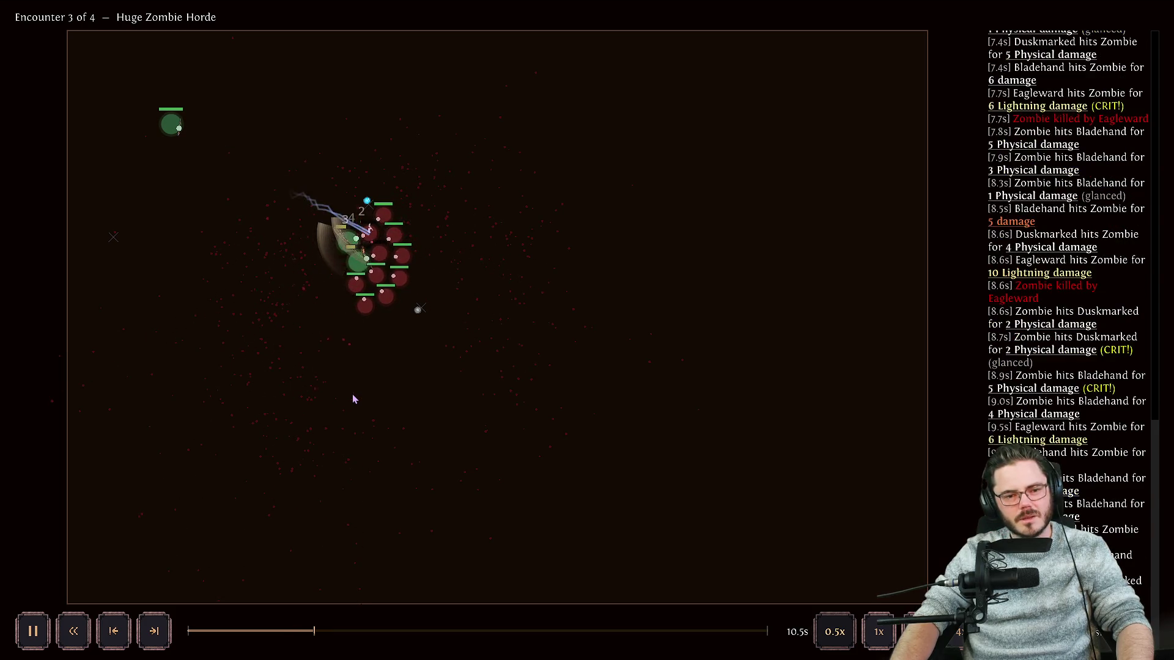
key("space")
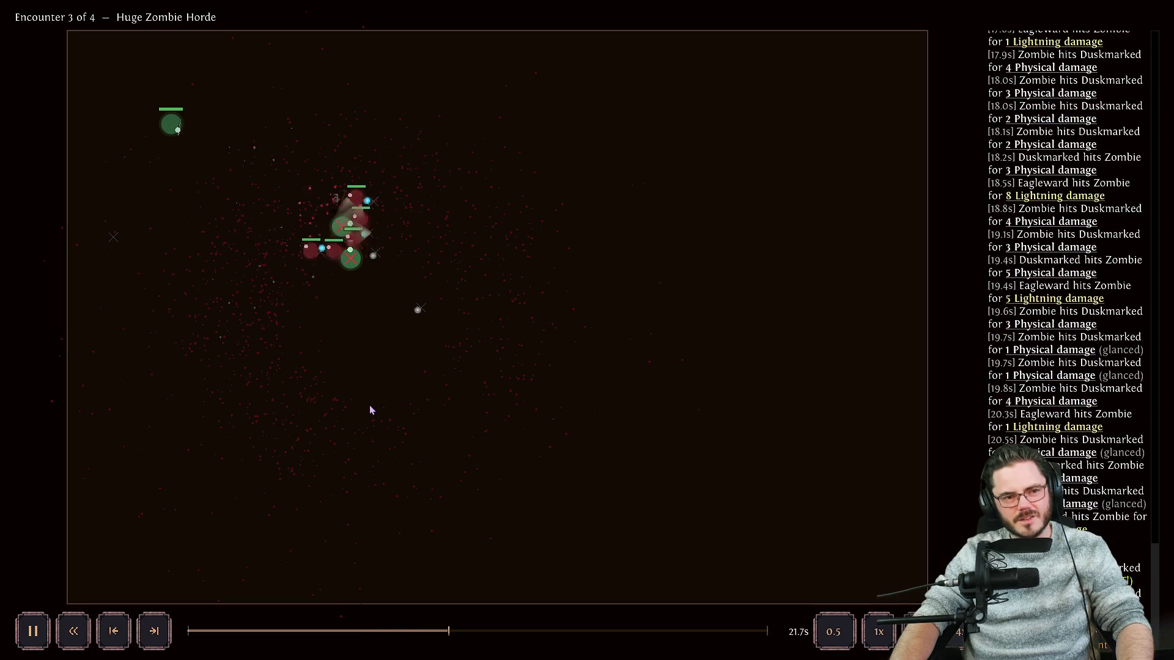
key("1")
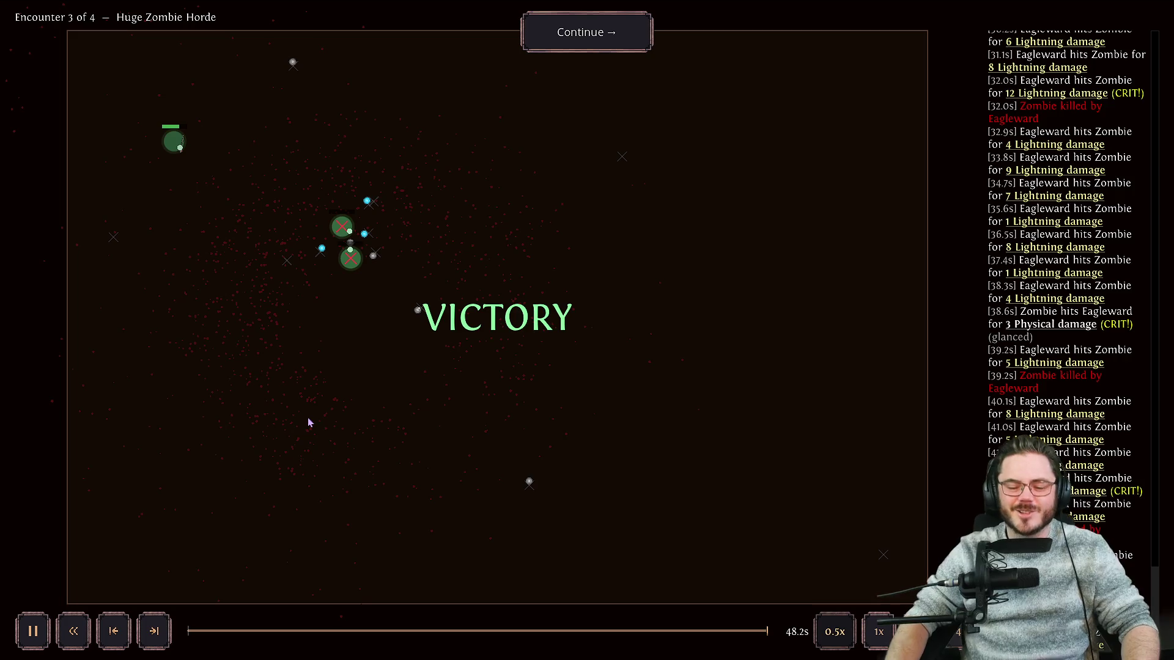
left_click(579, 33)
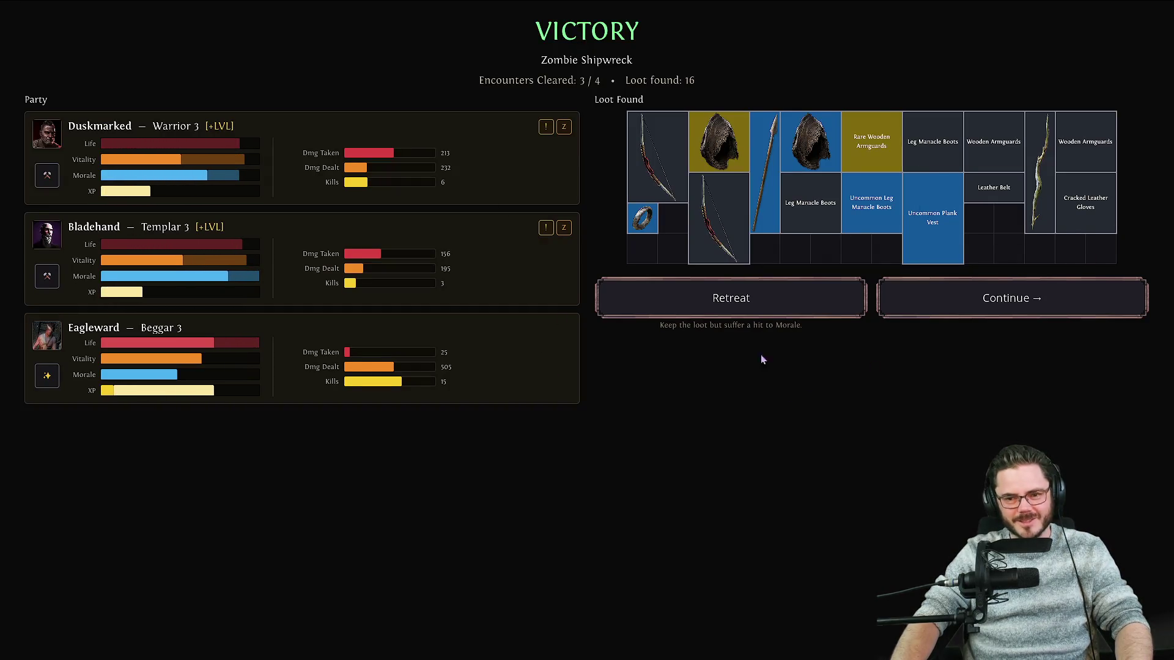
Retreat from Zombie Shipwreck with all 16 loot items and reopen the Mission Board.
left_click(724, 314)
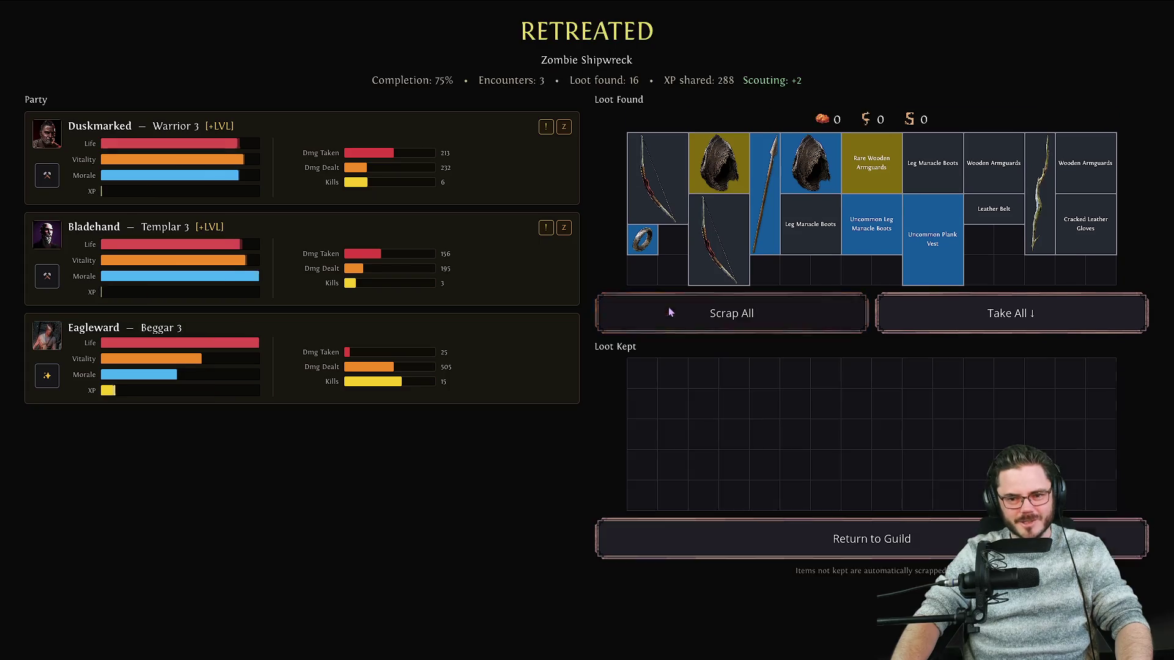
left_click(1011, 313)
left_click(768, 535)
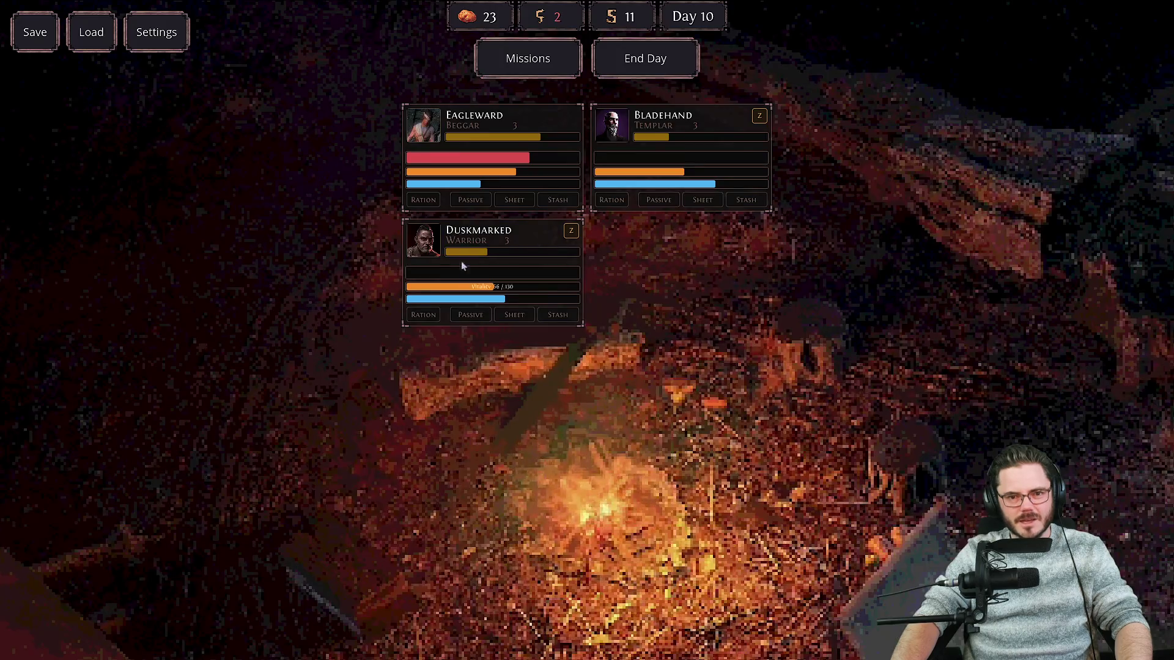
left_click(548, 57)
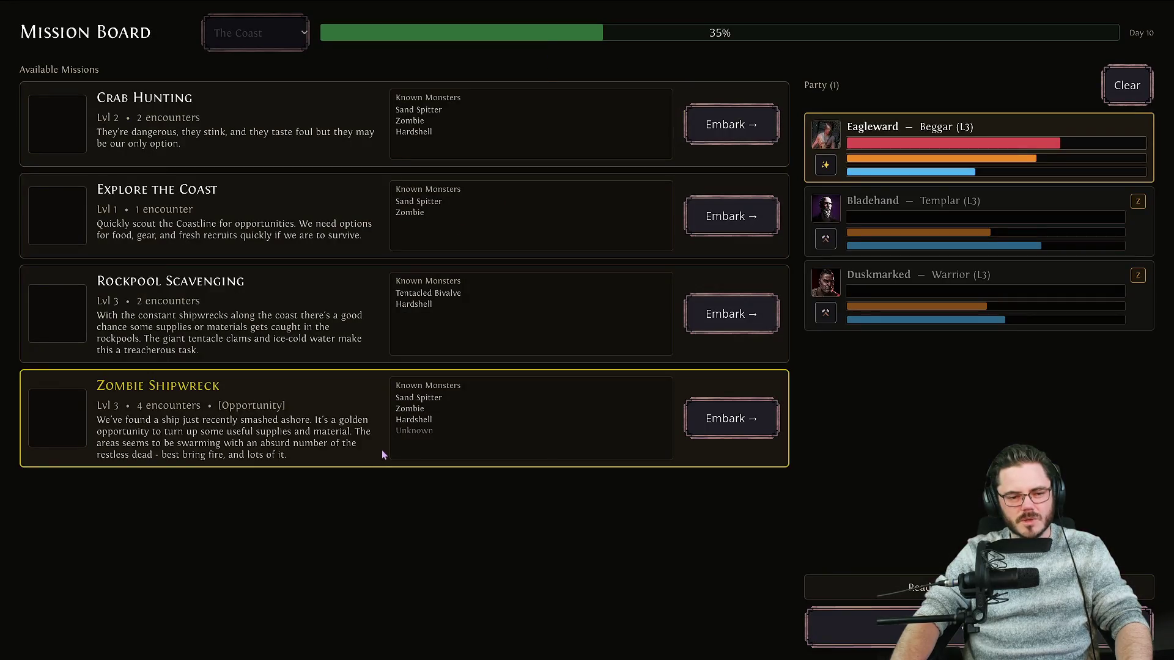
key("alt+Tab")
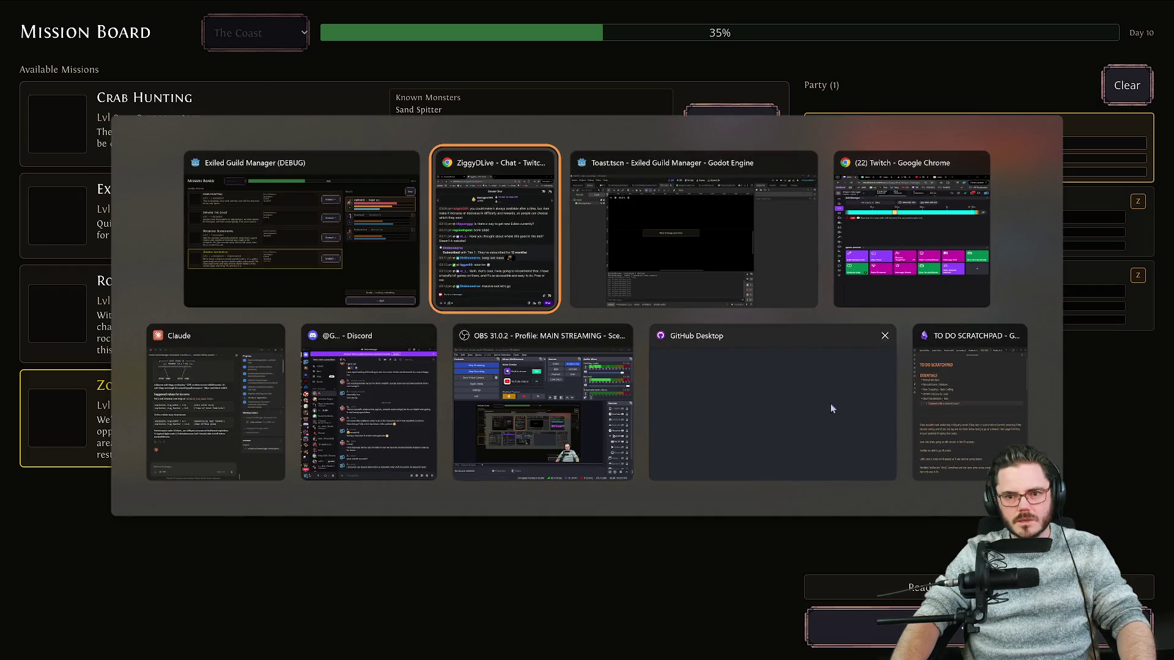
In the TO DO SCRATCHPAD's BUGS list, prefix the retreating-opportunity-mission line with ❗.
left_click(926, 384)
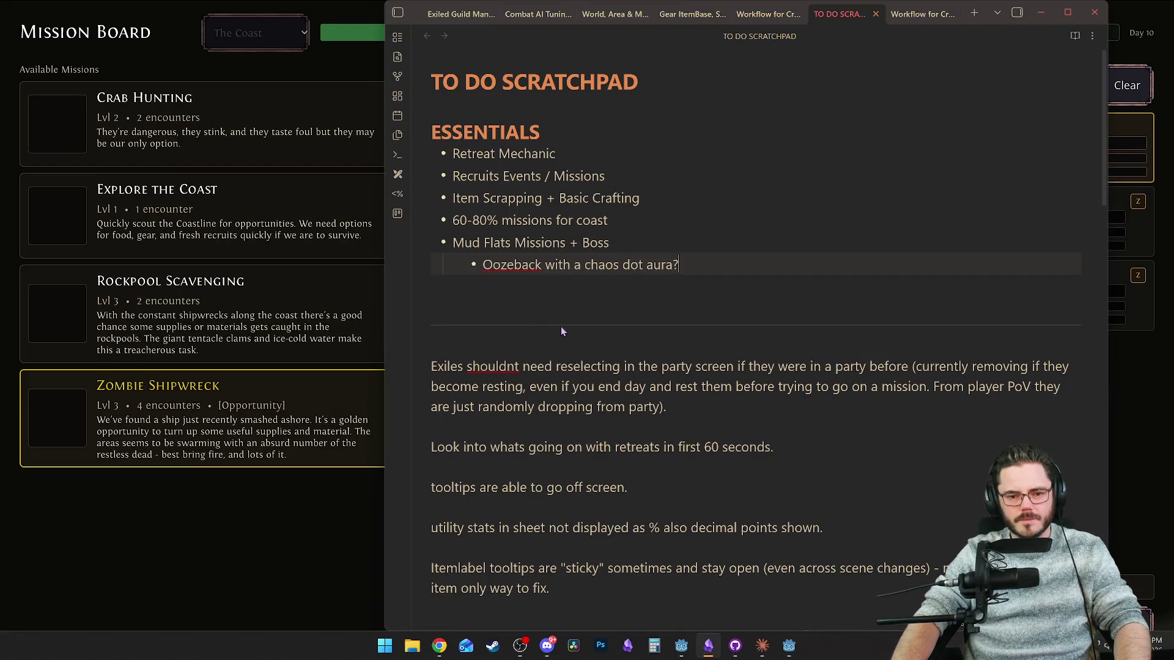
scroll(562, 331, "down", 1)
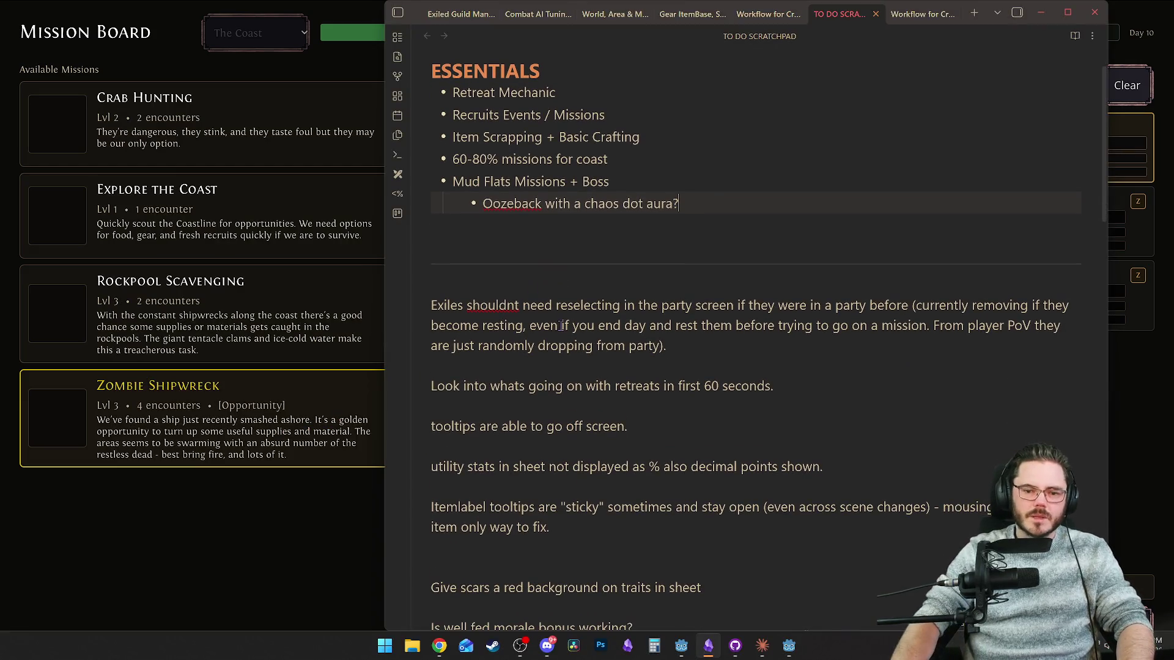
scroll(560, 326, "down", 15)
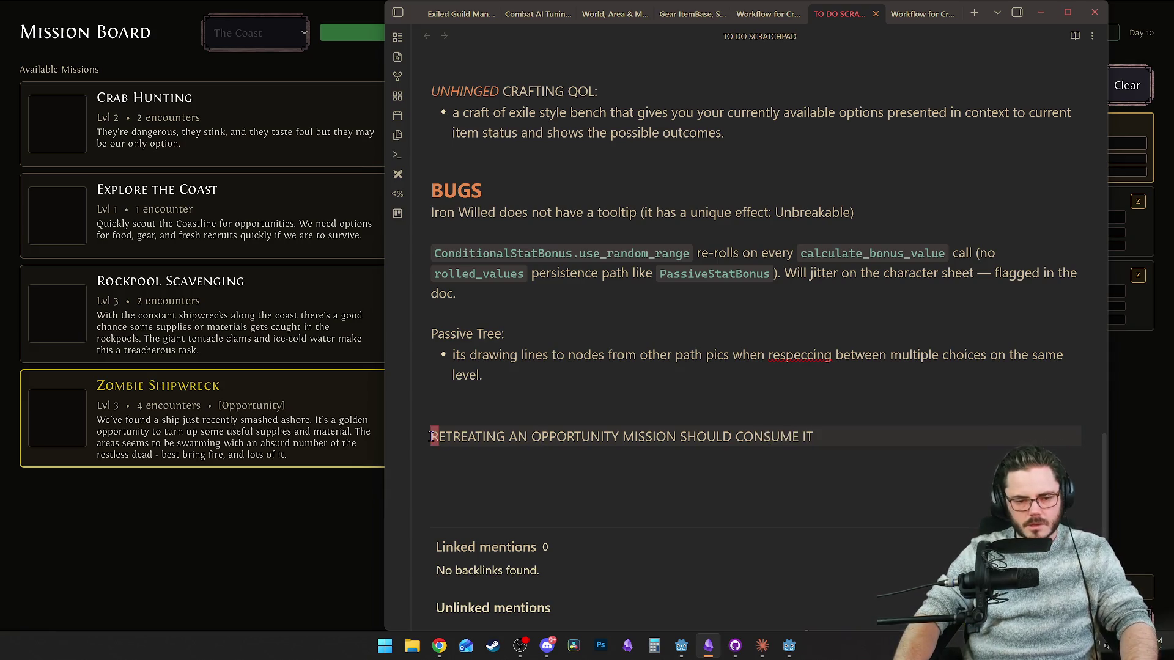
key("ctrl+shift+u")
key("Return")
key("Up")
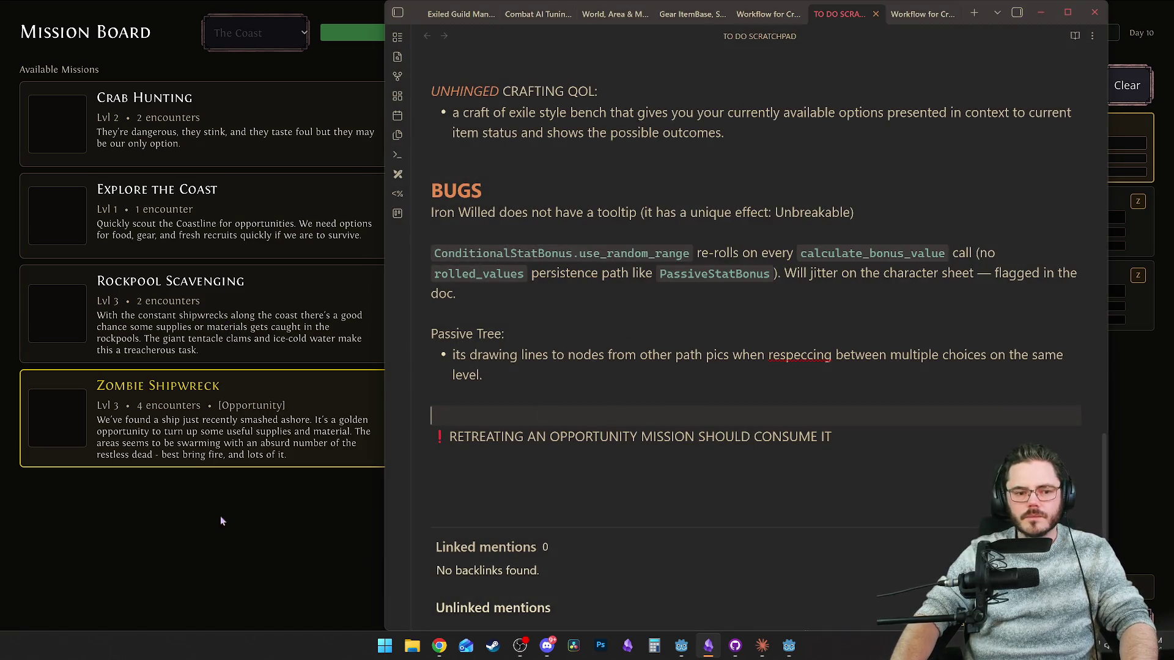
left_click(222, 520)
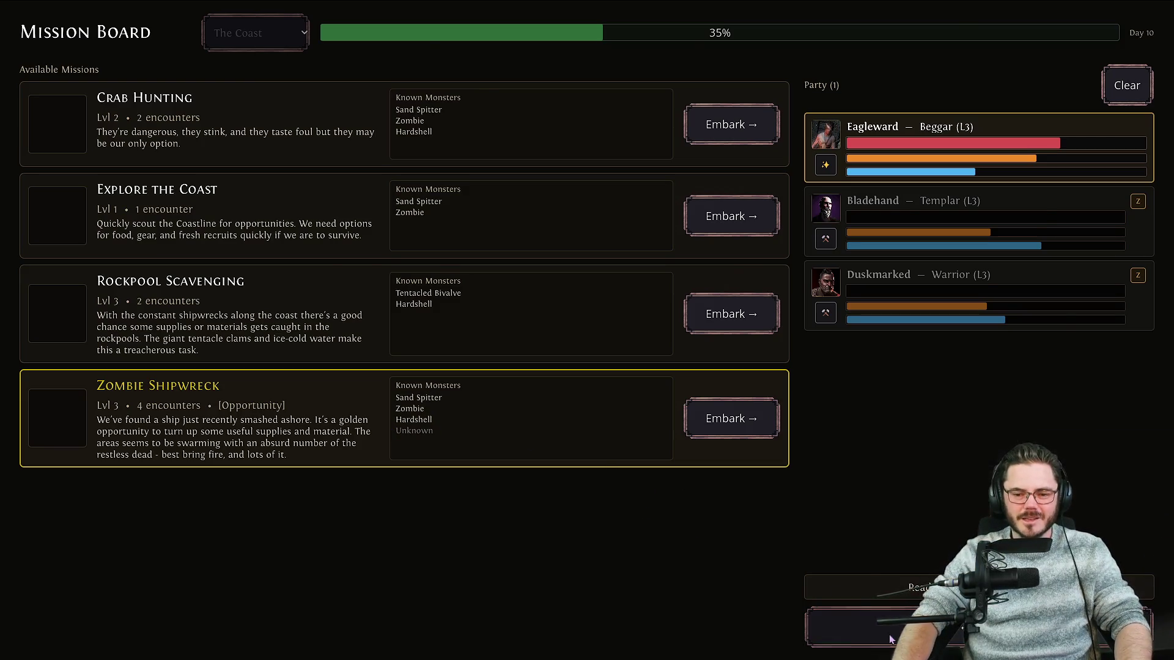
Equip Bladehand with the Rare Decayed Hood and Rare Wooden Armguards from the stash.
key("Escape")
key("i")
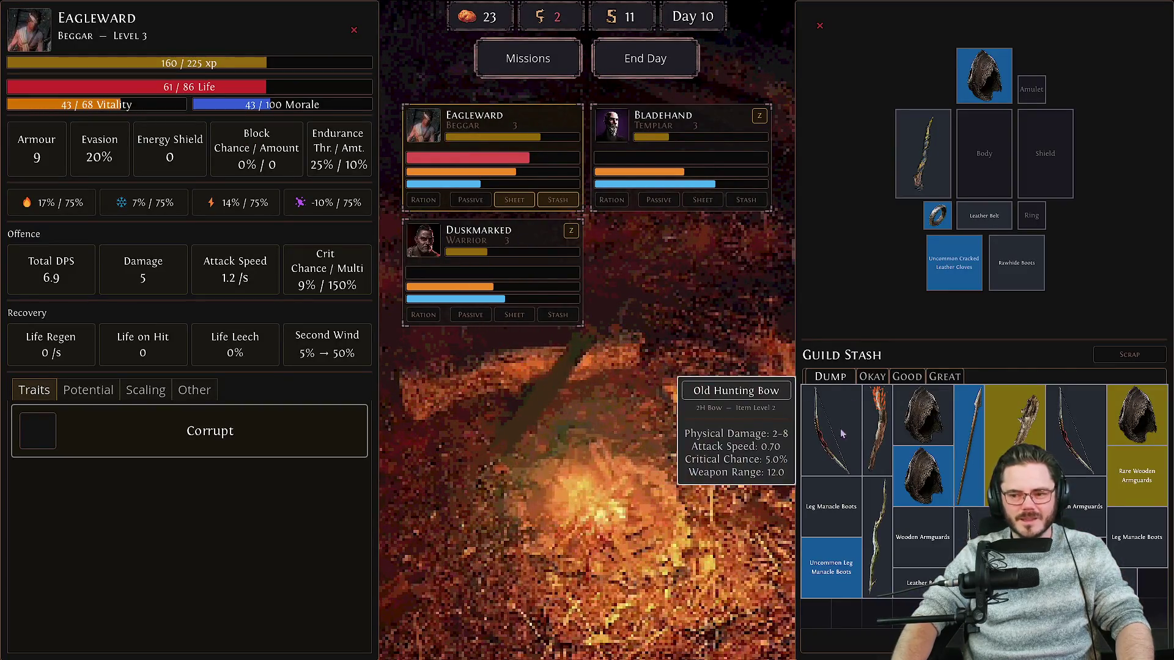
mouse_move(1153, 497)
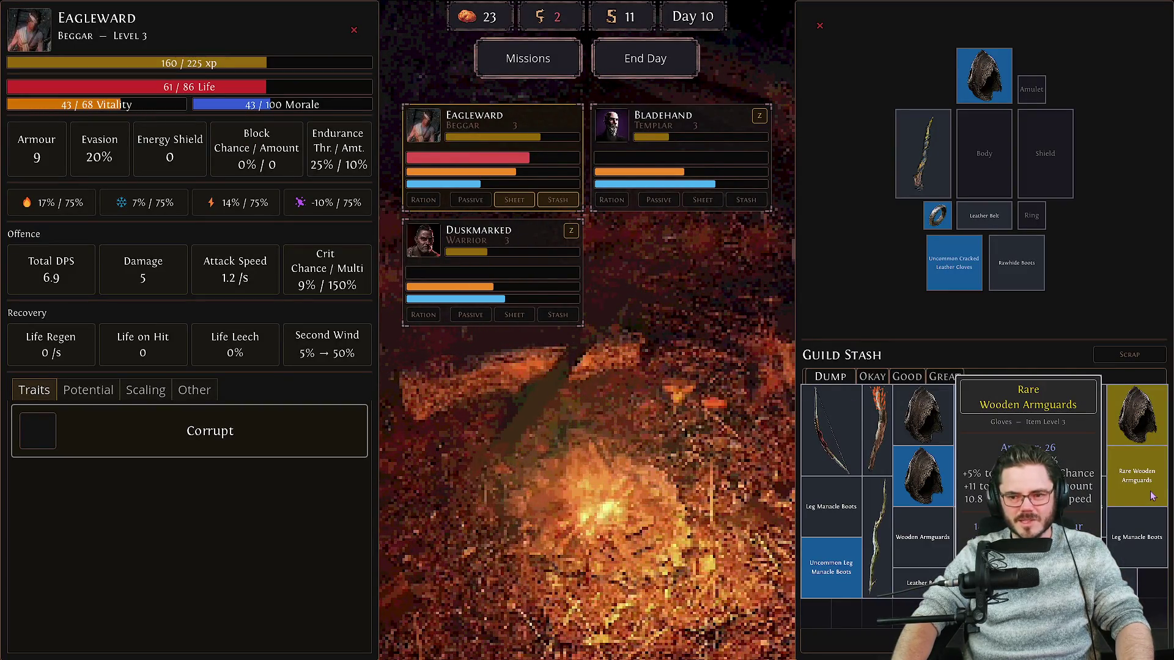
mouse_move(1130, 425)
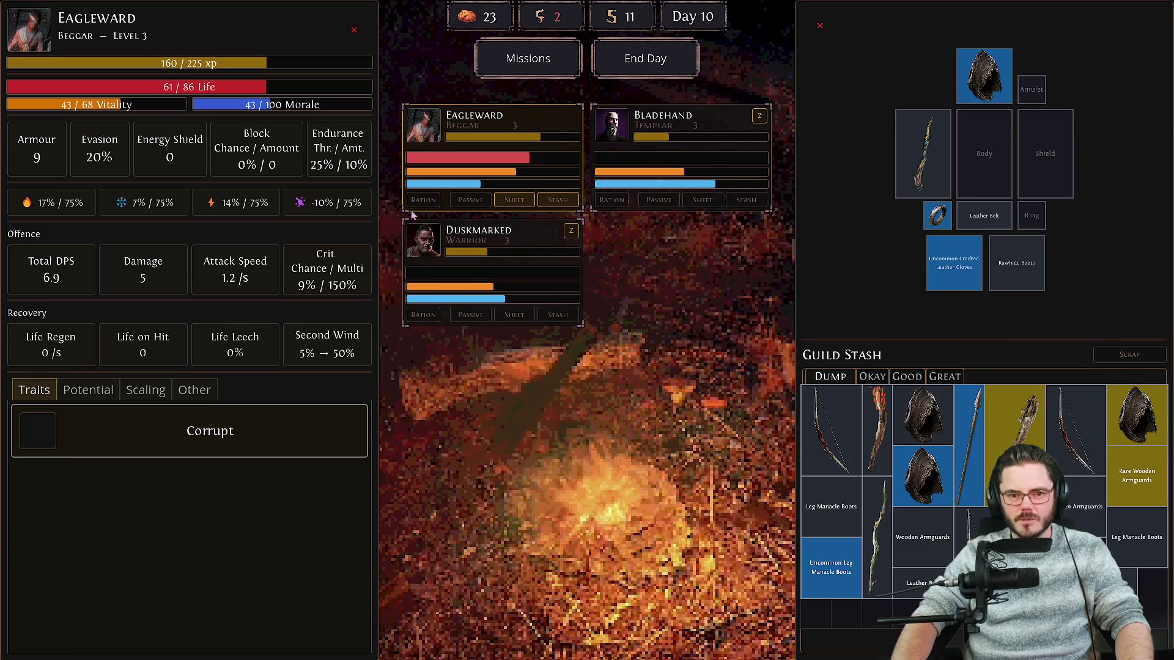
left_click(643, 141)
mouse_move(1140, 418)
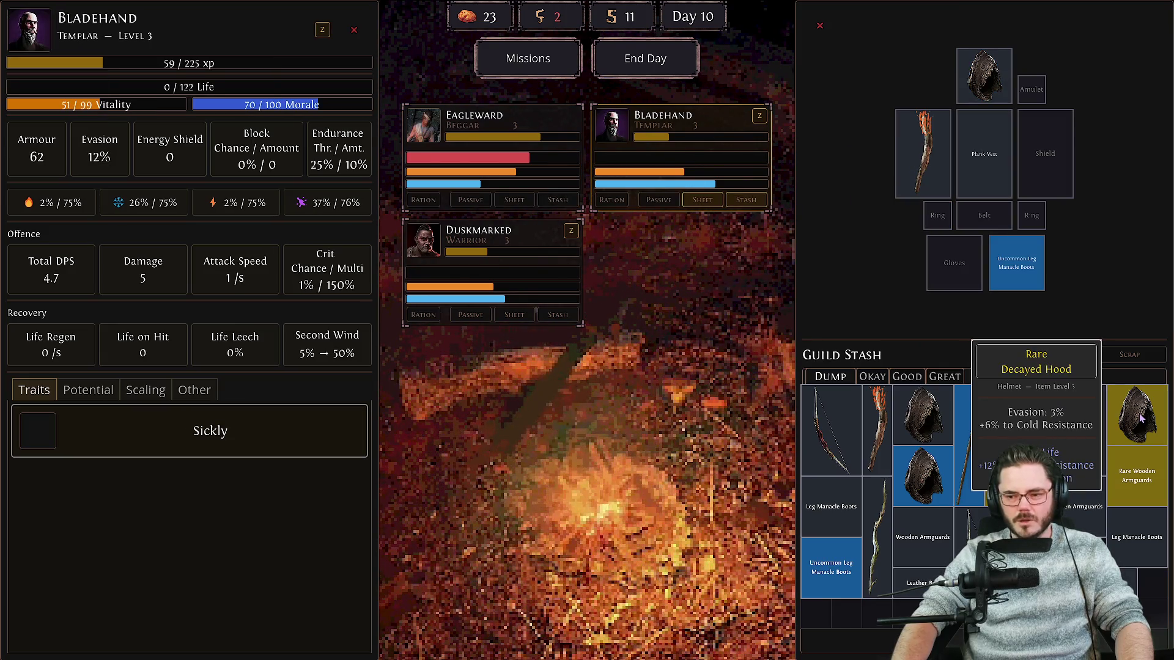
right_click(1140, 417)
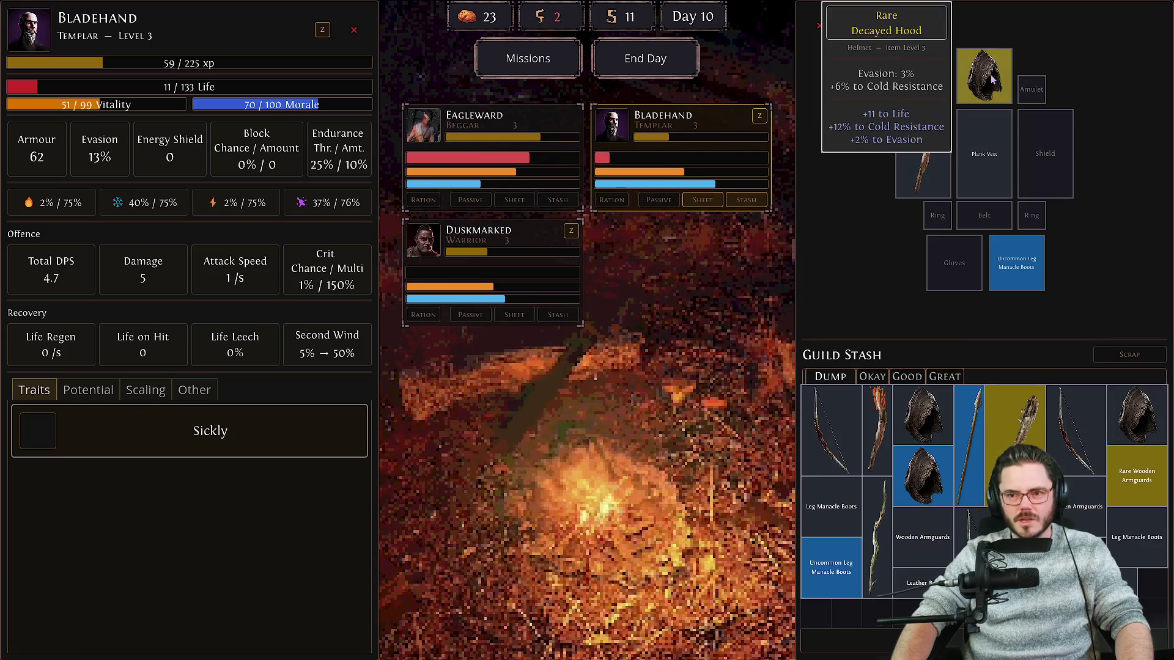
right_click(1141, 485)
Put a second Iron Ring on Eagleward, then show Duskmarked's character sheet.
mouse_move(1002, 483)
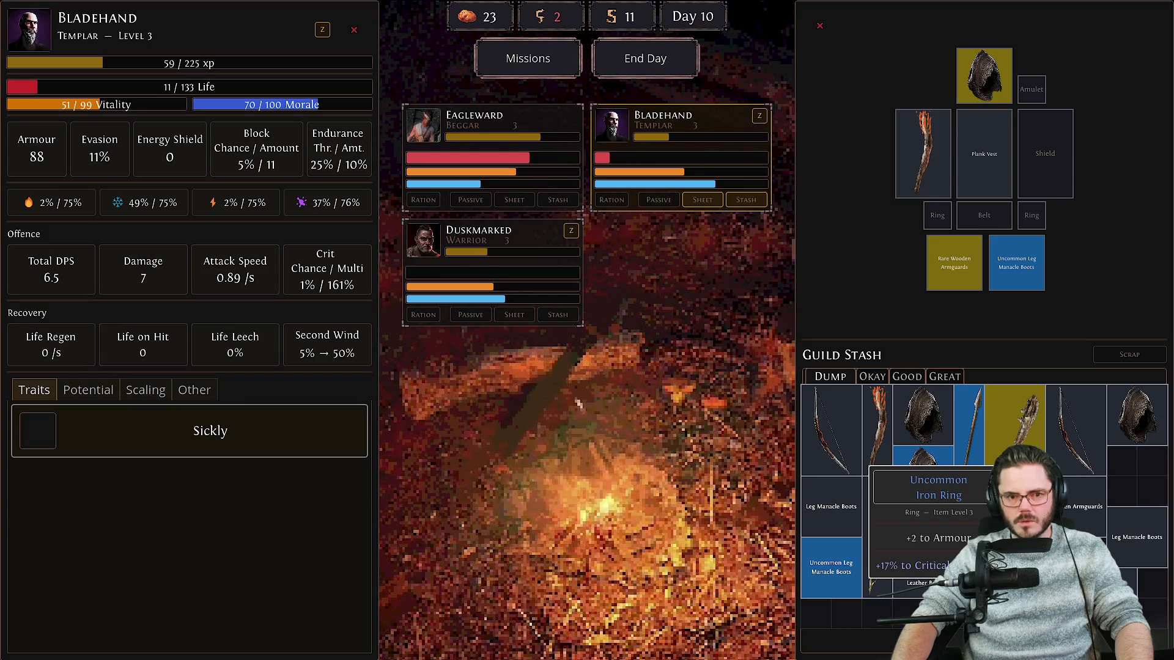
key("Tab")
key("Tab")
mouse_move(1015, 422)
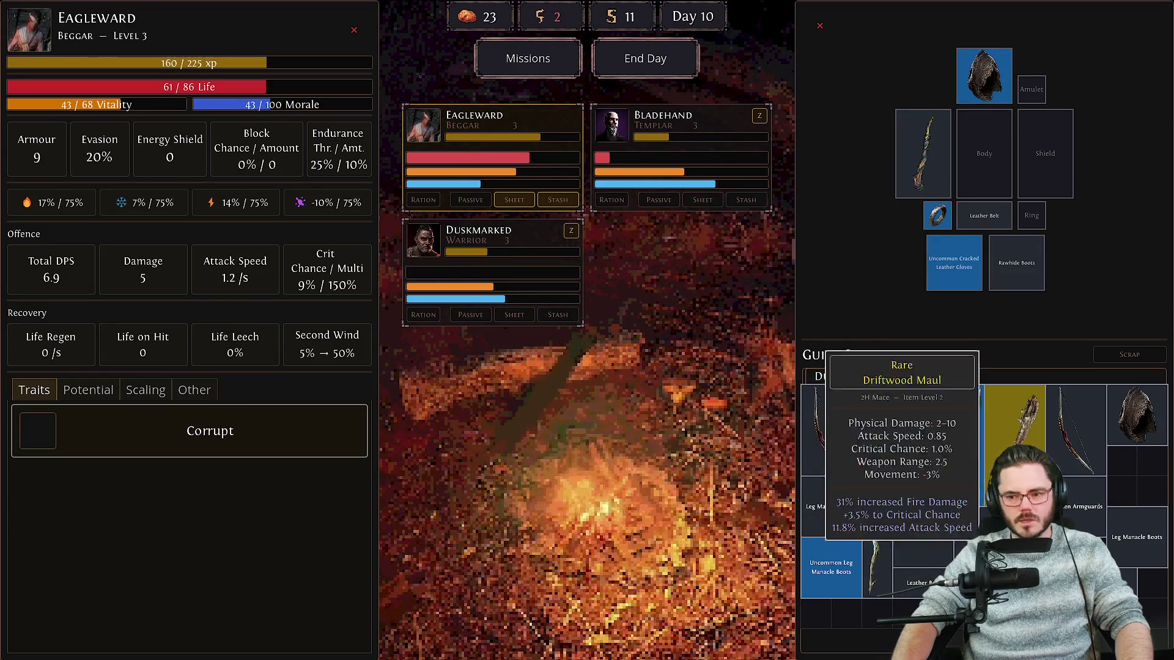
right_click(1003, 483)
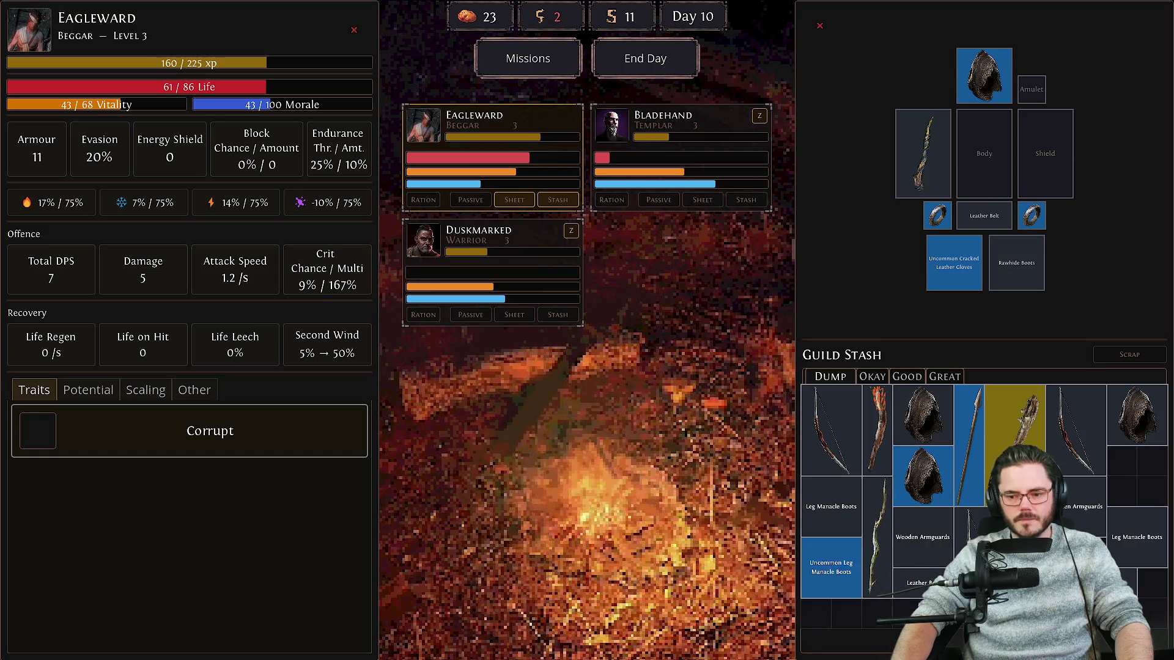
mouse_move(923, 587)
key("Tab")
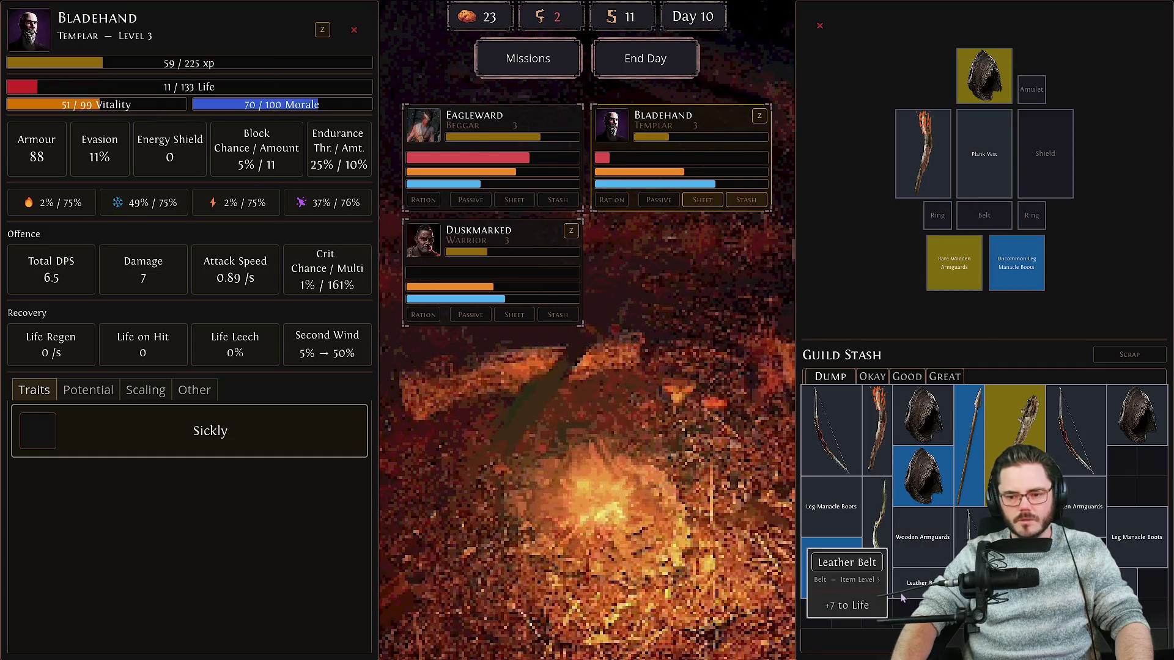
left_click(530, 293)
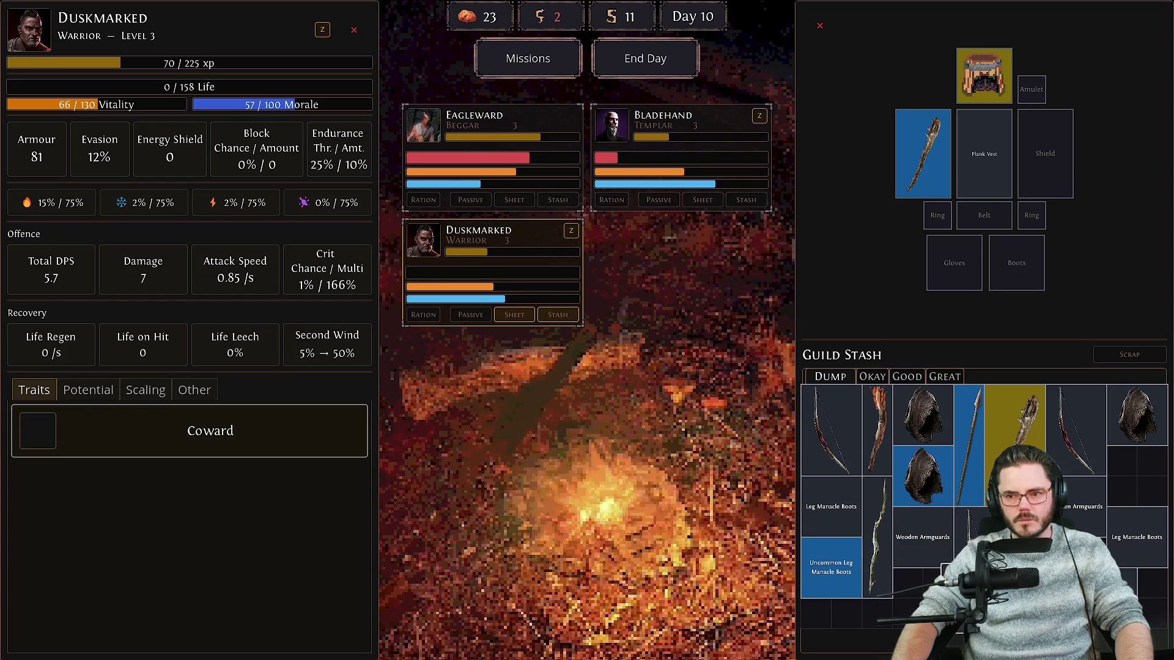
Equip Duskmarked with the Uncommon Leg Manacle Boots and the stash Wooden Armguards.
left_click(1131, 537)
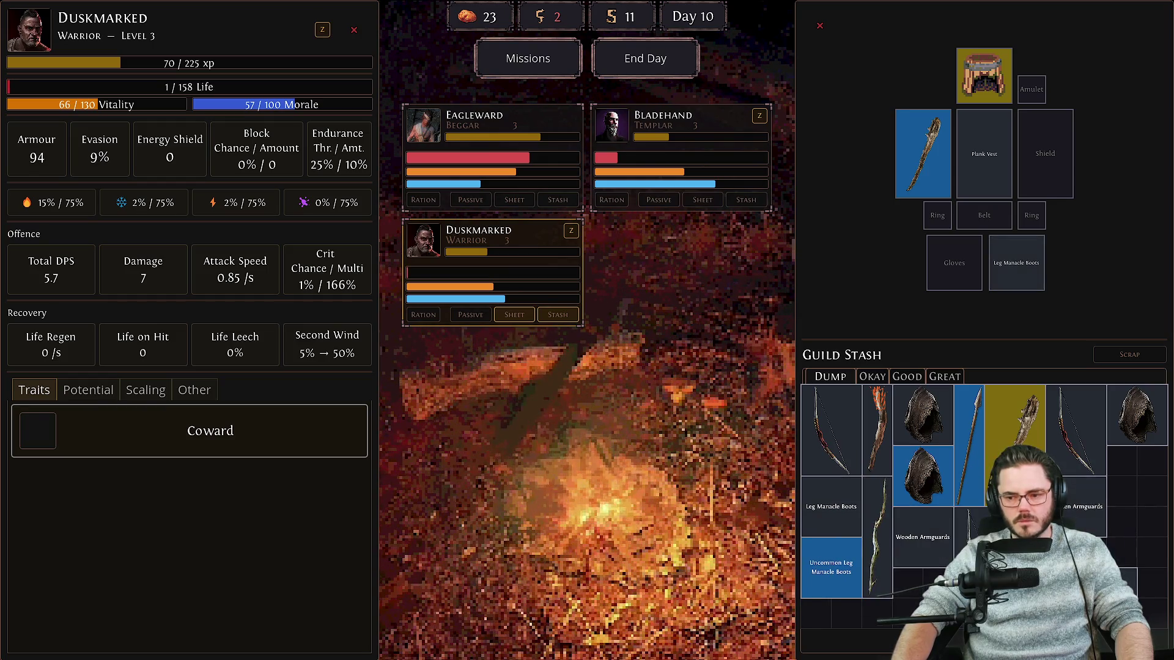
left_click(924, 536)
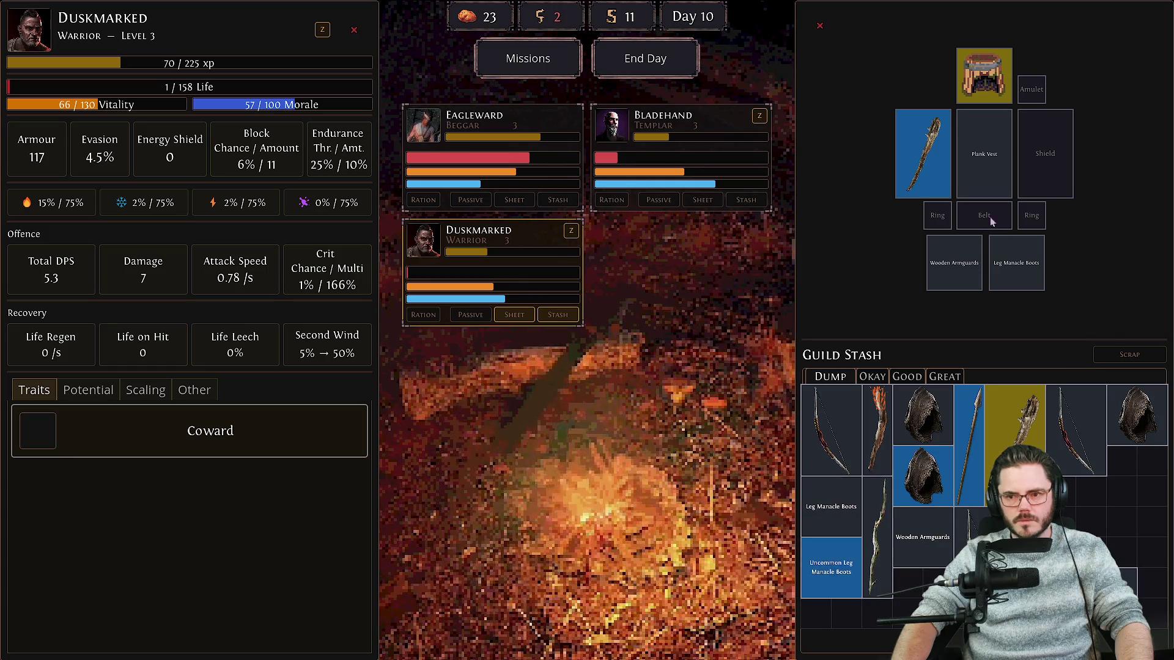
left_click(914, 546)
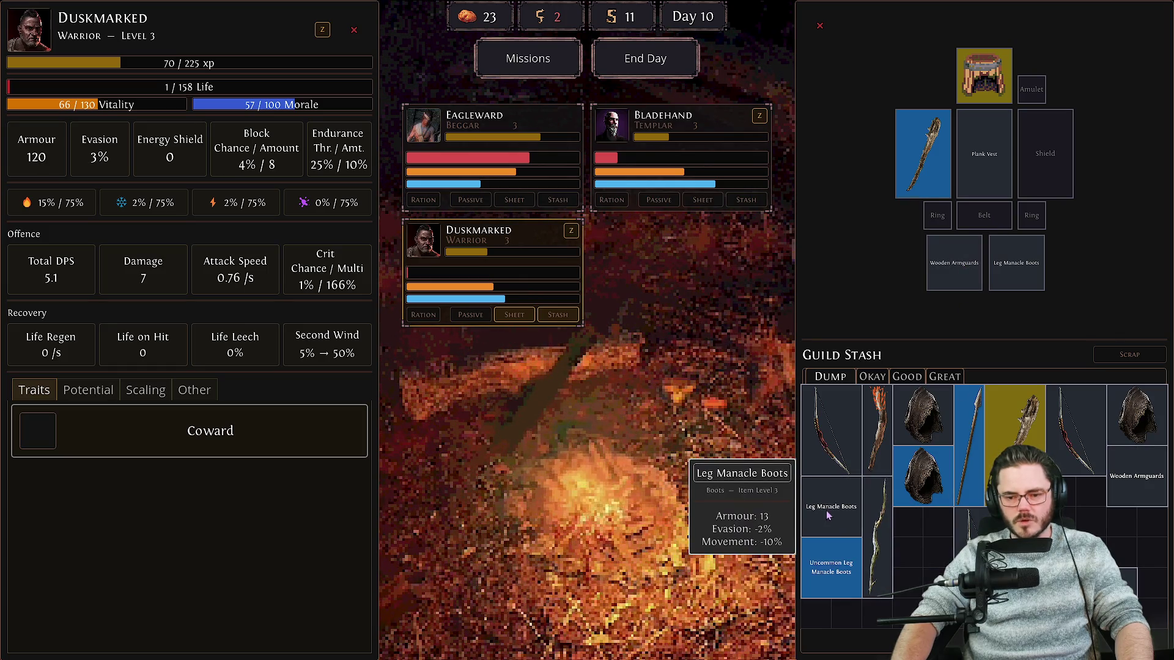
left_click(835, 579)
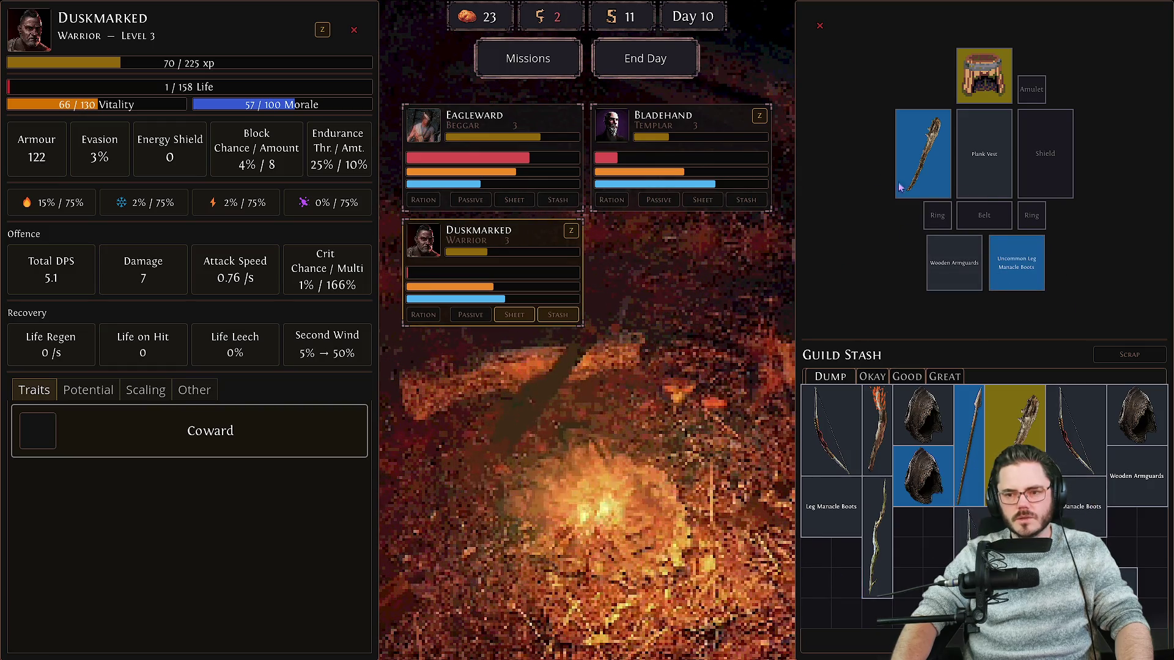
left_click(889, 379)
left_click(830, 377)
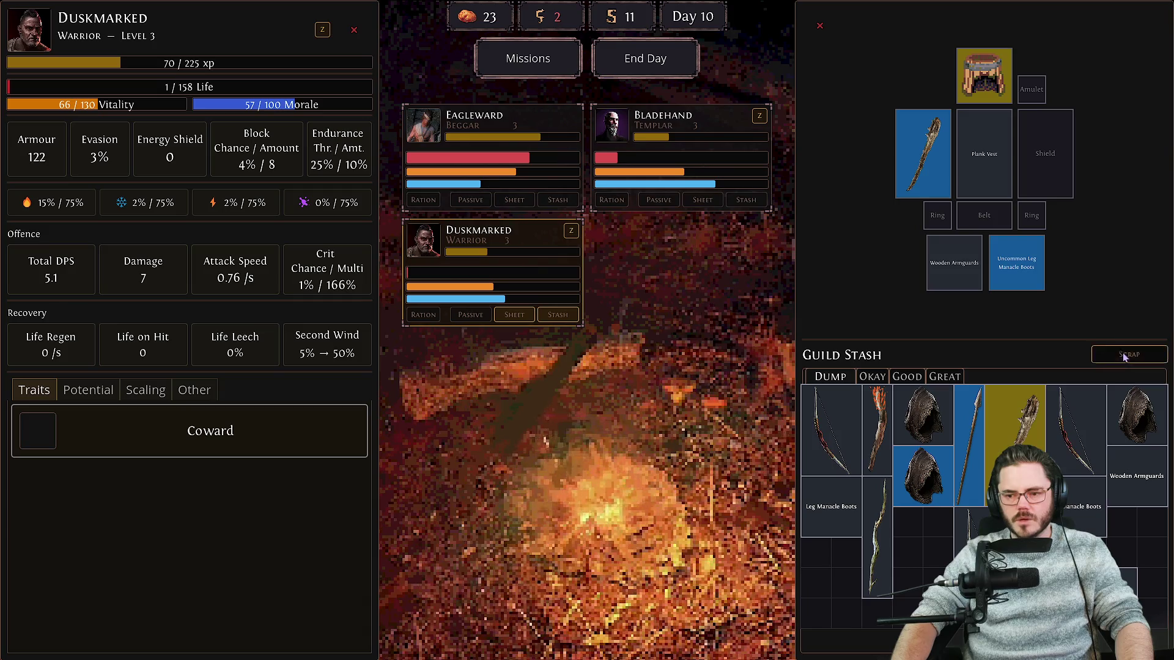
Fill the scrap grid with the hunting bow and other unwanted stash items.
left_click(1126, 357)
left_click(834, 413)
left_click(878, 411)
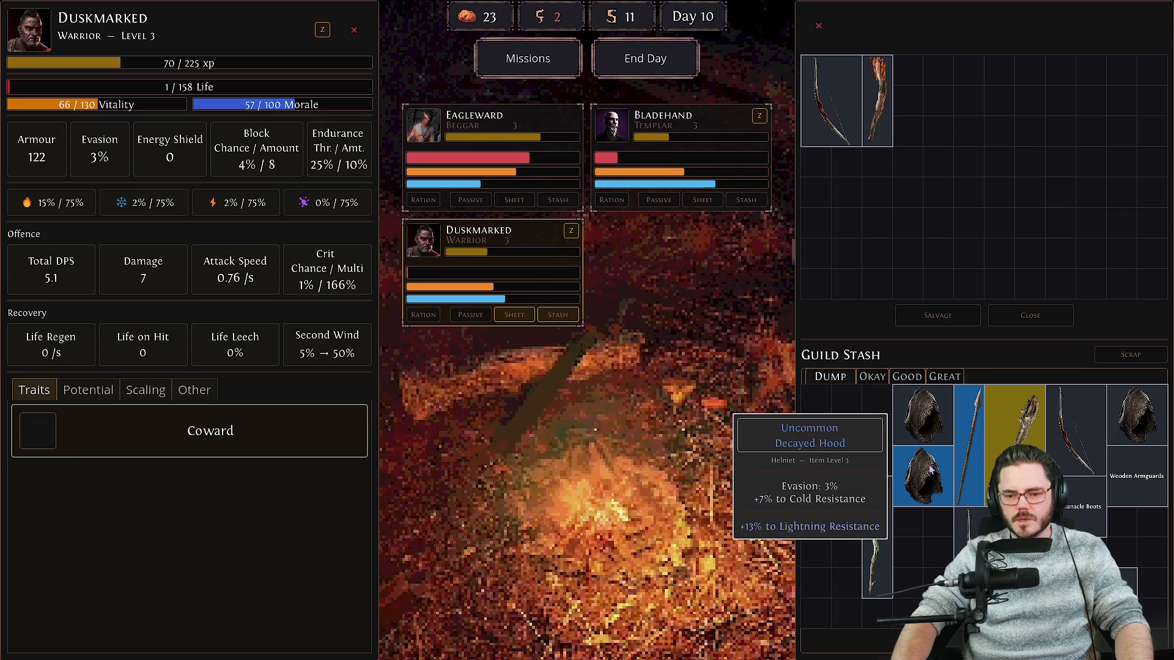
left_click(920, 422)
left_click(911, 474)
left_click(878, 566)
left_click(831, 507)
left_click(969, 550)
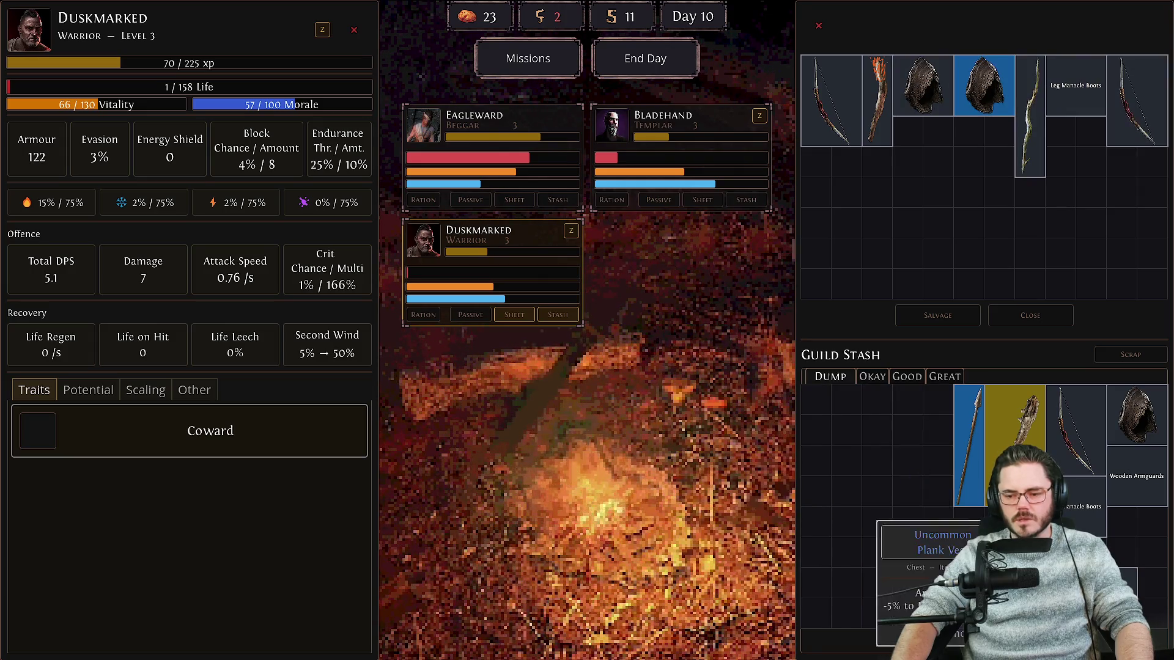
left_click(1012, 550)
Add the remaining junk, bone weapon and spear, keep the Plank Vest, and salvage everything.
left_click(1128, 578)
left_click(1076, 510)
left_click(1077, 428)
left_click(1138, 416)
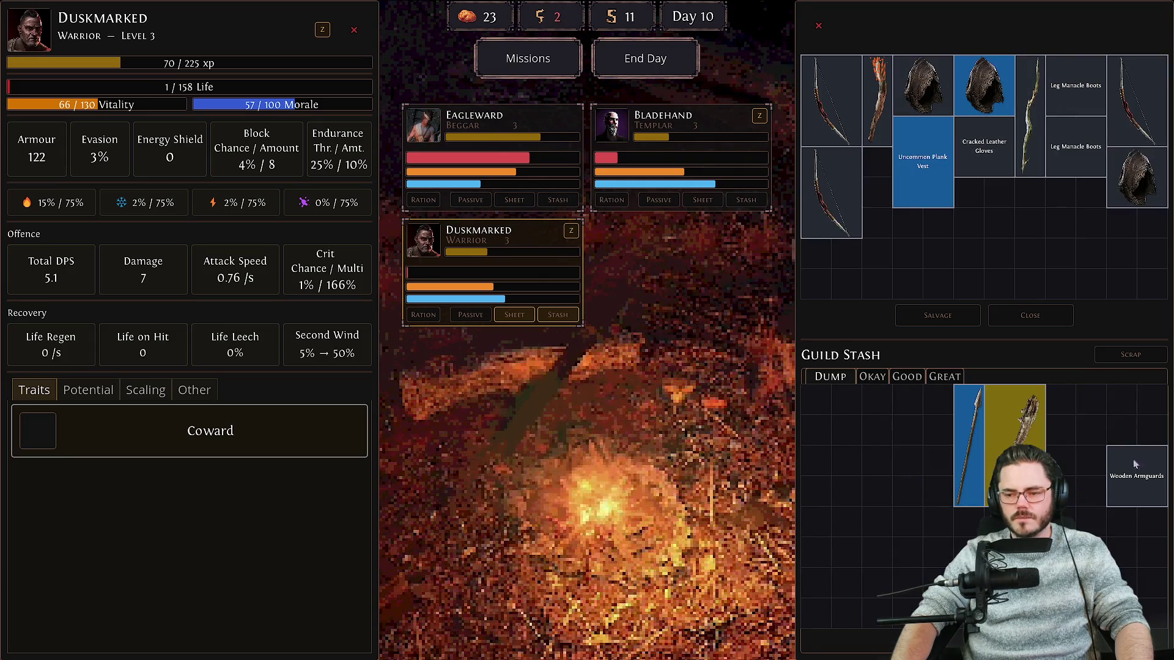
left_click(1137, 476)
left_click(923, 162)
left_click(1015, 440)
left_click(966, 449)
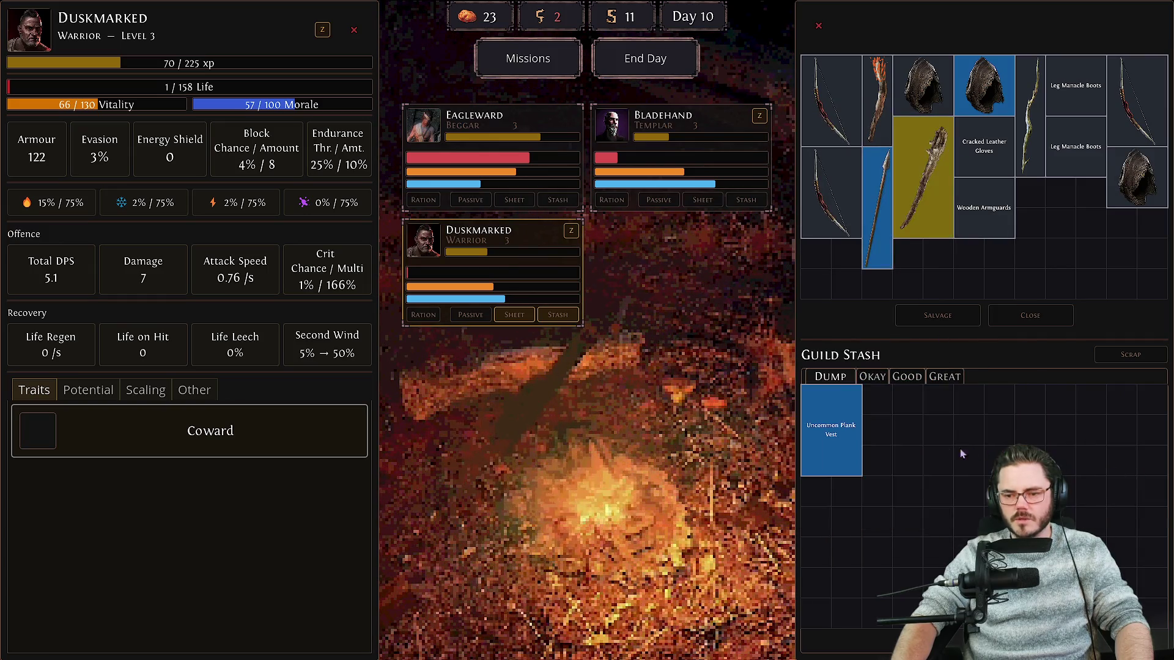
left_click(942, 315)
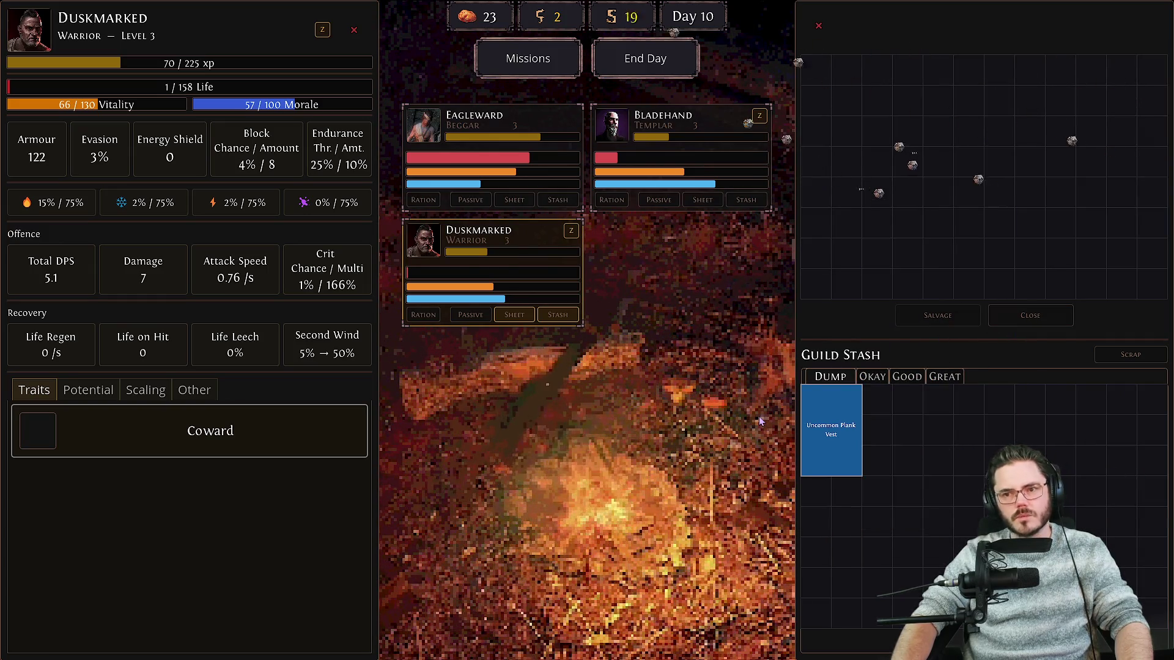
left_click(1138, 355)
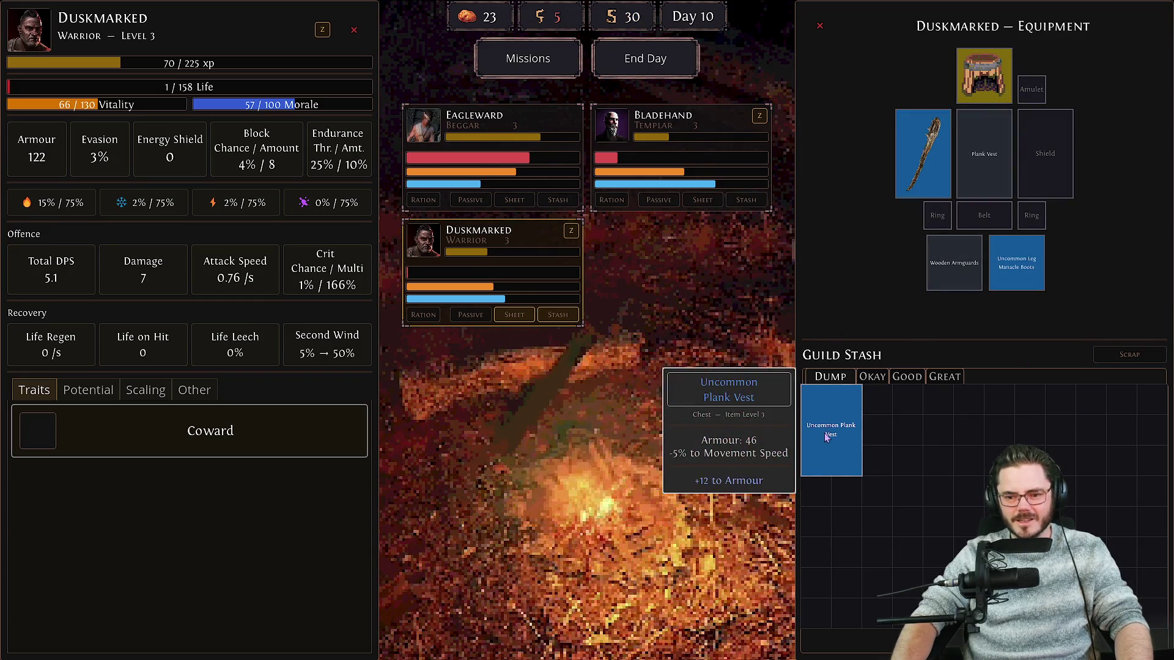
Give Duskmarked the Uncommon Plank Vest, Eagleward the old Plank Vest, and end Day 10.
left_click_drag(982, 193, 859, 459)
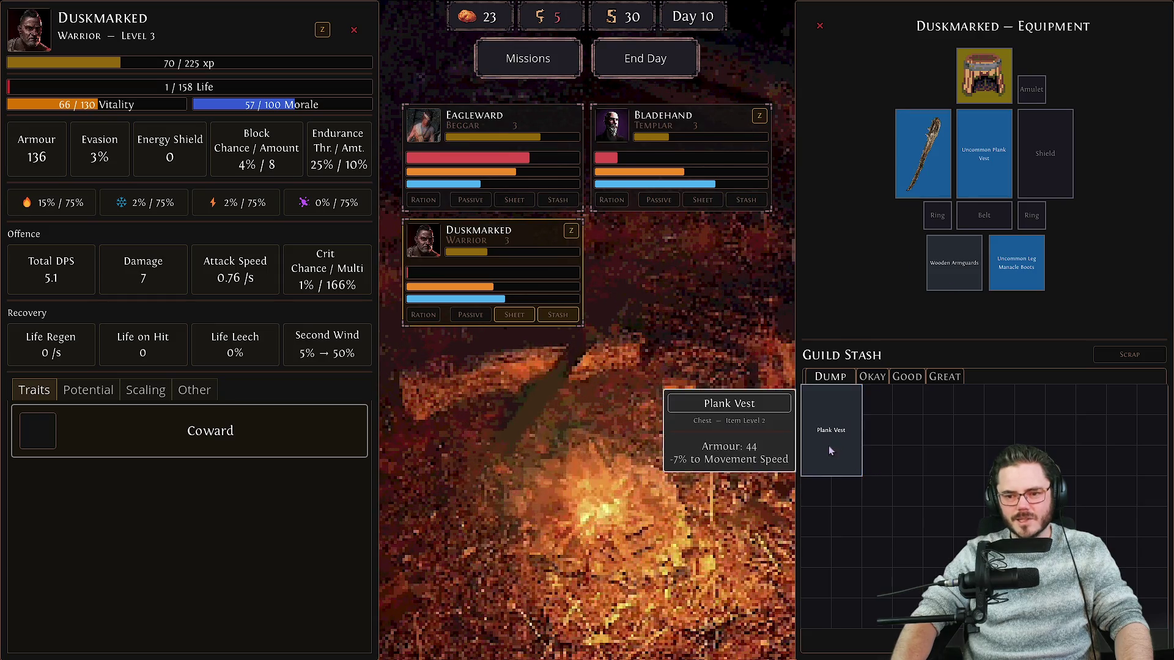
left_click(558, 200)
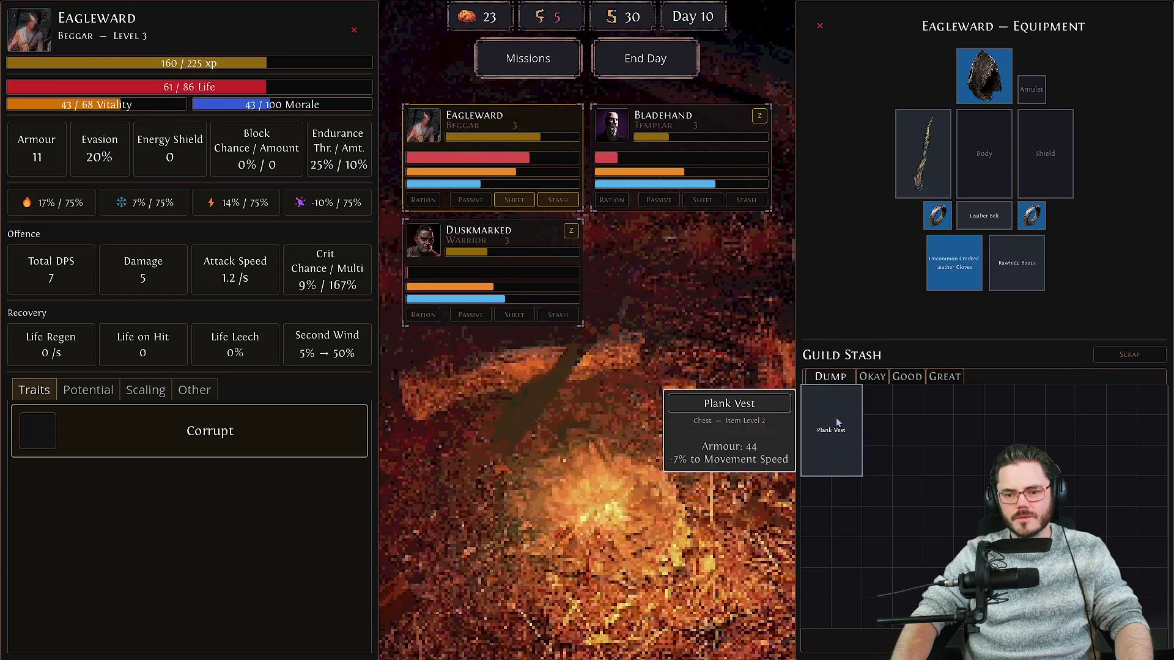
left_click_drag(835, 418, 984, 156)
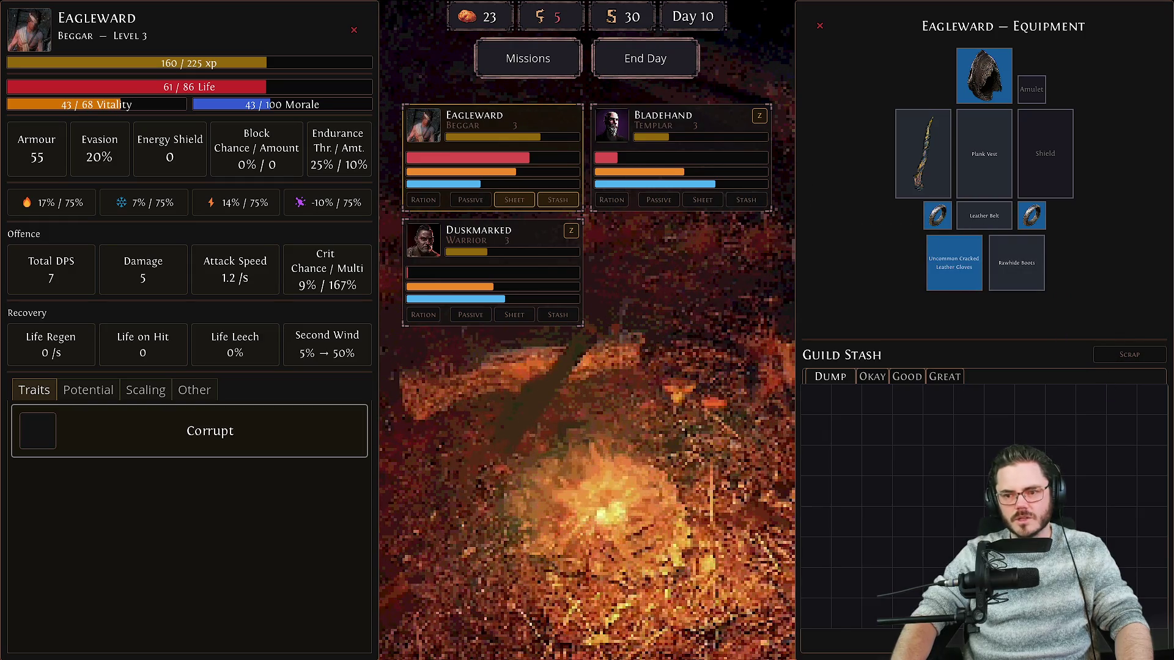
left_click(646, 58)
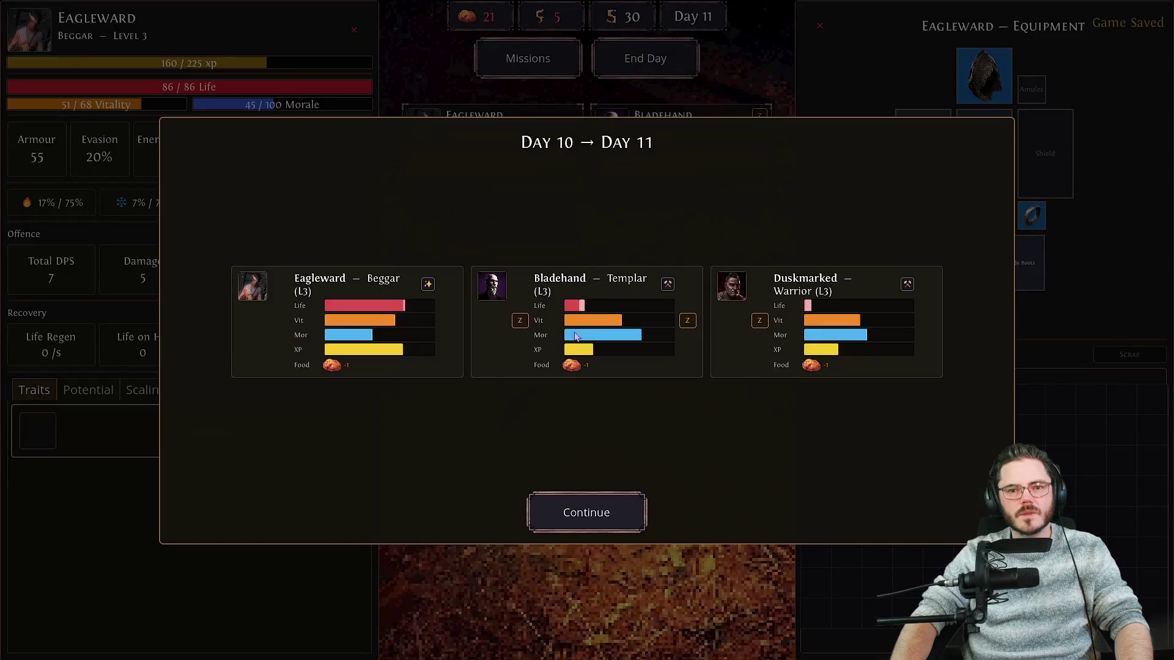
left_click(586, 512)
End Days 11 and 12, then view the Day 13 missions: Crab Hunting, Explore the Coast, Rockpool Scavenging.
left_click(490, 56)
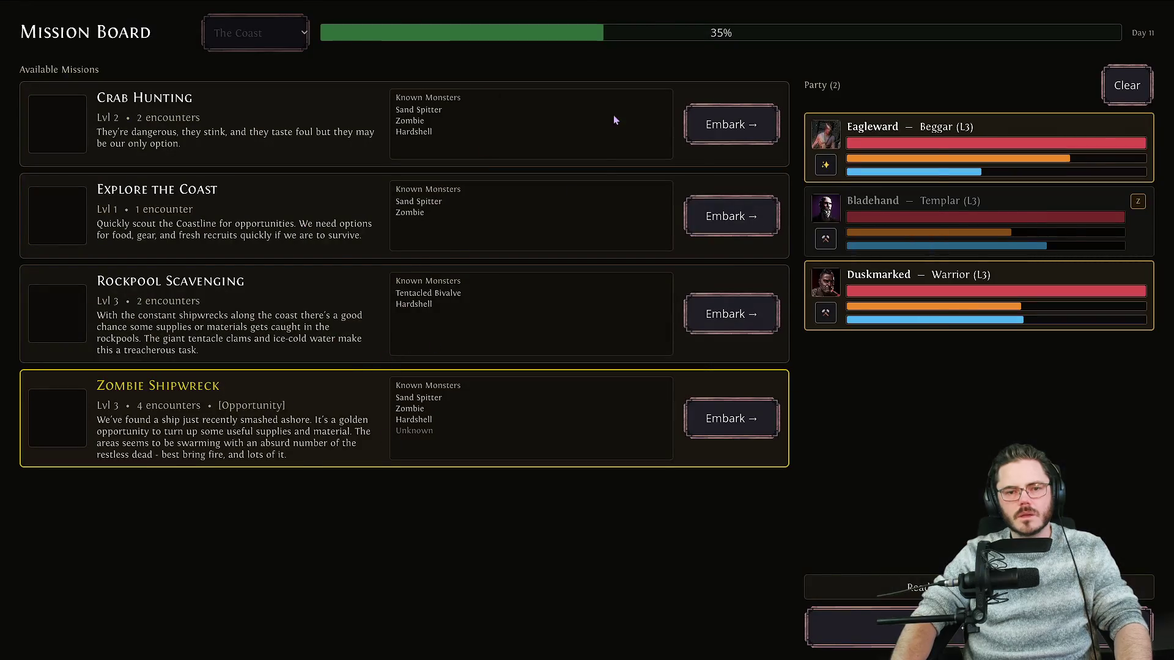
key("Escape")
left_click(669, 62)
left_click(584, 507)
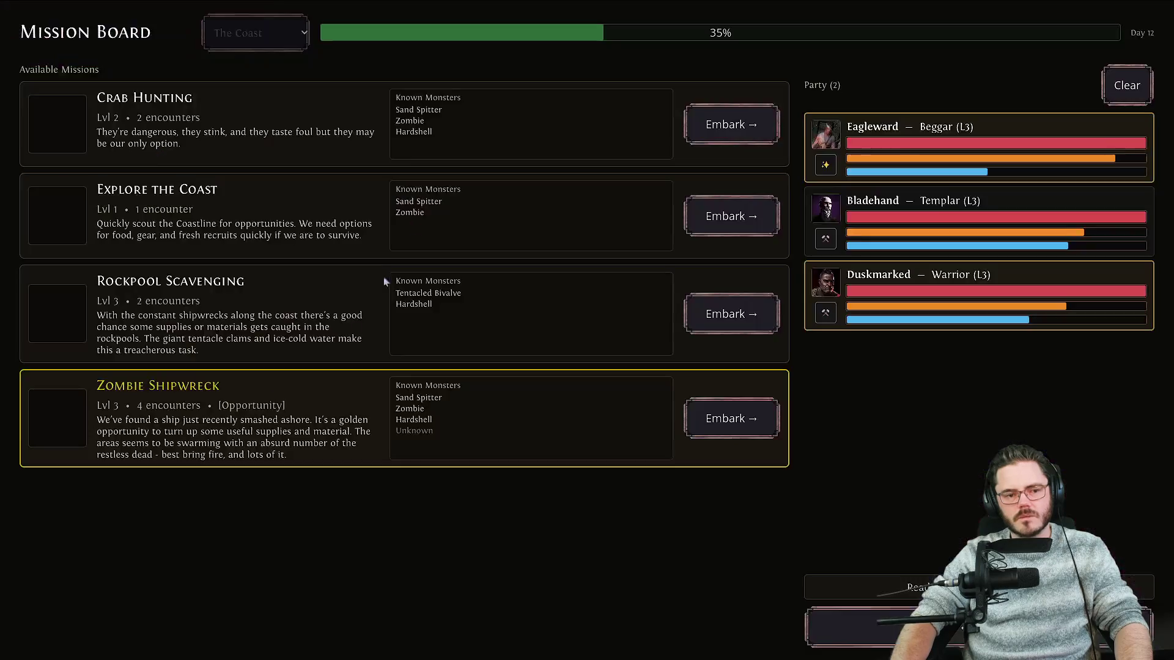
key("Escape")
left_click(606, 53)
left_click(566, 515)
left_click(498, 58)
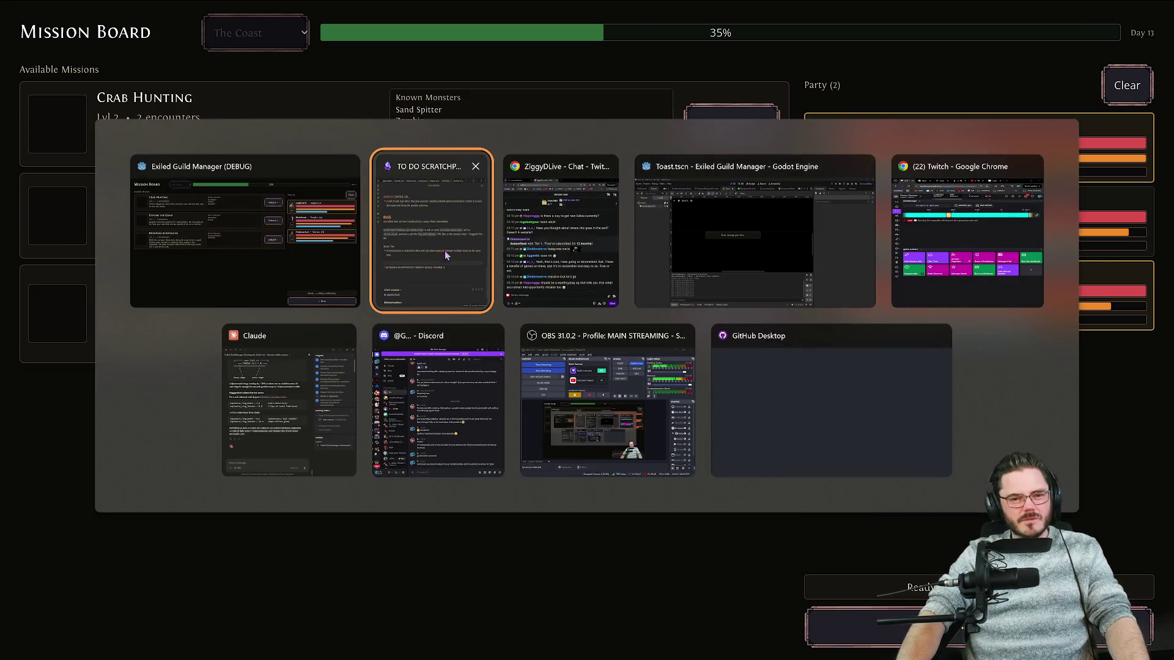
Rewrite the retreat bug to 'DOES NOT CONSUME IT BUT MAYBE...' and add a flag-option bullet.
left_click(445, 251)
left_click(841, 438)
key("Down")
mouse_move(863, 438)
left_mouse_down()
mouse_move(532, 438)
mouse_move(665, 441)
left_mouse_up()
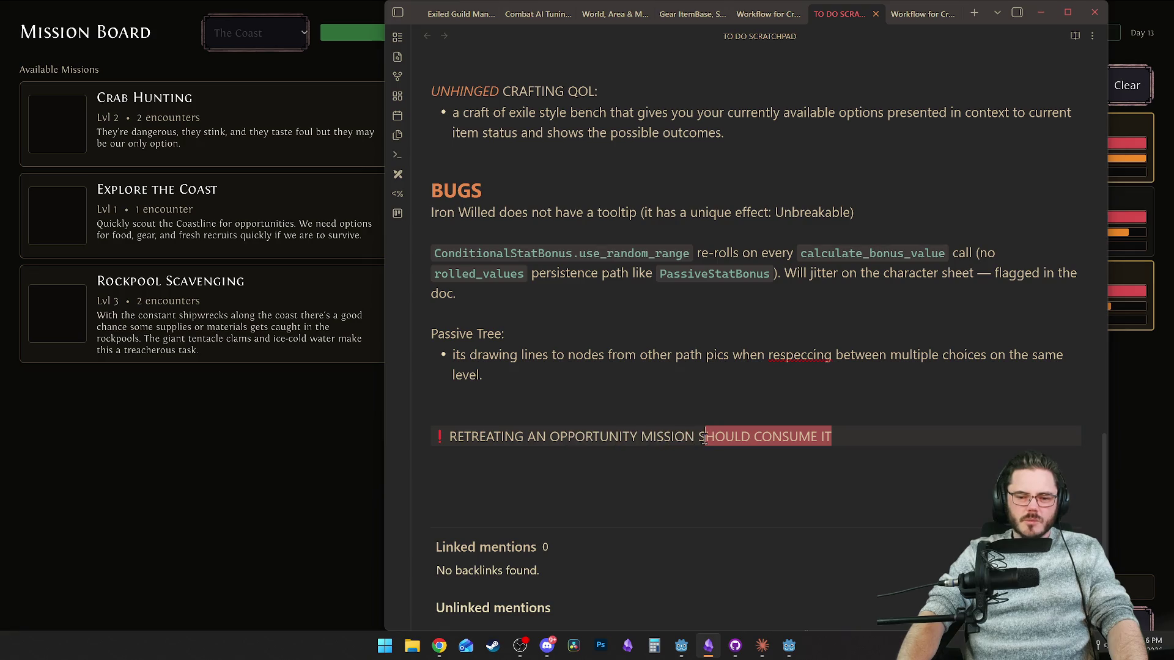
type("DOES NOT")
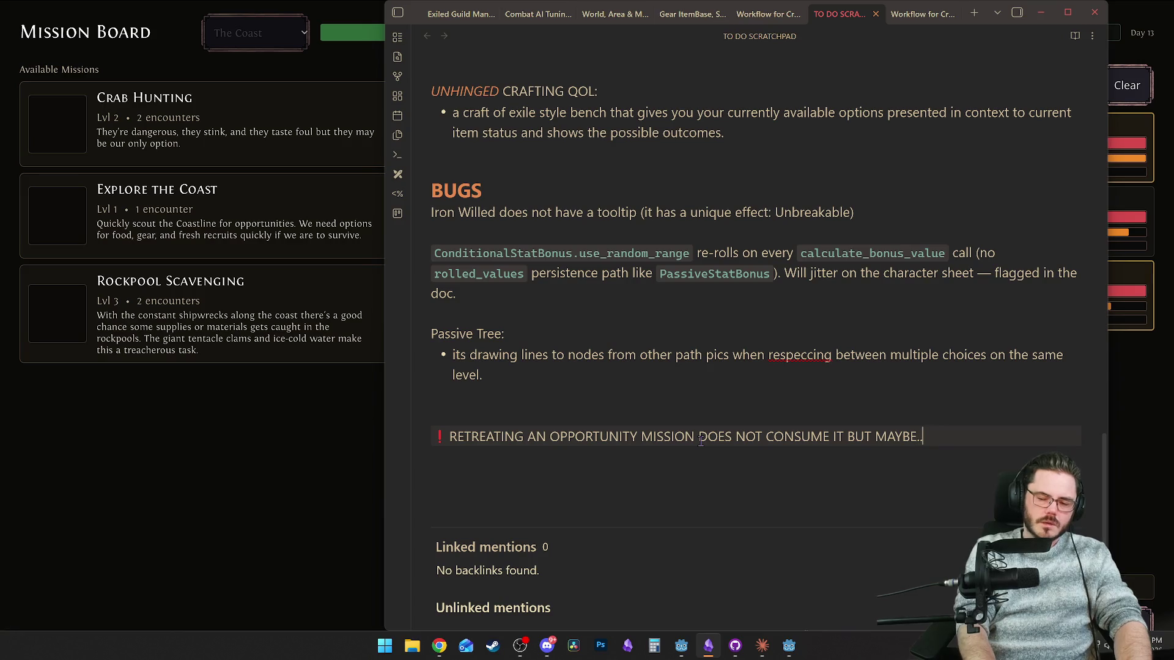
key("Return")
type("-")
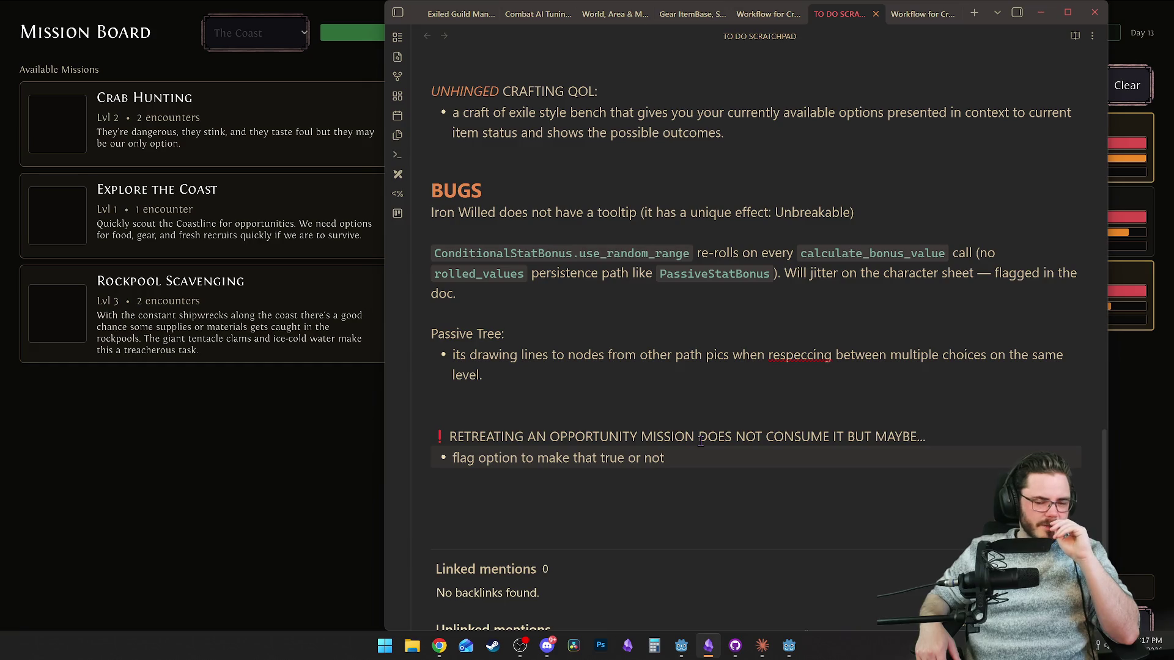
left_click(272, 426)
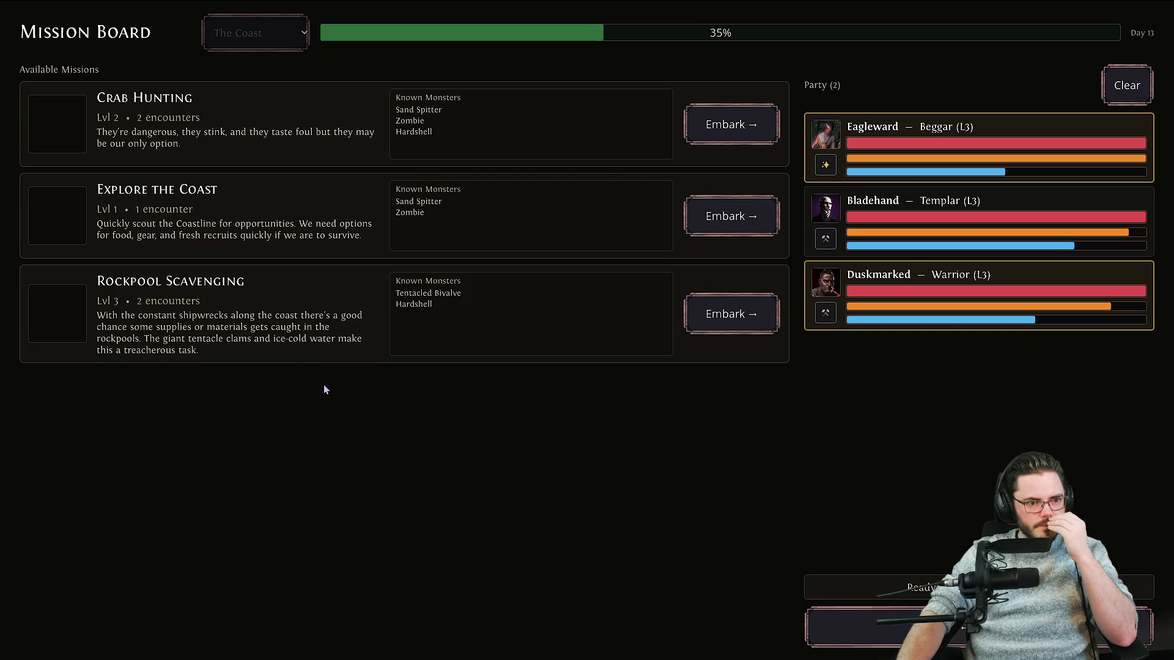
Embark on Rockpool Scavenging, win the Shallow Rockpools encounter, then retreat back to the guild camp.
left_click(724, 314)
left_click(37, 633)
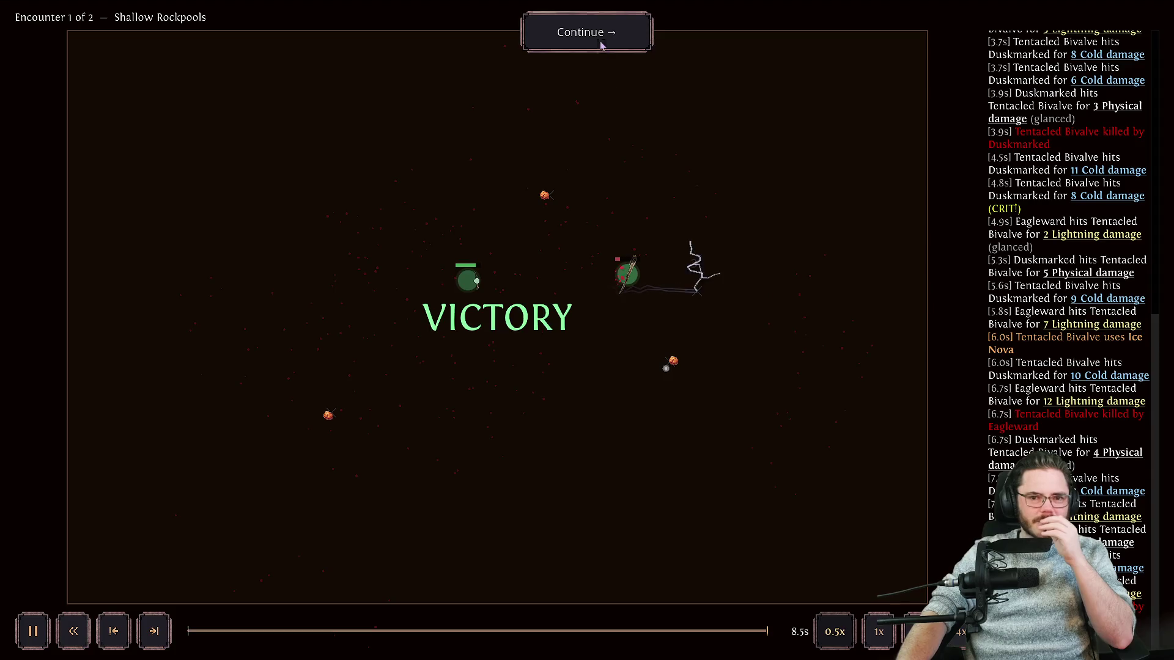
left_click(696, 306)
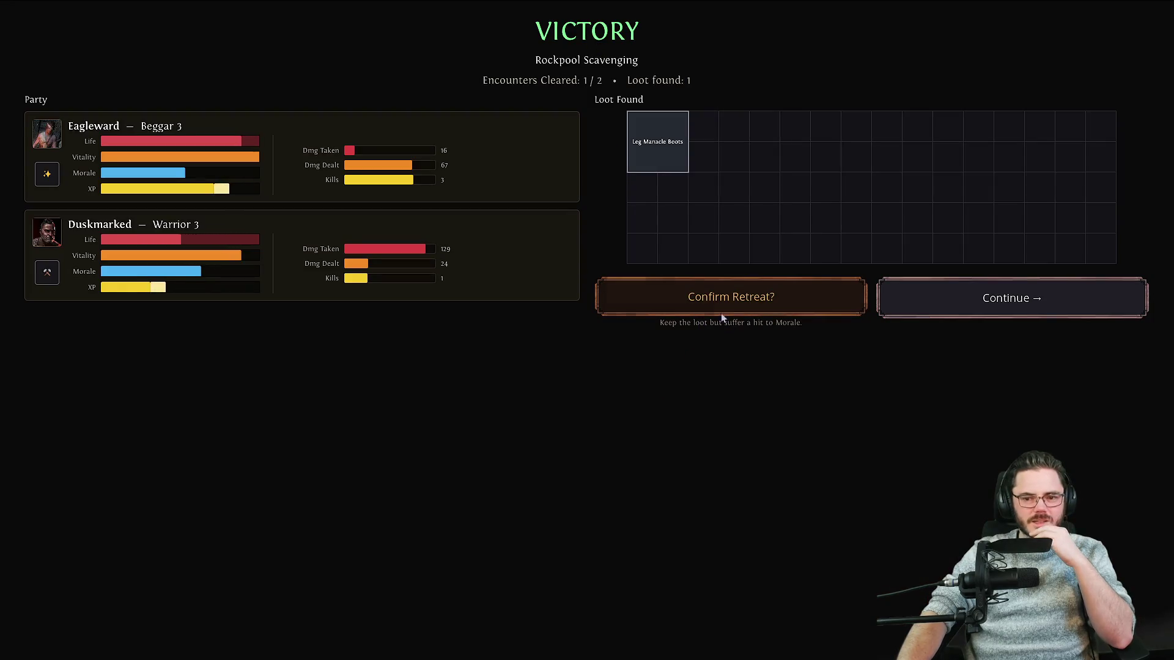
left_click(721, 313)
left_click(840, 535)
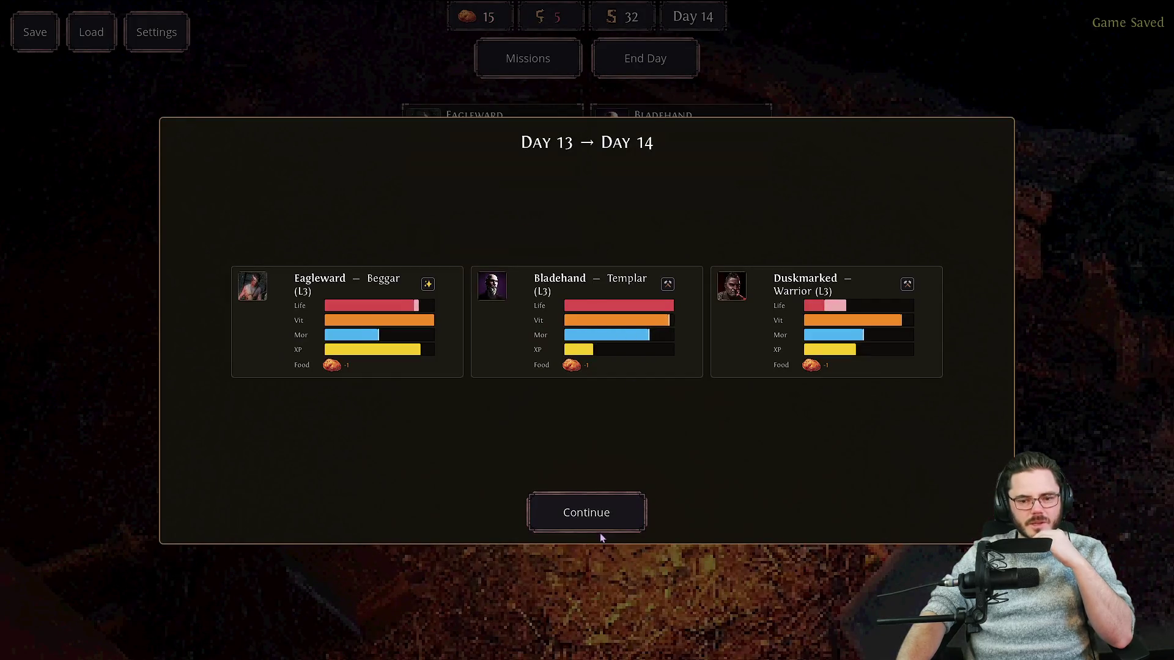
Re-embark on Rockpool Scavenging with all three heroes on Day 14 and start the battle.
left_click(596, 516)
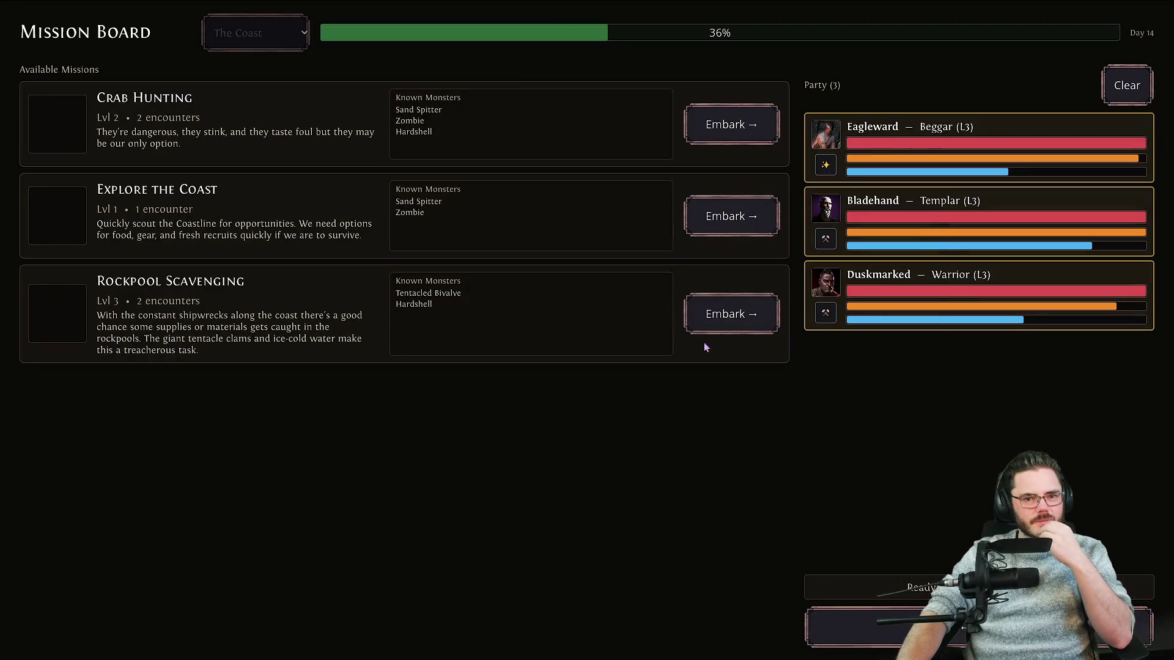
left_click(712, 321)
left_click(16, 632)
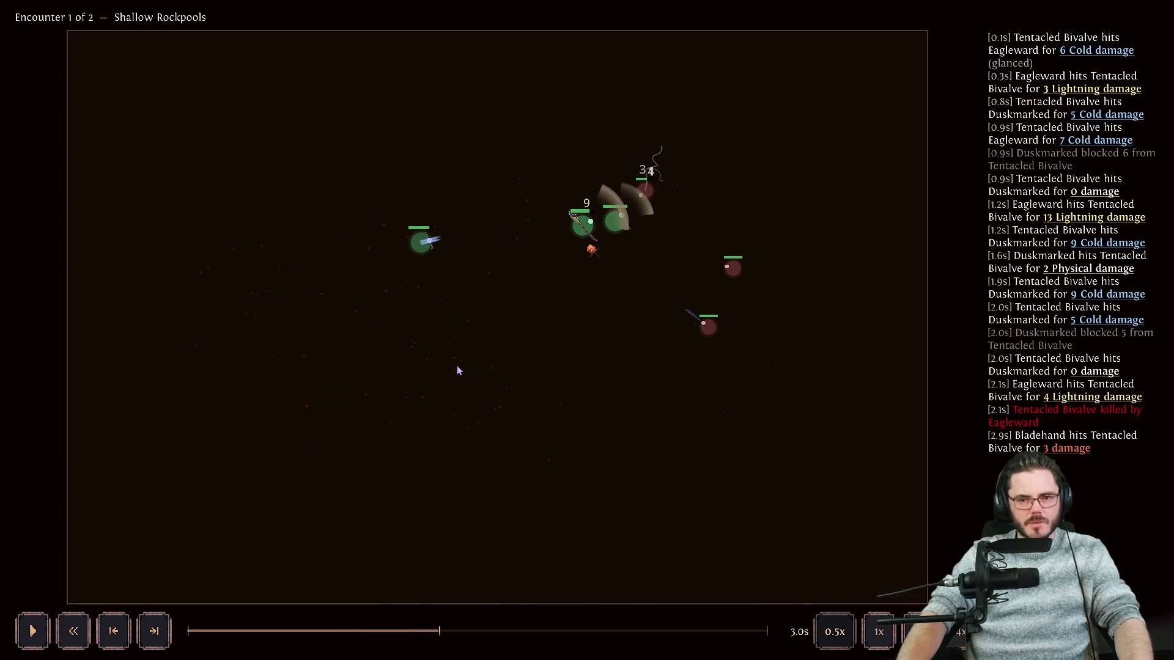
key("alt+Tab")
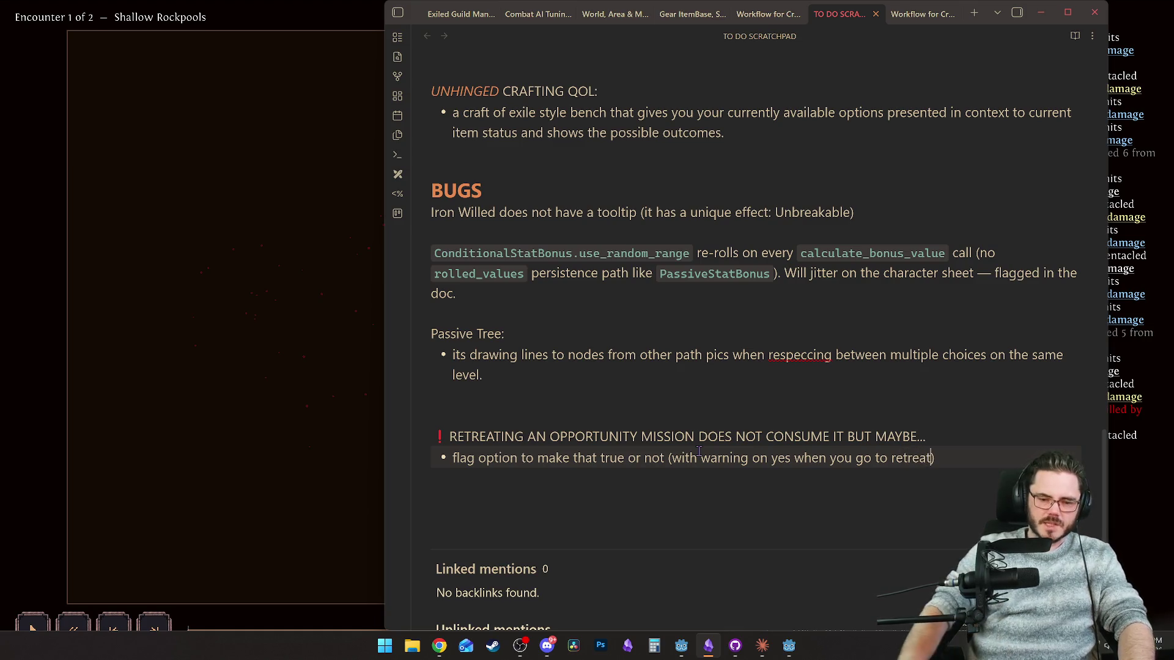
Pause the Shallow Rockpools replay and open the Kanban note in Obsidian via a 'kanb' search.
left_click(205, 346)
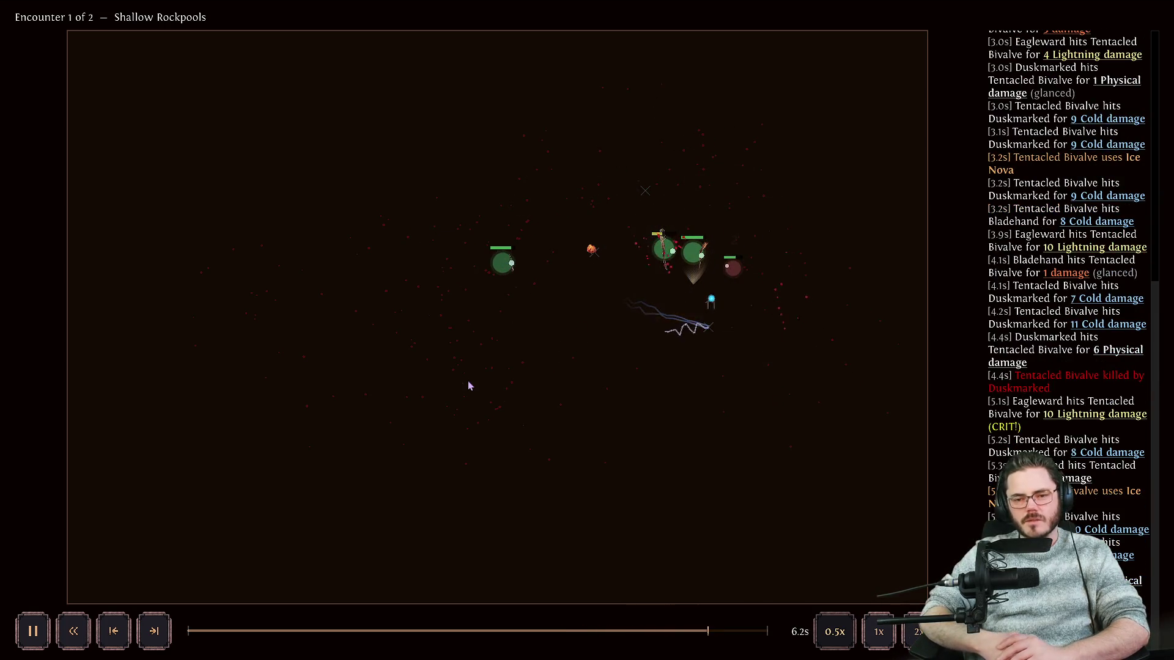
key("space")
key("alt+Tab")
left_click(612, 332)
key("ctrl+o")
type("kanb")
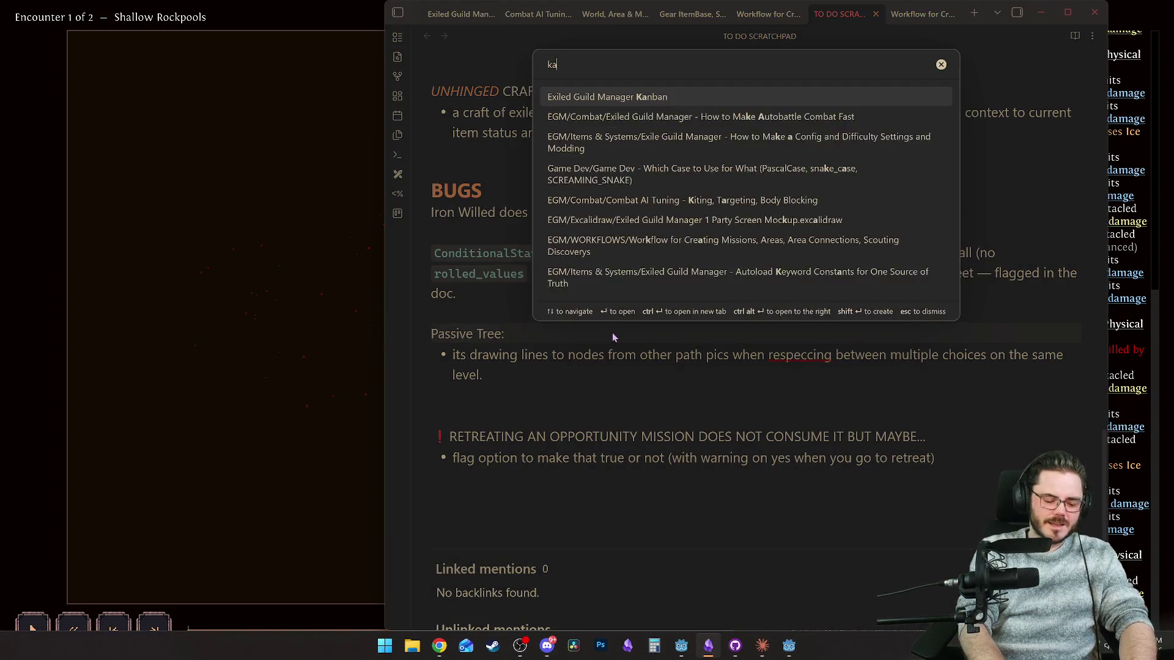
key("Return")
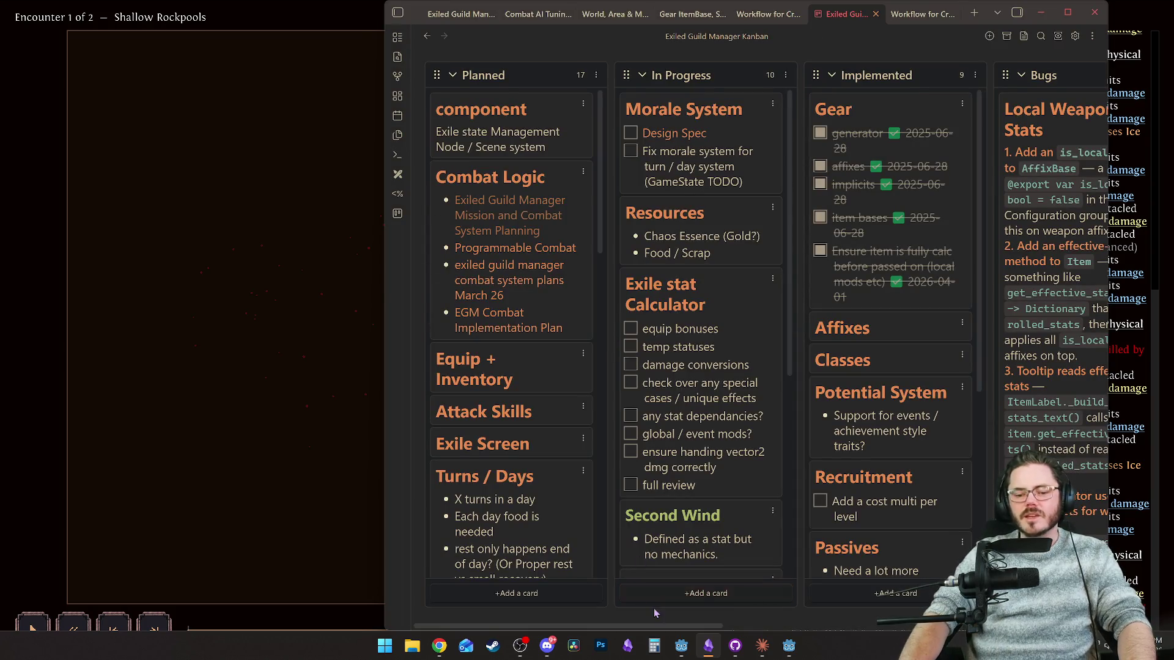
mouse_move(657, 626)
left_mouse_down()
mouse_move(1021, 617)
mouse_move(664, 621)
left_mouse_up()
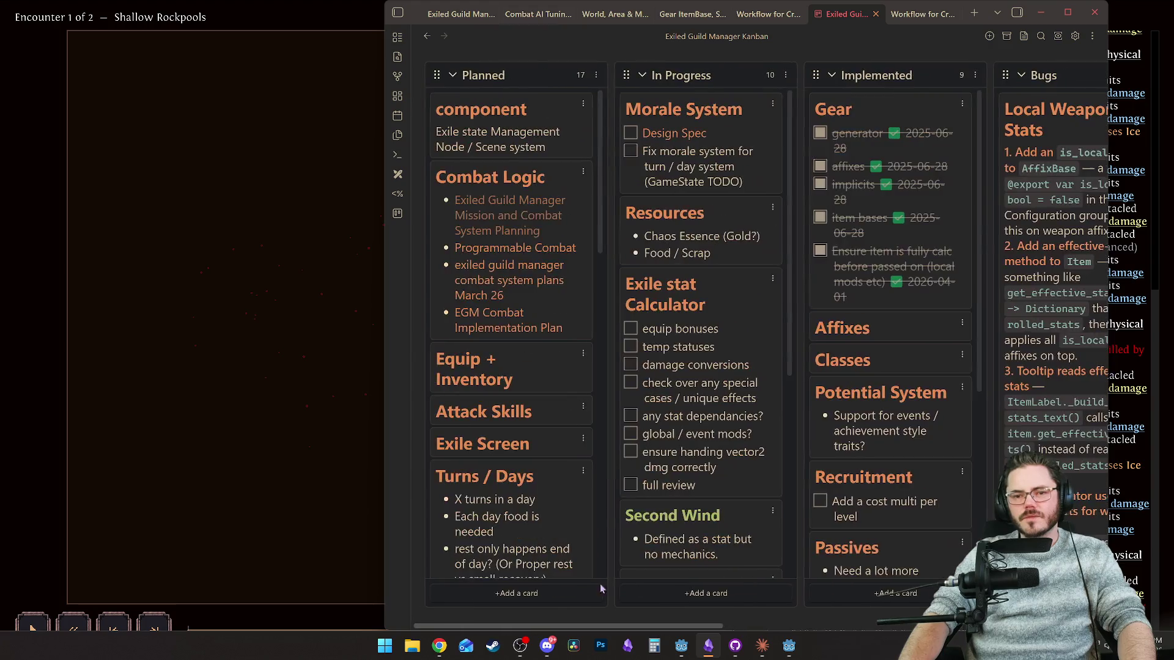
left_click(306, 376)
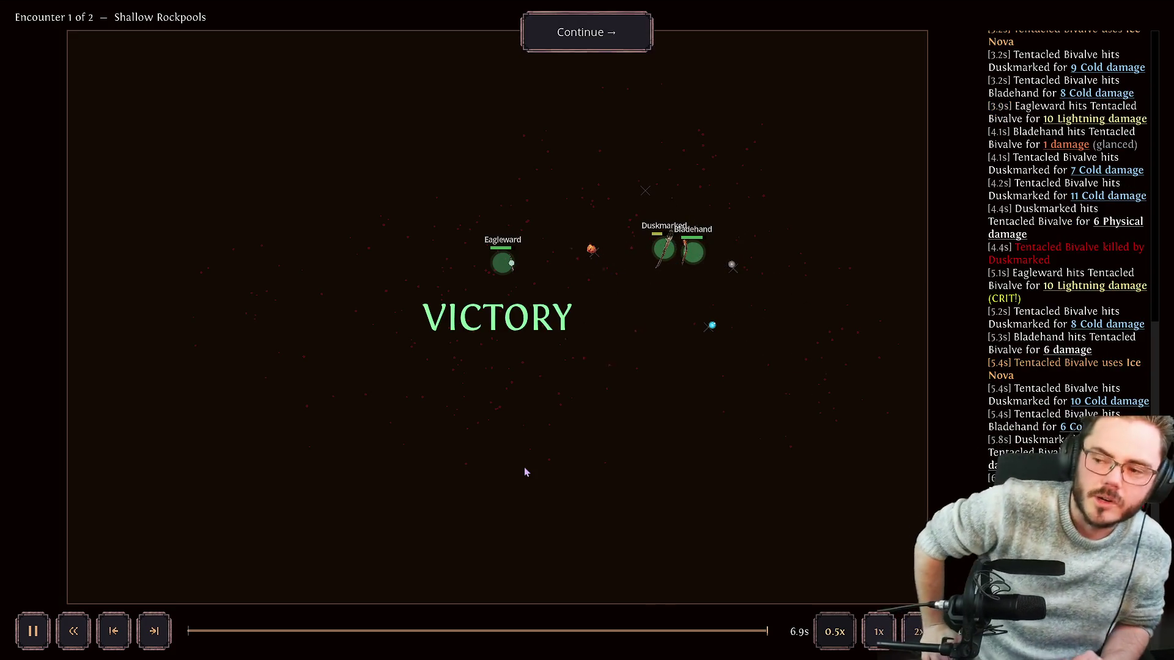
Clear both Rockpool Scavenging encounters, take all three loot items, and return to the guild camp.
left_click(587, 32)
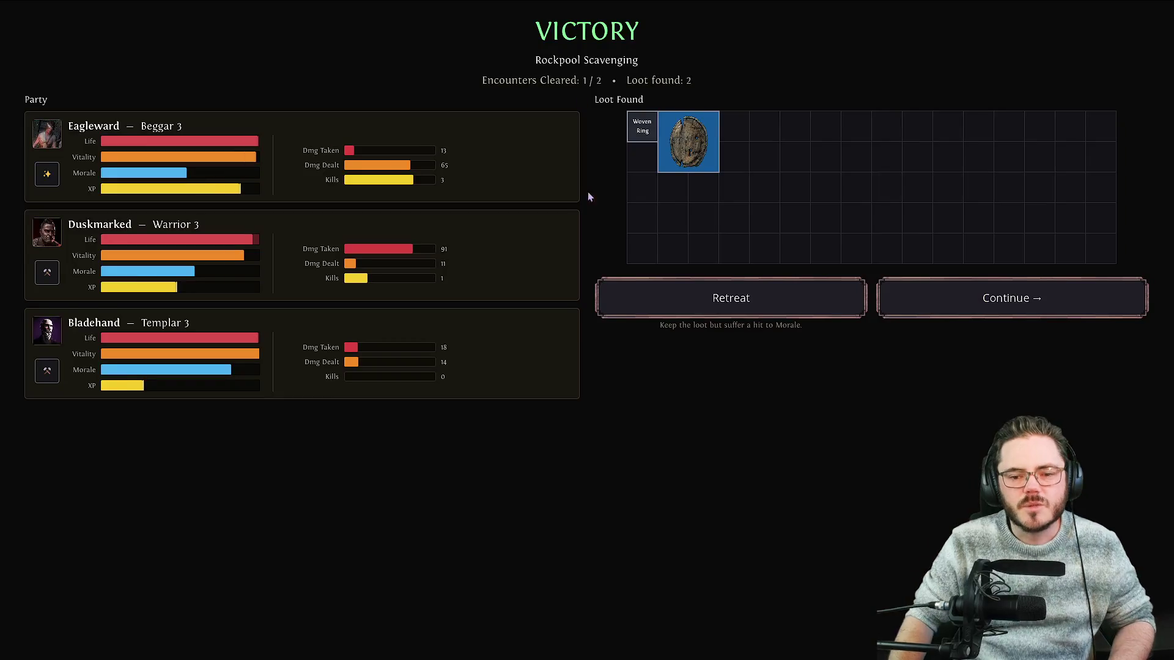
left_click(957, 296)
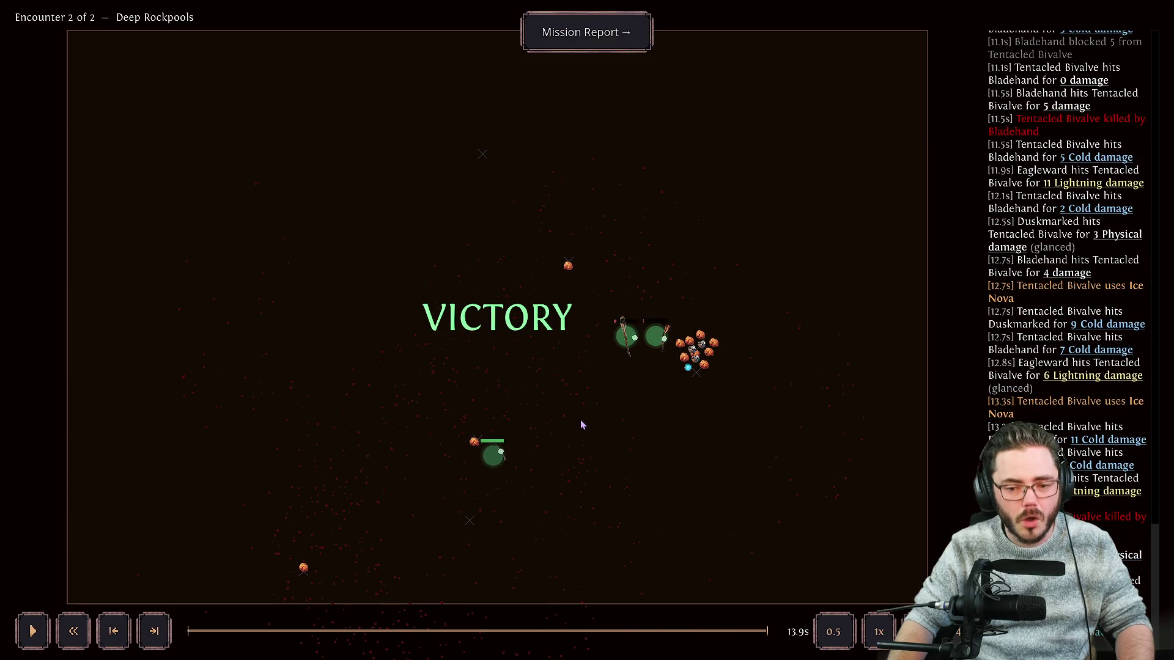
mouse_move(656, 345)
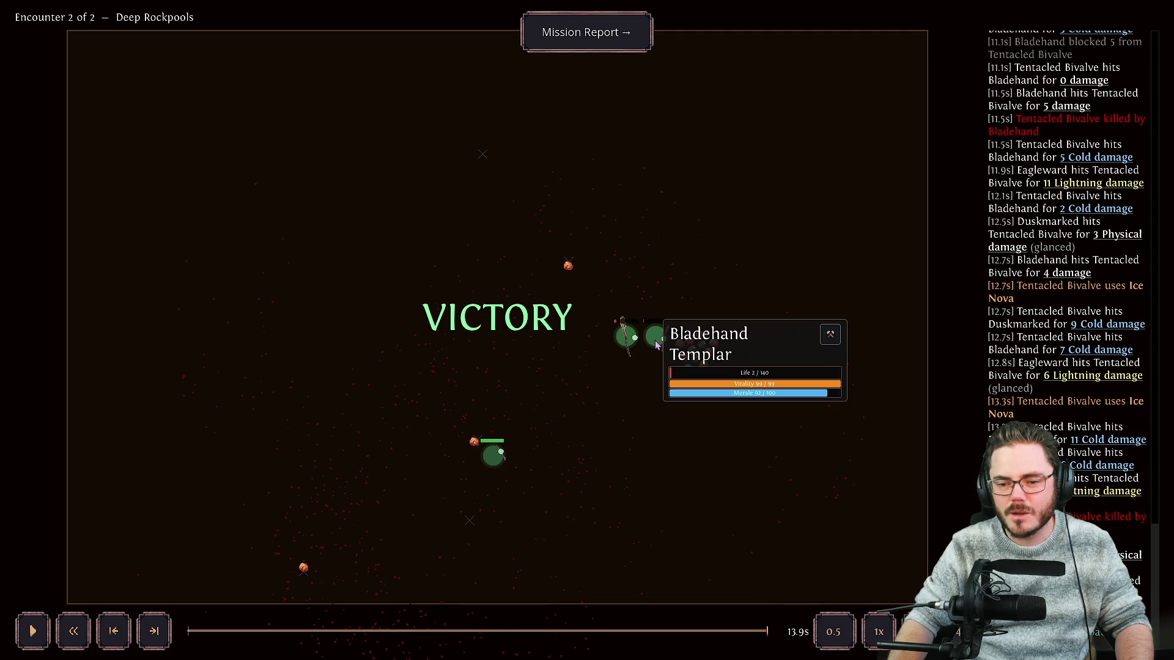
left_click(586, 34)
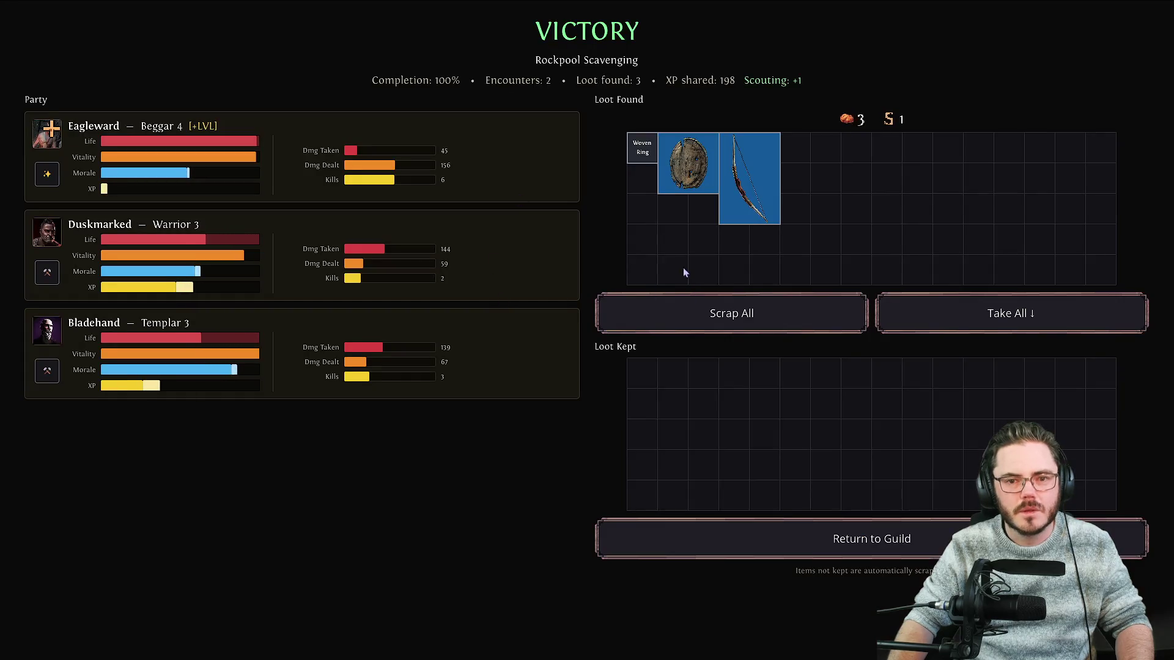
left_click(990, 303)
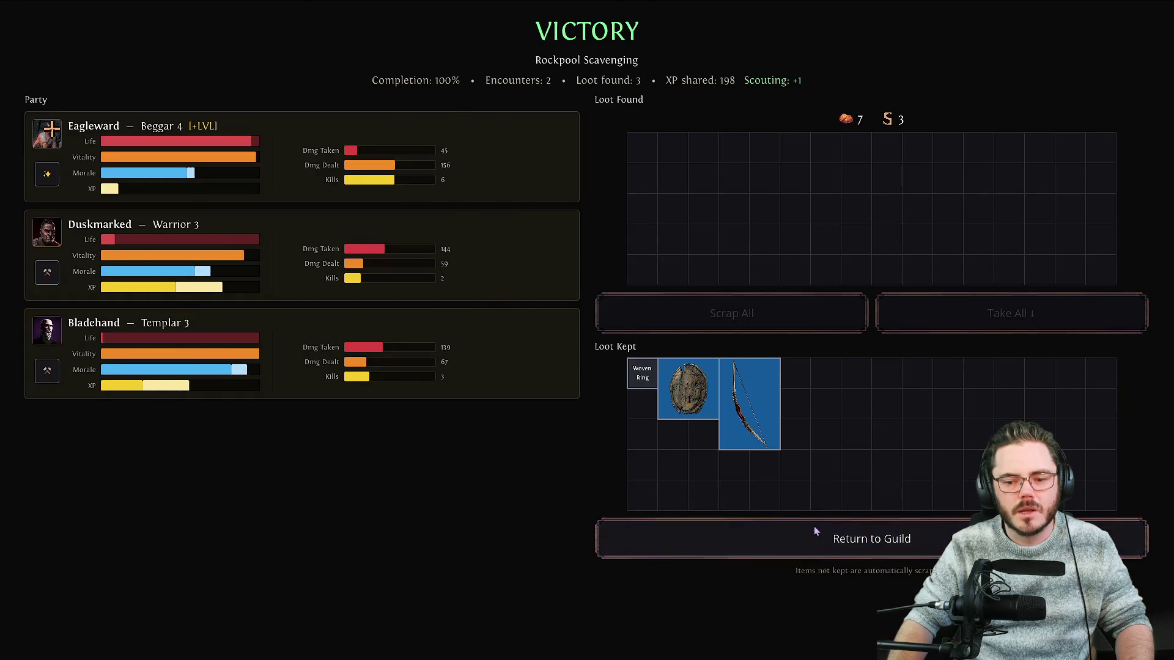
left_click(813, 529)
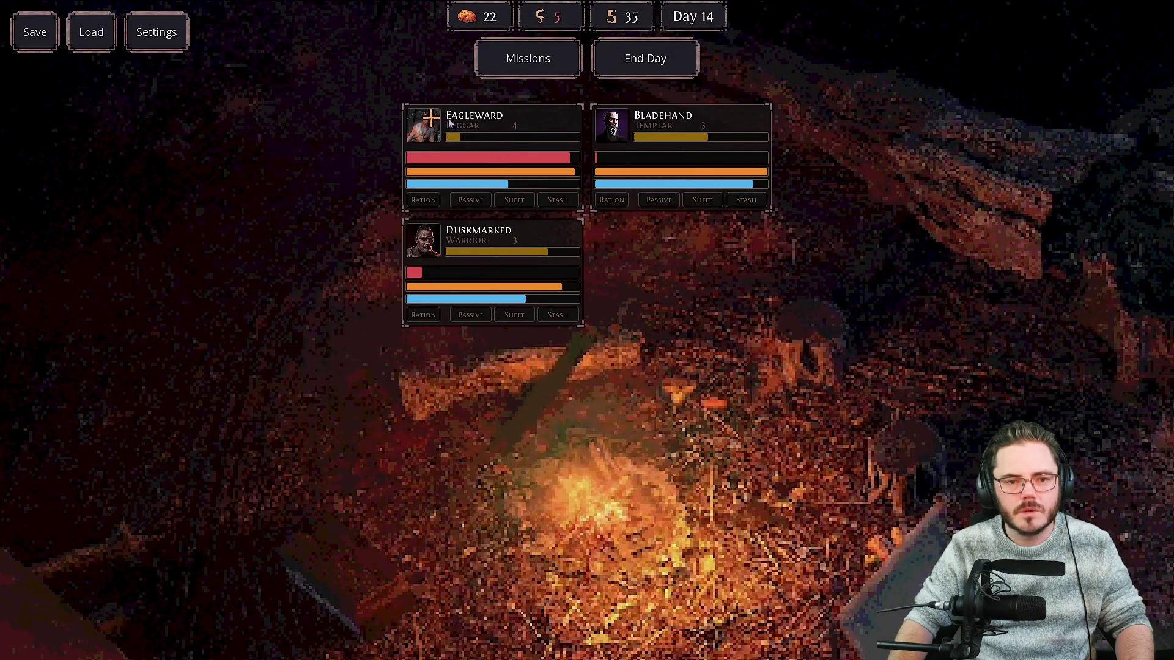
Give Eagleward the Sturdy passive and equip him with the Old Hunting Bow.
left_click(430, 120)
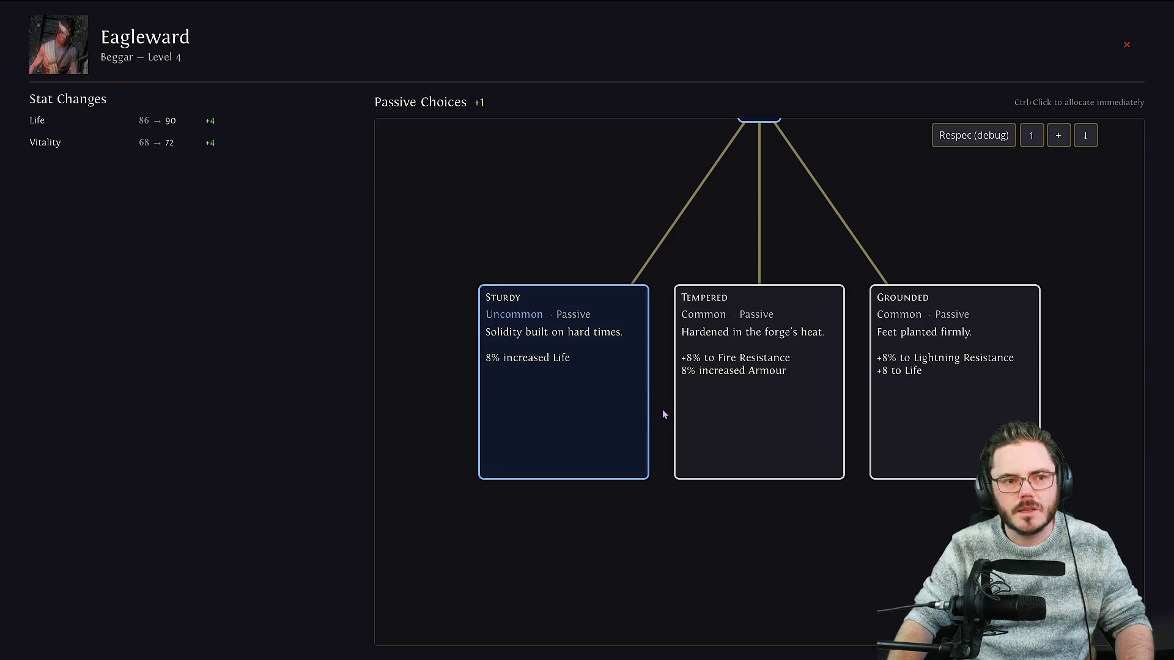
left_click(585, 392)
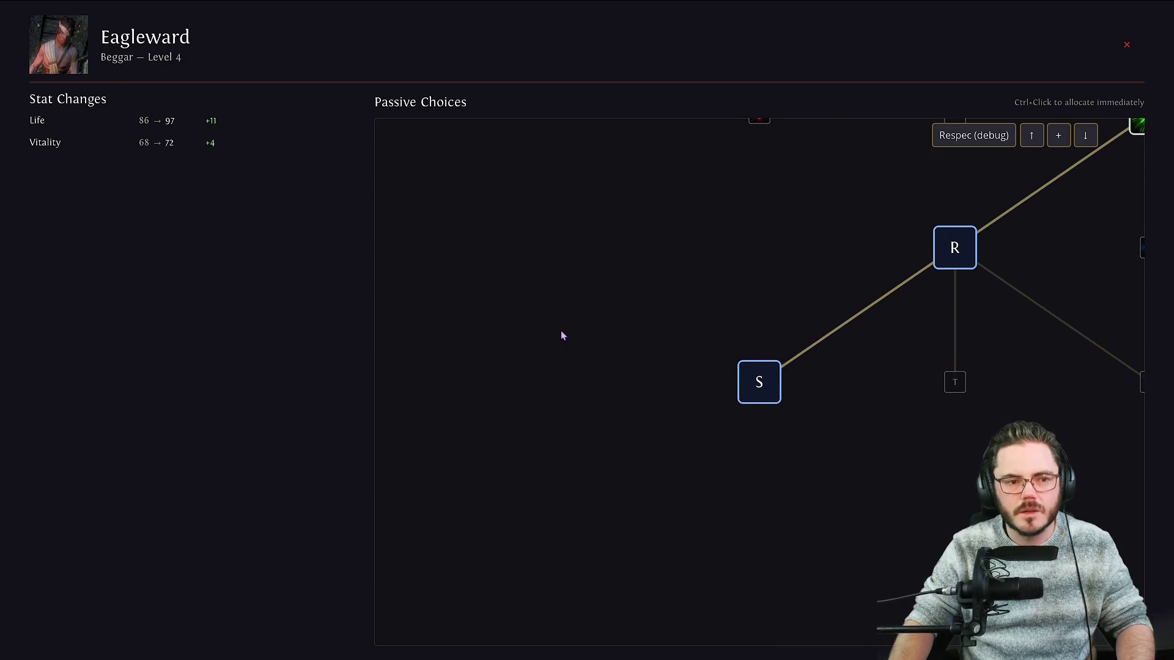
key("Escape")
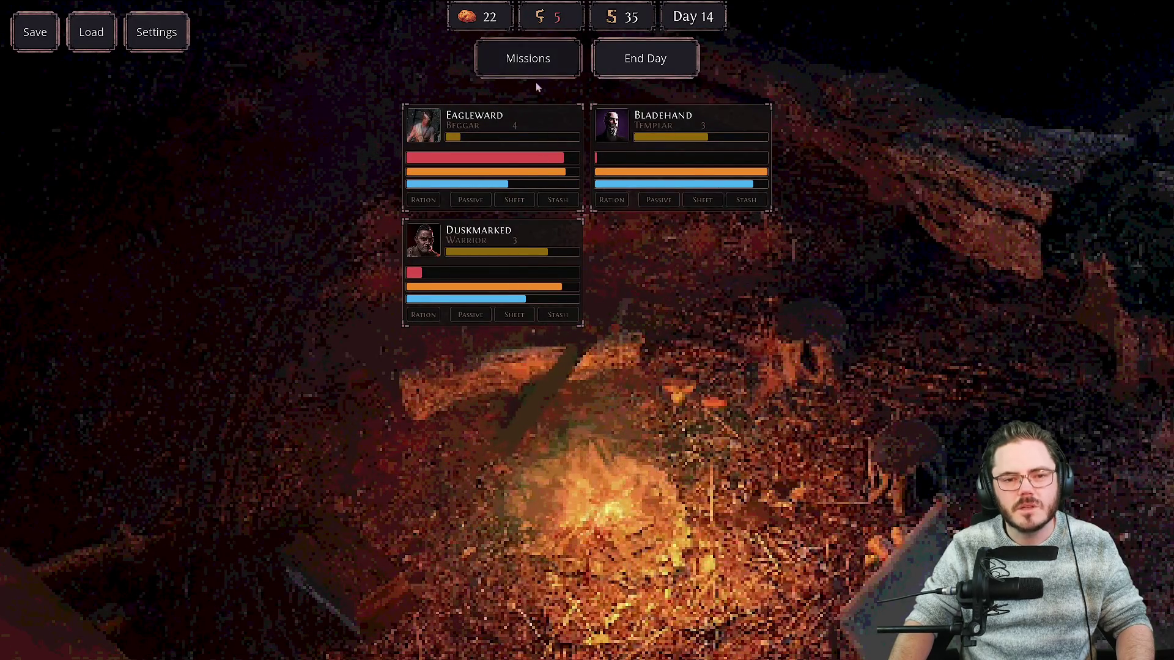
left_click(513, 116)
right_click(856, 418)
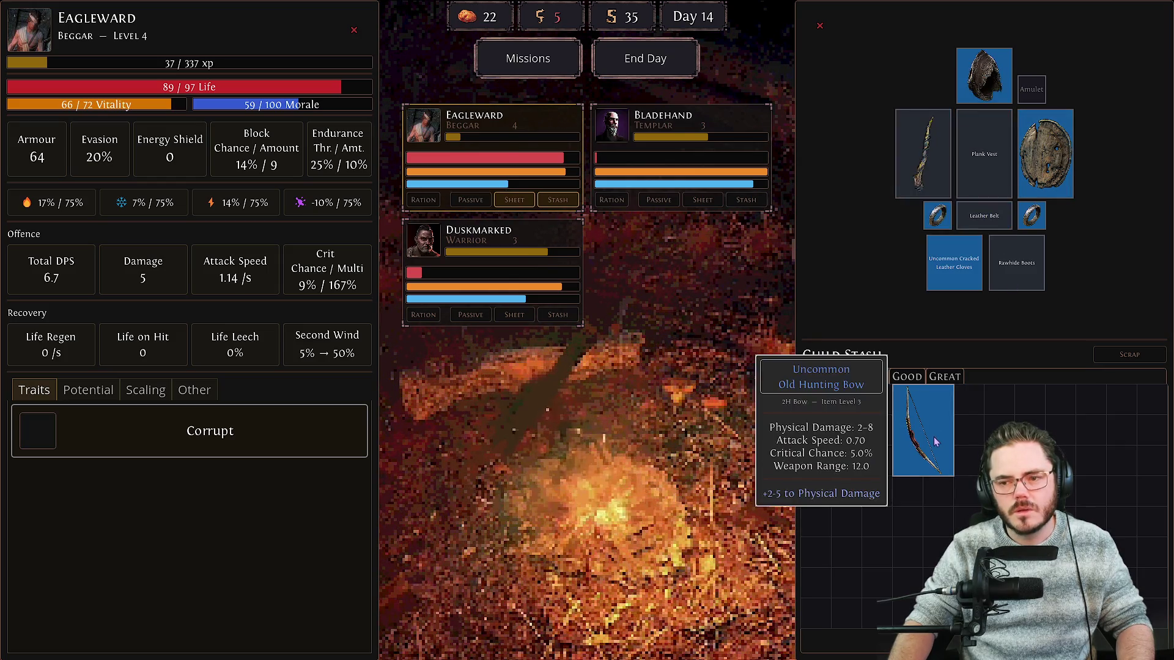
left_click_drag(923, 432, 866, 470)
right_click(871, 483)
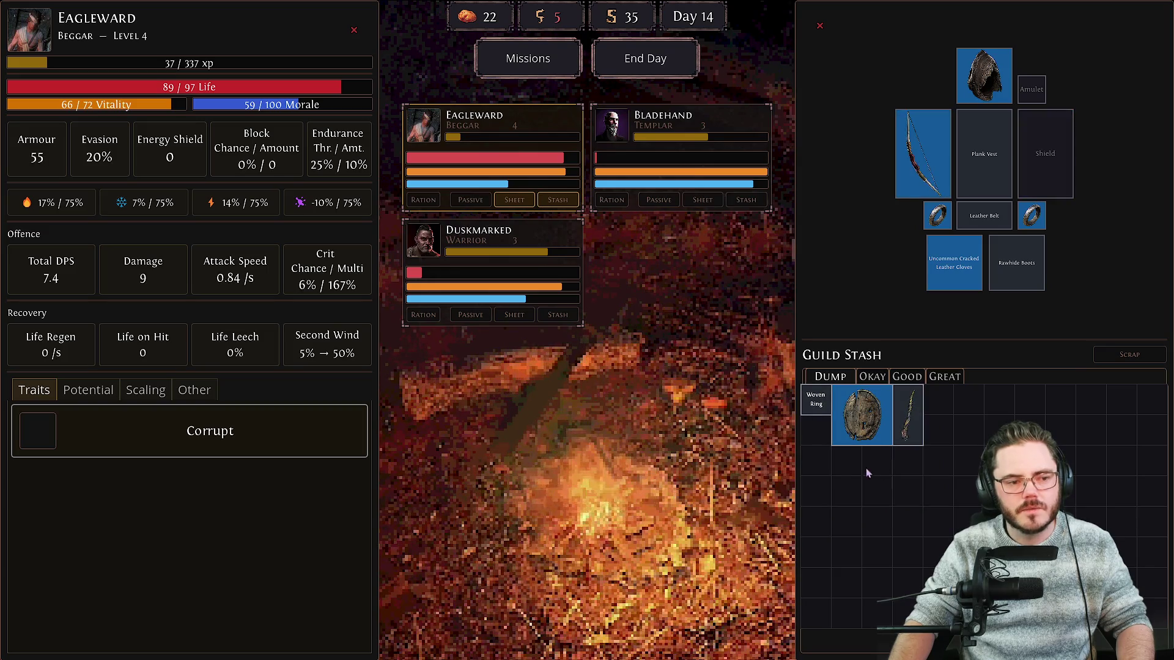
Equip Duskmarked with the Barrel Lid shield and Bladehand with the Woven Ring, then end the day.
left_click(514, 314)
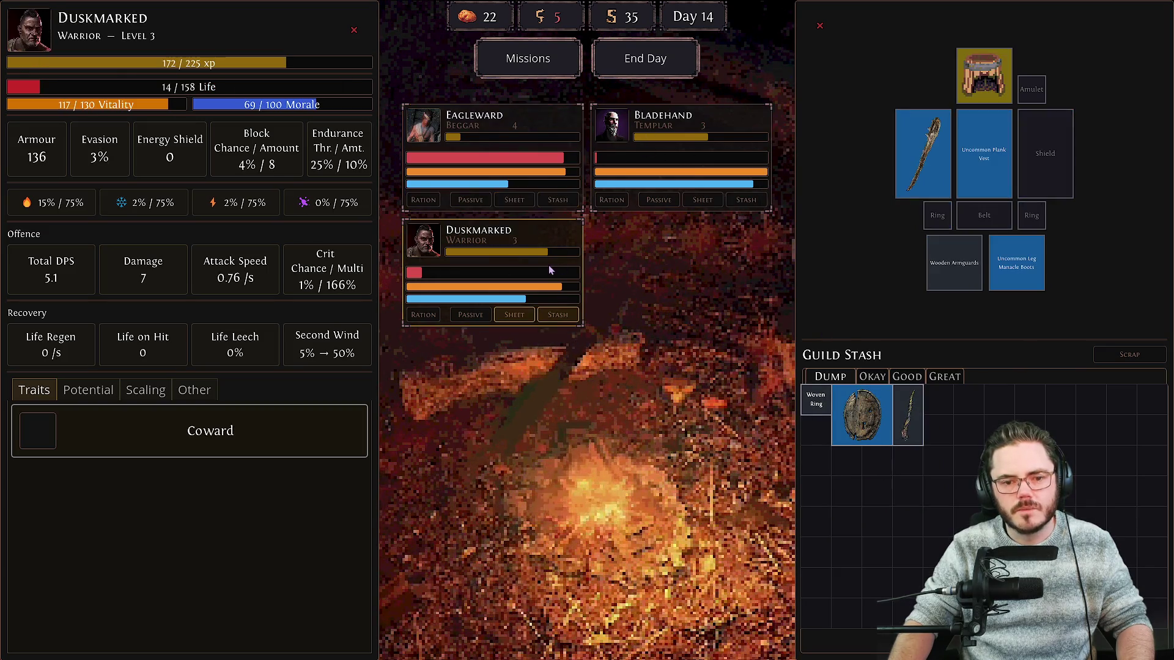
right_click(908, 419)
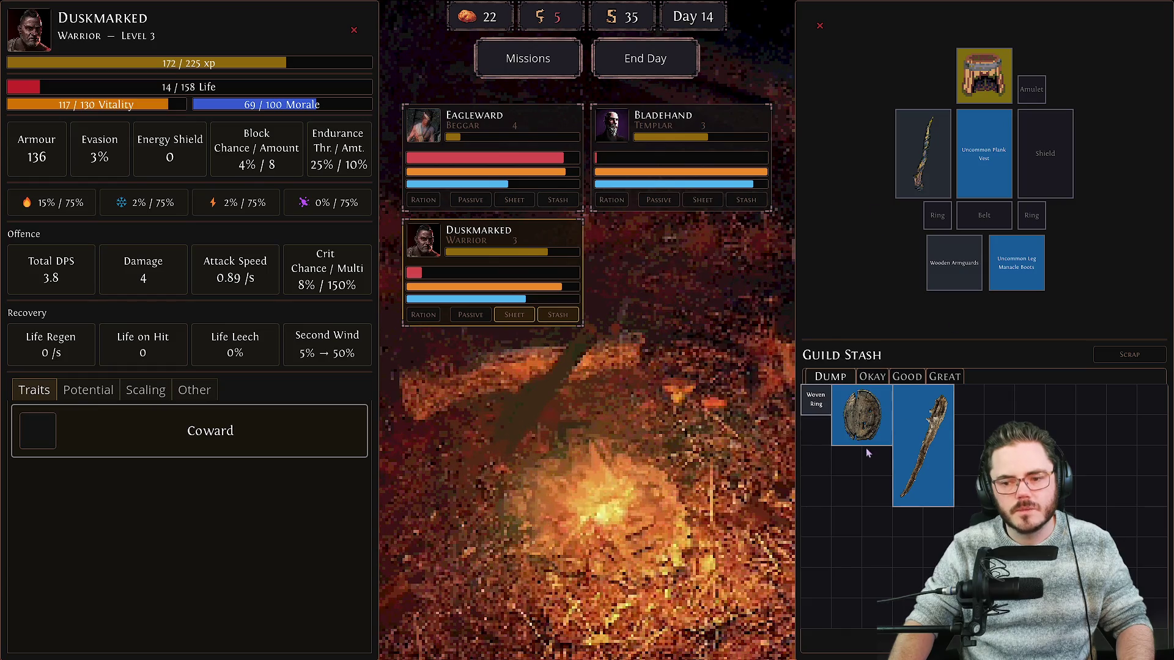
right_click(862, 415)
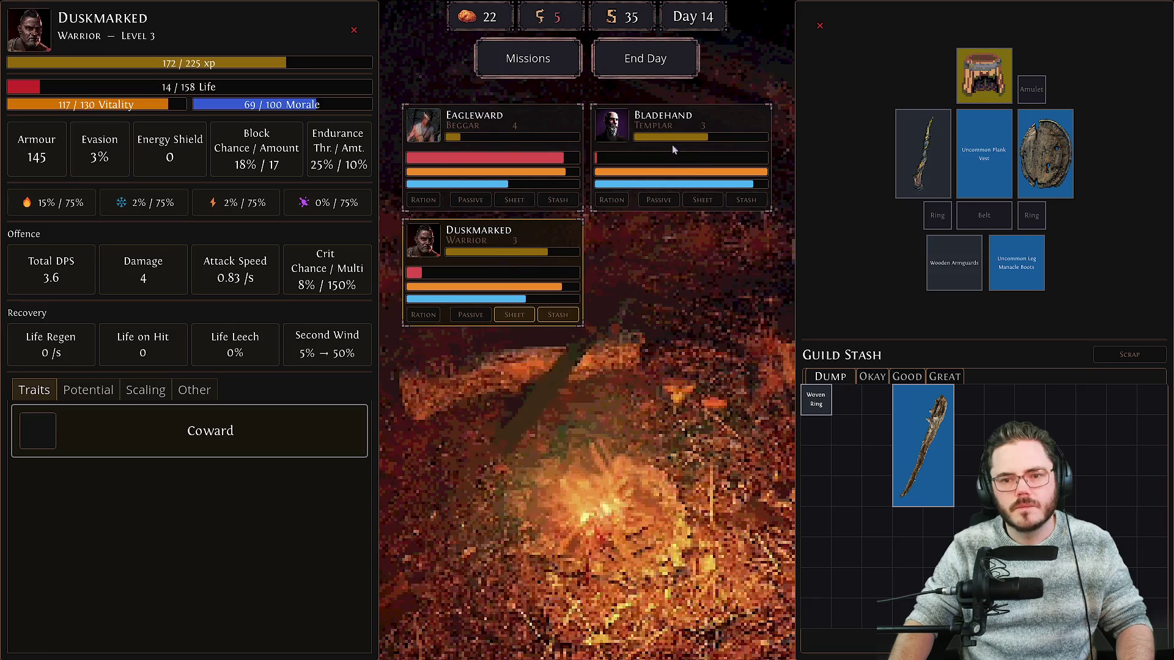
left_click(703, 200)
right_click(816, 400)
left_click(645, 58)
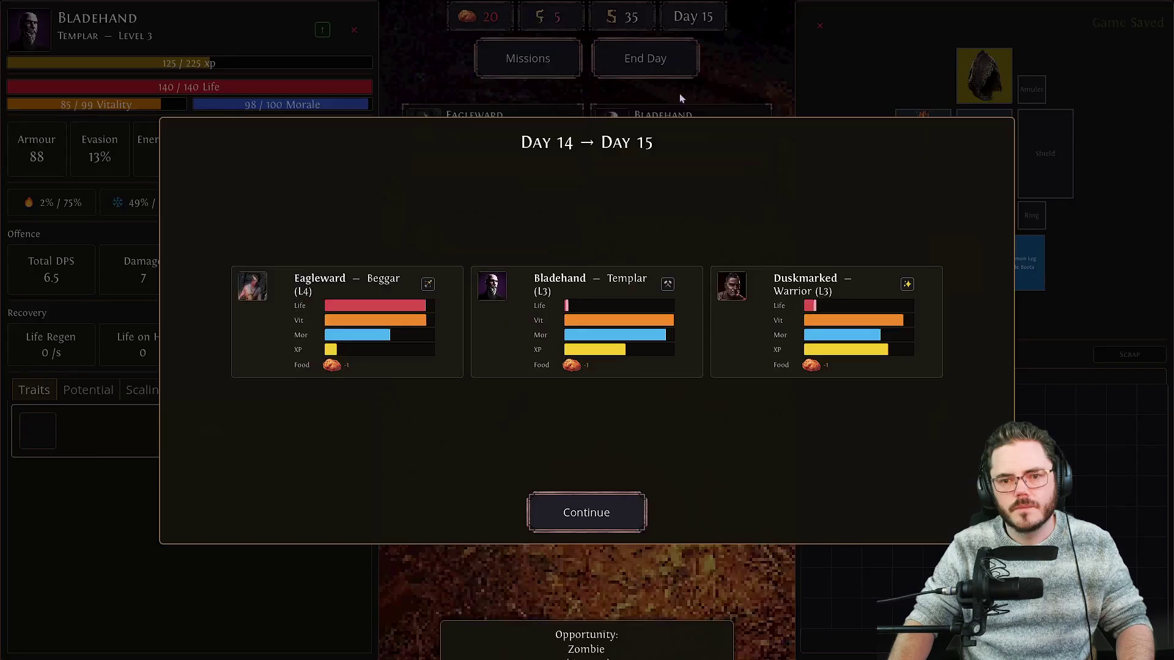
On Day 15, embark on Zombie Shipwreck and win the Small Zombie Ambush, finding 6 loot items.
left_click(604, 509)
left_click(489, 59)
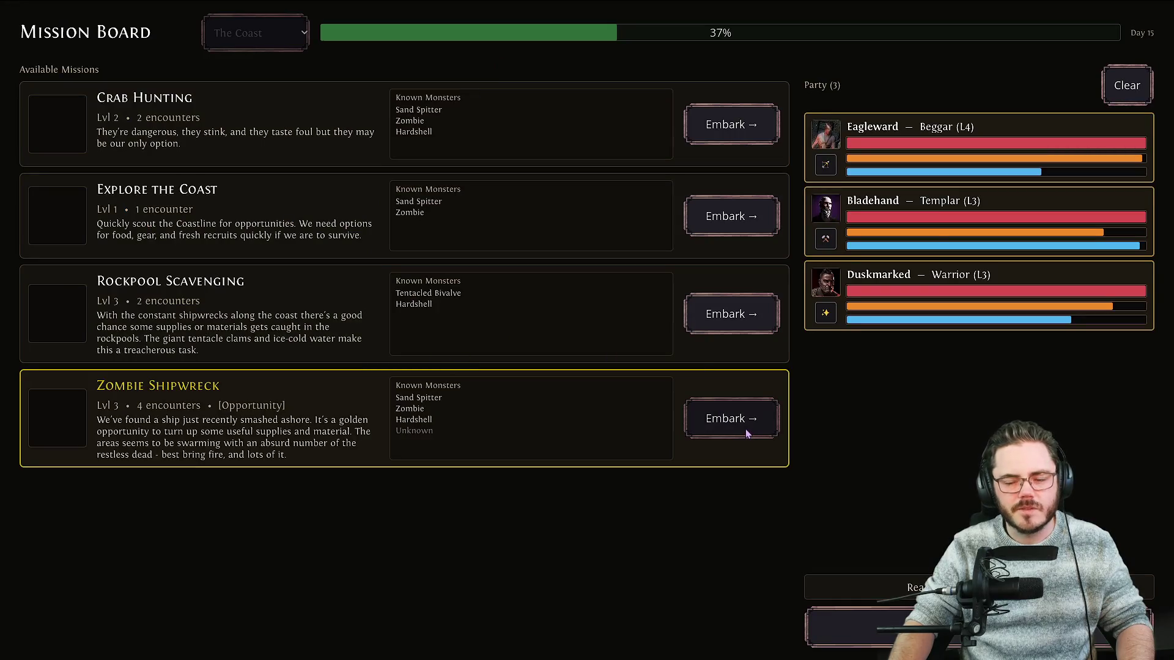
left_click(745, 432)
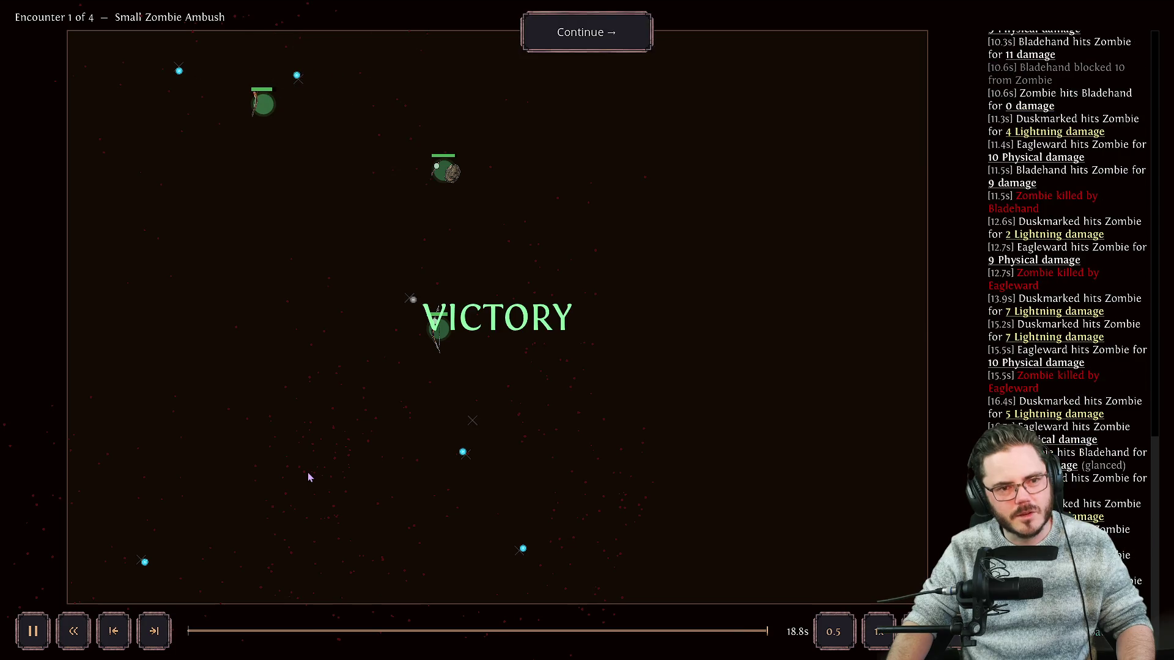
left_click(636, 33)
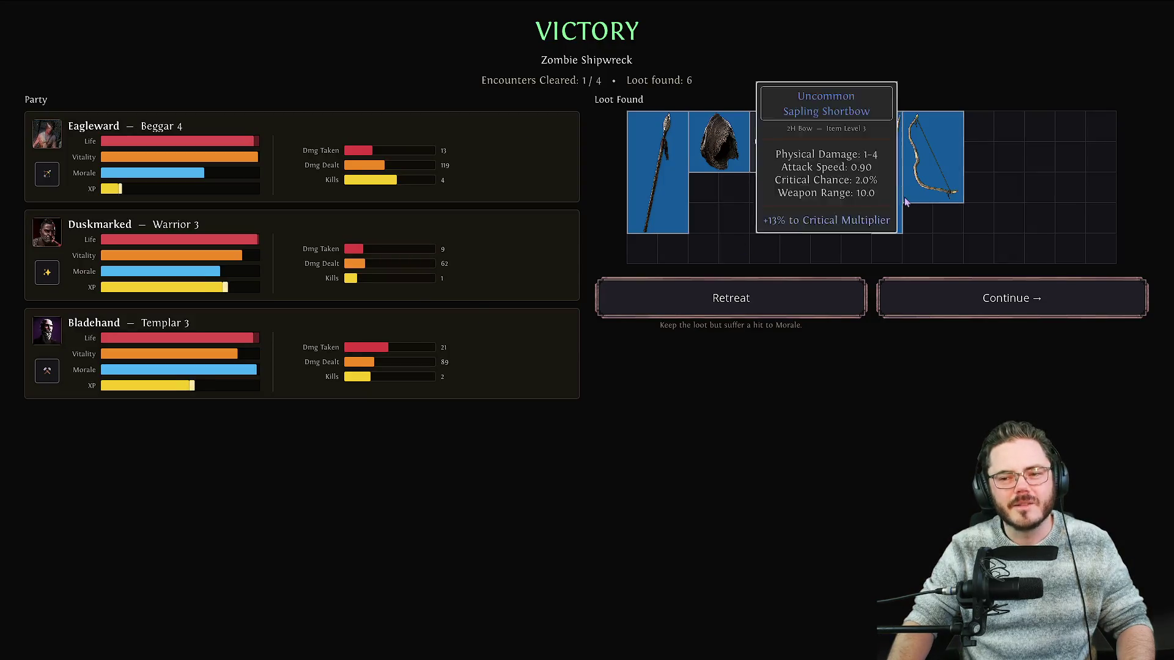
Continue the Zombie Shipwreck mission into its second encounter.
mouse_move(835, 168)
mouse_move(880, 184)
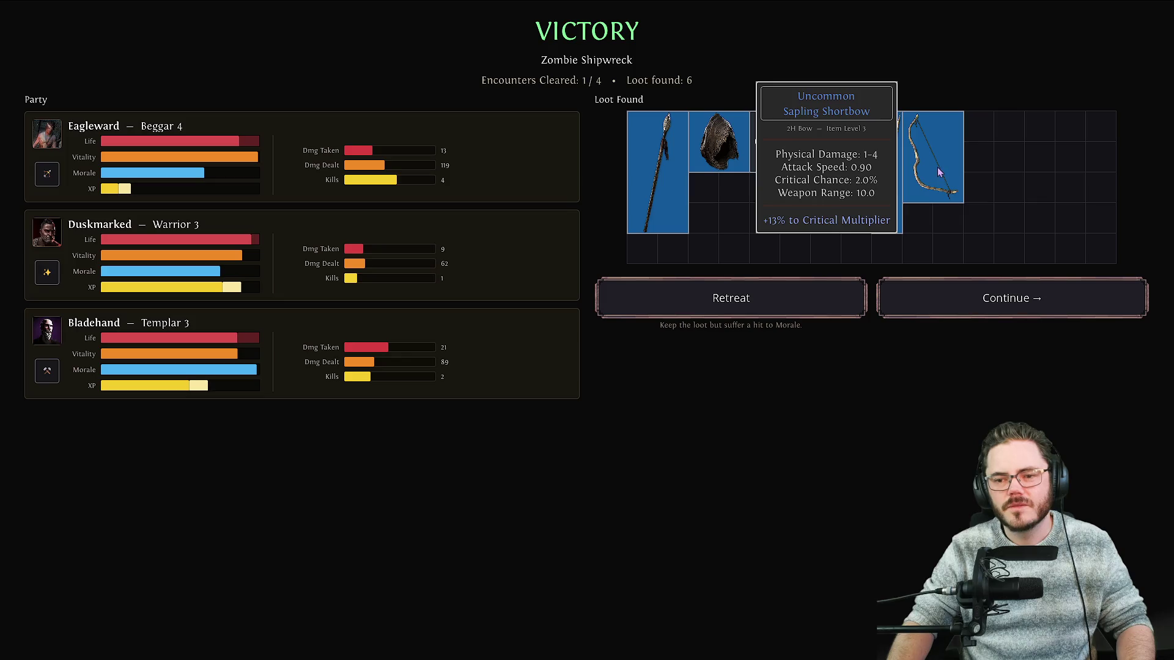
mouse_move(662, 163)
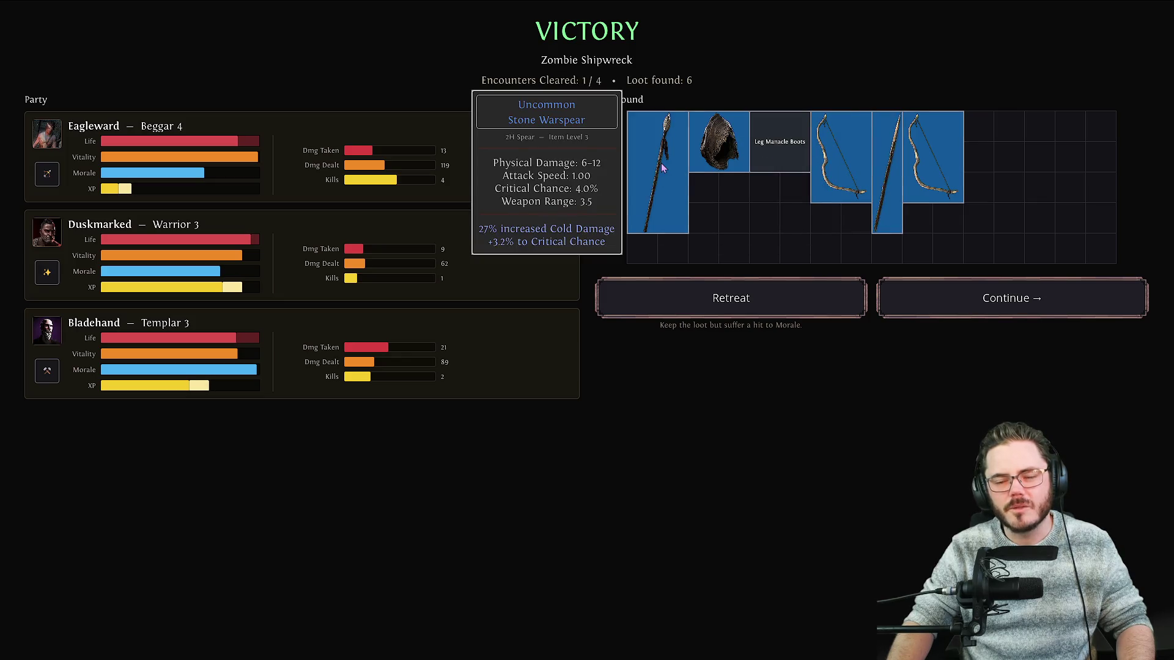
left_click(1030, 299)
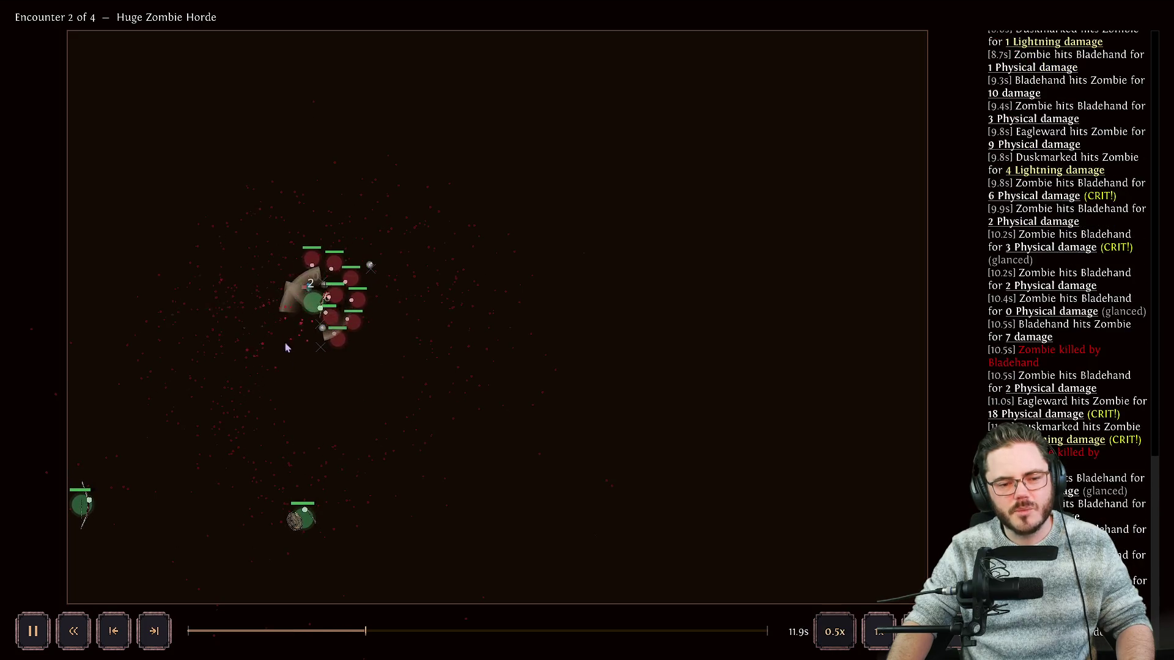
Beat the Huge Zombie Horde, then retreat from the mission at 50% completion.
mouse_move(311, 304)
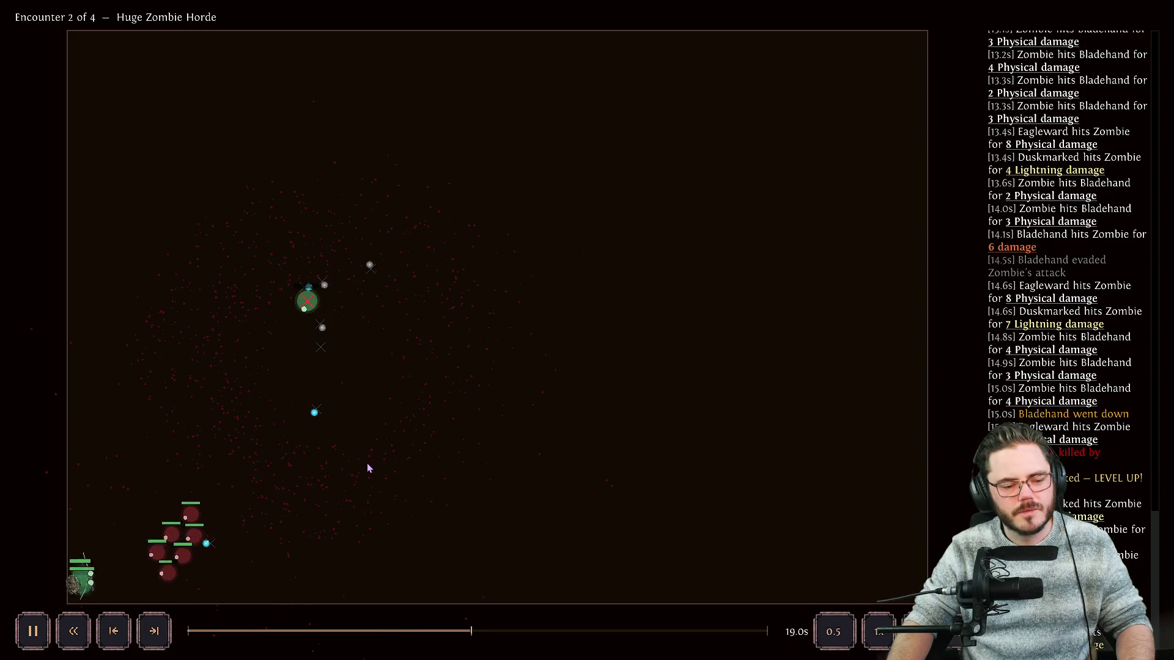
mouse_move(114, 575)
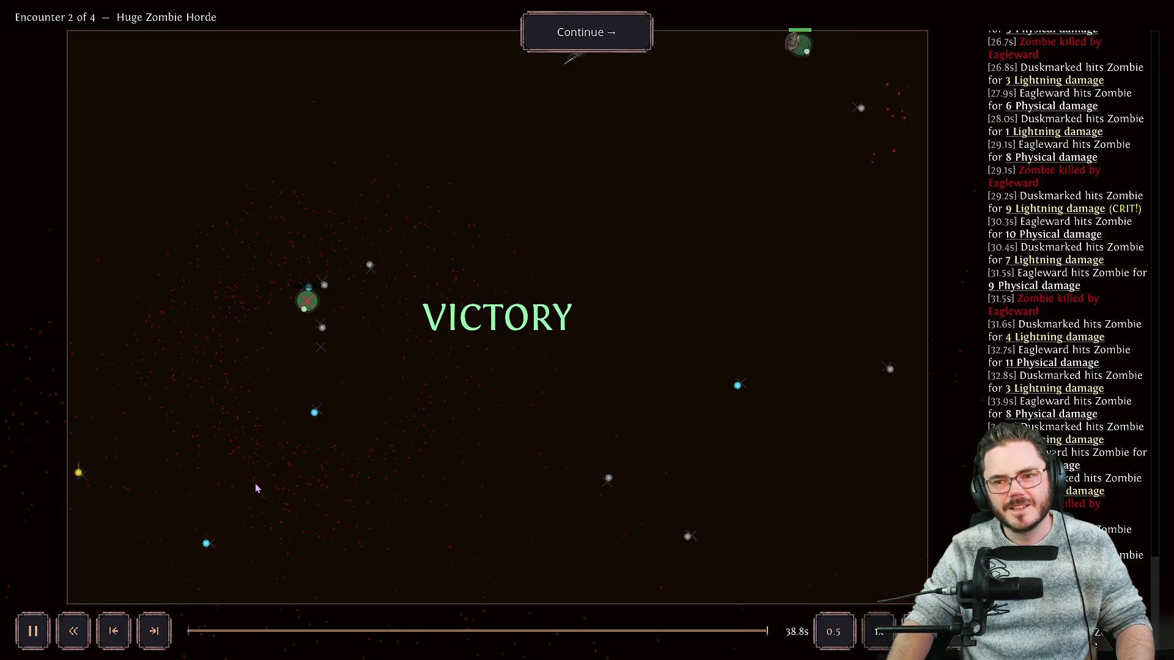
left_click(591, 35)
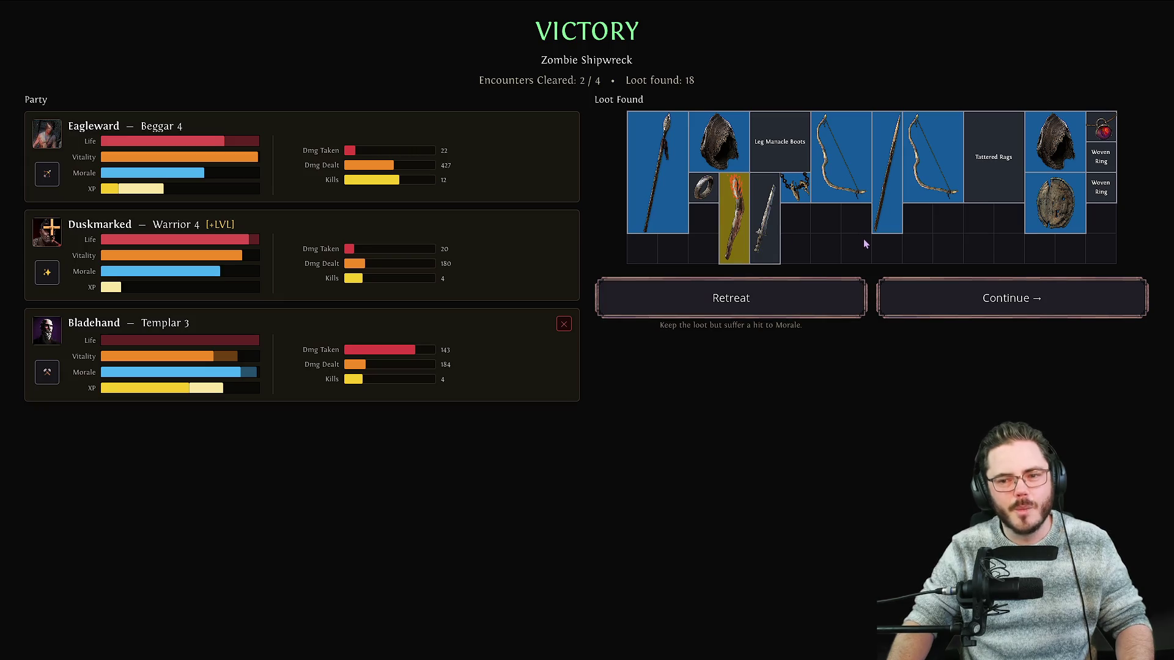
double_click(783, 300)
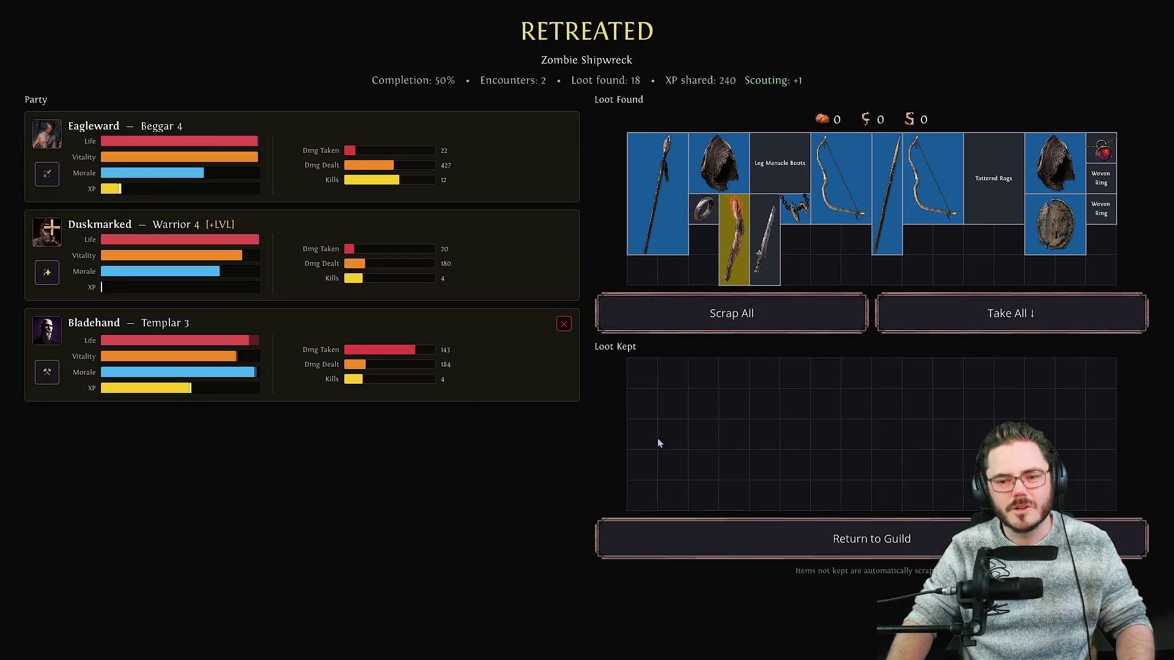
Keep the torch, ring, chain amulet and Stone Warspear from the found loot.
left_click(728, 257)
left_click(704, 210)
left_click(795, 208)
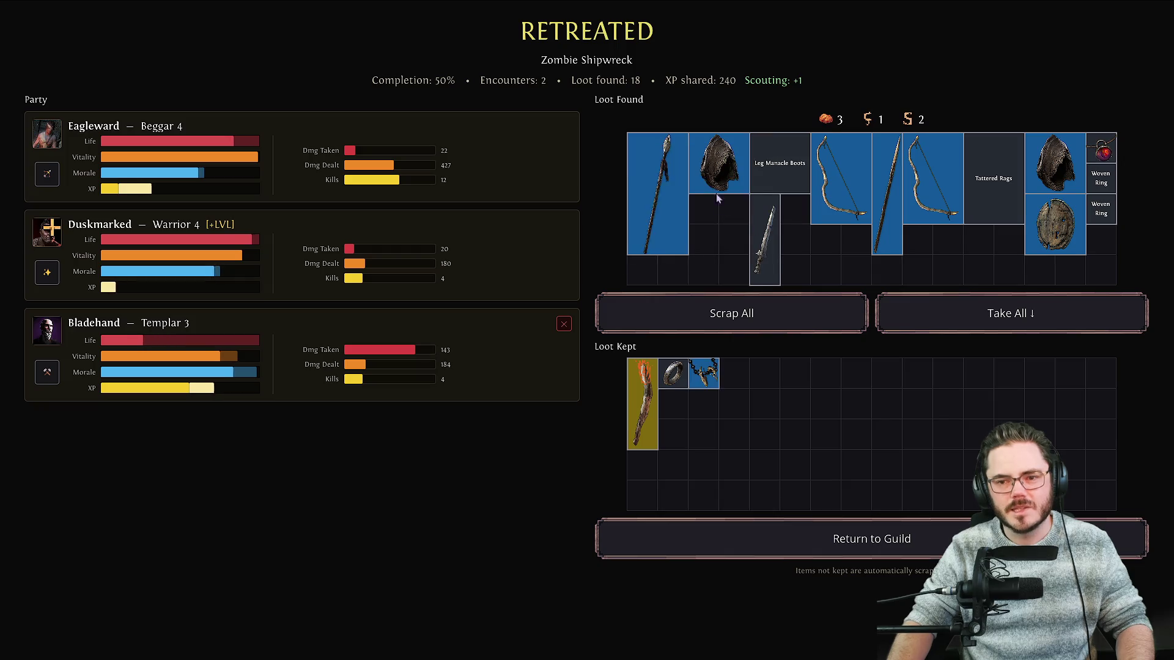
left_click(659, 191)
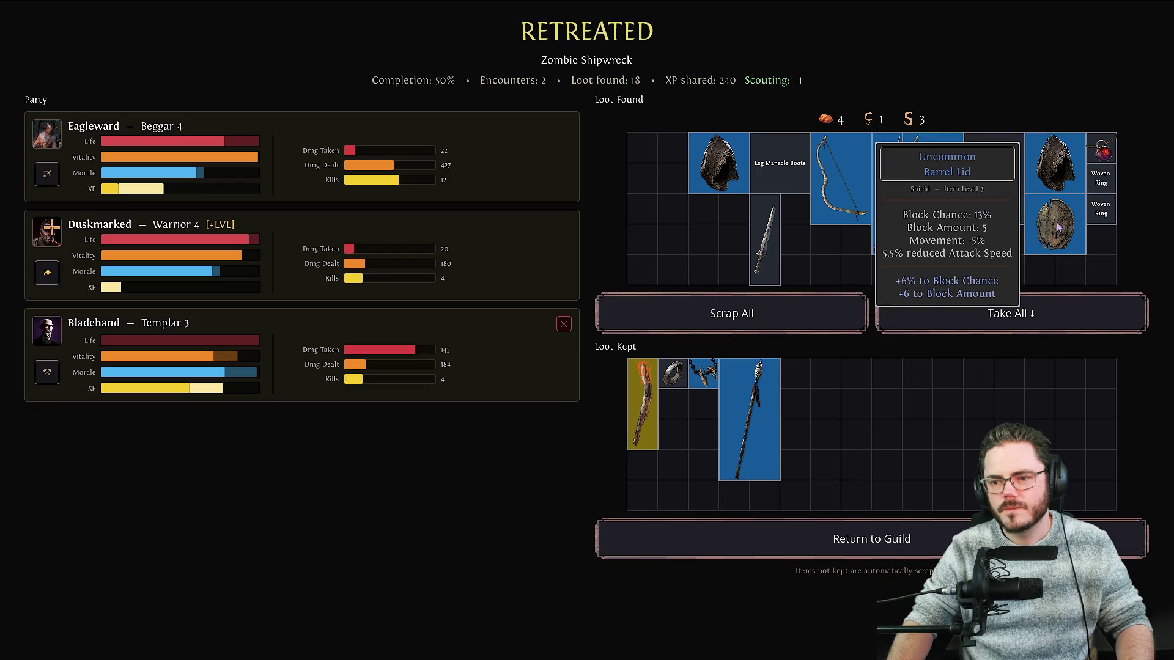
Keep the red amulet and both Woven Rings, then scrap all remaining loot.
left_click(1104, 150)
left_click(1096, 177)
left_click(1102, 182)
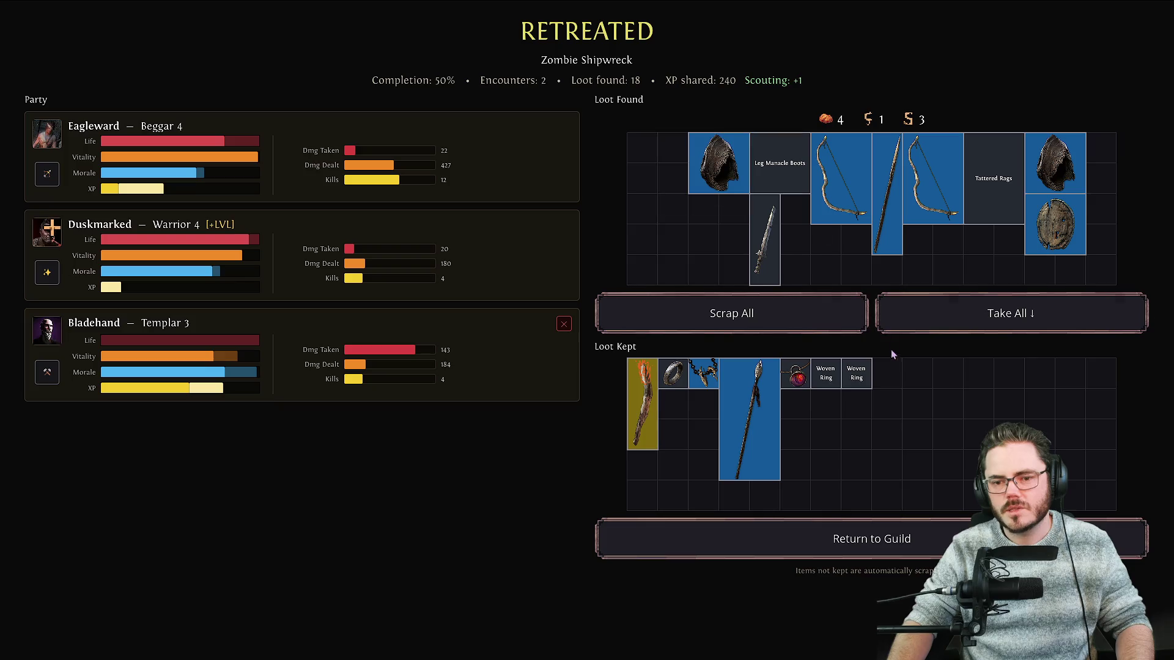
left_click(776, 315)
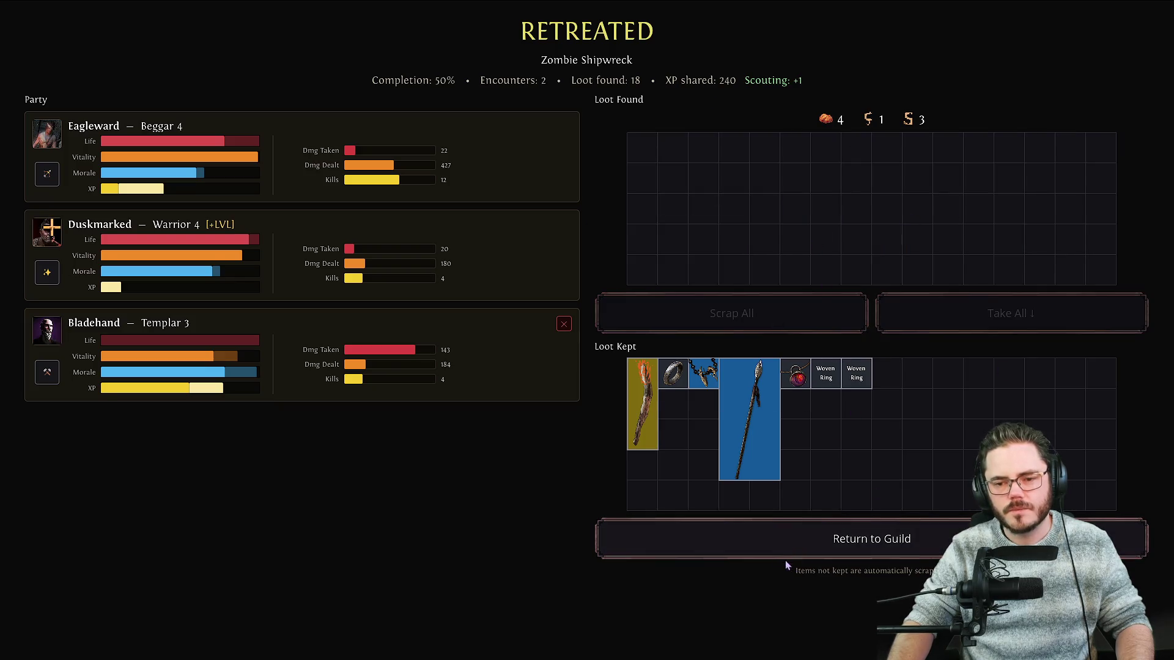
key("alt+Tab")
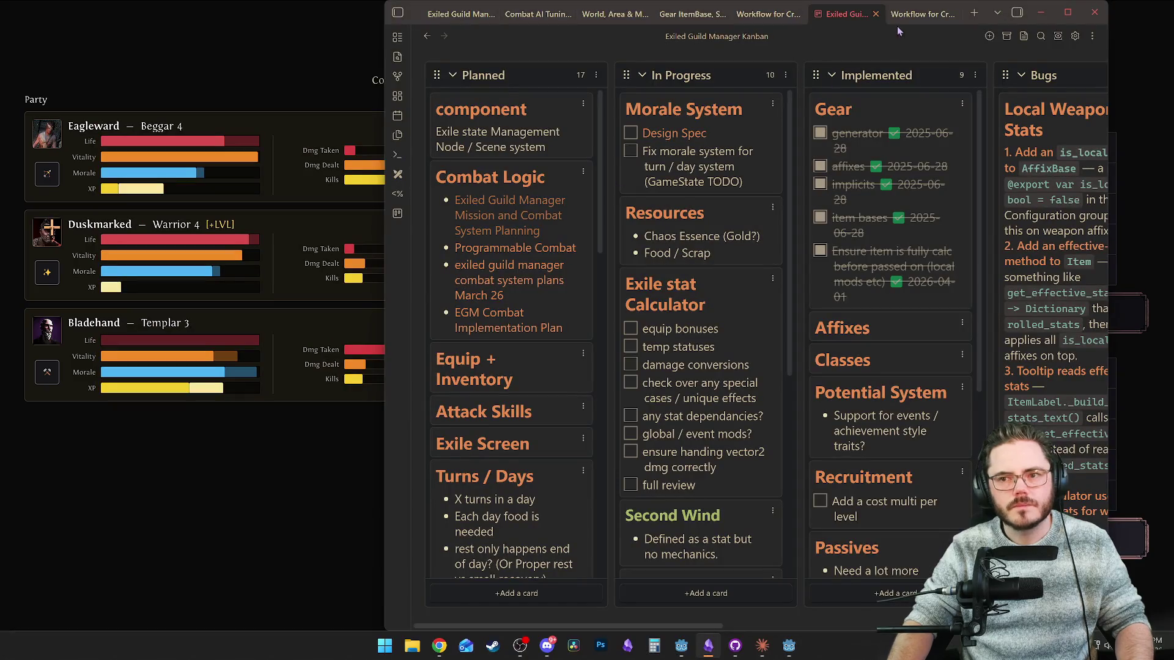
Browse the Obsidian notes and go back to the TO DO SCRATCHPAD note.
left_click(889, 20)
left_click(780, 17)
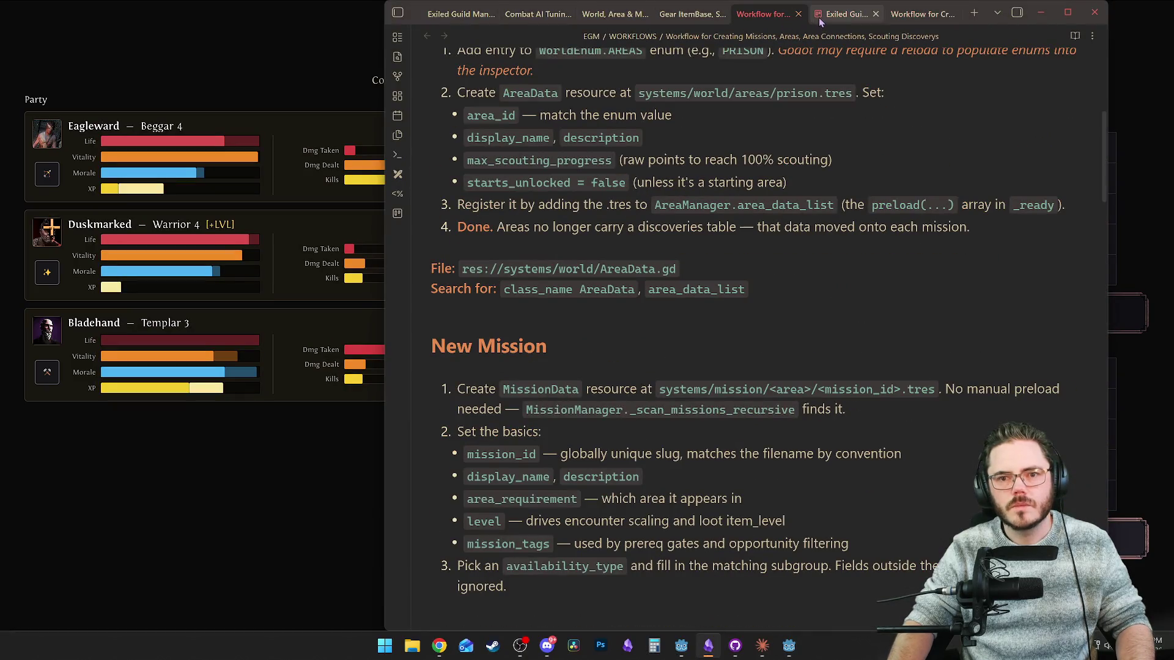
left_click(678, 19)
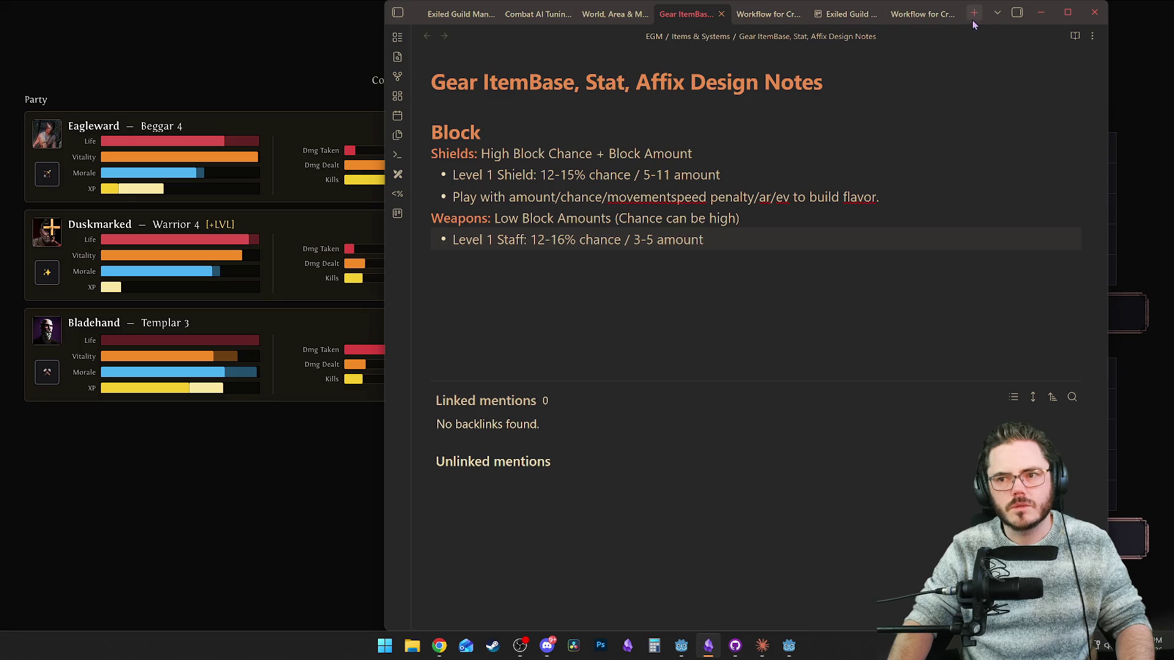
left_click(834, 17)
key("ctrl+alt+Left")
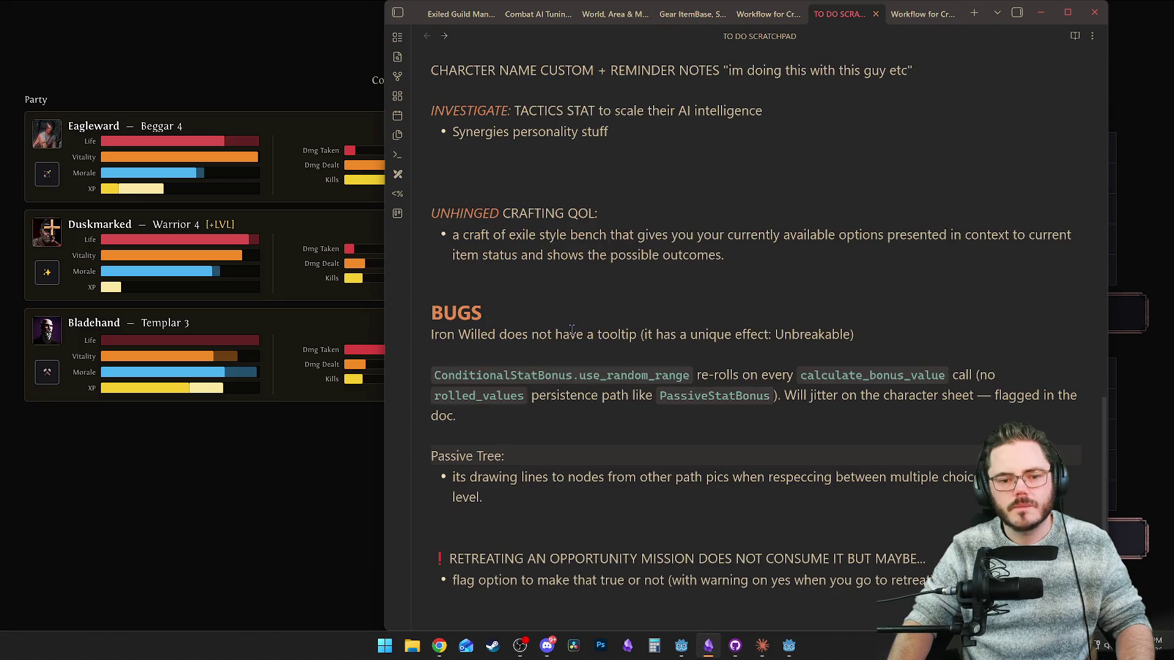
scroll(514, 396, "up", 2)
scroll(581, 410, "down", 3)
scroll(611, 416, "up", 5)
scroll(645, 422, "down", 5)
Add 'No anim in scrap on mission report scene' under the Passive Tree bug, then return to the guild.
left_click(579, 460)
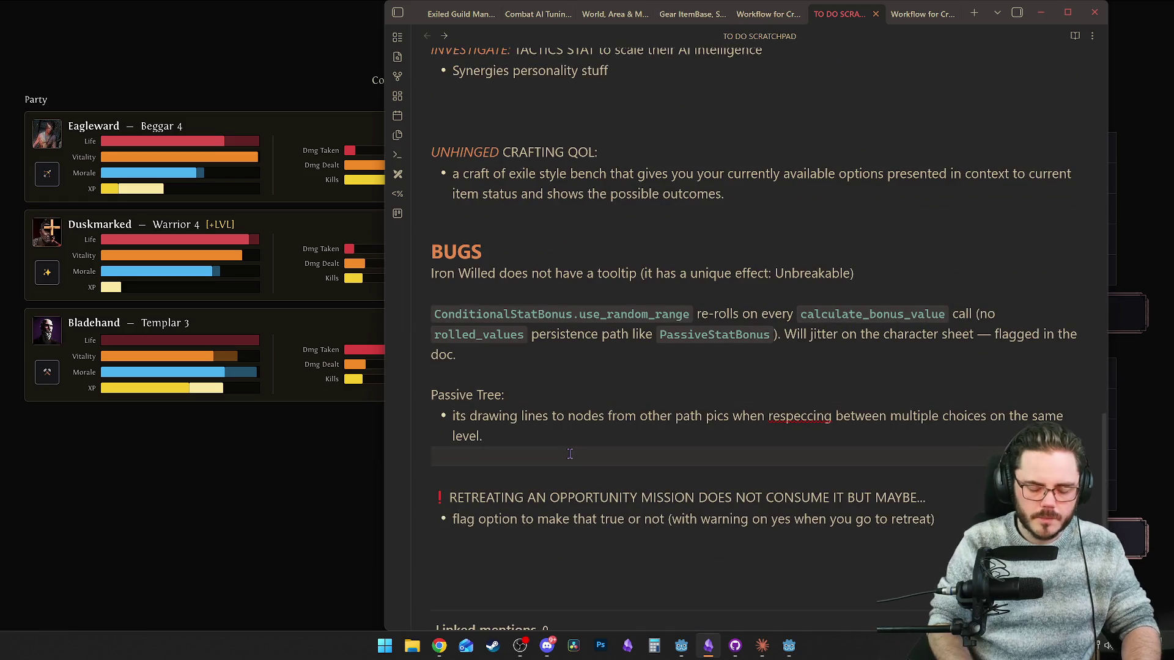
key("Return")
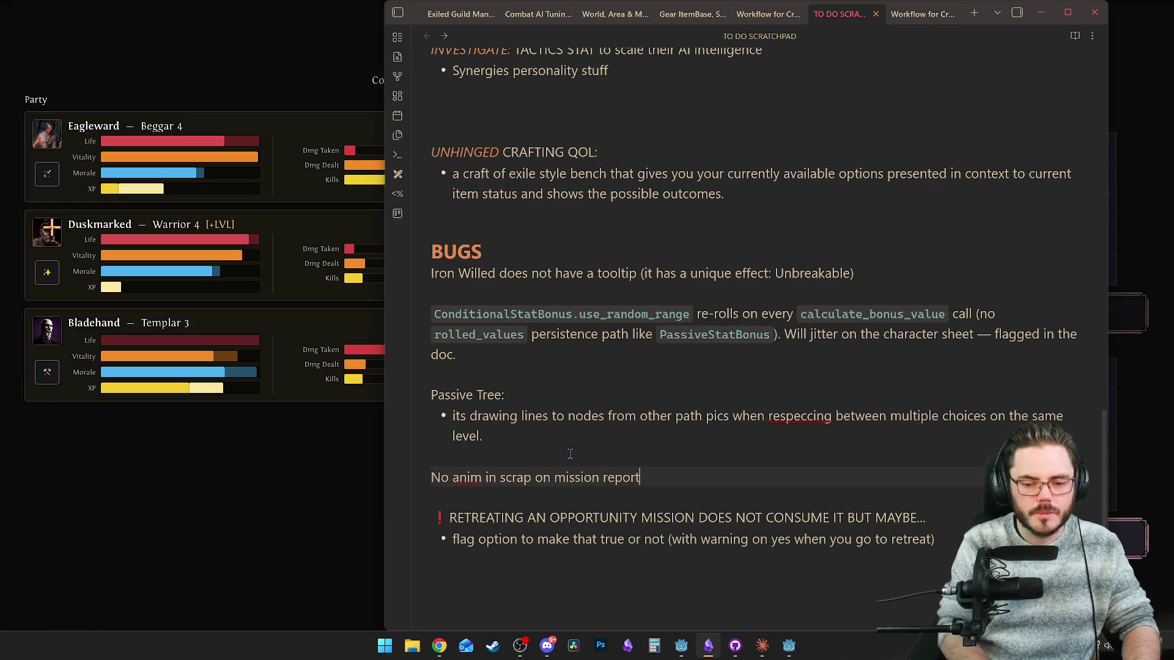
key("BackSpace")
key("BackSpace")
key("BackSpace")
type("ene")
key("Return")
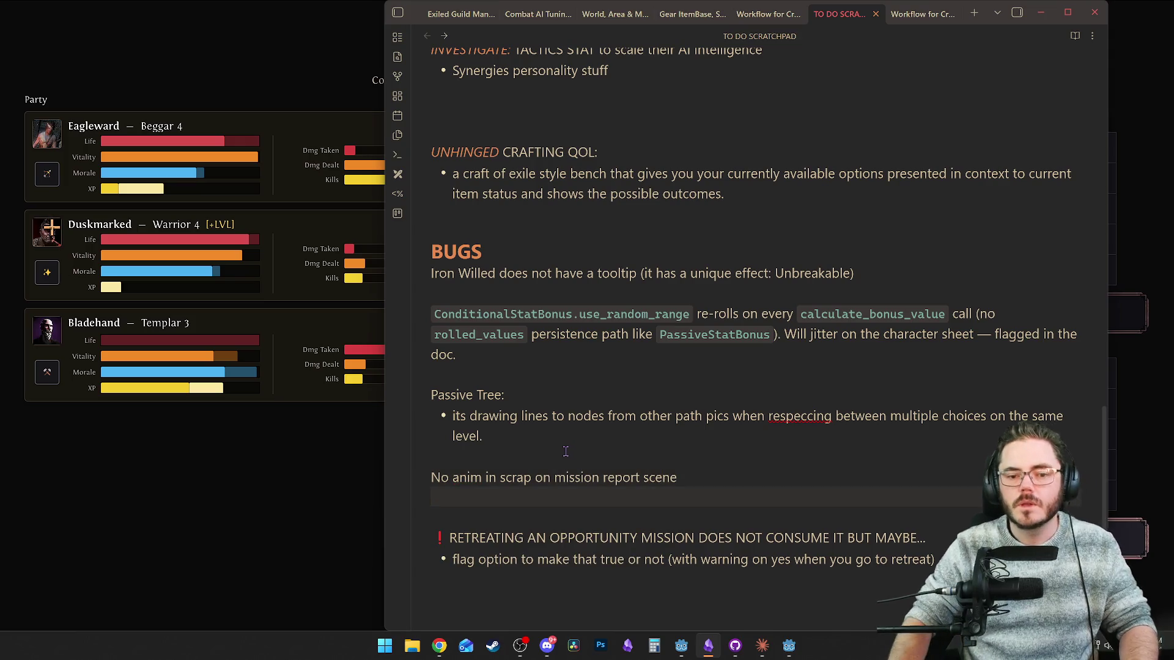
key("alt+Tab")
left_click(856, 537)
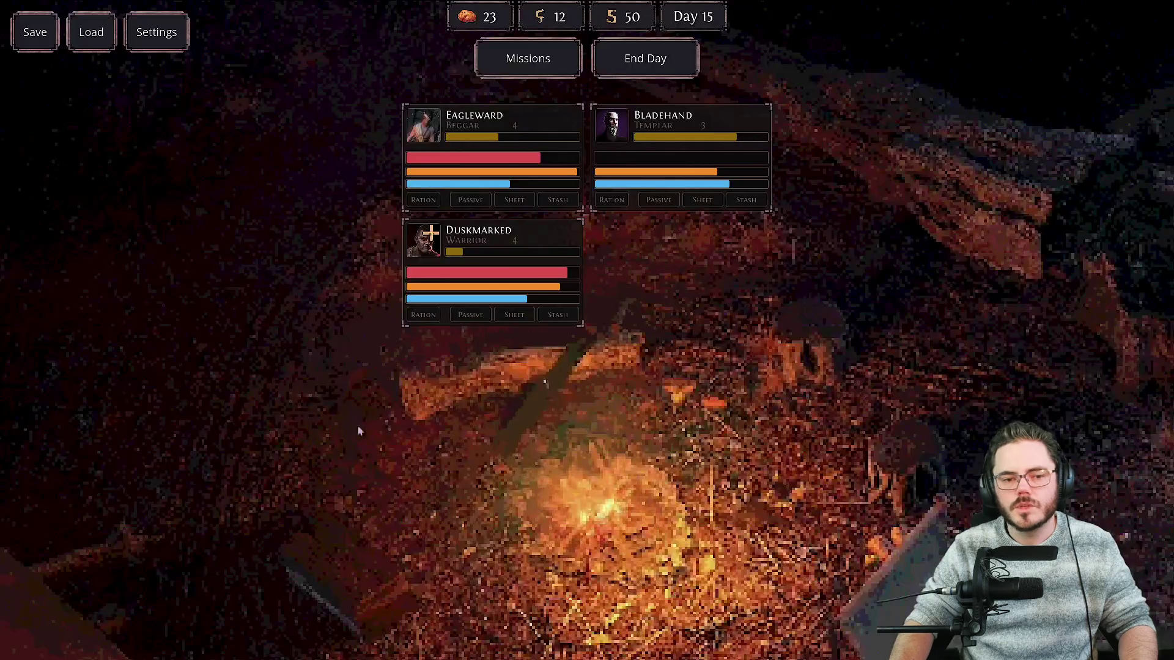
Equip Bladehand with the Stone Warspear, a Woven Ring and the red amulet.
left_click(513, 243)
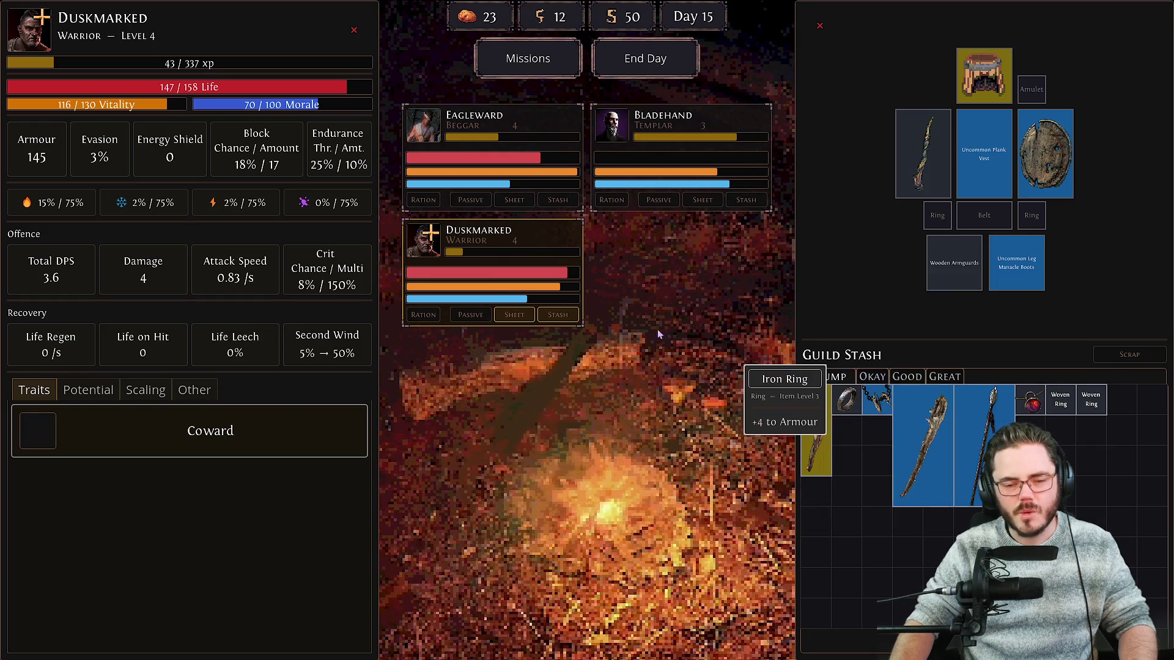
left_click(686, 123)
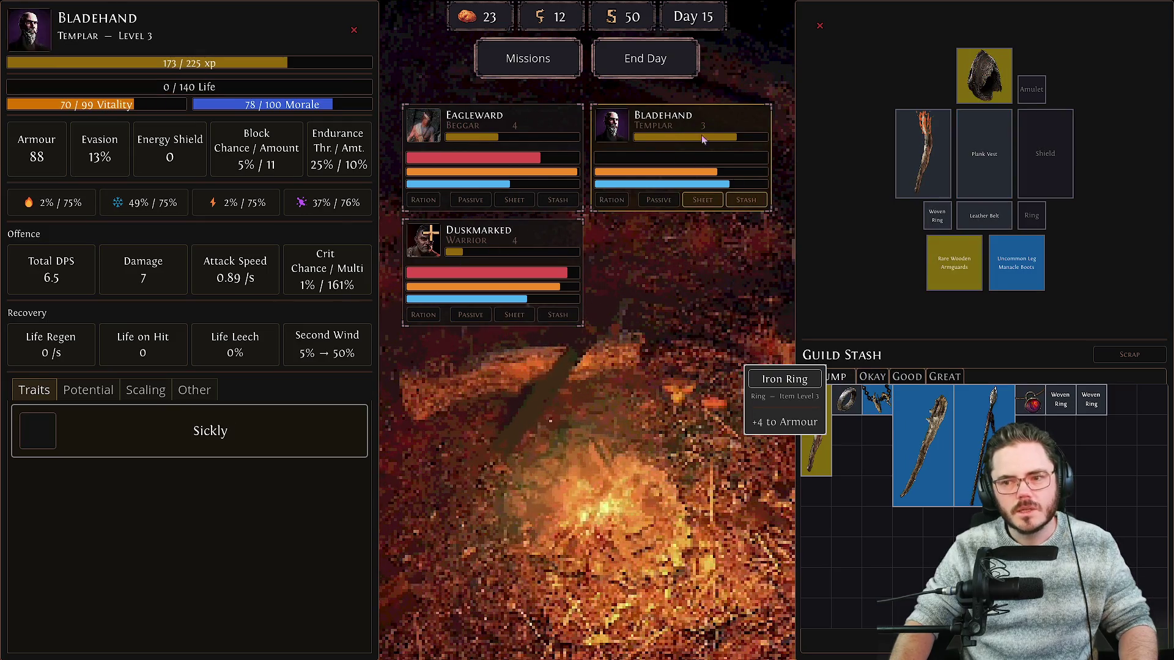
right_click(993, 430)
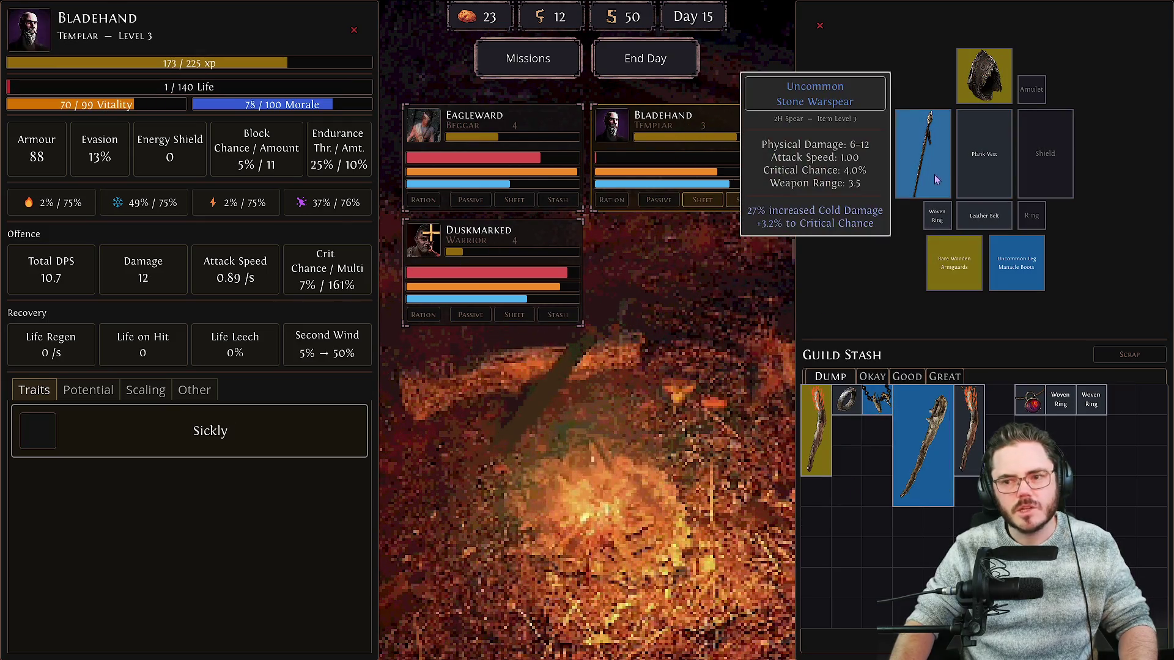
left_click_drag(1061, 401, 1046, 263)
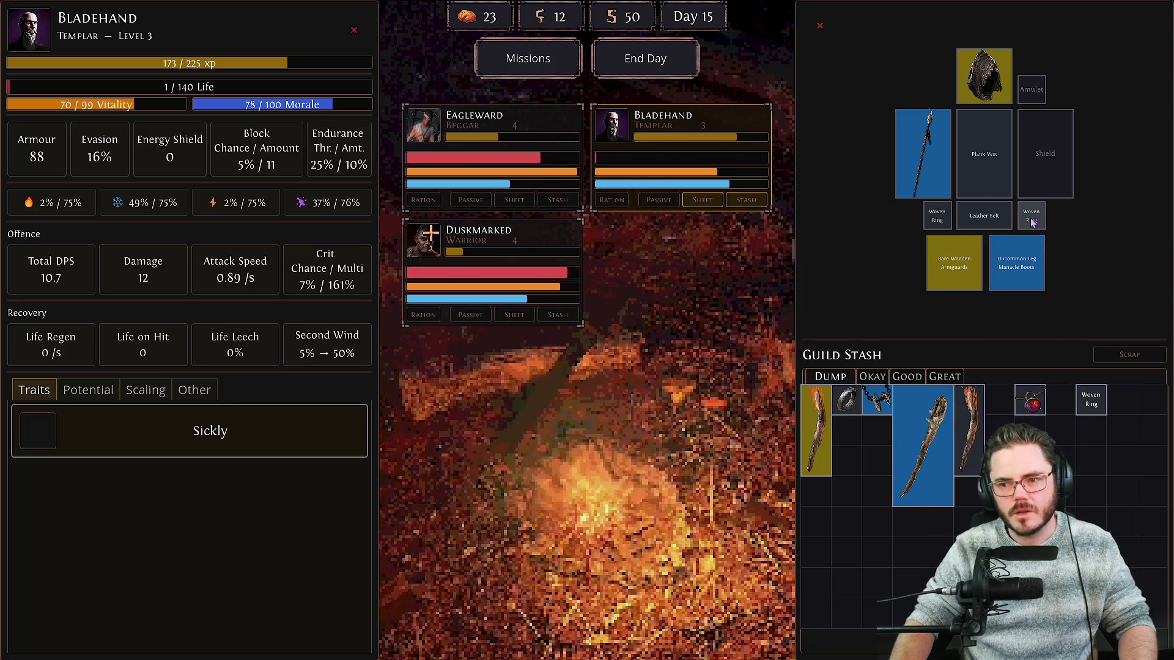
right_click(1027, 401)
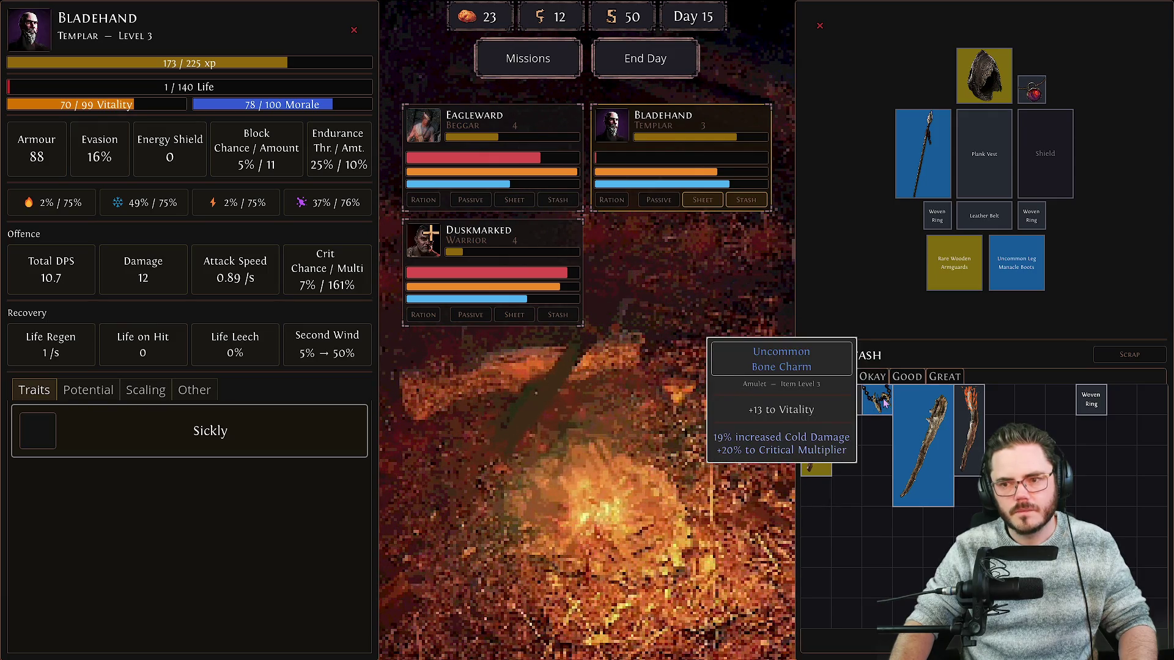
Equip Duskmarked with the Iron Ring, review each hero's sheet, and shift the blue club in the stash.
left_click(515, 314)
left_click_drag(847, 400, 937, 215)
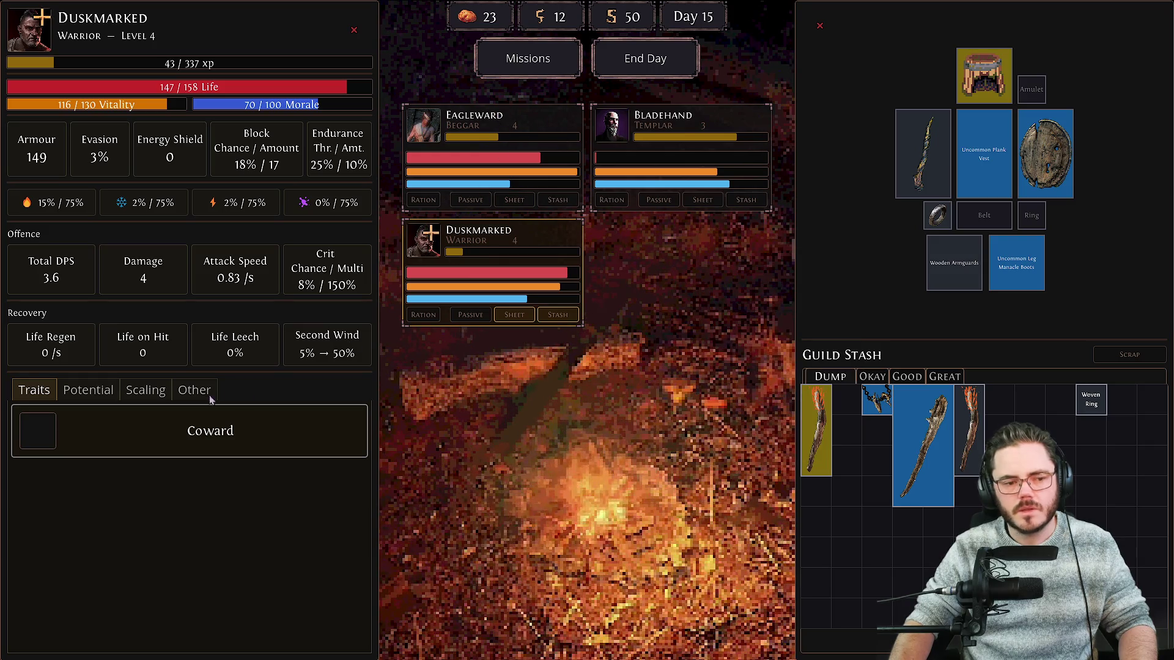
mouse_move(40, 274)
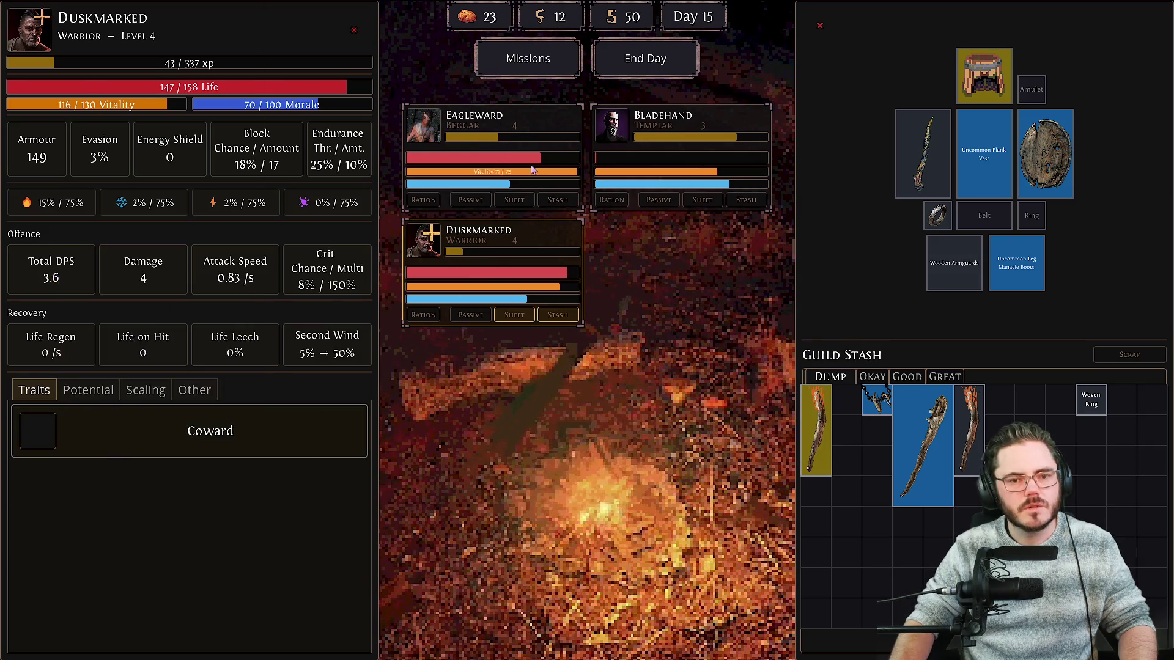
key("Tab")
key("Tab")
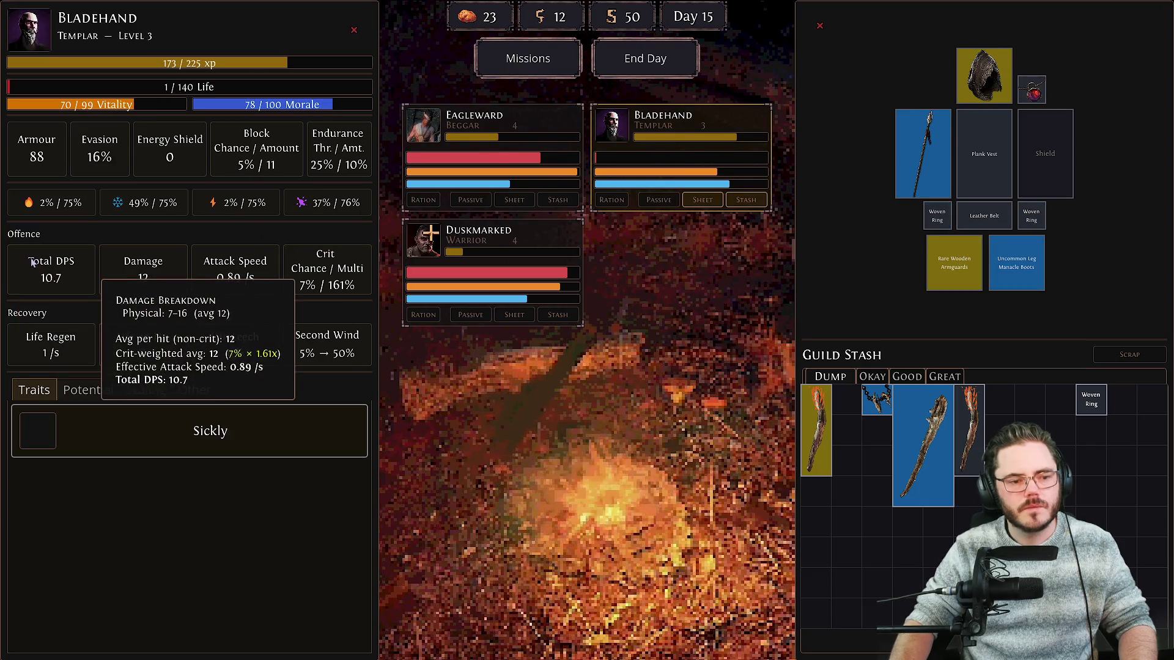
key("Tab")
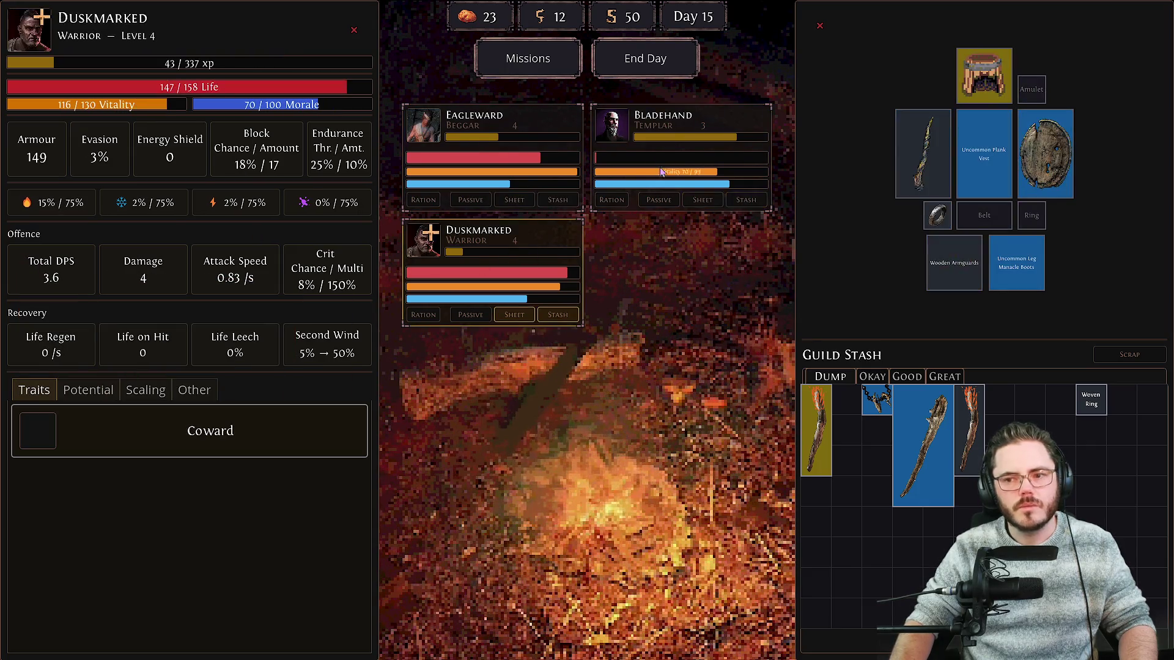
key("Tab")
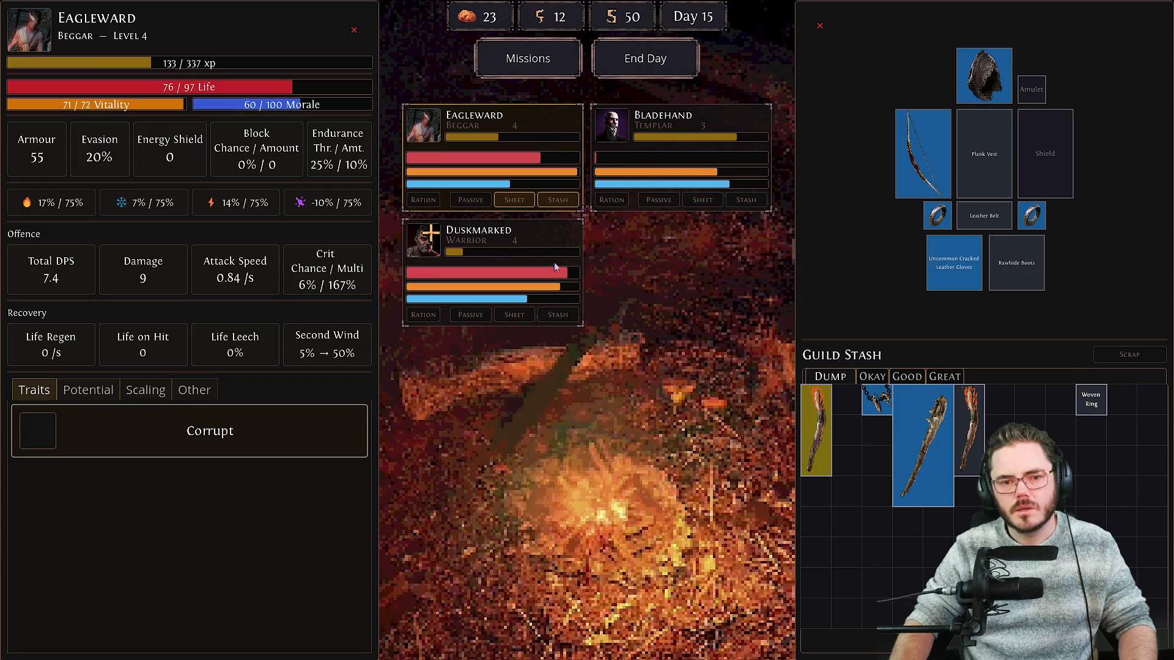
left_click(703, 136)
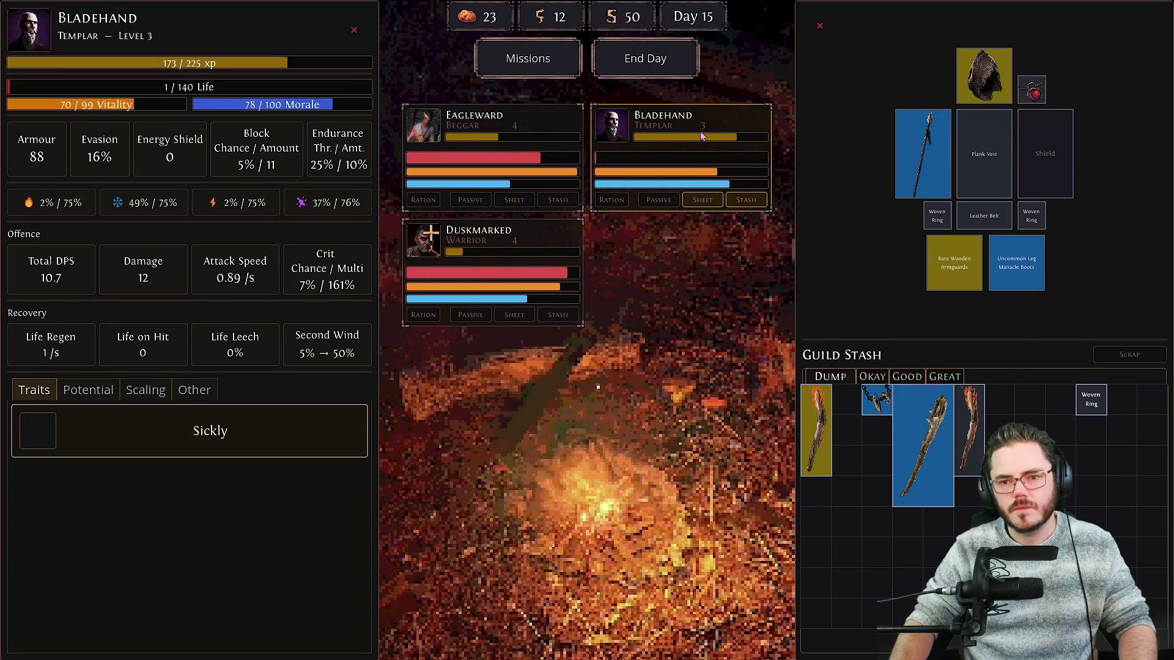
key("Tab")
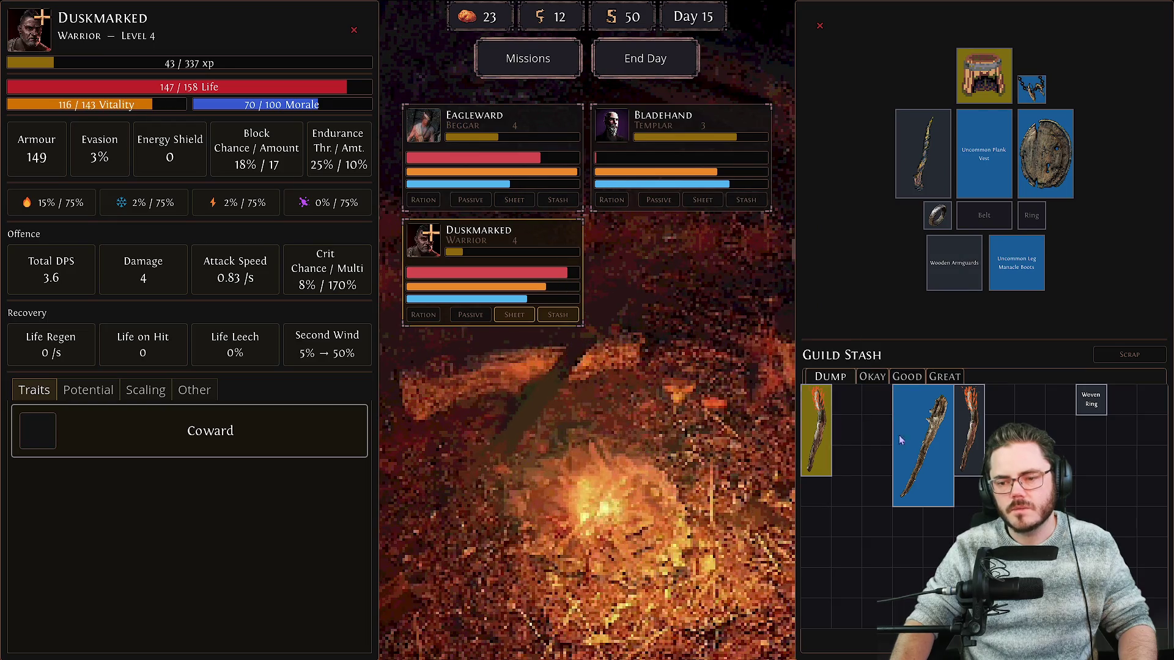
left_click_drag(899, 435, 837, 465)
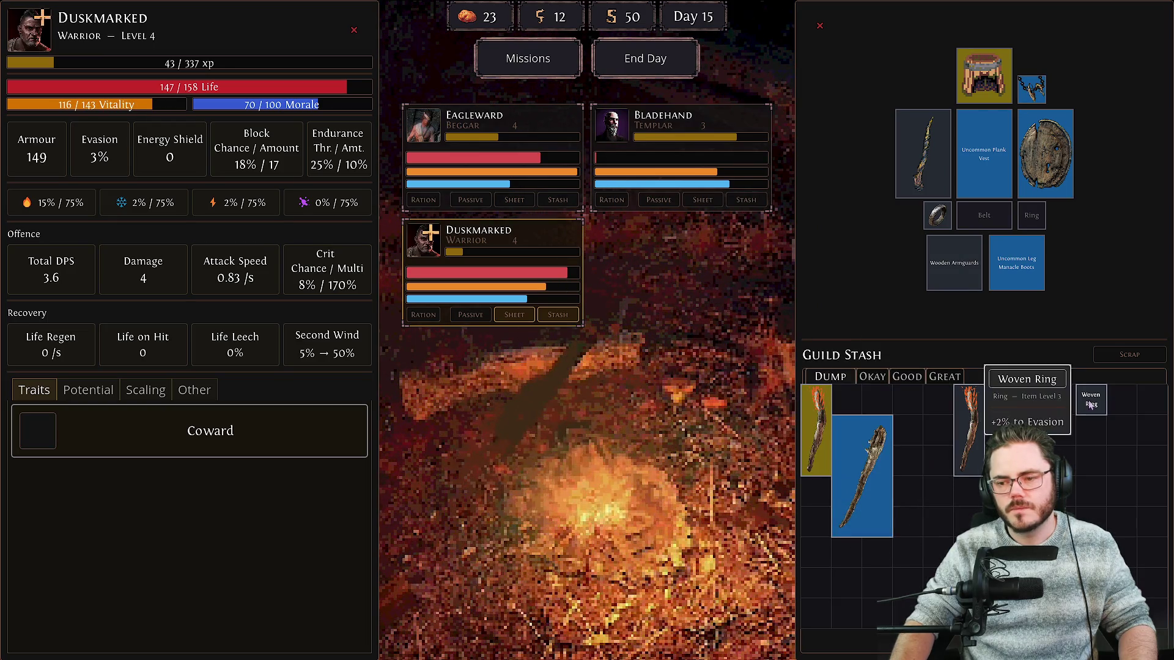